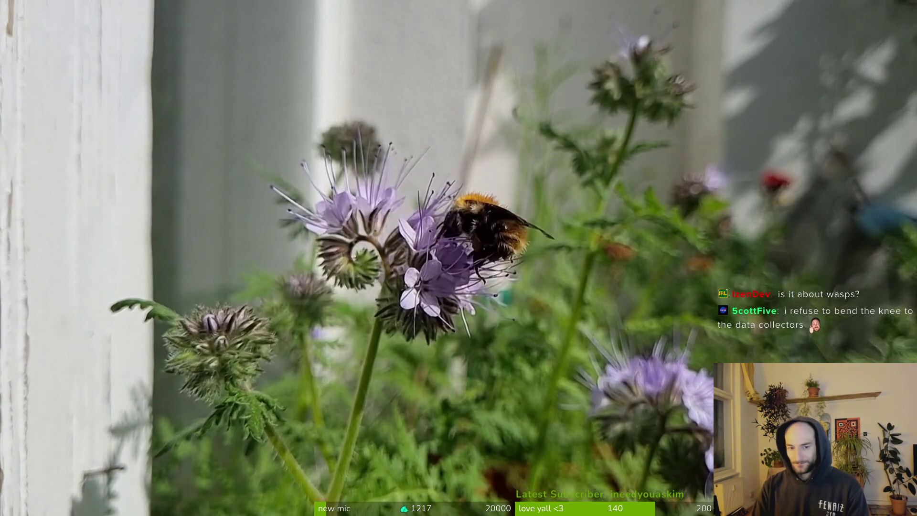
Skip ahead in the bee clip, jump back 10 seconds, and leave fullscreen at 08:20
mouse_move(554, 327)
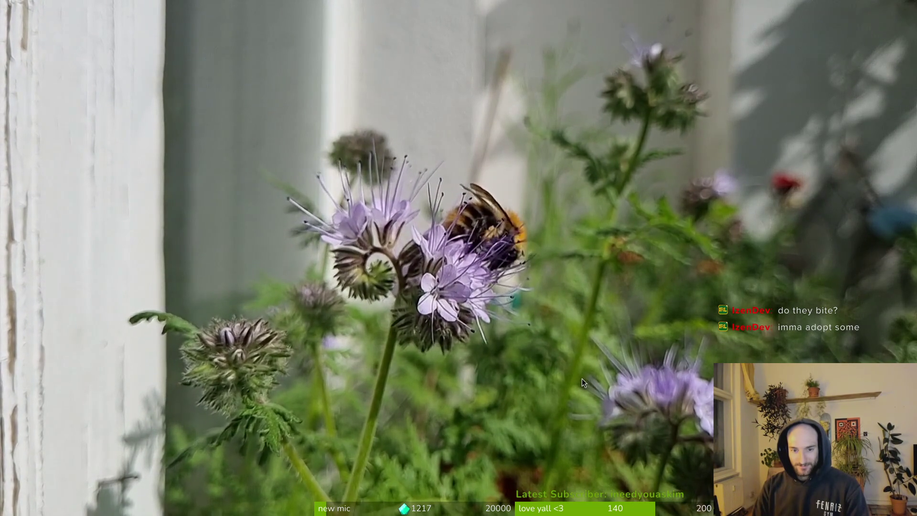
mouse_move(564, 494)
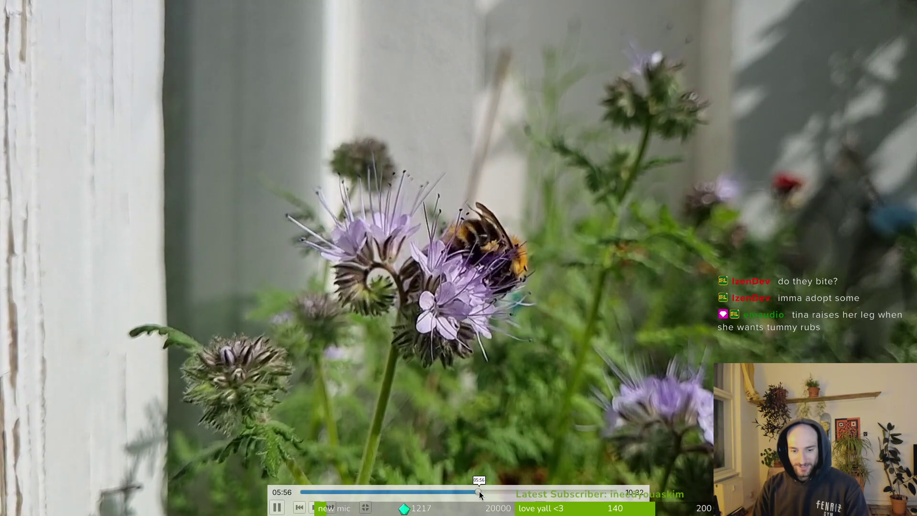
mouse_move(481, 492)
left_mouse_down()
mouse_move(523, 489)
mouse_move(514, 491)
left_mouse_up()
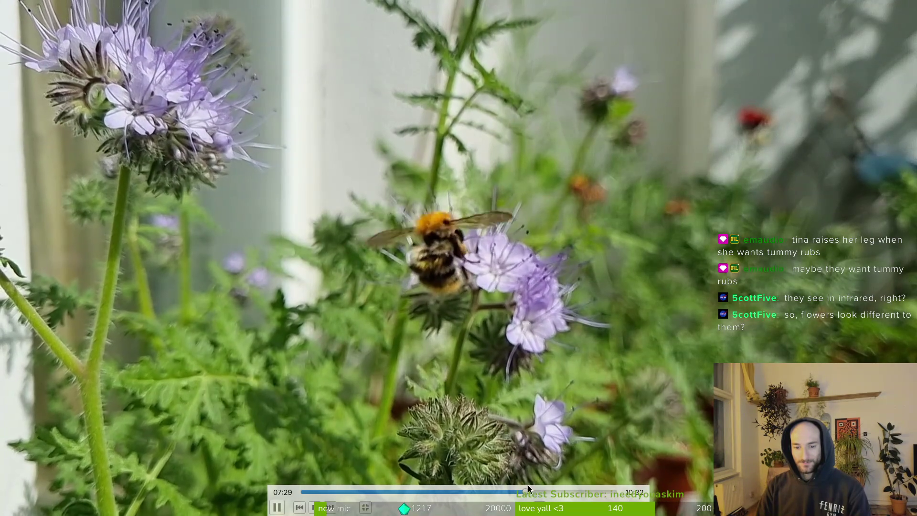
key("Left")
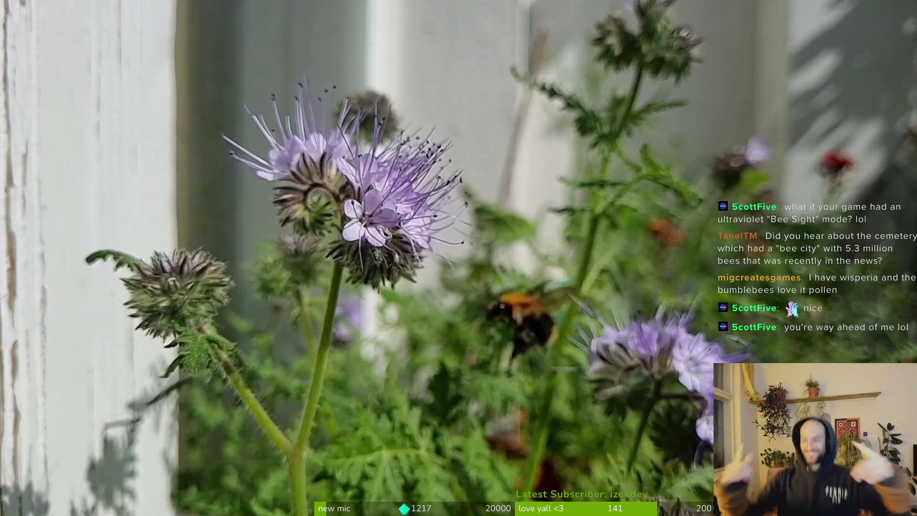
mouse_move(344, 23)
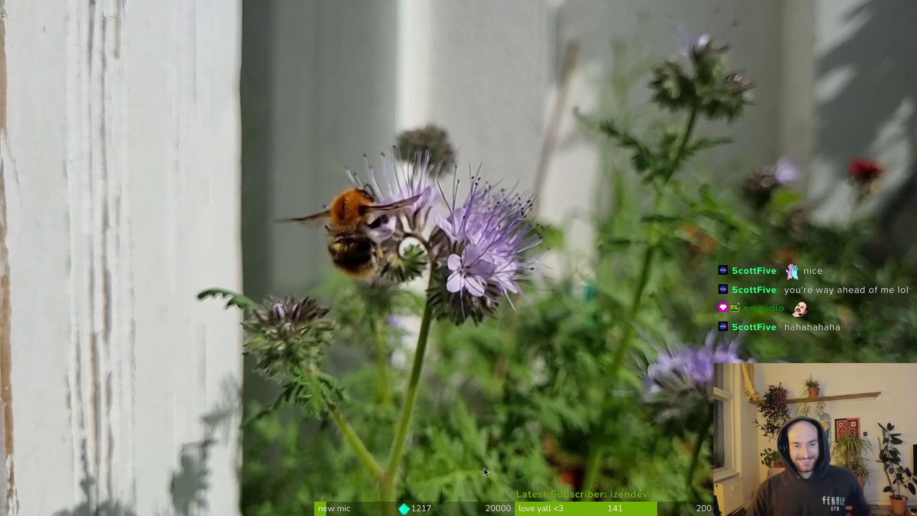
key("Escape")
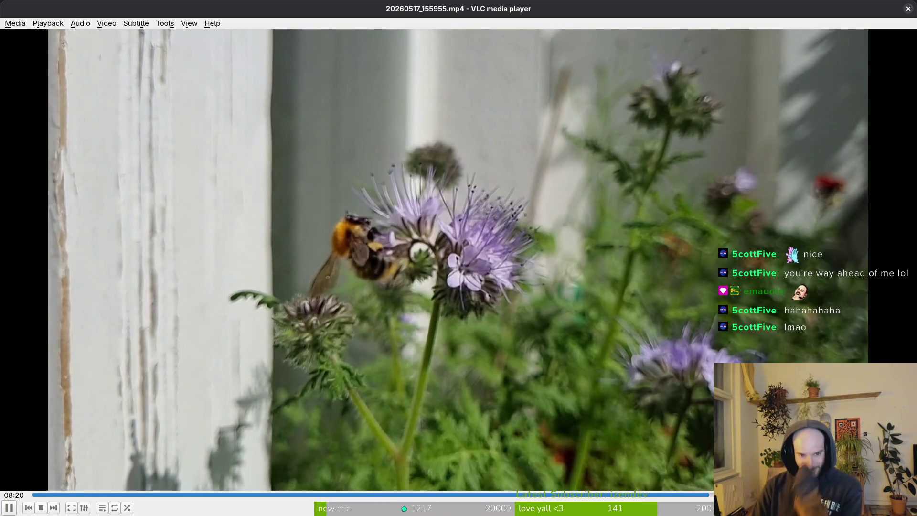
Switch to hornet.aseprite, save it, and compare neighbouring frames to find the fully drawn hornet
key("ctrl+q")
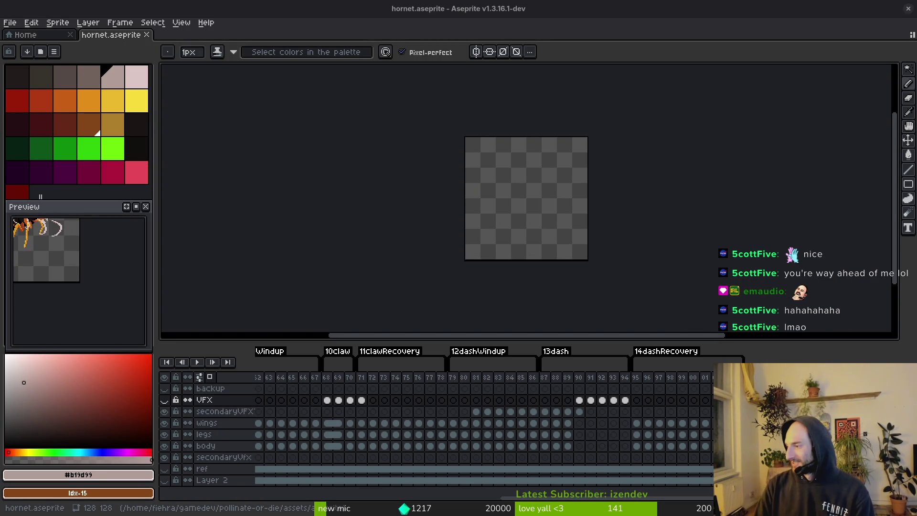
key("ctrl+s")
scroll(551, 237, "up", 1)
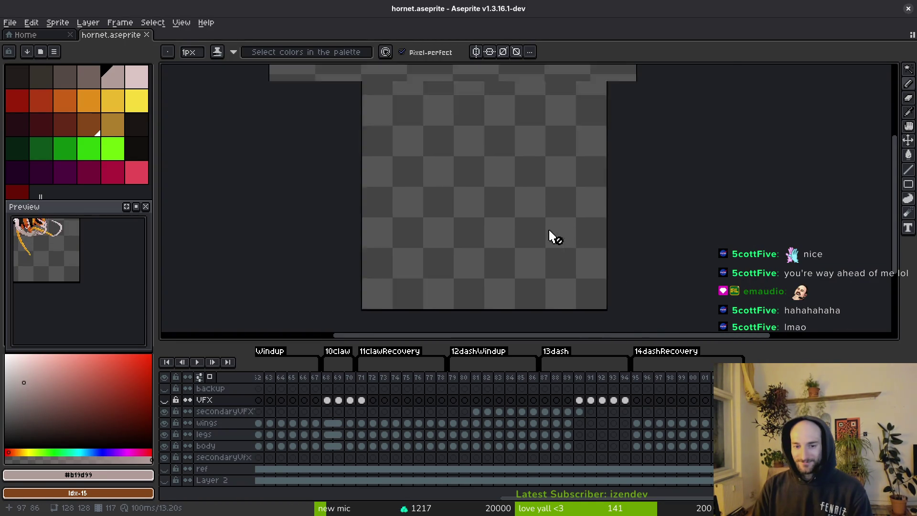
scroll(641, 268, "down", 1)
key("i")
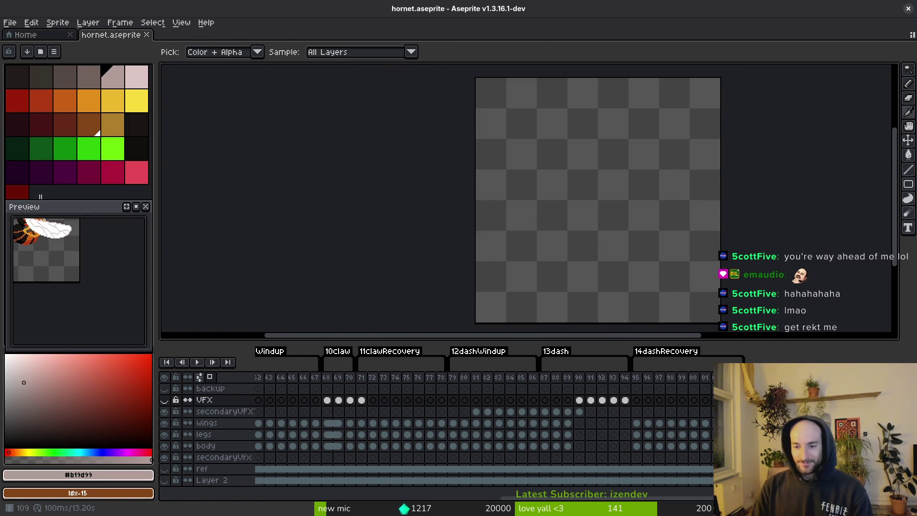
key("Right")
key("Down")
key("Down")
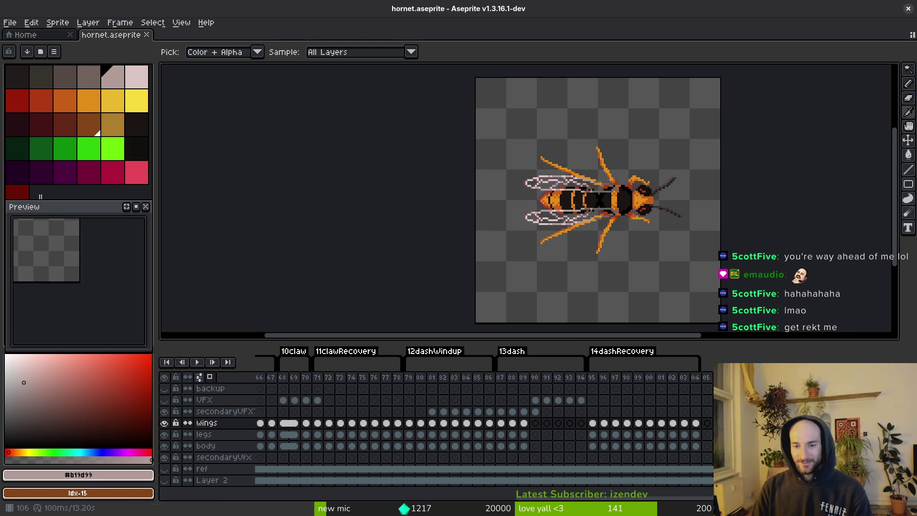
key("Left")
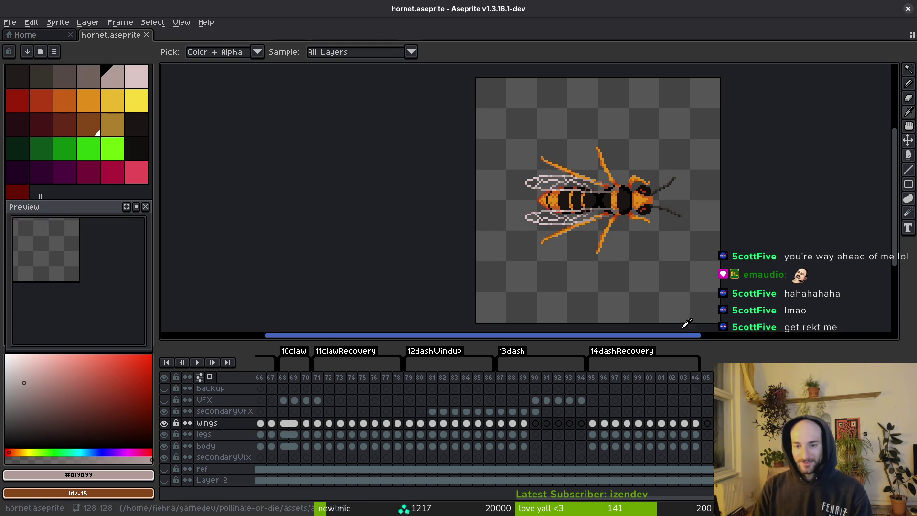
key("Right")
key("Left")
key("Right")
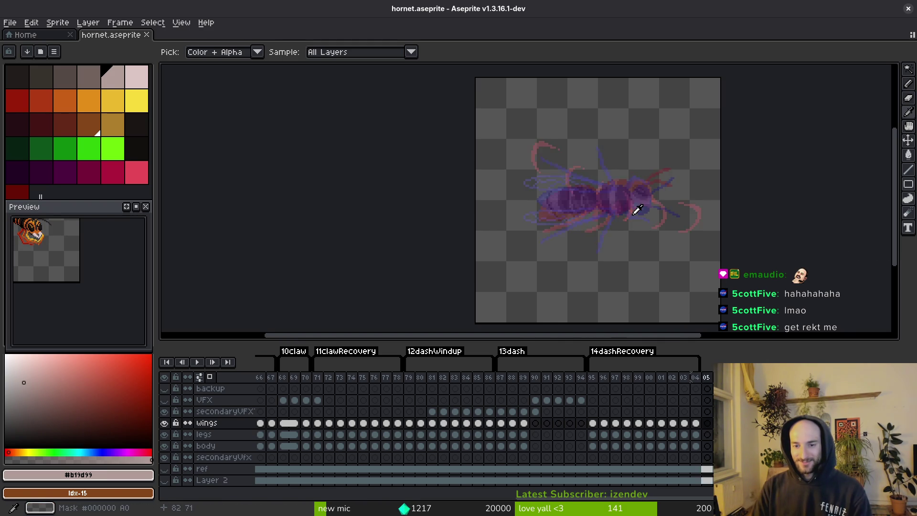
key("Left")
Rotate the wings, legs and body cels of frames 106–109 by 90° to face up, and save
key("m")
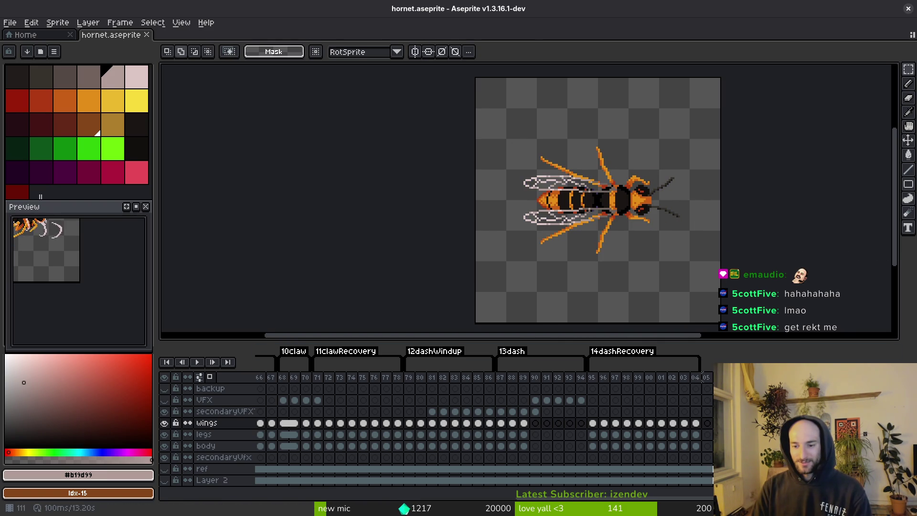
key("ctrl+a")
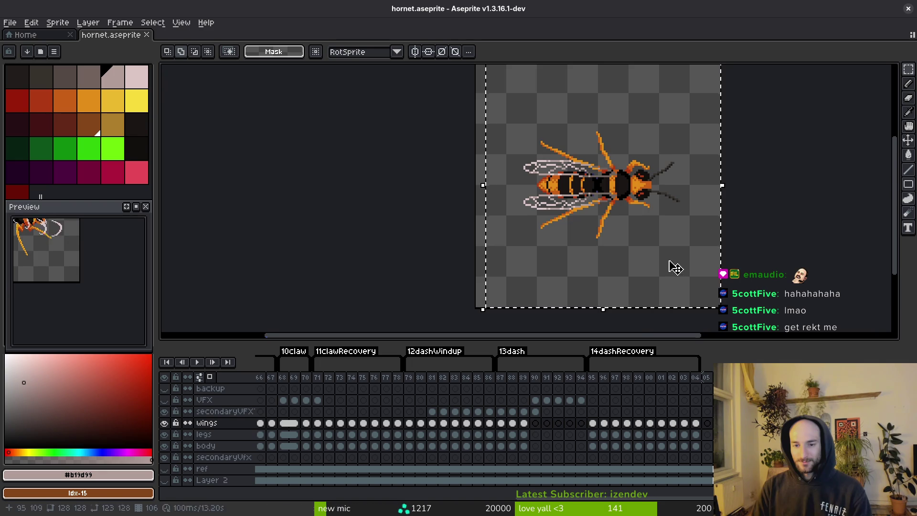
scroll(772, 154, "down", 3)
left_click_drag(706, 422, 707, 445)
key("ctrl+shift+r")
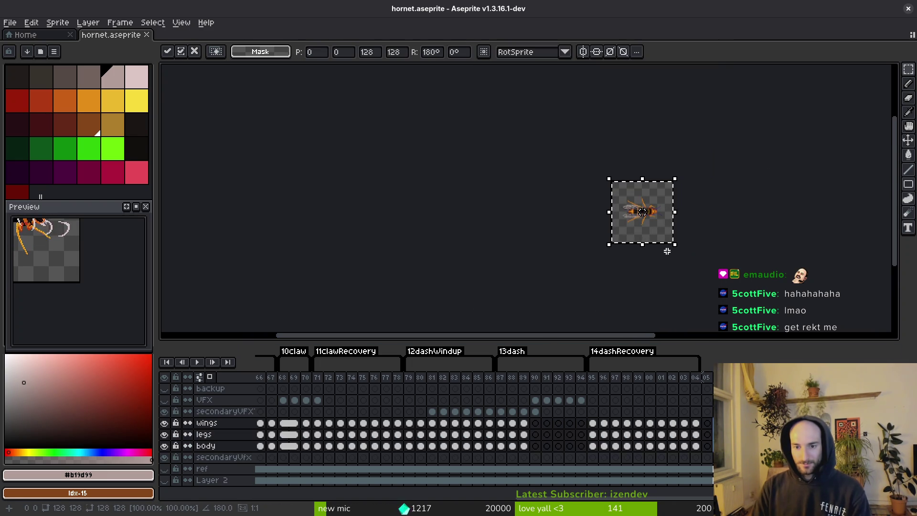
key("Escape")
scroll(659, 214, "up", 3)
scroll(664, 229, "down", 4)
key("ctrl+s")
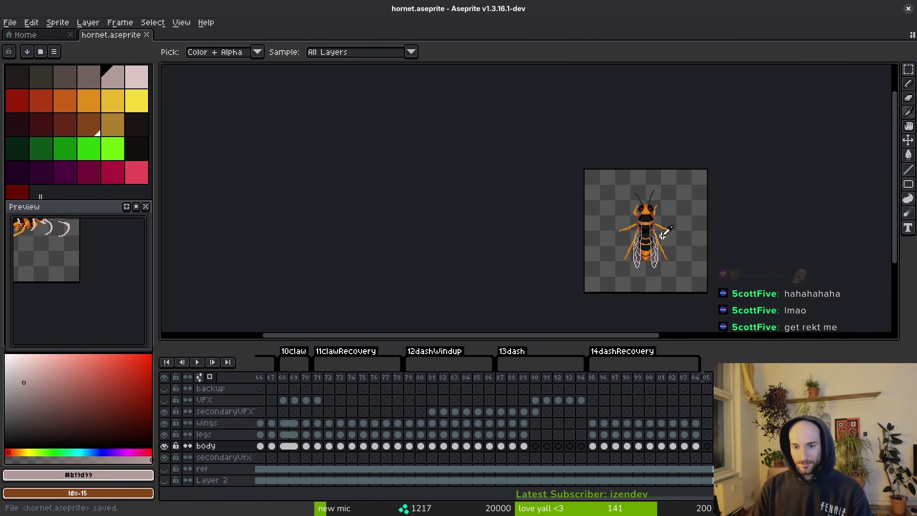
key("m")
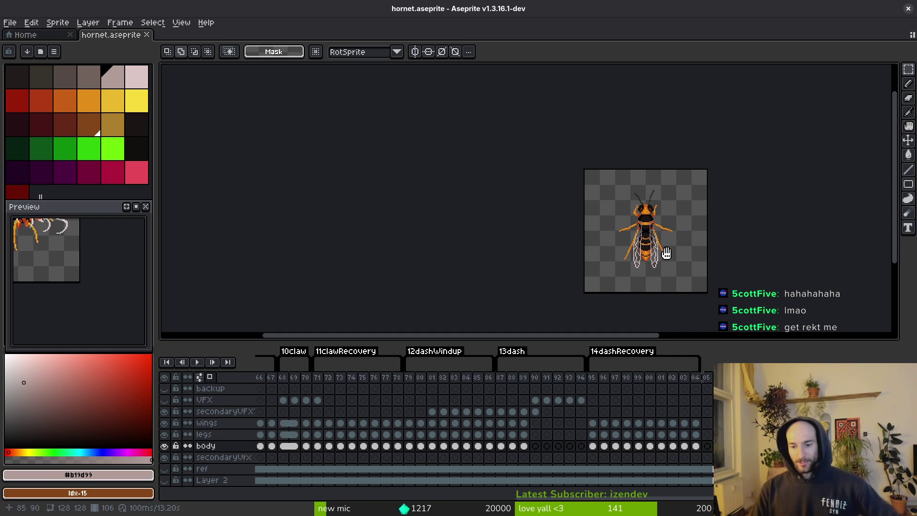
Select the wings, legs and body layers and tilt the hornet about 26 degrees
left_click_drag(666, 253, 668, 251)
left_click_drag(702, 376, 713, 376)
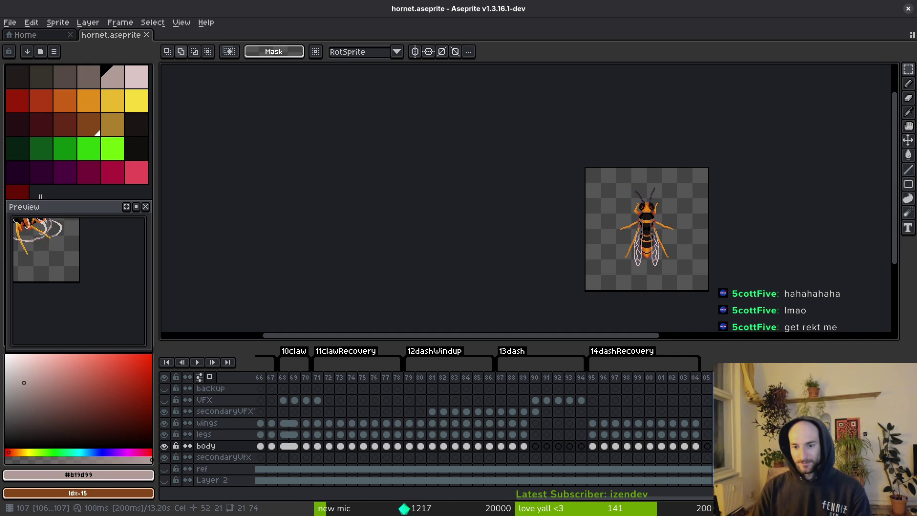
scroll(604, 191, "up", 5)
scroll(606, 191, "down", 4)
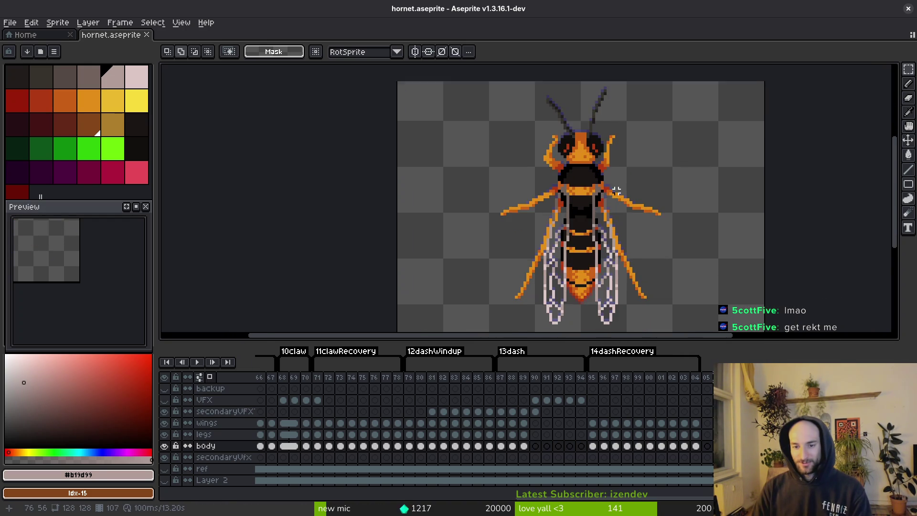
left_click_drag(707, 422, 707, 434)
left_click_drag(676, 88, 518, 266)
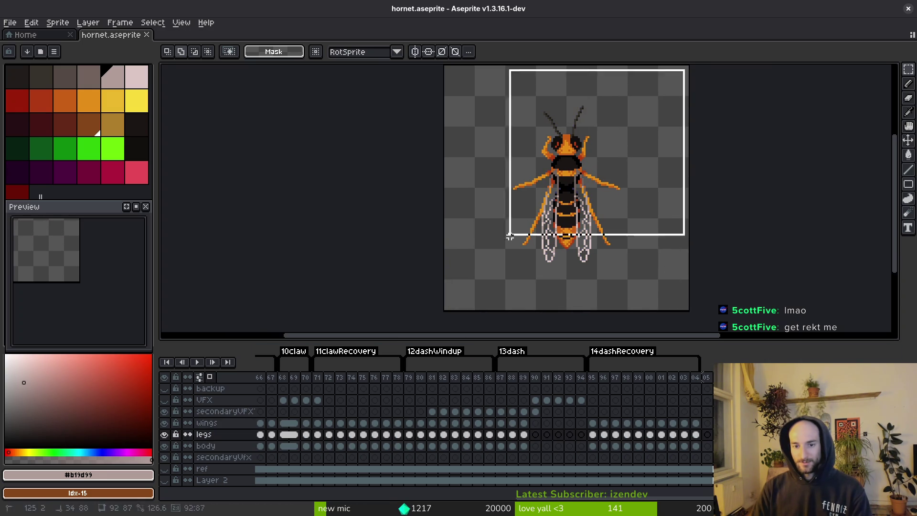
key("ctrl+a")
left_click_drag(707, 445, 707, 422)
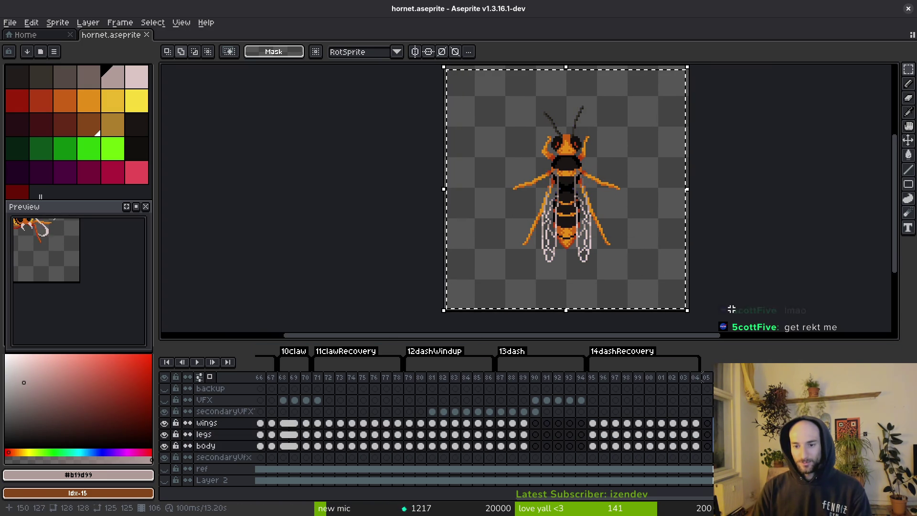
left_click_drag(692, 319, 654, 342)
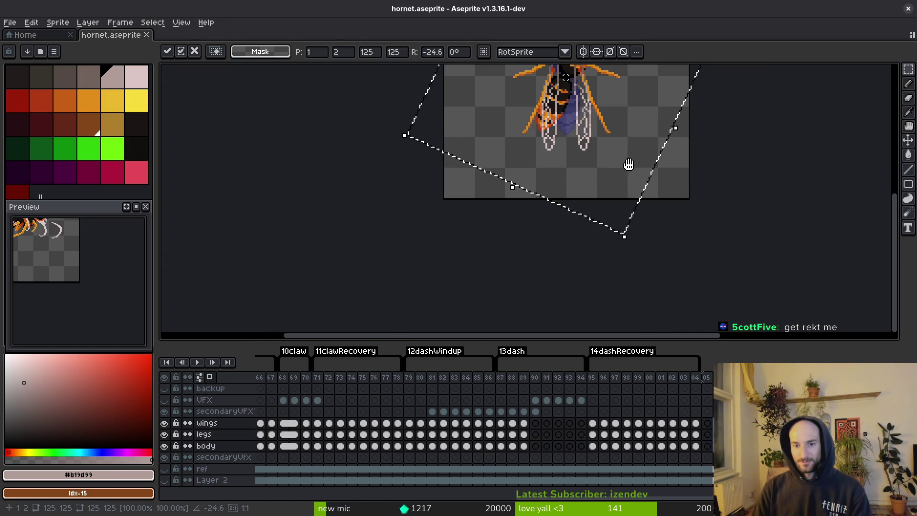
scroll(621, 248, "up", 3)
key("ctrl+d")
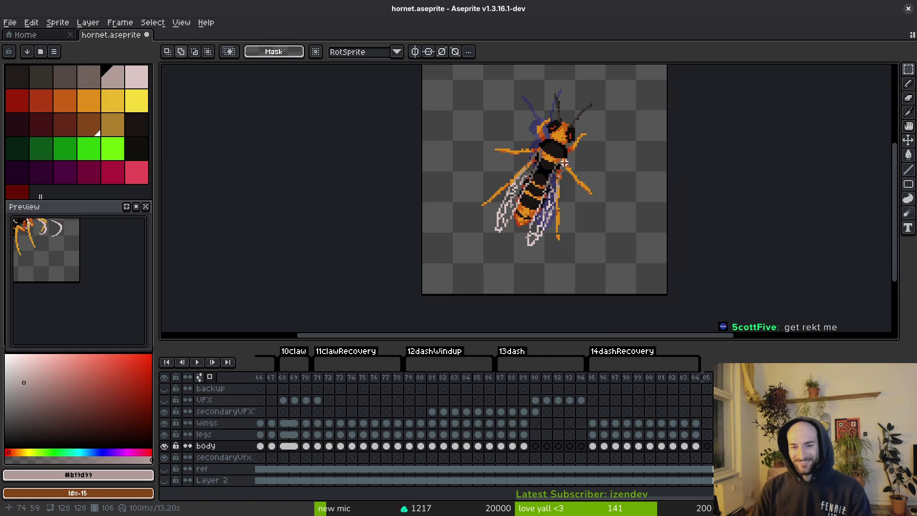
Hide and re-show the wings layer to check the tilted body underneath
scroll(566, 218, "up", 3)
scroll(581, 180, "down", 1)
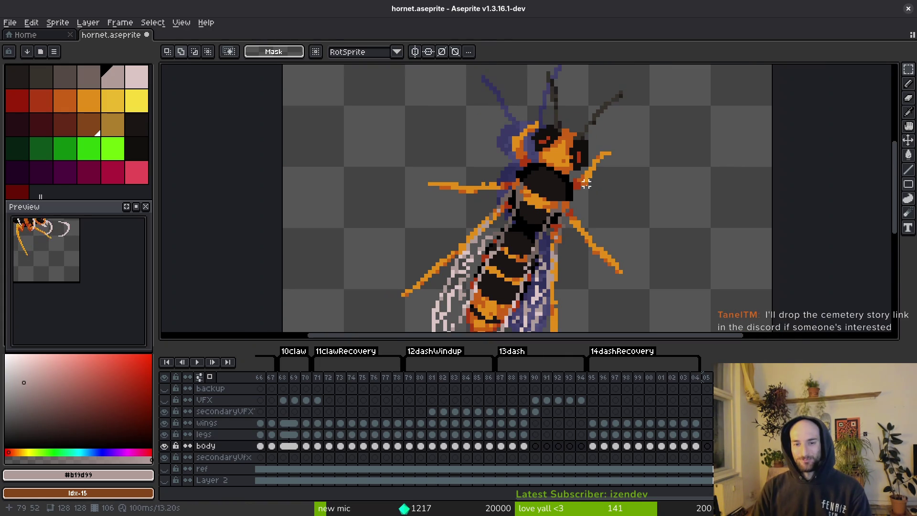
scroll(611, 192, "down", 1)
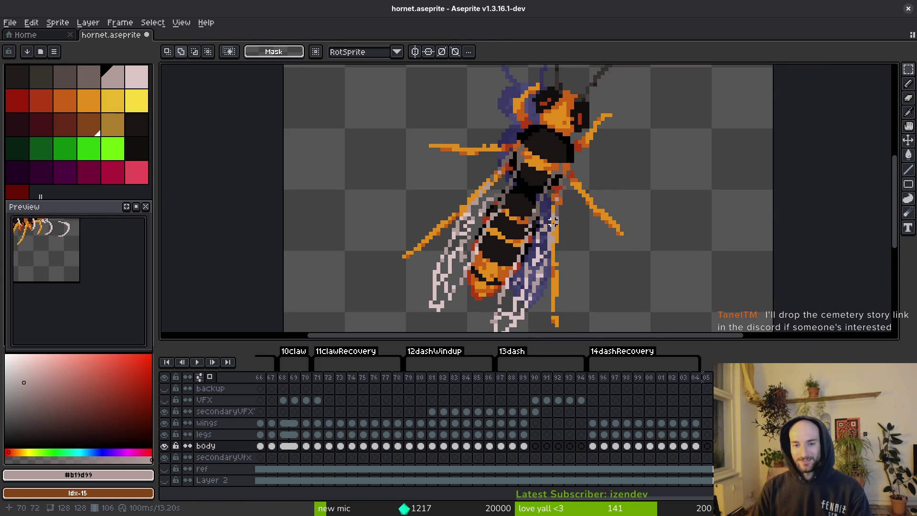
mouse_move(552, 221)
left_mouse_down()
mouse_move(562, 192)
mouse_move(569, 220)
left_mouse_up()
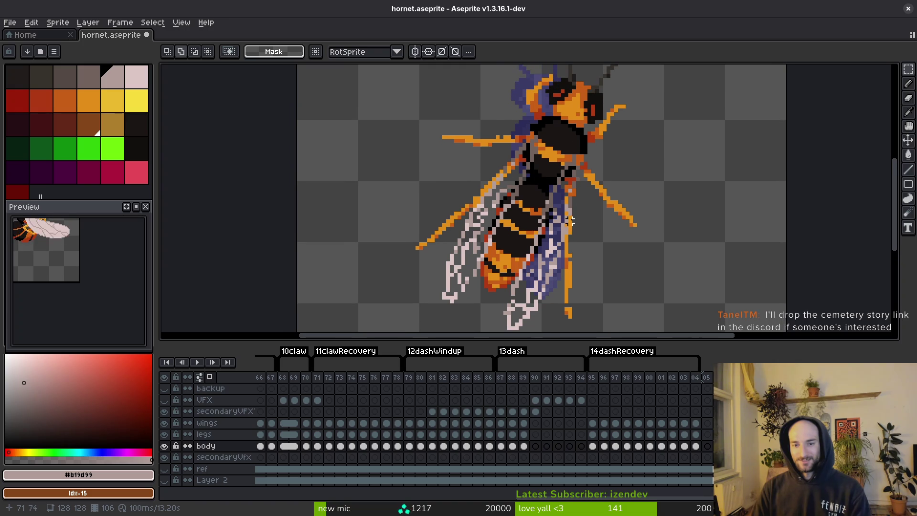
scroll(562, 256, "down", 1)
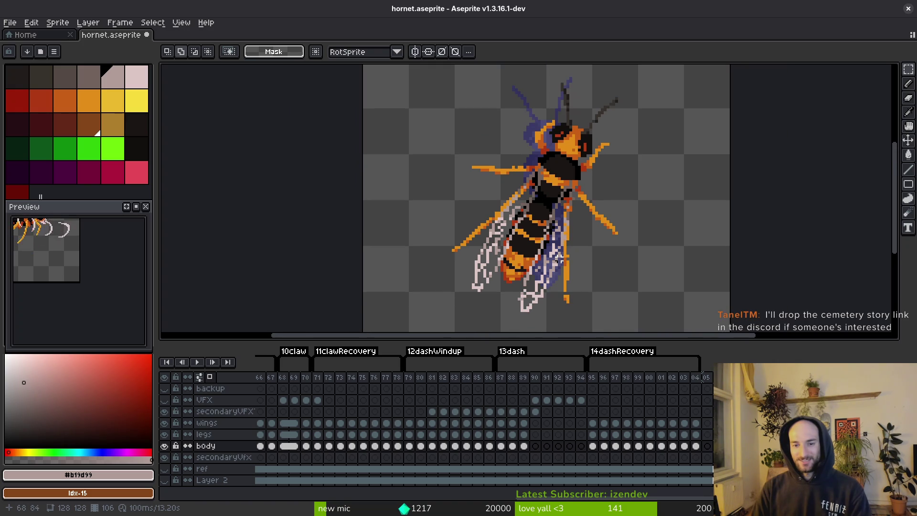
left_click(165, 423)
left_click(164, 423)
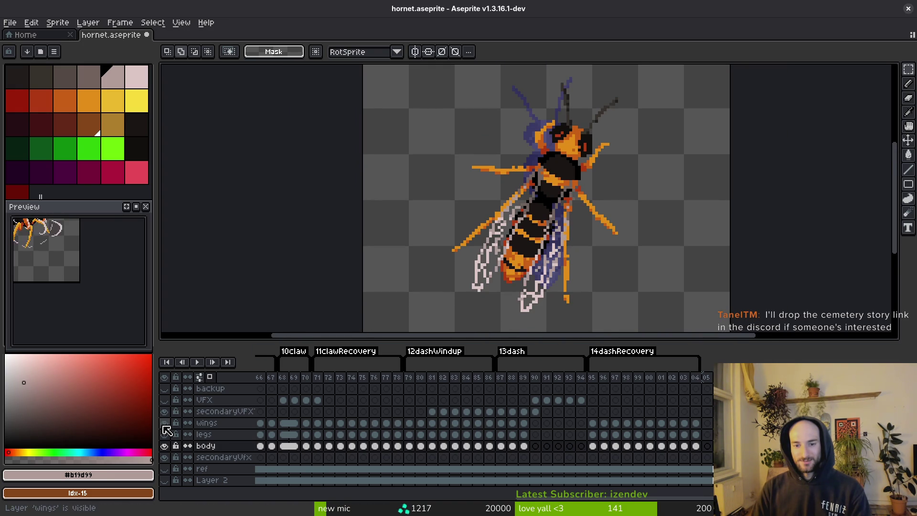
scroll(577, 235, "down", 4)
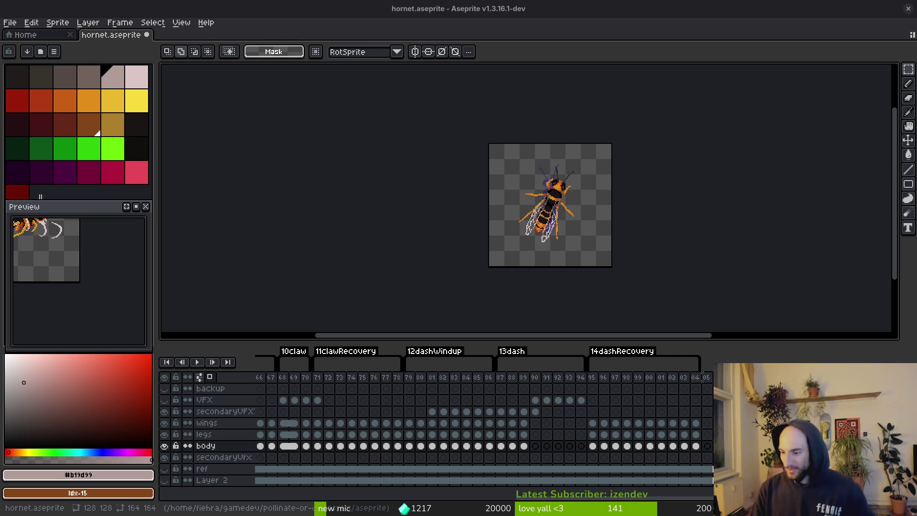
scroll(574, 248, "up", 4)
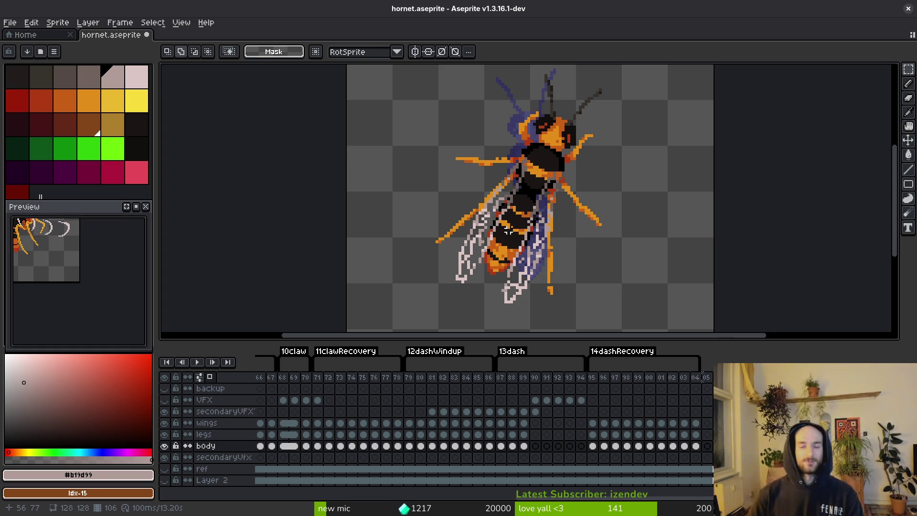
Undo the tilt so the hornet stands upright again, and save the file
key("ctrl+z")
scroll(575, 224, "down", 2)
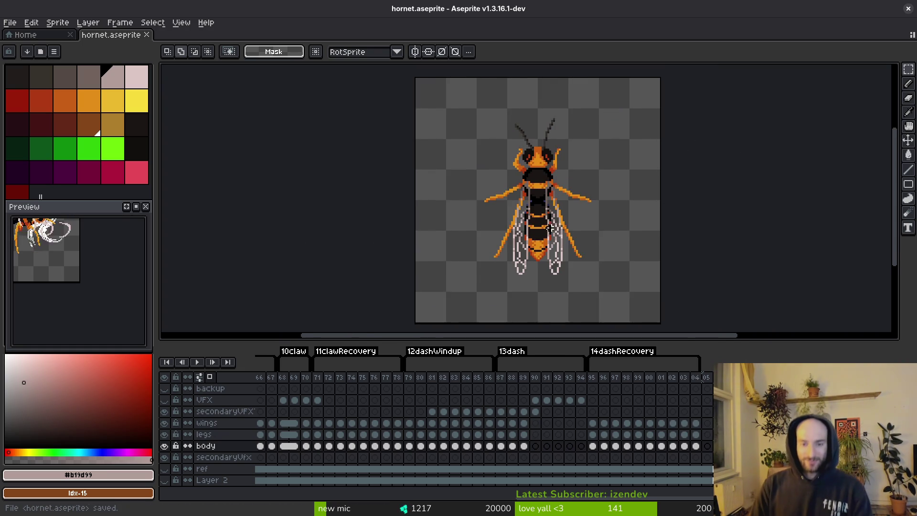
key("ctrl+s")
scroll(528, 225, "up", 1)
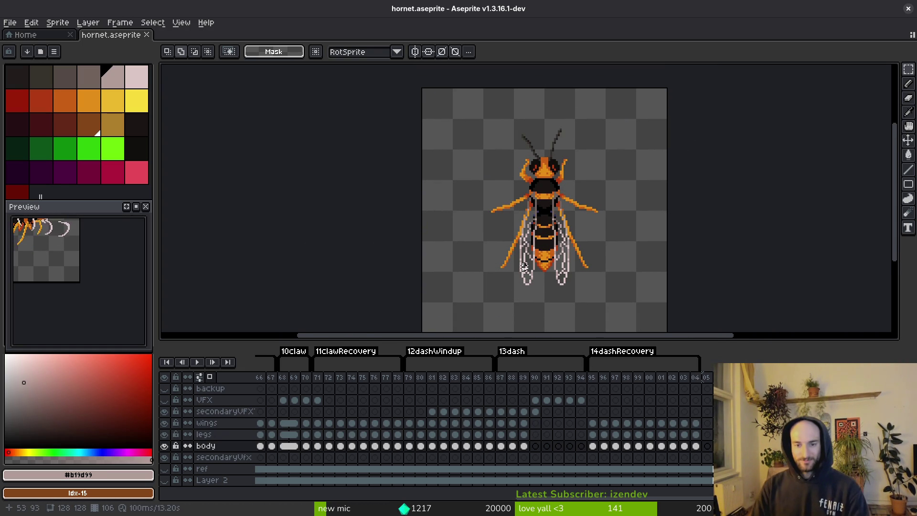
key("ctrl+s")
scroll(515, 213, "up", 1)
scroll(601, 249, "up", 2)
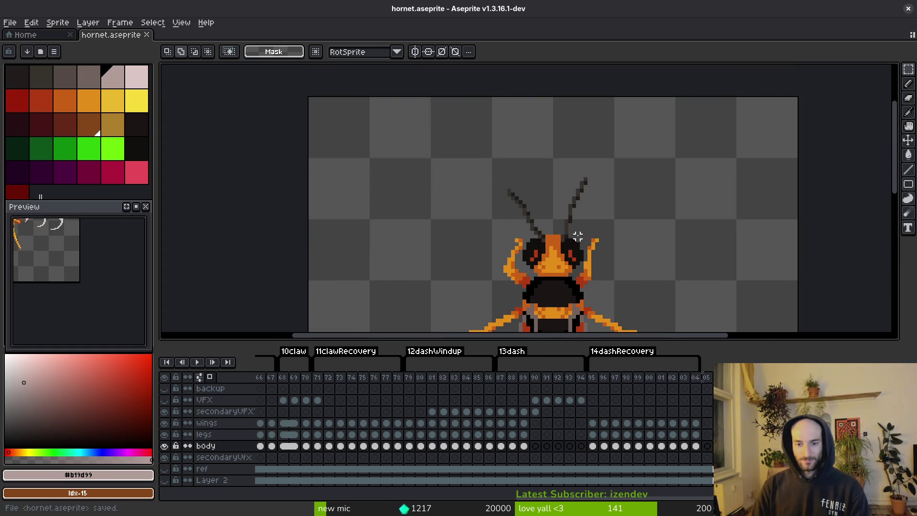
left_click_drag(601, 249, 560, 218)
Select the right antenna and nudge it one pixel to the right
key("i")
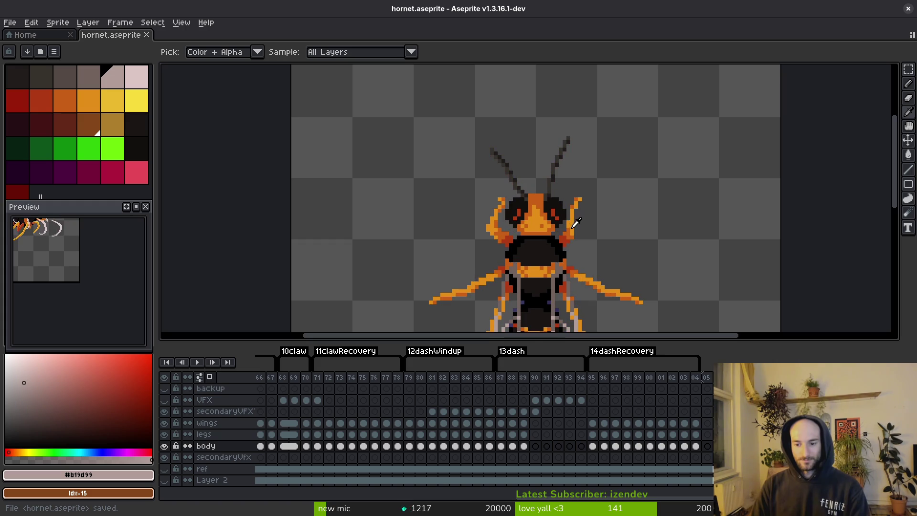
key("m")
left_click_drag(544, 113, 620, 184)
scroll(554, 166, "up", 2)
key("Right")
key("Down")
Repaint the right antenna's dark outline and grey pixels with the pencil, then save
key("b")
left_click(491, 184, "alt")
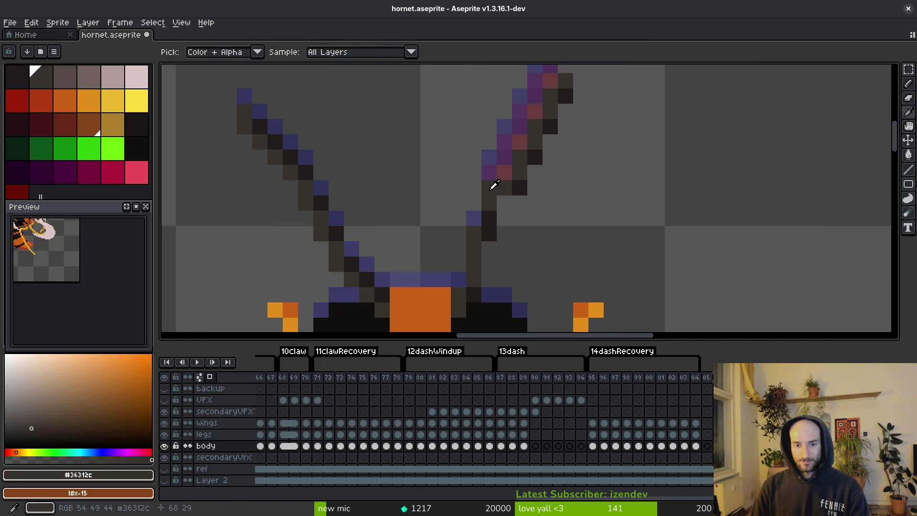
left_click(489, 233)
left_click(489, 218, "alt")
left_click_drag(505, 203, 504, 218)
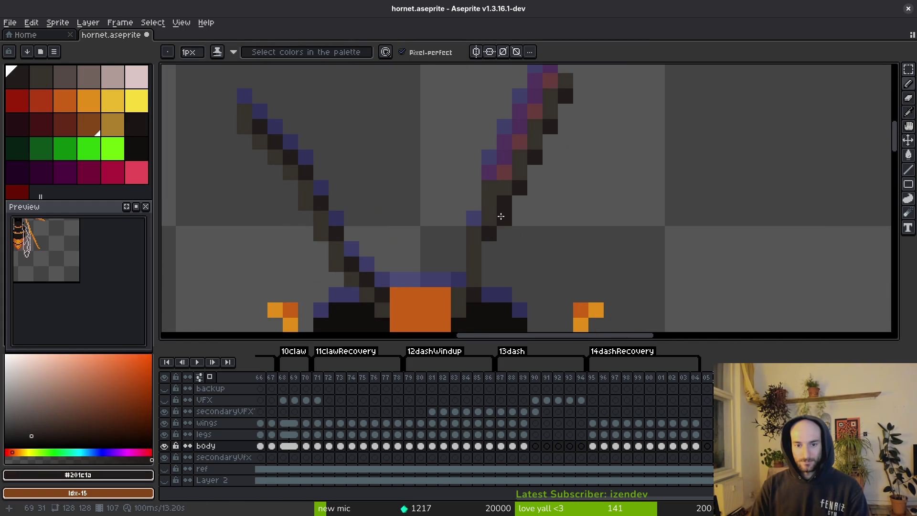
key("ctrl+z")
left_click(489, 248)
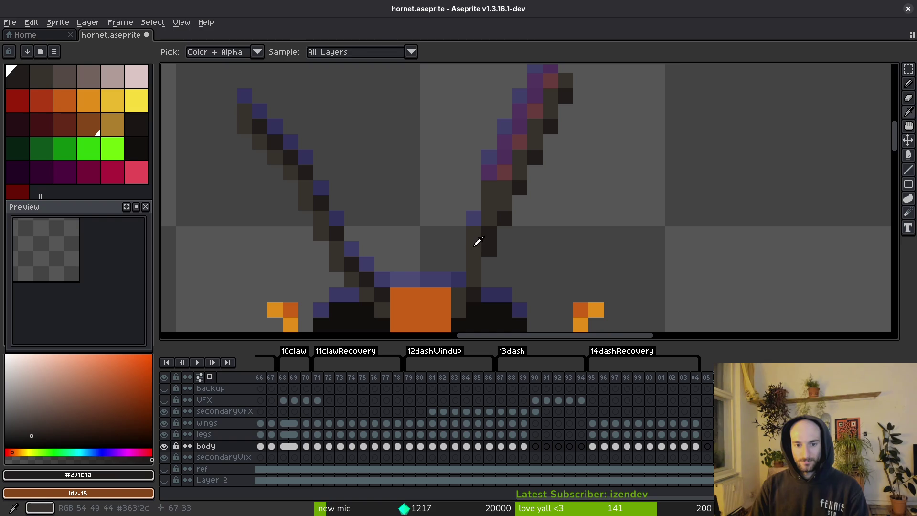
left_click(473, 233)
left_click(489, 186)
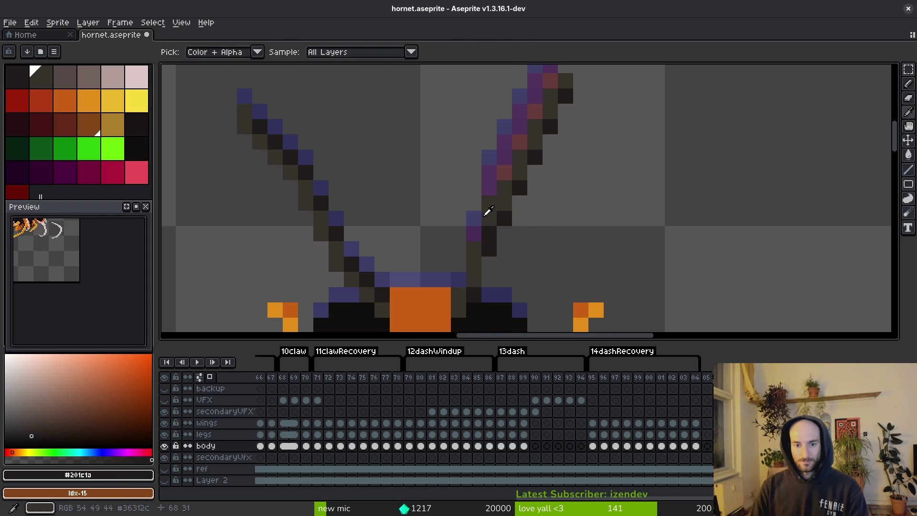
left_click(488, 212, "alt")
left_click(478, 233)
key("ctrl+s")
Undo the two stray dark pixels on the right antenna
scroll(516, 239, "down", 5)
scroll(493, 207, "up", 6)
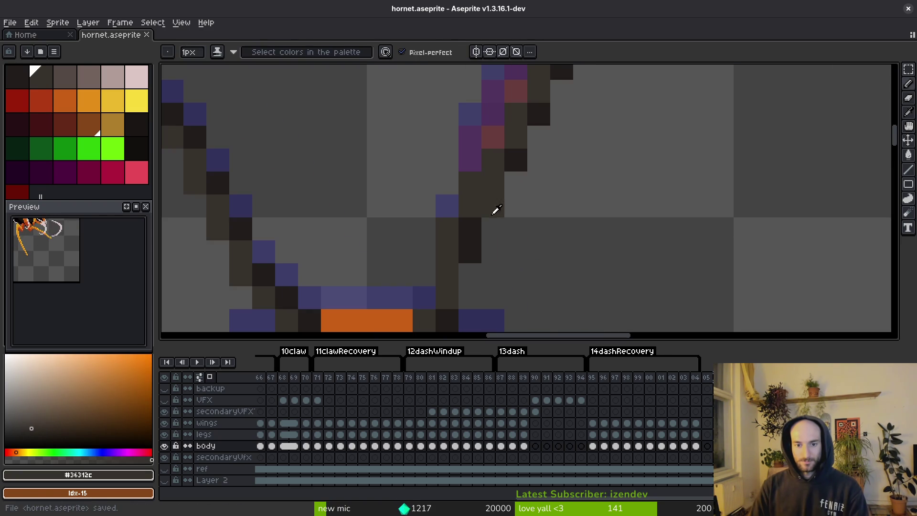
left_click(492, 187, "alt")
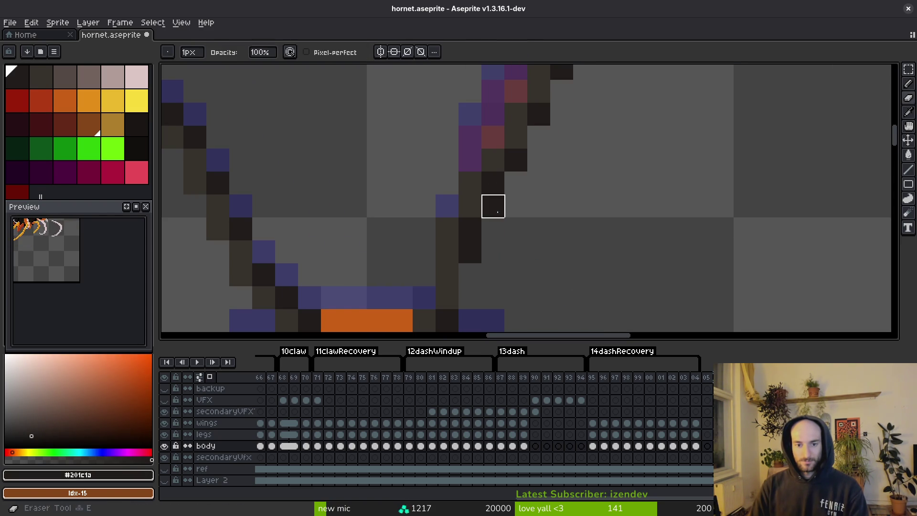
key("ctrl+z")
scroll(525, 256, "down", 5)
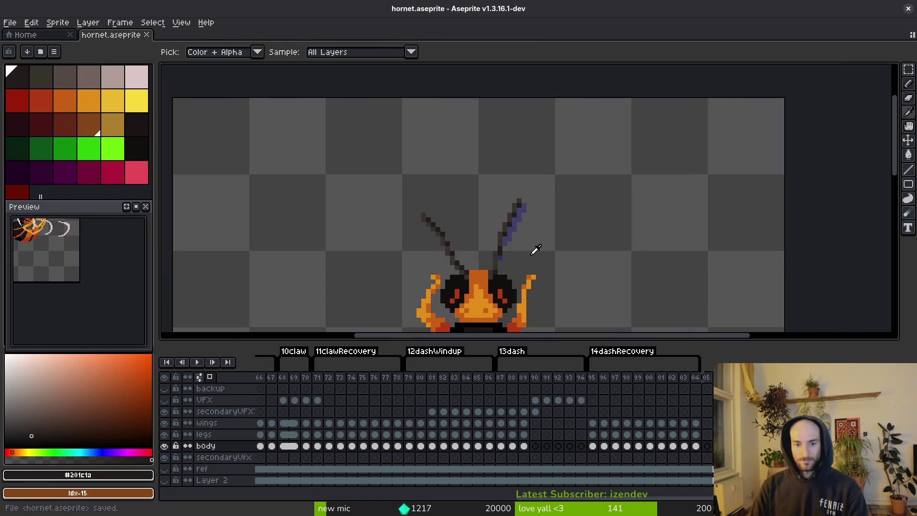
scroll(509, 250, "up", 4)
scroll(509, 251, "down", 1)
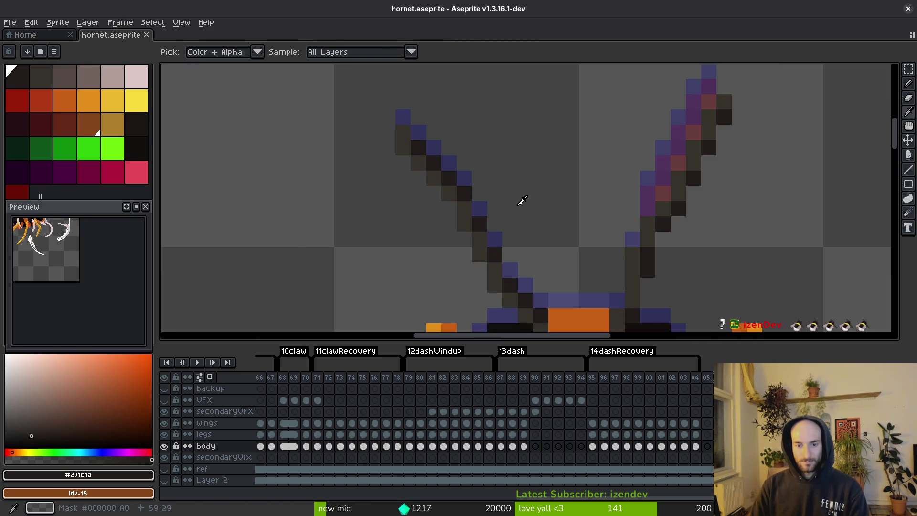
Select the left antenna's dark outline and shift it down one pixel, saving along the way
key("m")
scroll(451, 180, "up", 1)
mouse_move(353, 113)
left_mouse_down()
mouse_move(441, 186)
mouse_move(487, 239)
left_mouse_up()
key("ctrl+d")
left_click_drag(350, 114, 475, 221)
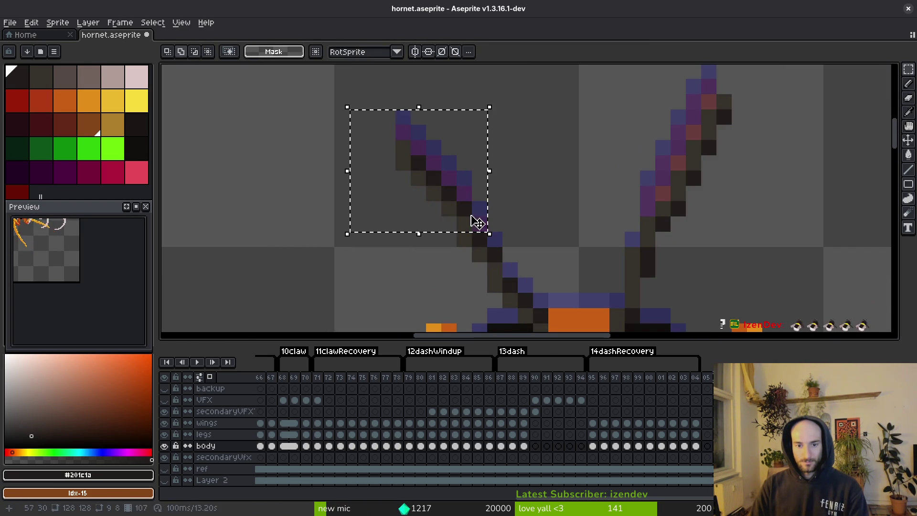
key("ctrl+d")
key("ctrl+s")
scroll(527, 223, "down", 1)
scroll(501, 211, "up", 1)
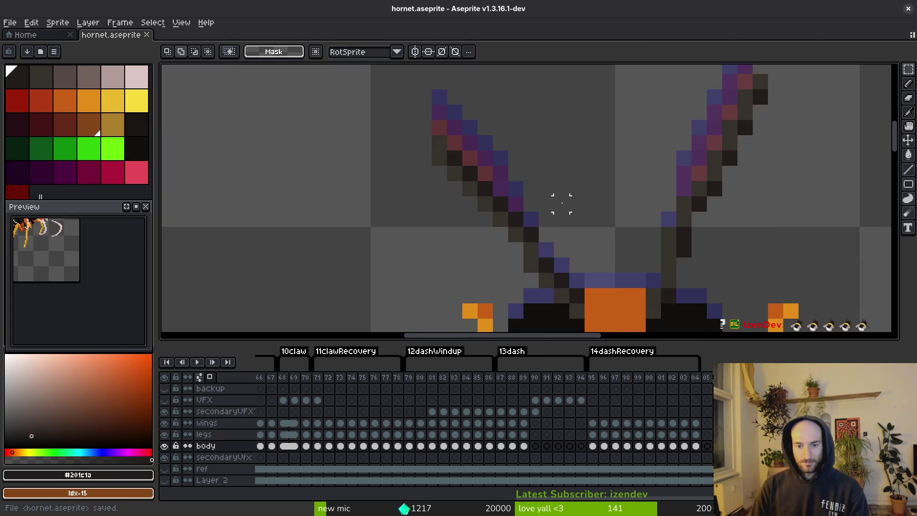
mouse_move(403, 119)
left_mouse_down()
mouse_move(477, 164)
mouse_move(492, 221)
left_mouse_up()
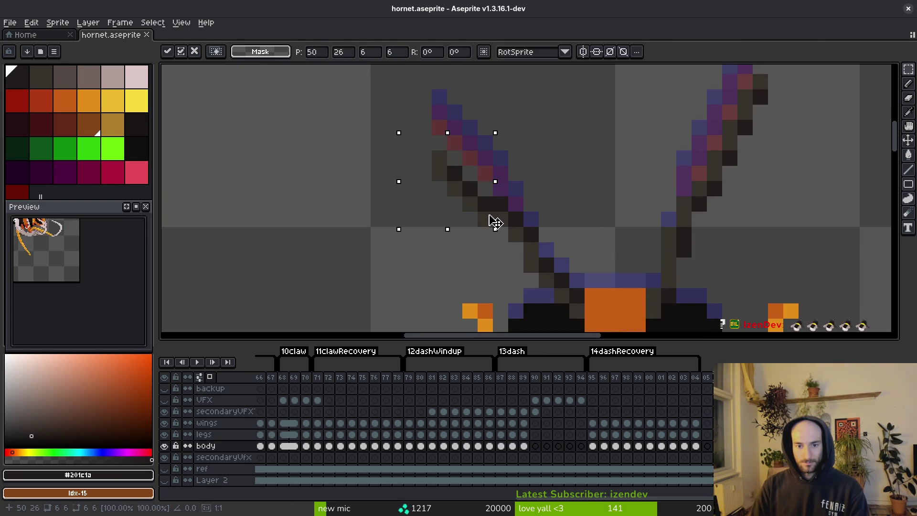
key("ctrl+d")
Save the sprite and play the animation to review the antennae
scroll(530, 188, "down", 2)
key("ctrl+s")
scroll(528, 205, "down", 1)
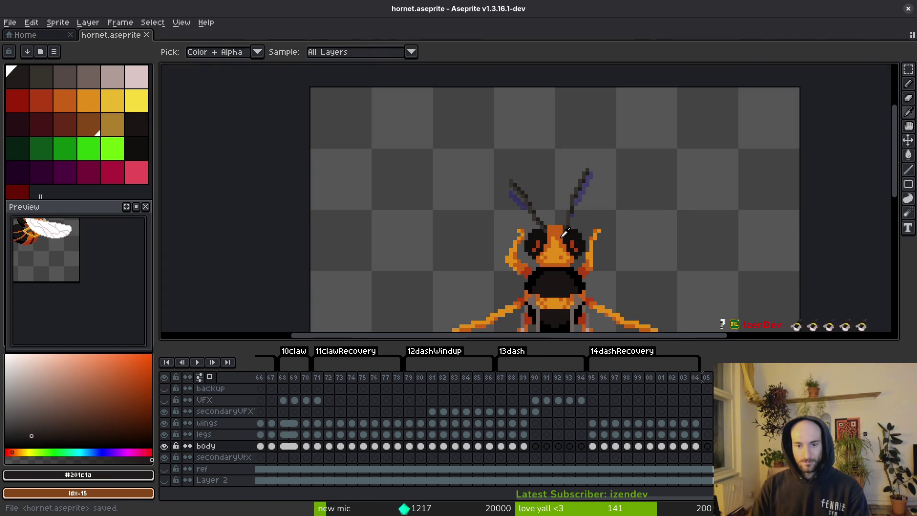
key("Return")
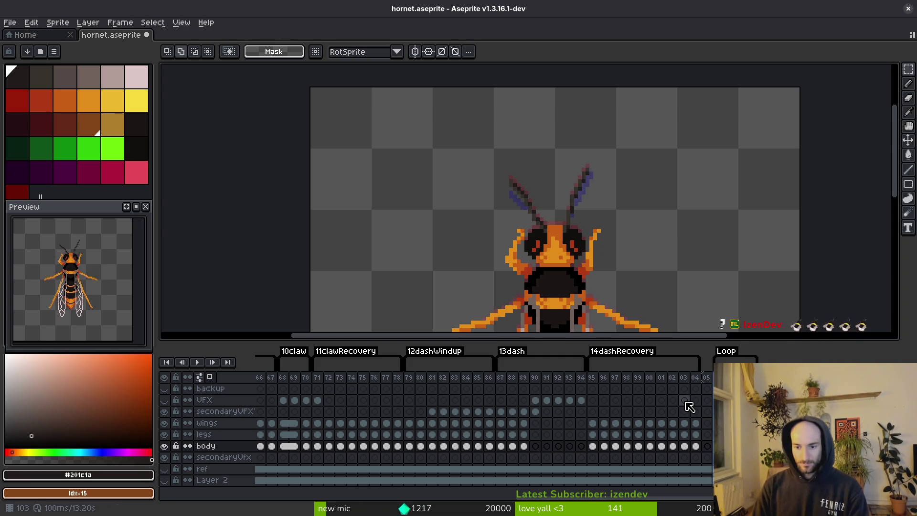
scroll(103, 293, "up", 3)
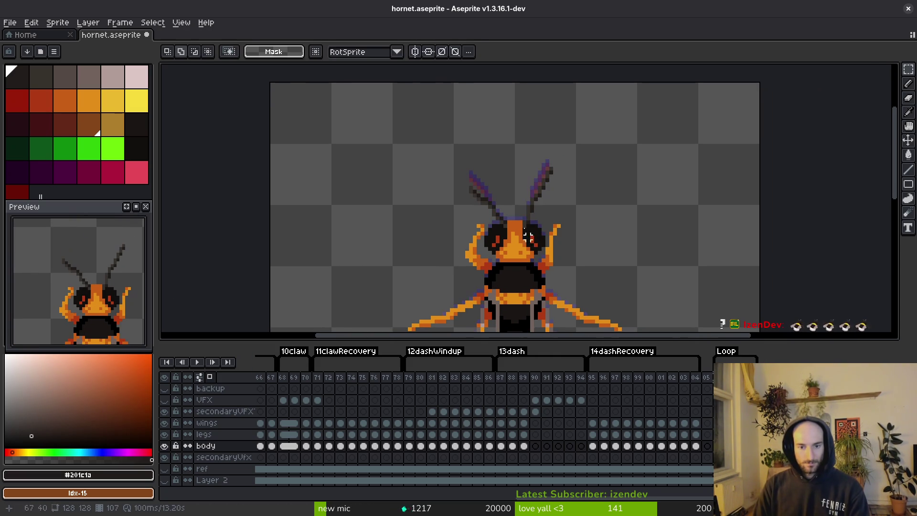
scroll(546, 170, "up", 1)
Drop the left antenna selection and step to the next frame
left_click_drag(401, 167, 483, 237)
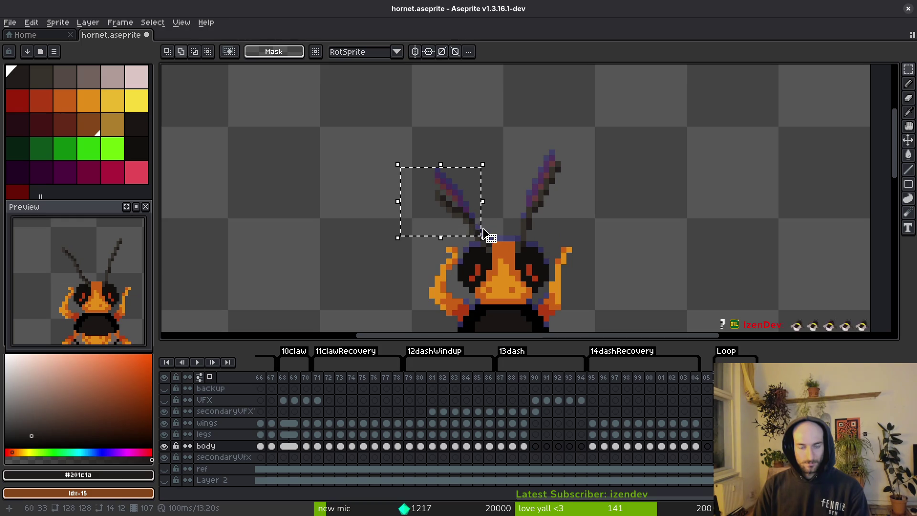
key("ctrl+d")
key("i")
key("Right")
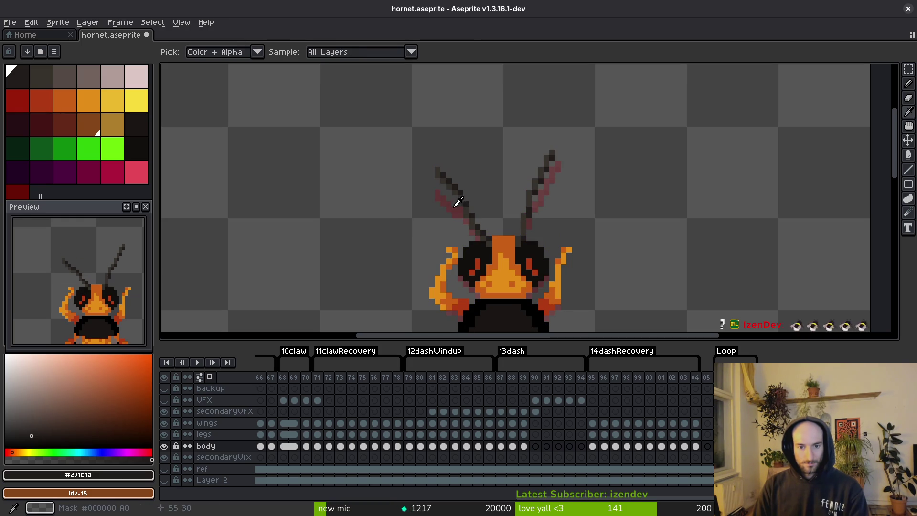
Nudge the left antenna tip one pixel right, commit it, and save
key("m")
scroll(478, 189, "up", 2)
mouse_move(295, 93)
left_mouse_down()
mouse_move(454, 268)
mouse_move(327, 122)
mouse_move(420, 188)
mouse_move(405, 190)
mouse_move(394, 163)
left_mouse_up()
key("Return")
scroll(375, 202, "up", 2)
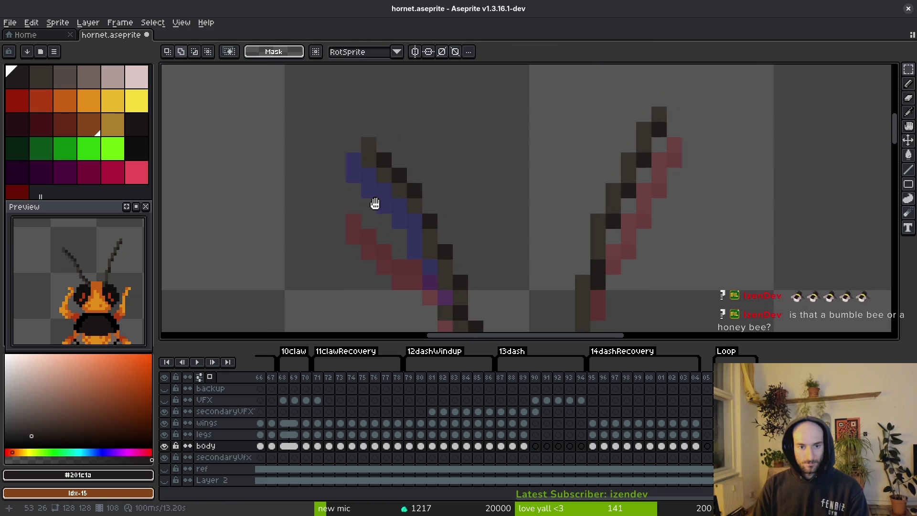
left_click_drag(334, 129, 411, 192)
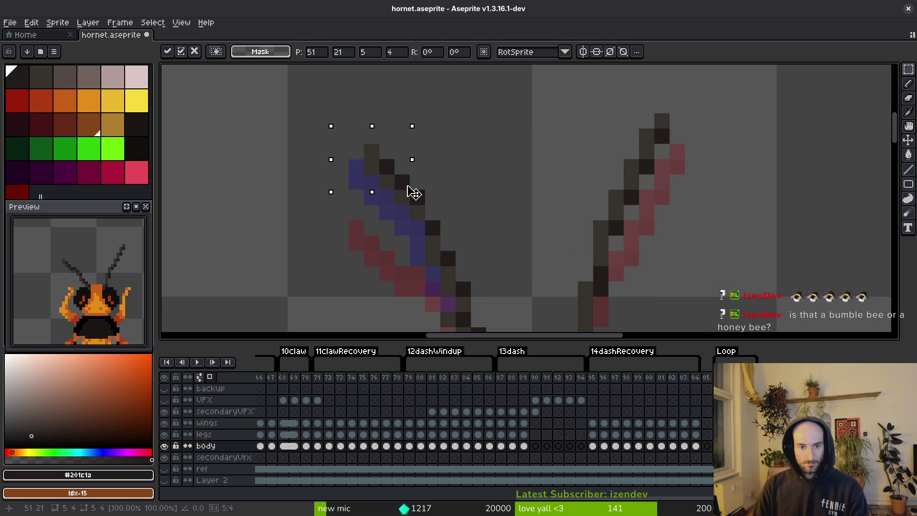
key("Return")
left_click_drag(330, 125, 401, 184)
key("Return")
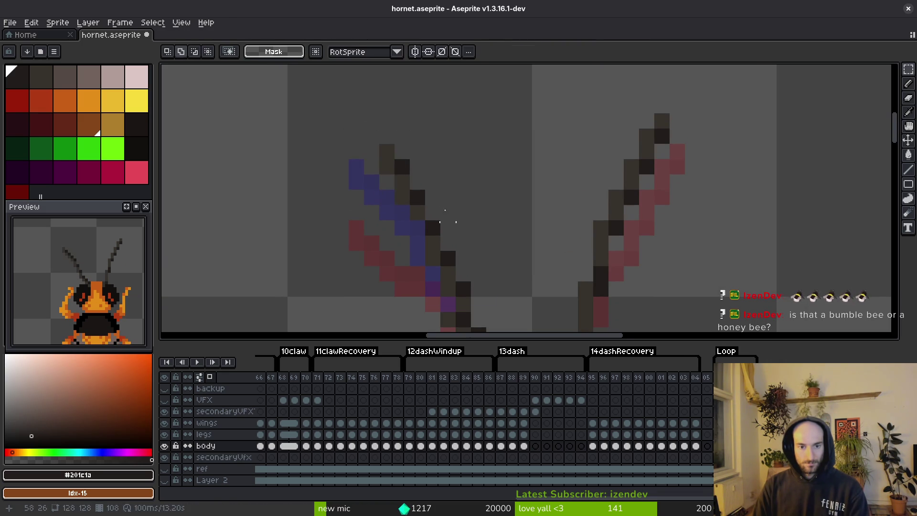
key("ctrl+s")
scroll(470, 184, "down", 2)
Paint dark and purple pixels along the left antenna, then save
key("b")
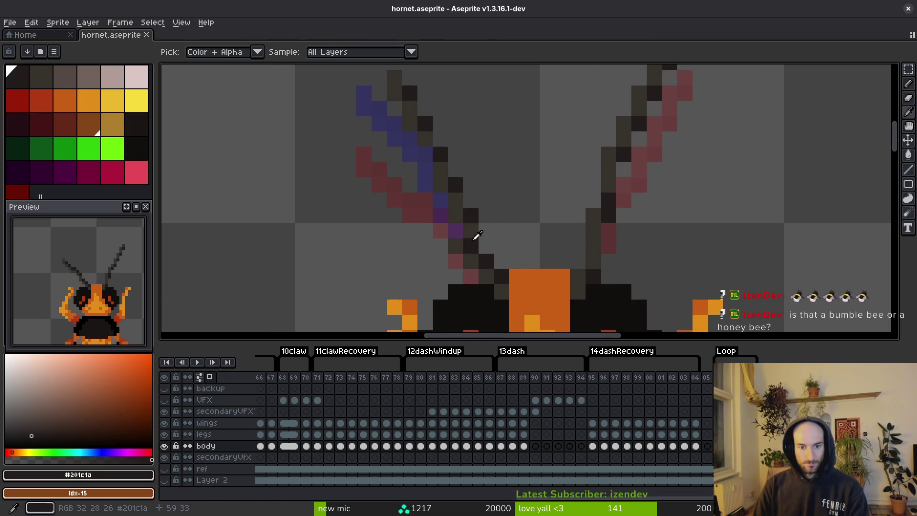
left_click(470, 246, "alt")
left_click(485, 246)
left_click(455, 231, "alt")
left_click_drag(455, 246, 471, 261)
left_click(485, 261, "alt")
left_click(501, 261)
key("ctrl+s")
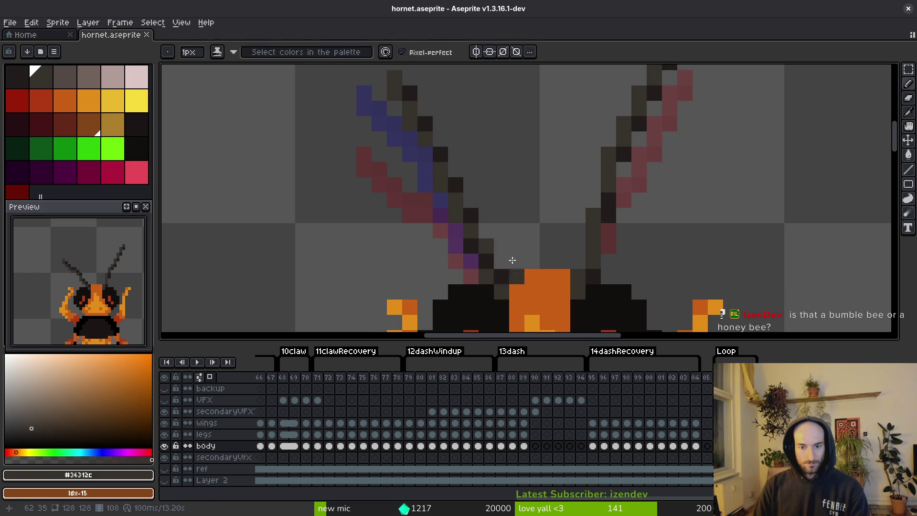
Eyedrop the dark grey from the antenna and save the hornet sprite
key("Left")
key("Right")
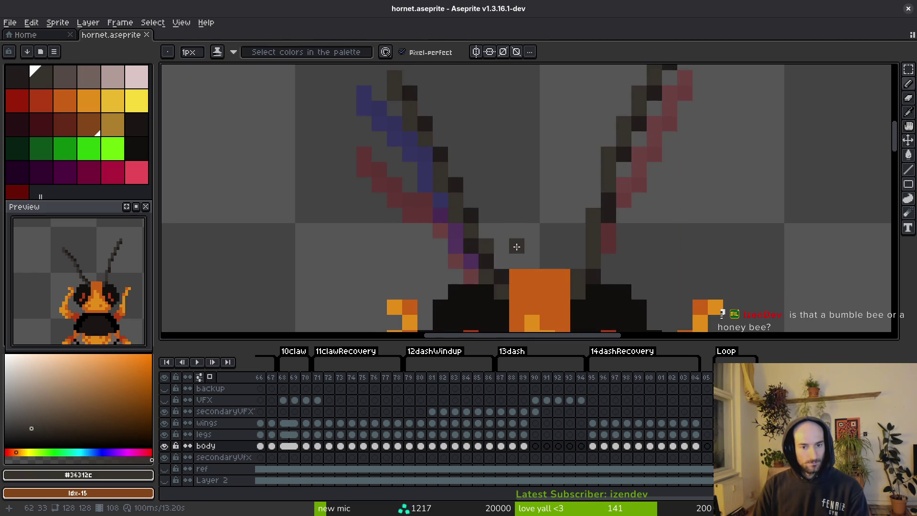
left_click(497, 268, "alt")
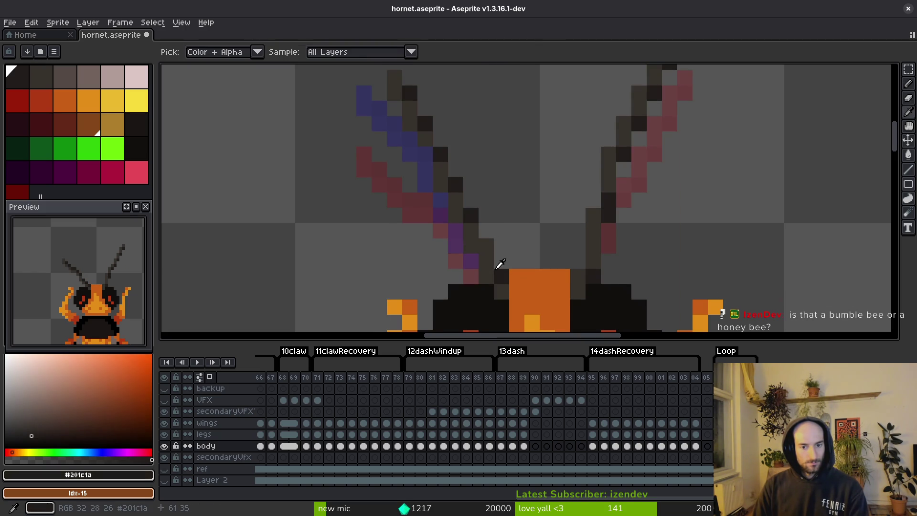
left_click(480, 245, "alt")
key("ctrl+s")
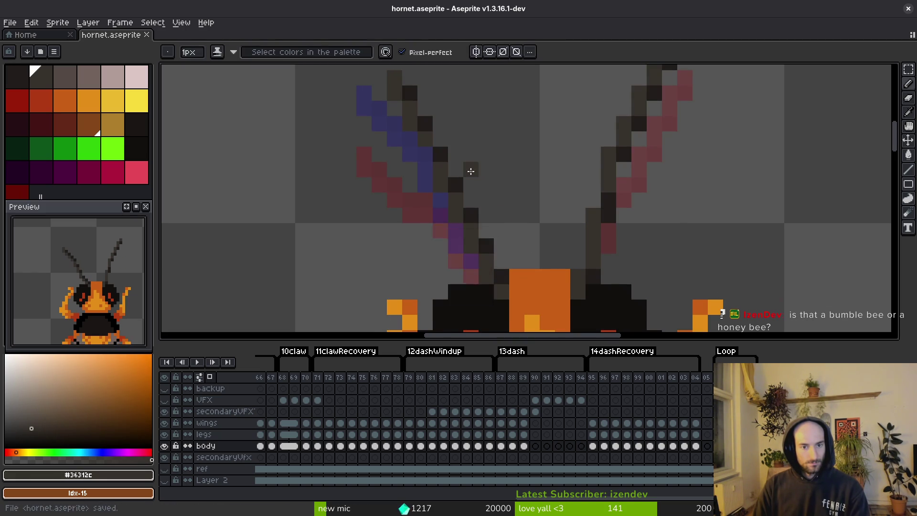
scroll(468, 170, "down", 2)
Step forward through the frames to frame 108, comparing the antenna positions
key("Right")
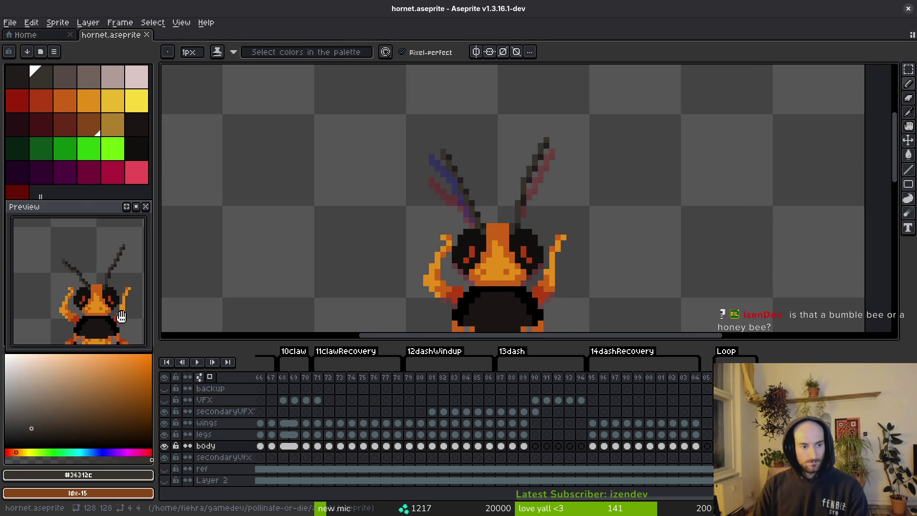
key("Right")
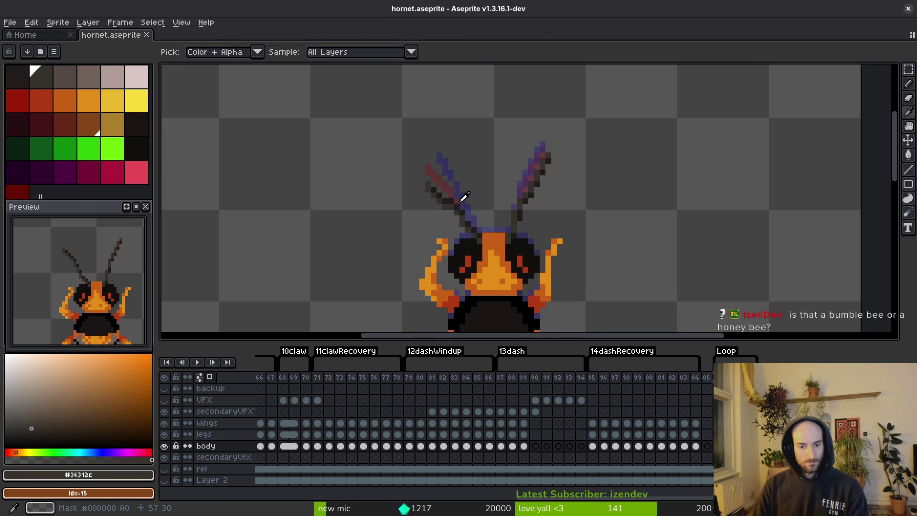
key("Right")
key("Right")
key("Right")
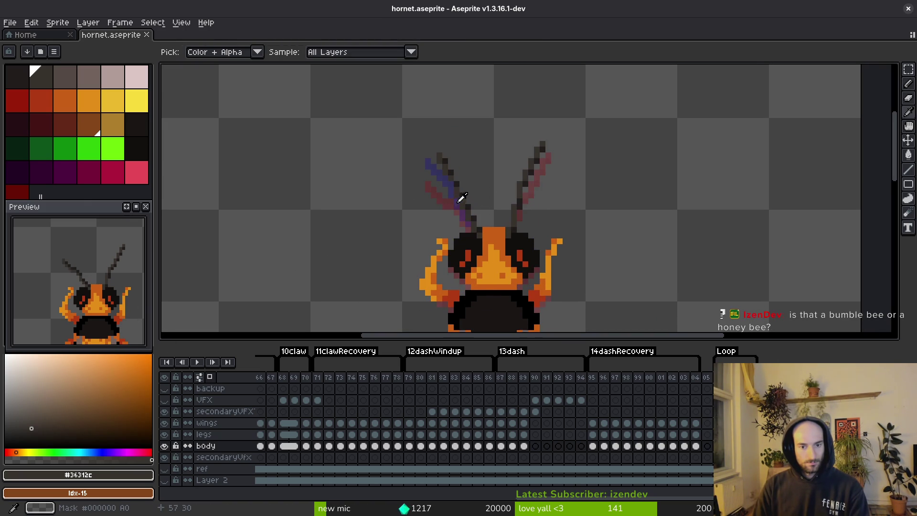
key("Right")
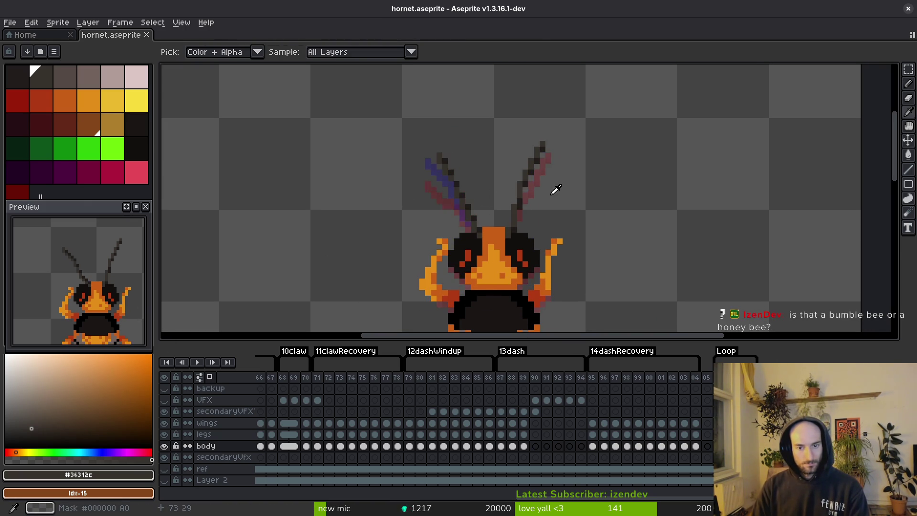
key("b")
key("Right")
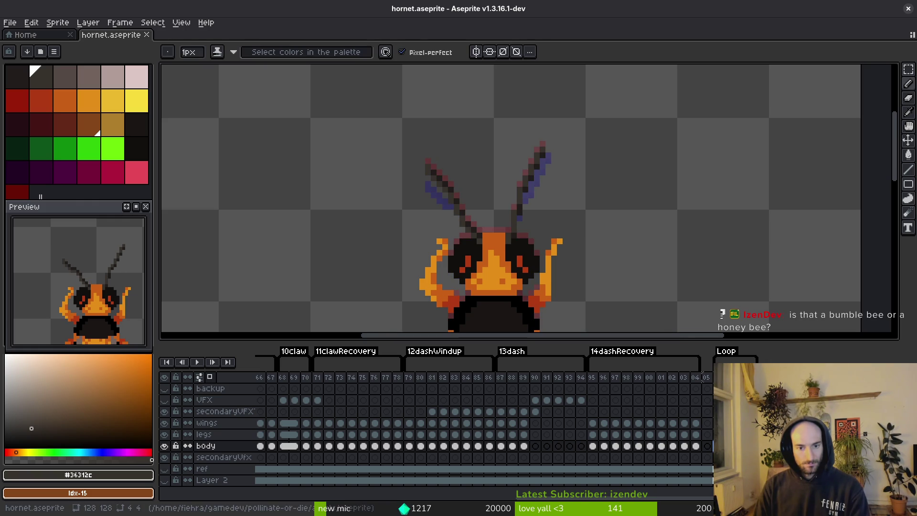
key("Right")
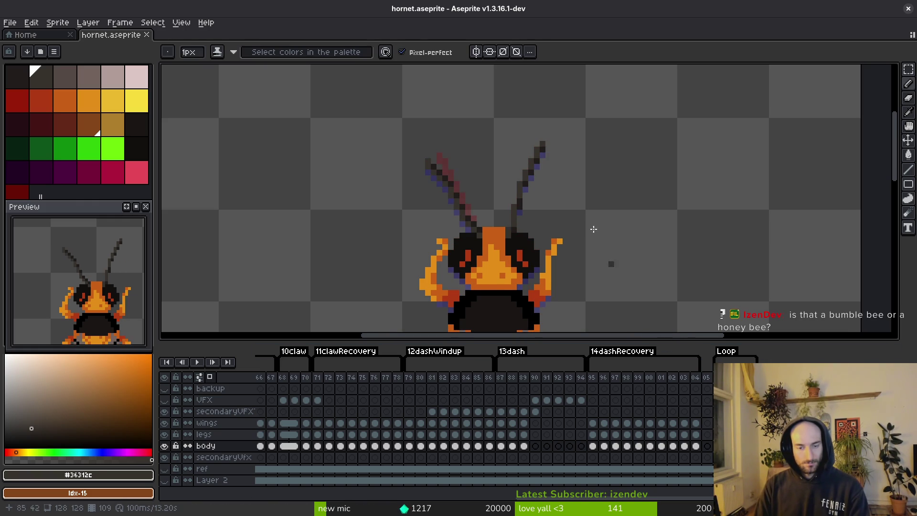
key("Right")
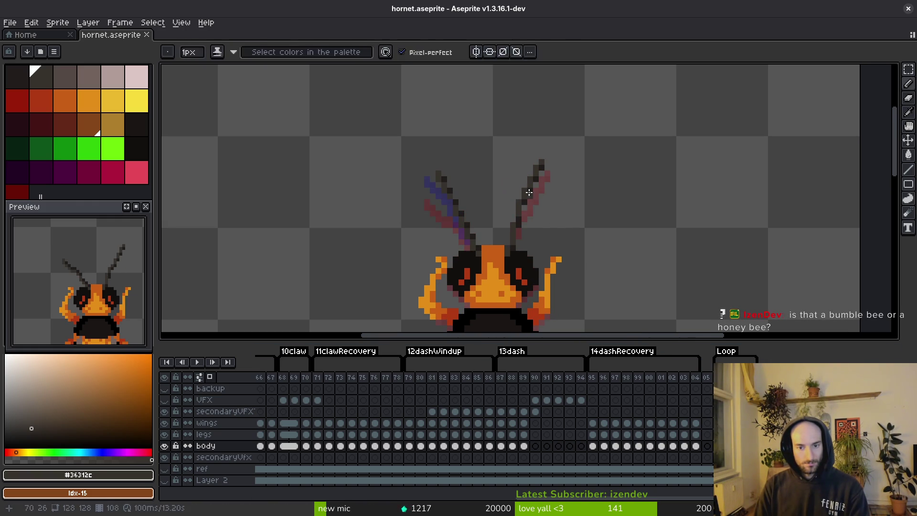
Lasso-select the right antenna, copy it, and paste it onto the neighbouring frame
scroll(566, 226, "up", 2)
left_click_drag(566, 226, 543, 199)
key("q")
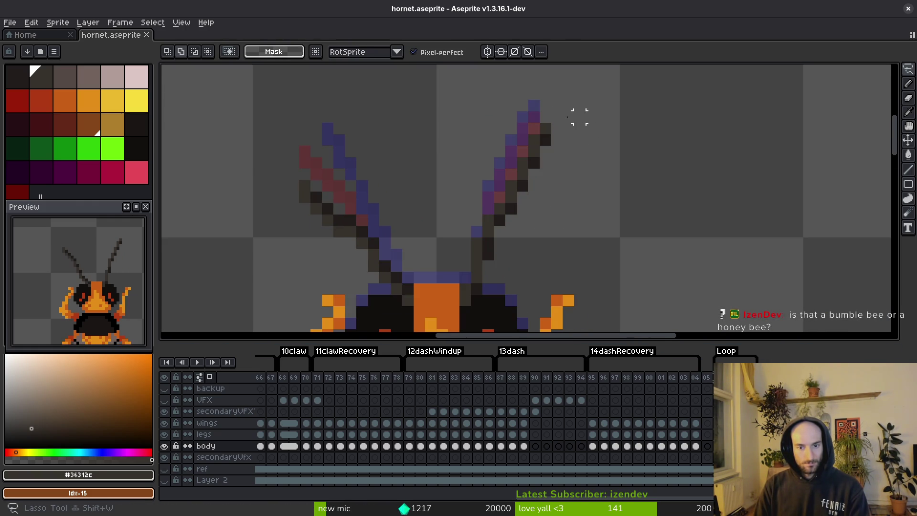
mouse_move(576, 112)
left_mouse_down()
mouse_move(472, 262)
mouse_move(575, 124)
mouse_move(559, 168)
mouse_move(569, 186)
left_mouse_up()
key("ctrl+c")
key("Right")
key("ctrl+v")
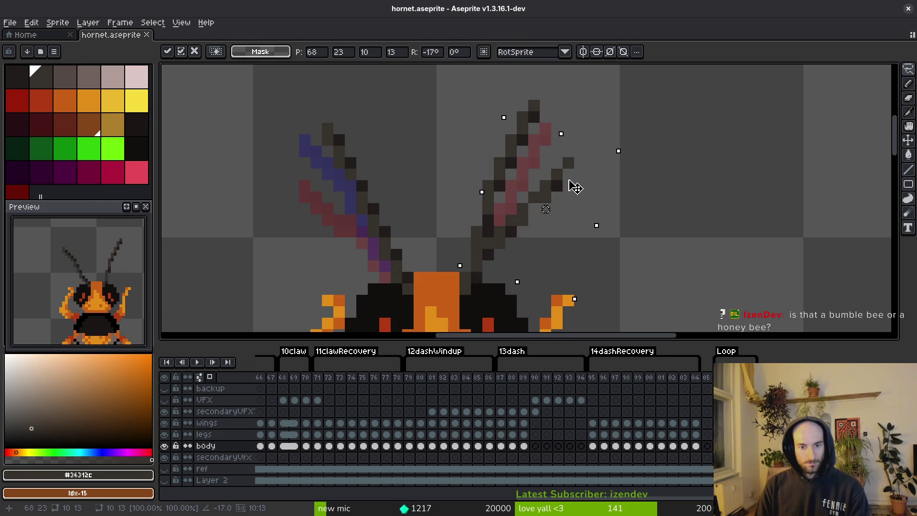
key("Return")
Draw a new dark diagonal antenna stroke running up-right in the darkest antenna colour
scroll(486, 238, "up", 3)
left_click(486, 239, "alt")
mouse_move(530, 210)
left_mouse_down()
mouse_move(536, 178)
mouse_move(581, 158)
left_mouse_up()
scroll(626, 172, "down", 3)
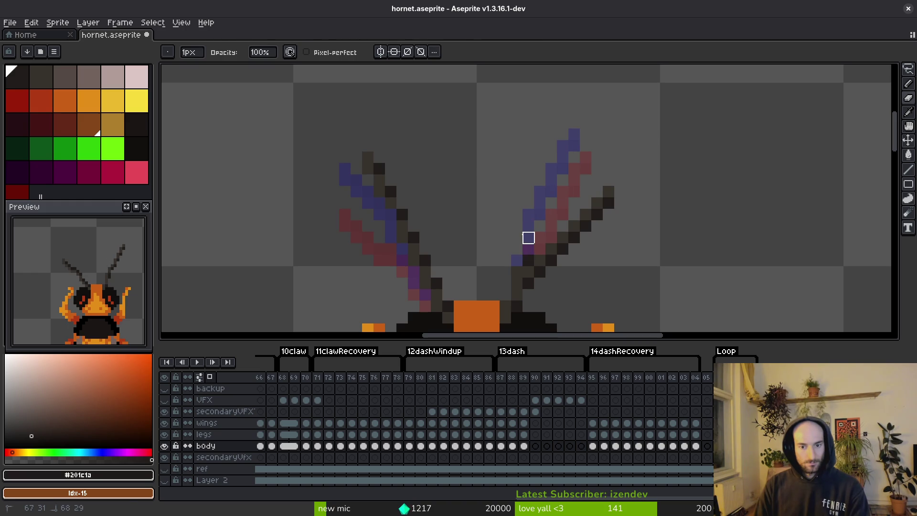
Nudge the redrawn right antenna up one pixel and save hornet.aseprite
key("m")
left_click_drag(510, 150, 630, 260)
left_click_drag(578, 247, 575, 236)
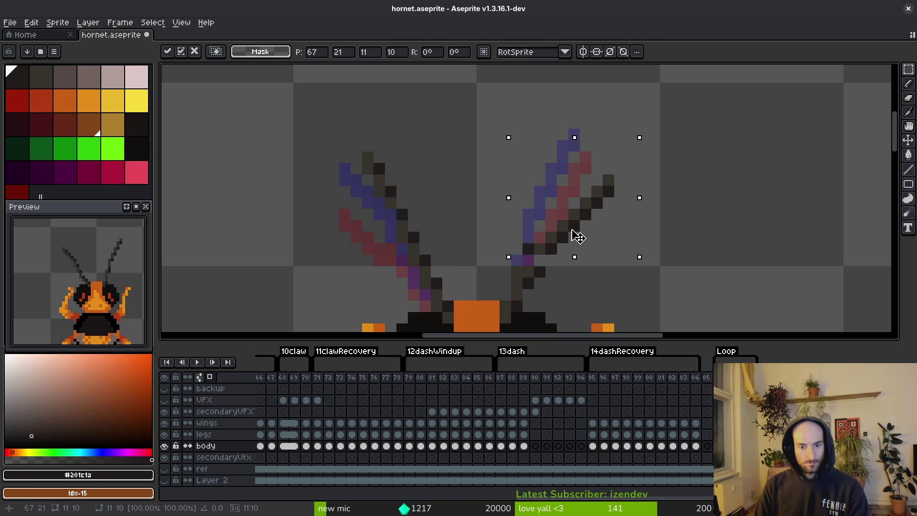
key("b")
left_click(539, 246, "alt")
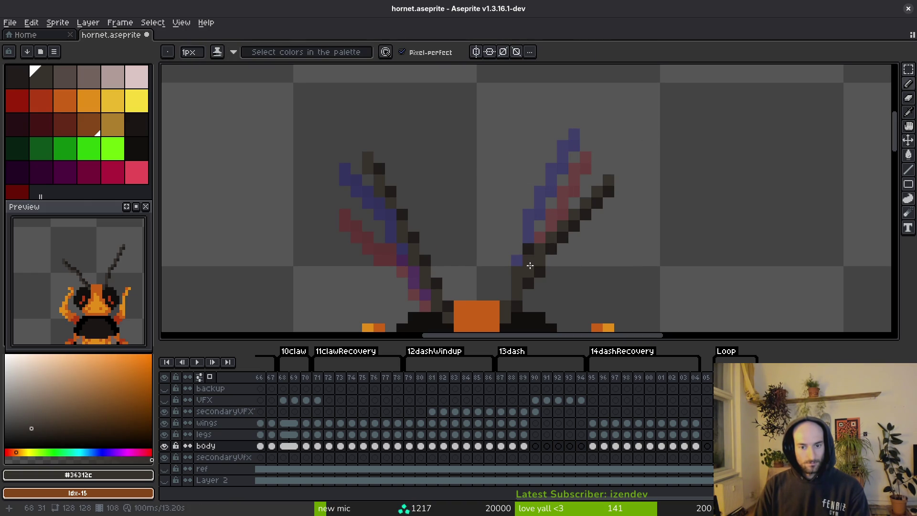
left_click(538, 266, "alt")
key("ctrl+s")
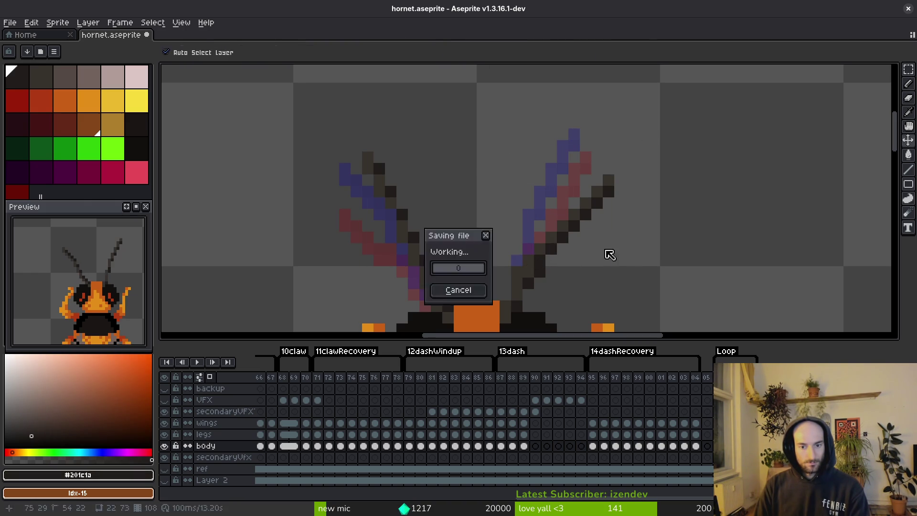
Fill the gap pixel at the antenna base and save again
scroll(591, 271, "down", 3)
scroll(591, 271, "up", 5)
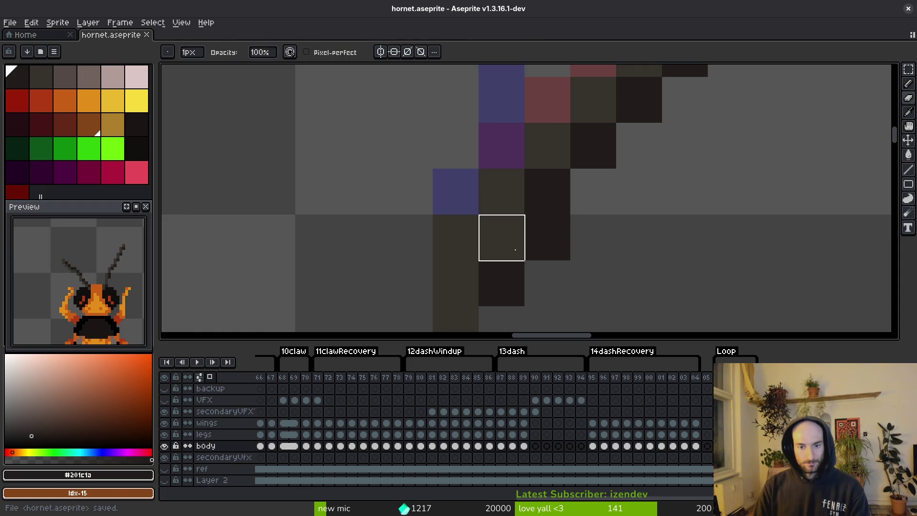
left_click(512, 249)
key("ctrl+s")
scroll(581, 275, "down", 4)
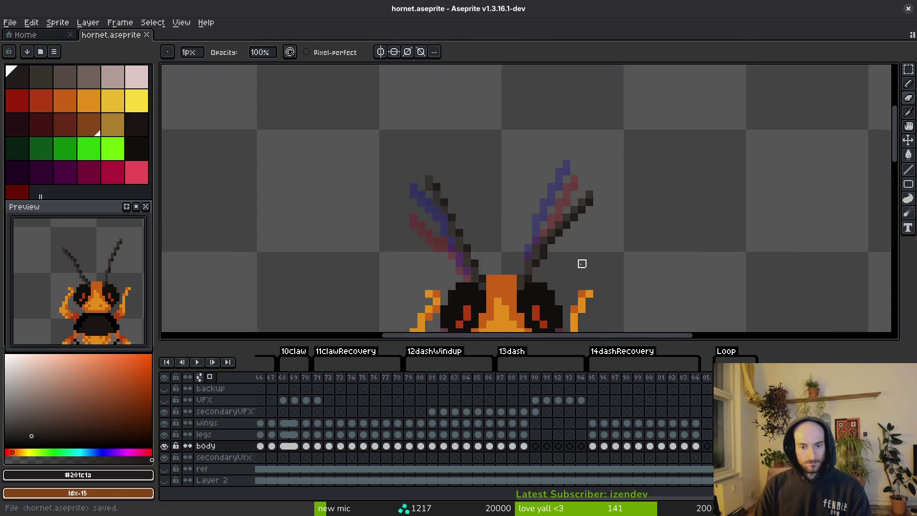
key("Right")
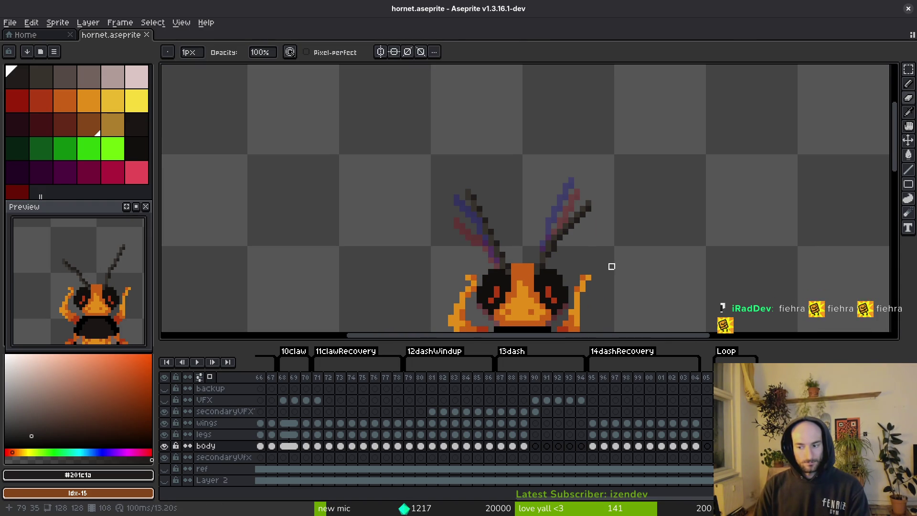
scroll(675, 322, "down", 4)
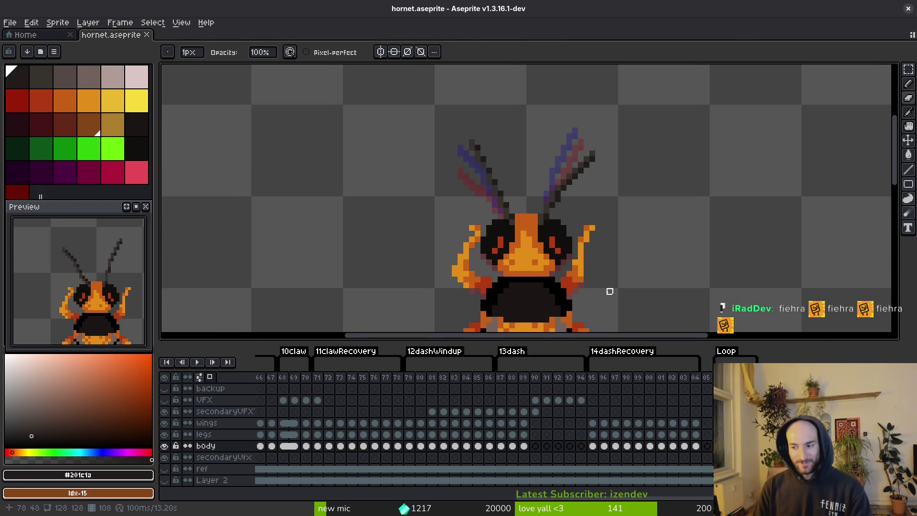
scroll(567, 232, "down", 1)
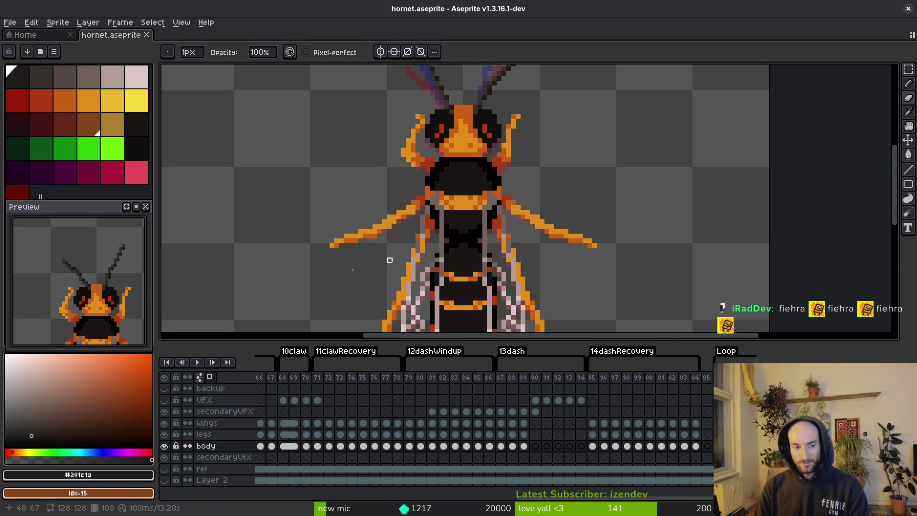
scroll(110, 253, "down", 3)
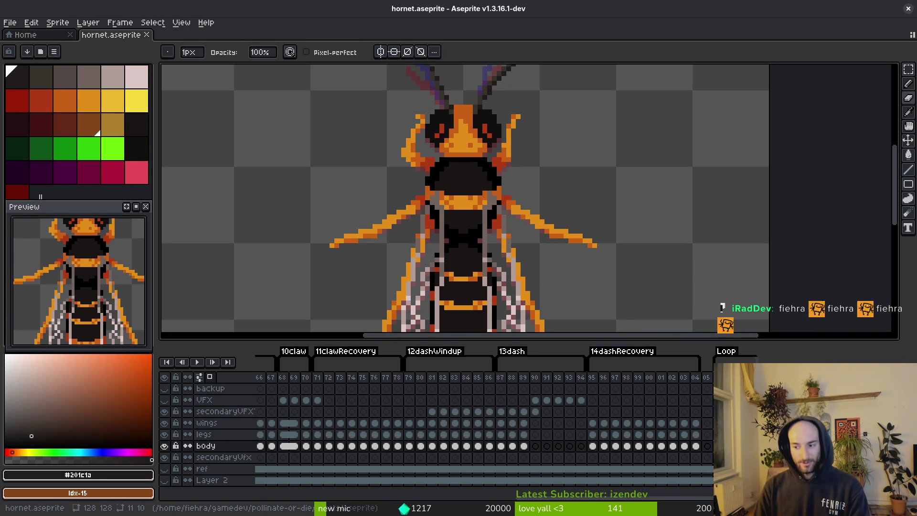
scroll(463, 210, "down", 2)
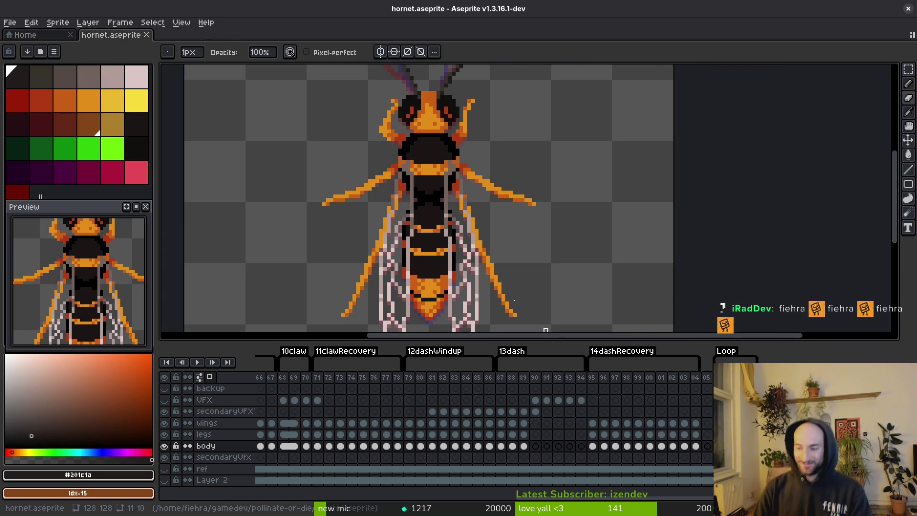
scroll(470, 197, "down", 1)
left_click_drag(470, 198, 472, 204)
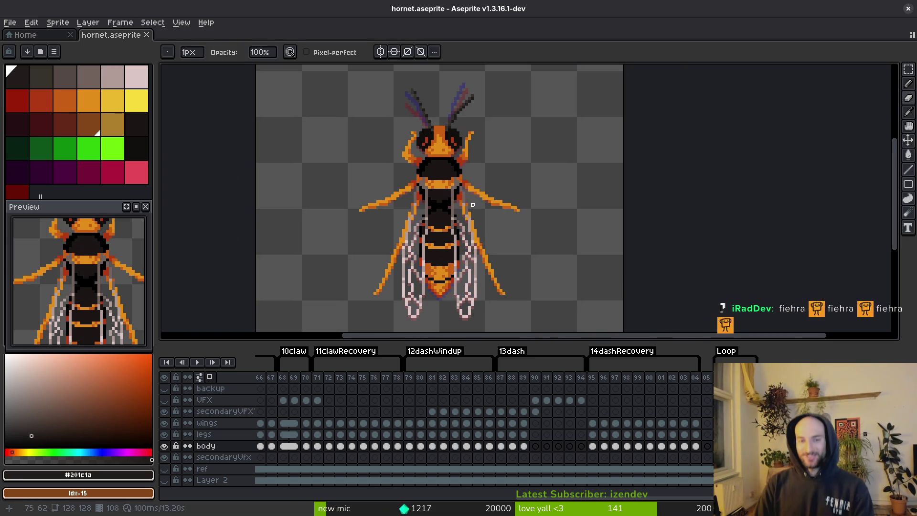
scroll(524, 218, "up", 2)
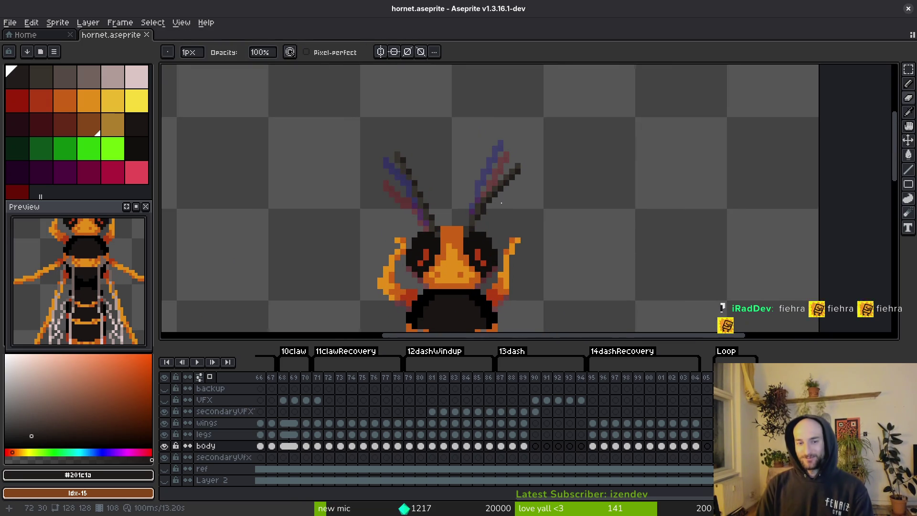
On the next frame, shift the right antenna one pixel down-right
key("Right")
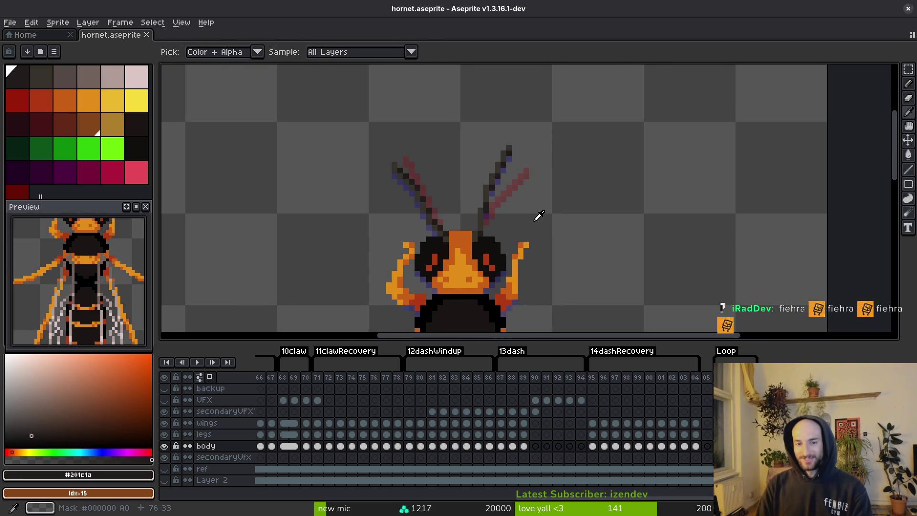
key("m")
scroll(494, 162, "up", 3)
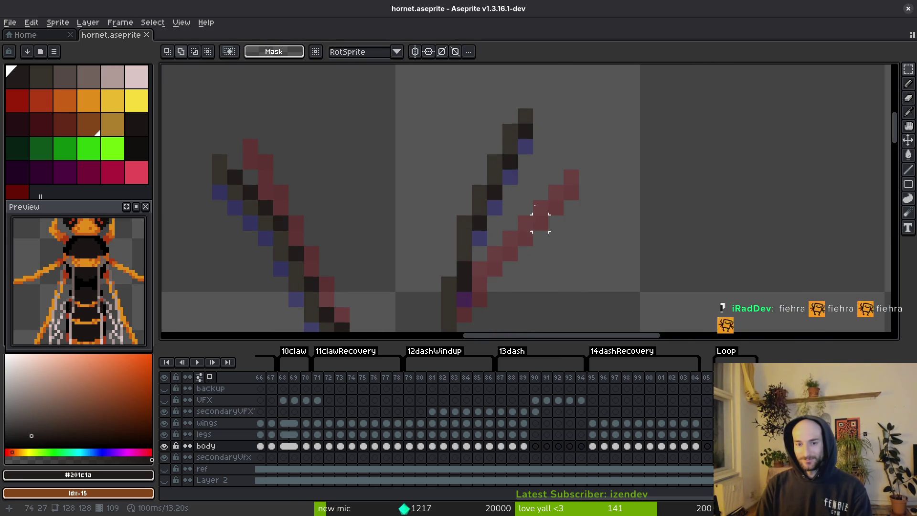
mouse_move(393, 75)
left_mouse_down()
mouse_move(580, 209)
mouse_move(580, 247)
left_mouse_up()
left_click_drag(494, 171, 509, 189)
key("ctrl+d")
Paint a dark grey and a black pixel on the antenna, then save
key("e")
key("b")
left_click(466, 220, "alt")
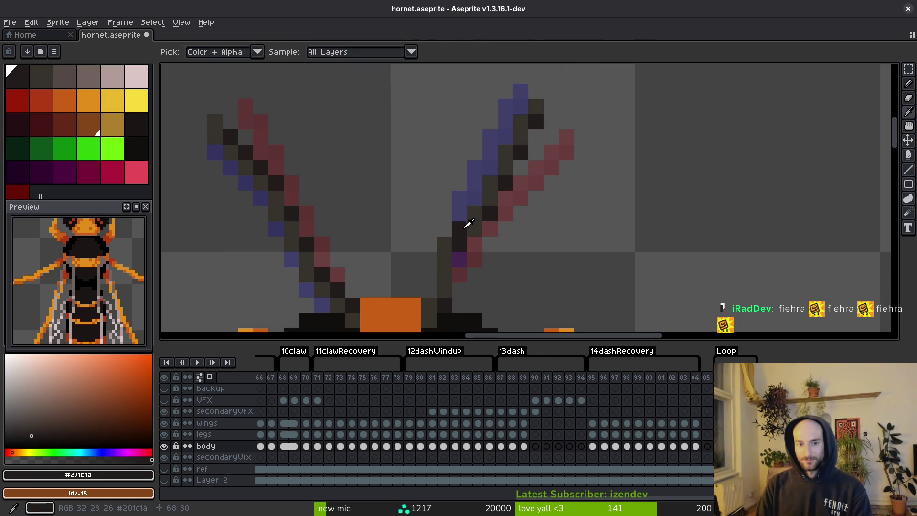
left_click(459, 230)
left_click(466, 241, "alt")
left_click(476, 230)
scroll(476, 230, "down", 3)
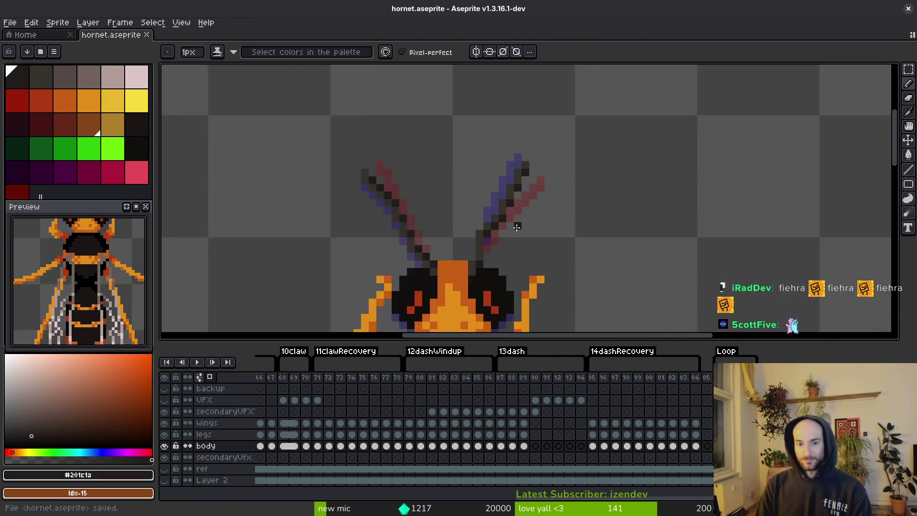
key("ctrl+s")
Eyedrop the dark antenna colour and paint over a pixel at the antenna base, then save
scroll(482, 250, "up", 4)
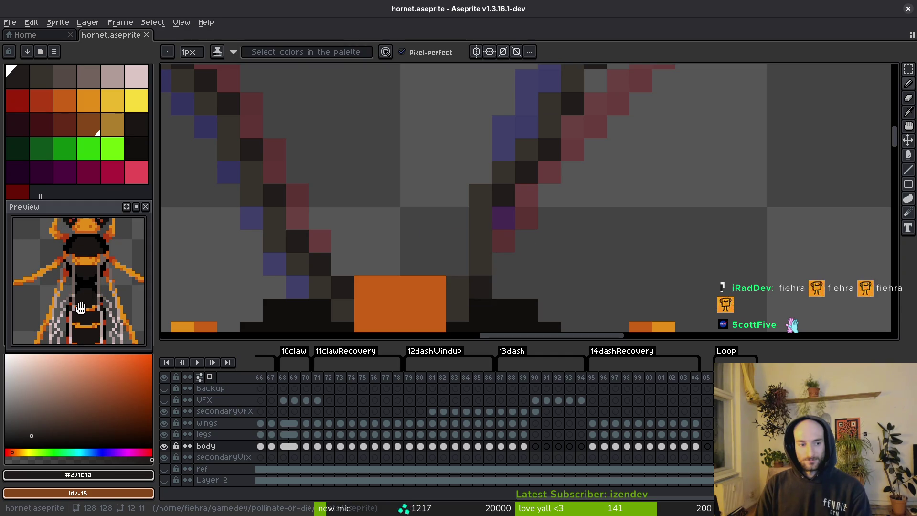
scroll(100, 325, "up", 2)
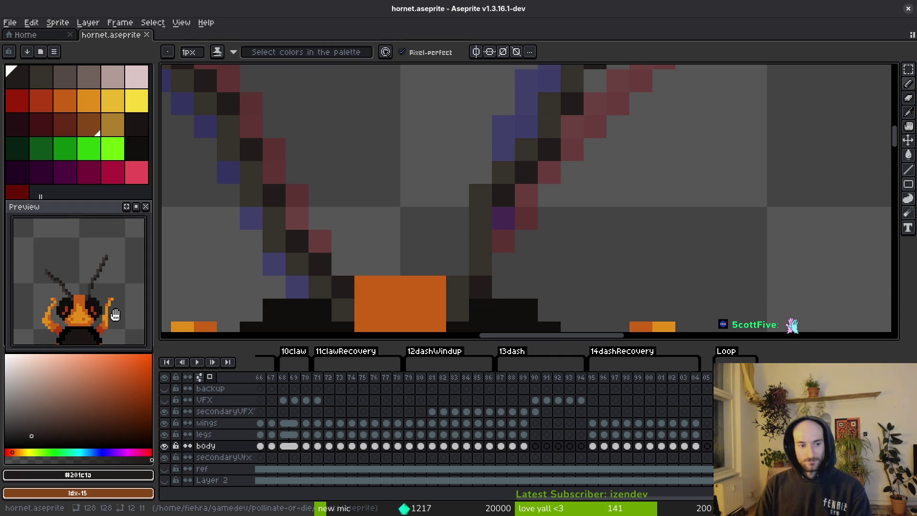
scroll(436, 241, "down", 2)
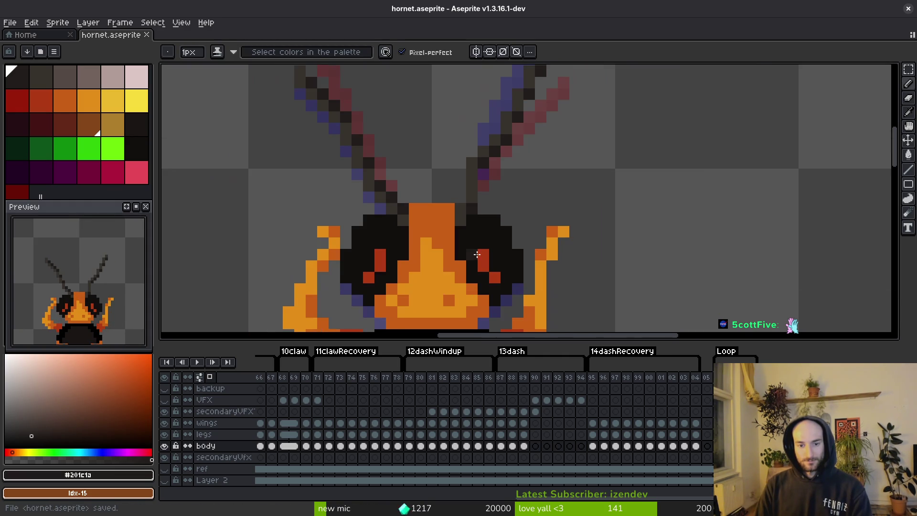
left_click_drag(474, 256, 475, 250)
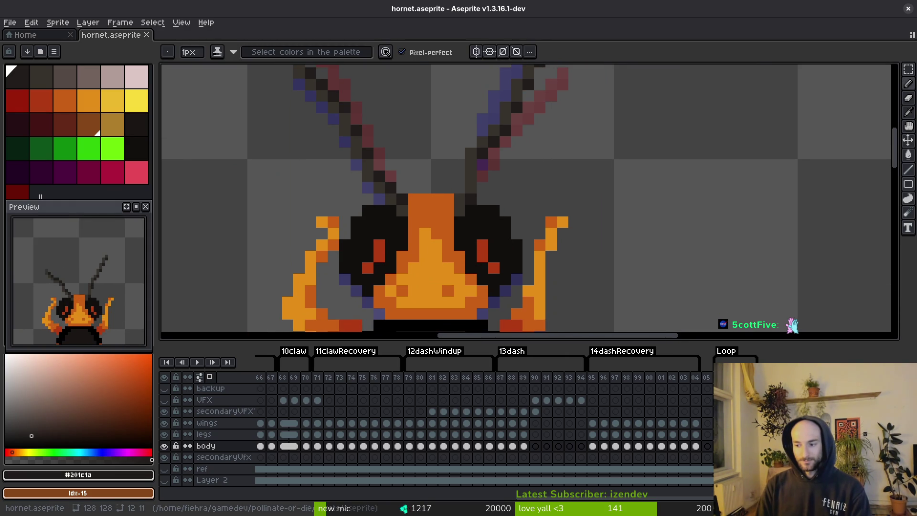
key("ctrl+s")
scroll(473, 189, "up", 1)
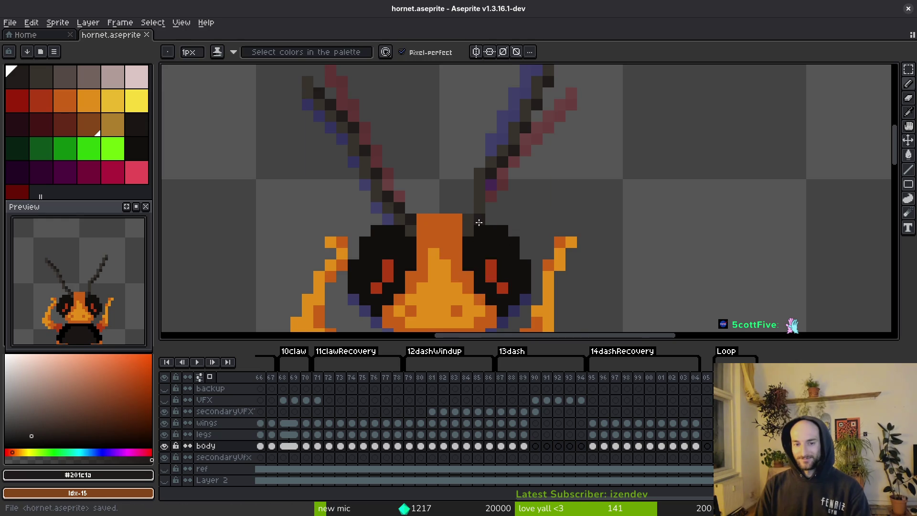
scroll(478, 191, "up", 1)
key("alt")
left_click(480, 193)
left_click(483, 167, "alt")
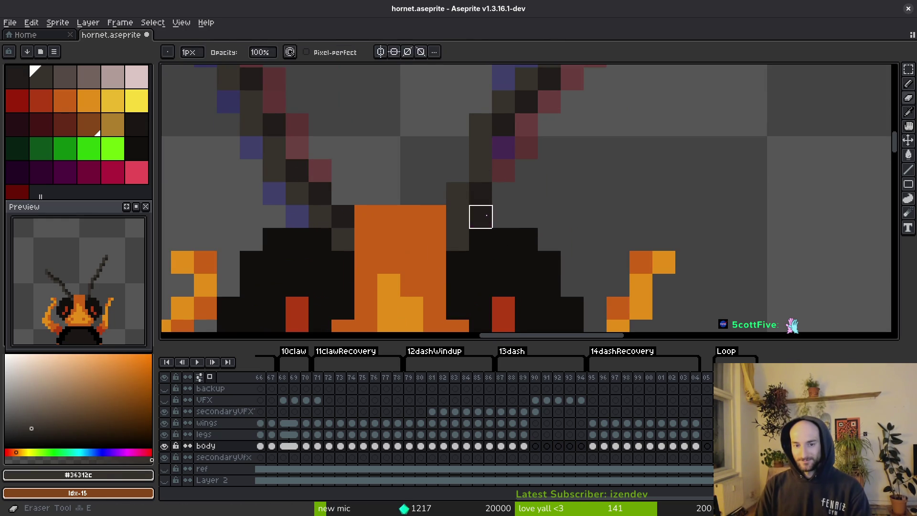
key("ctrl+s")
Save the touched-up hornet sprite again while bringing more of it into view
scroll(544, 244, "down", 2)
scroll(546, 267, "down", 1)
key("ctrl+s")
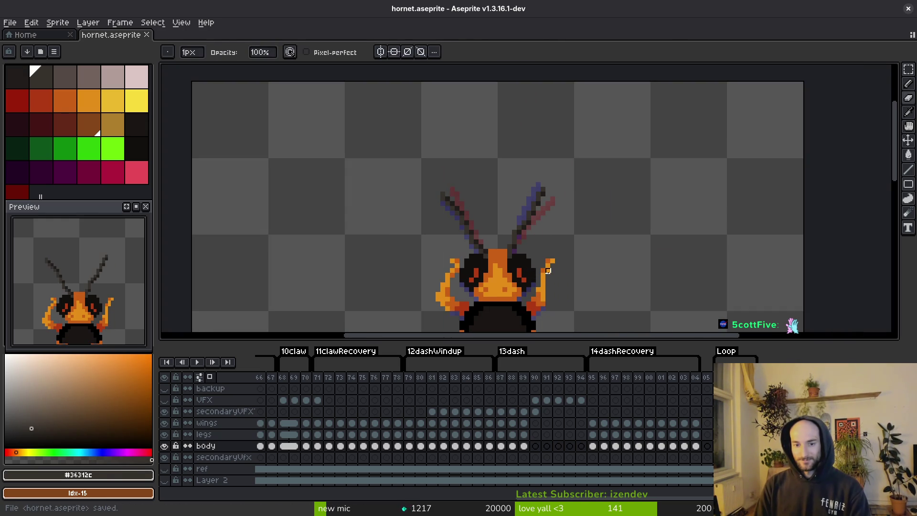
key("ctrl+s")
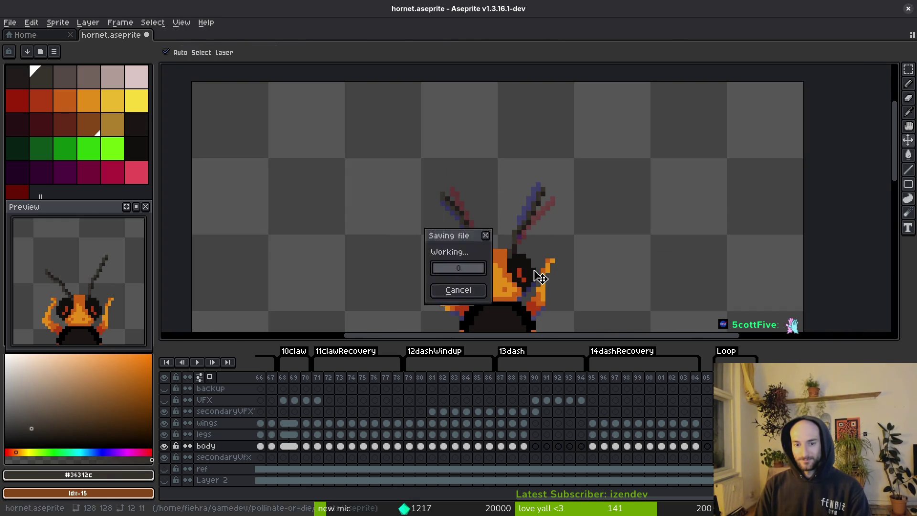
key("ctrl+s")
left_click_drag(533, 265, 539, 242)
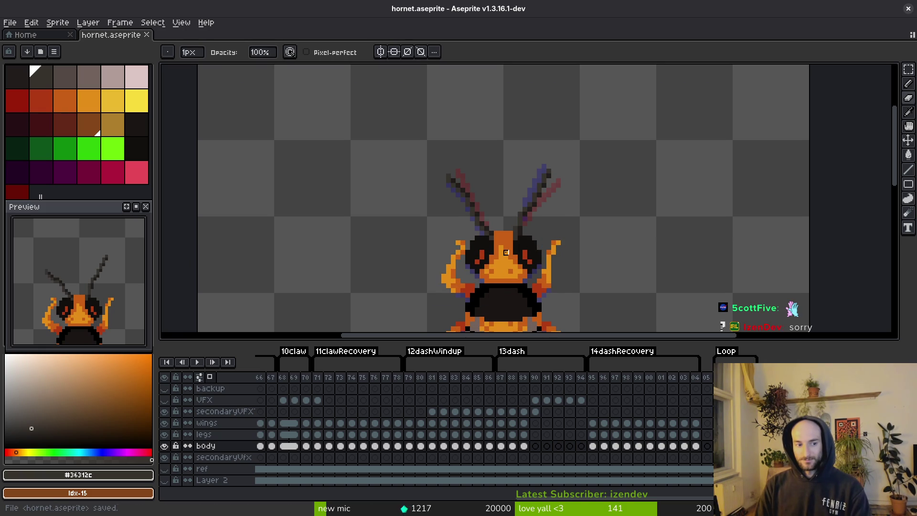
scroll(557, 229, "down", 4)
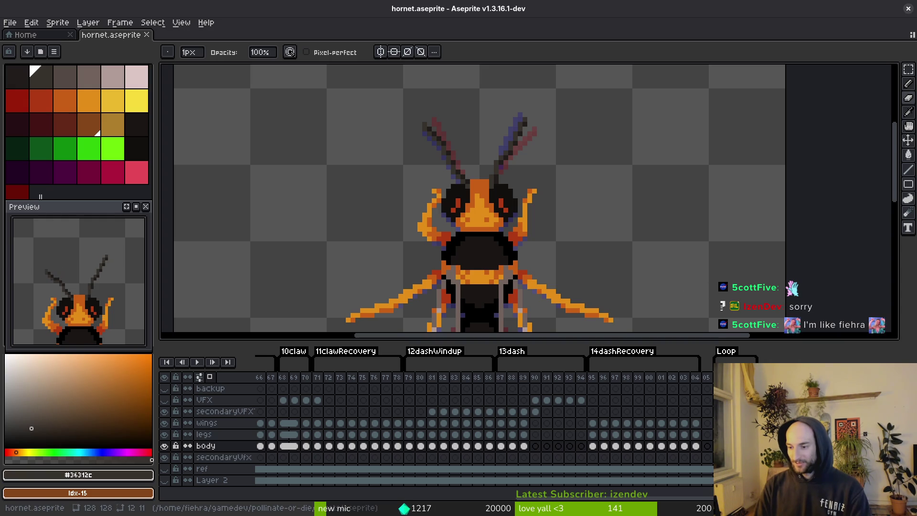
key("ctrl+s")
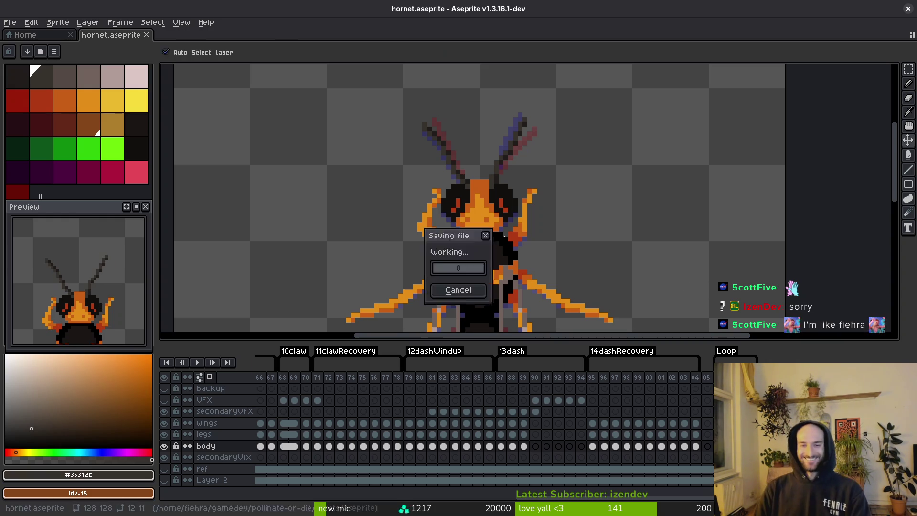
scroll(564, 209, "down", 3)
Paste the full top-down hornet into empty frame 105, check the animation, and save
key("Return")
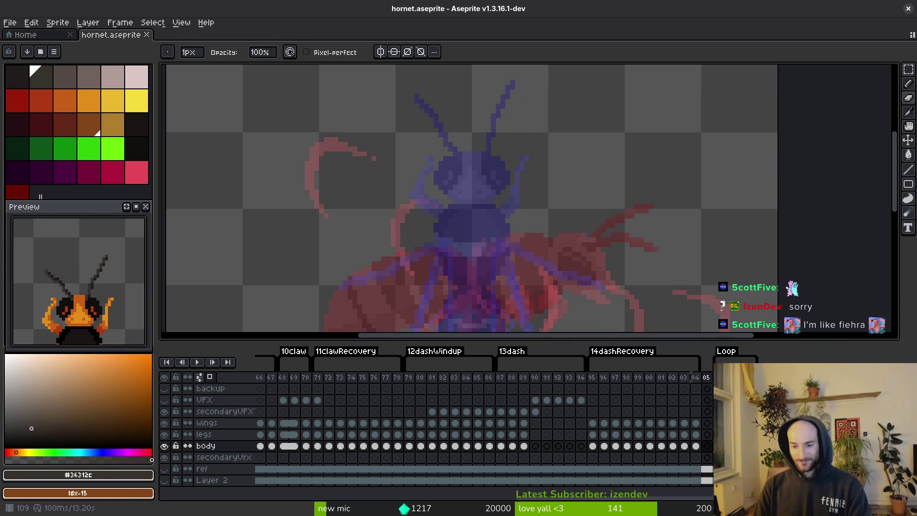
key("ctrl+z")
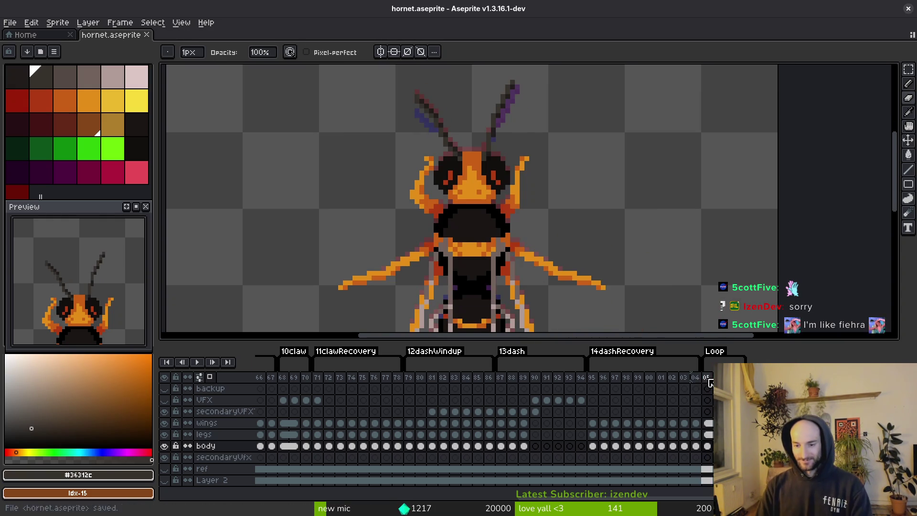
key("Return")
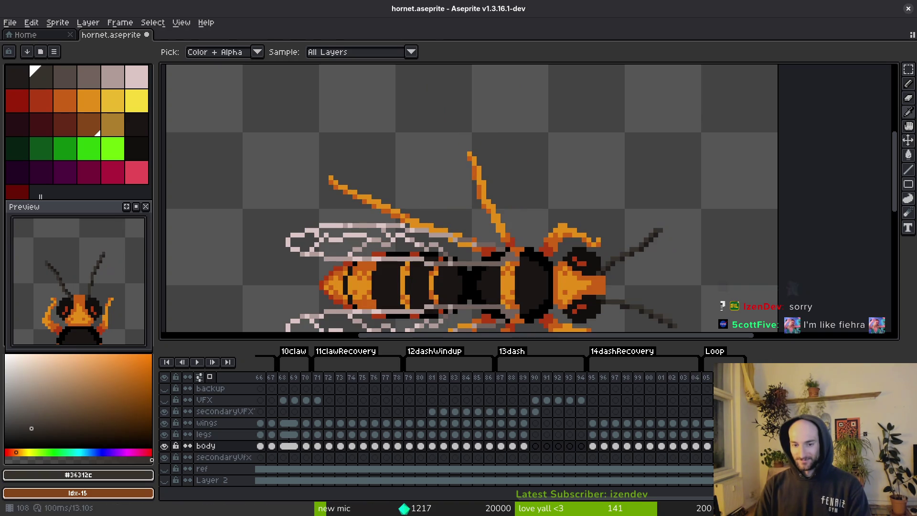
scroll(578, 244, "down", 3)
key("ctrl+s")
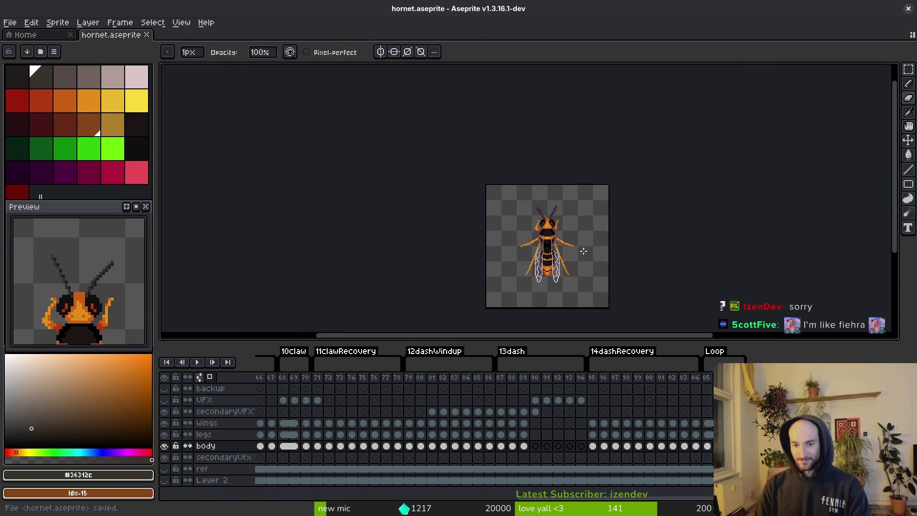
Rename the Loop tag to cling in Tag Properties
key("w")
double_click(715, 351)
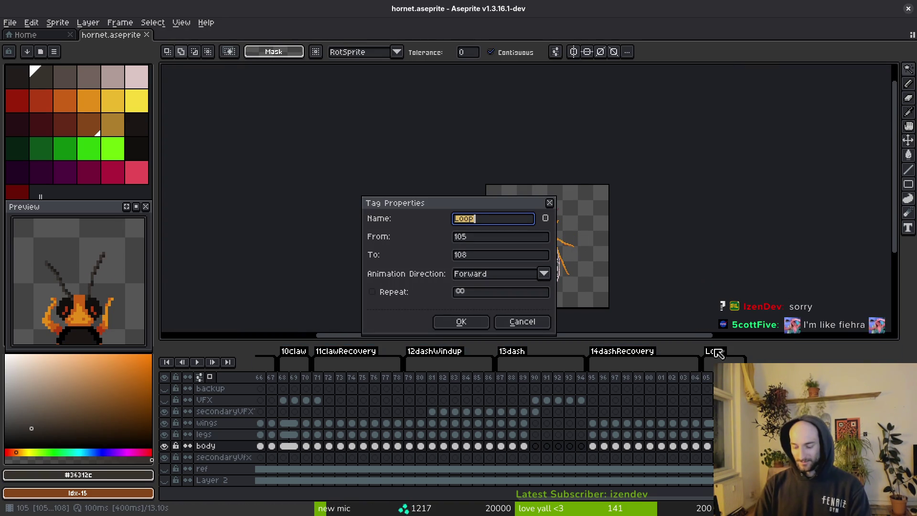
type("cling")
key("Return")
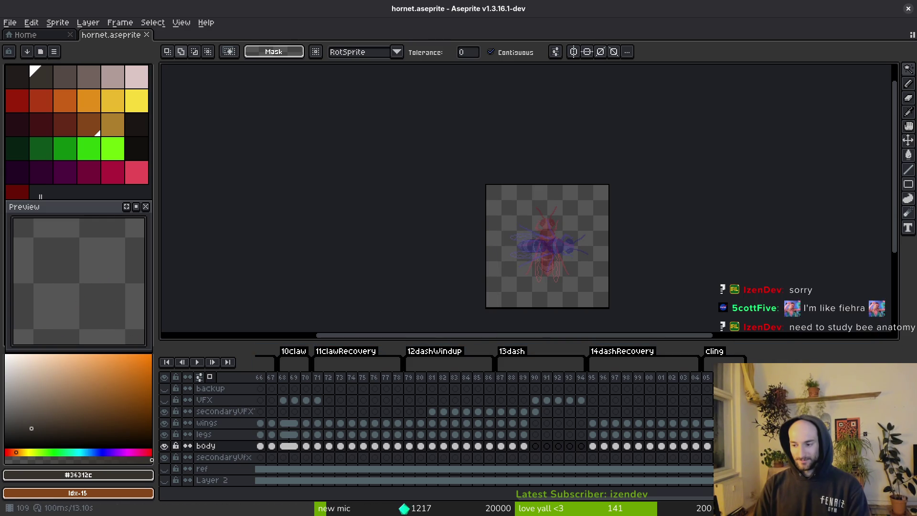
Go to frame 105, centre the hornet in the canvas and preview, and save
left_click(708, 378)
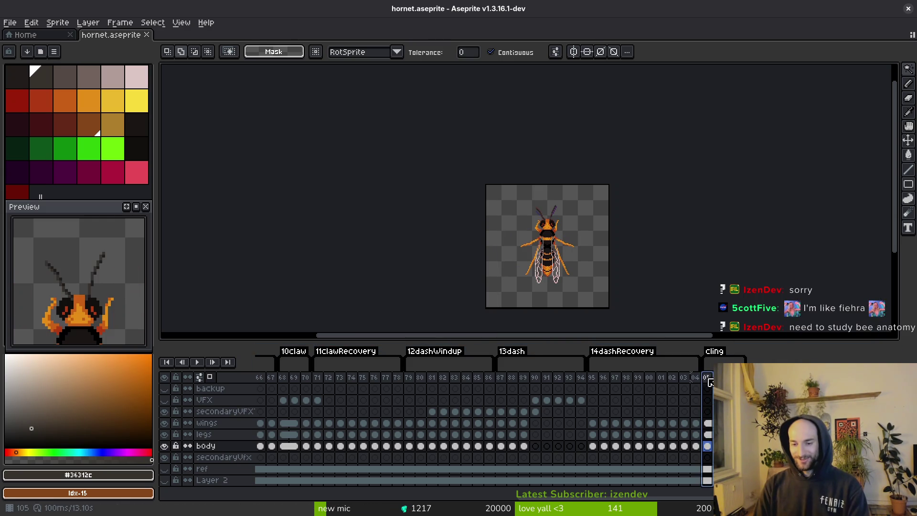
scroll(571, 278, "up", 4)
scroll(552, 270, "down", 1)
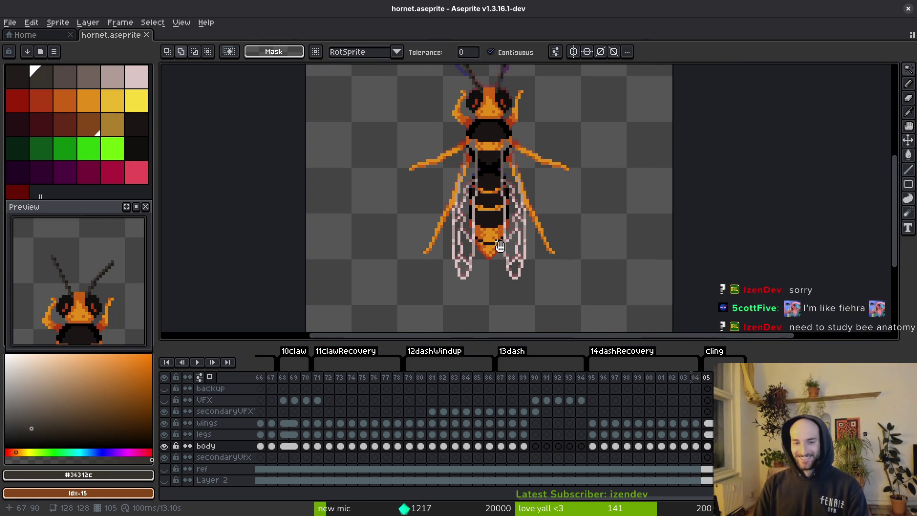
left_click_drag(500, 246, 505, 260)
key("ctrl+s")
scroll(94, 283, "down", 3)
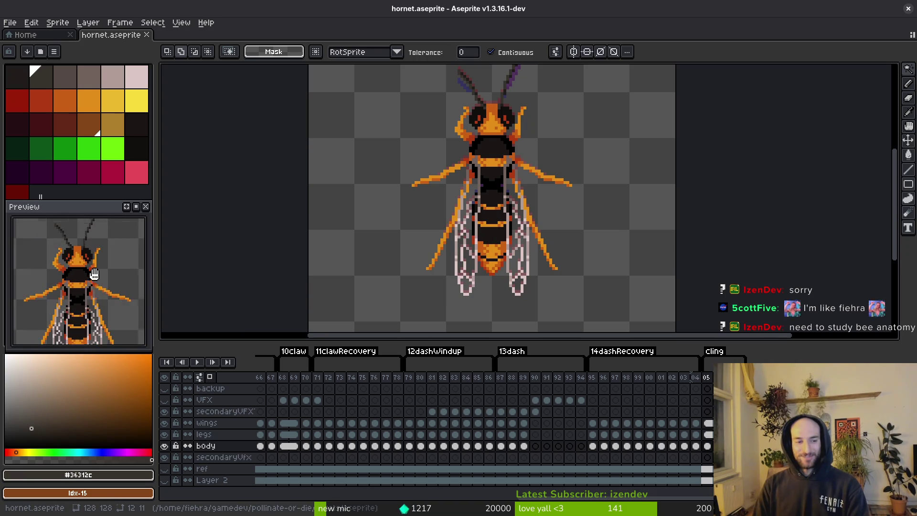
key("ctrl+s")
scroll(94, 286, "up", 3)
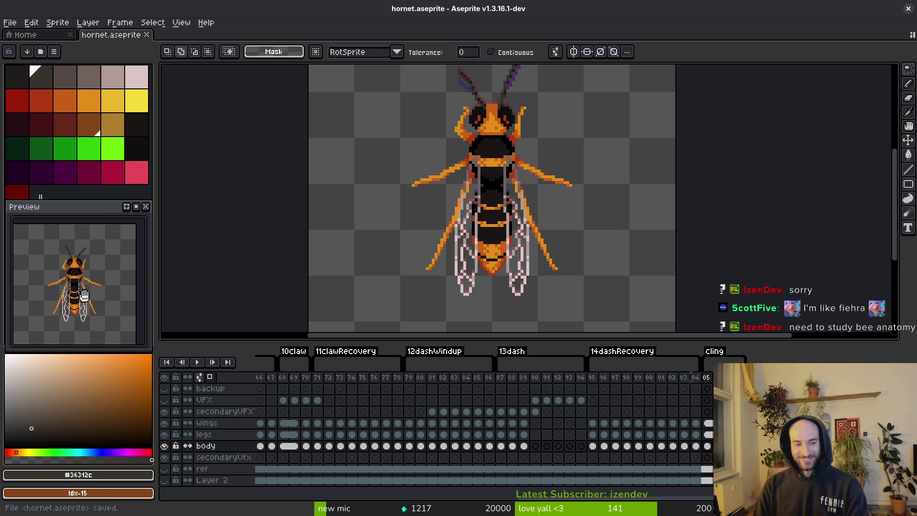
scroll(96, 301, "down", 3)
left_click_drag(96, 301, 87, 301)
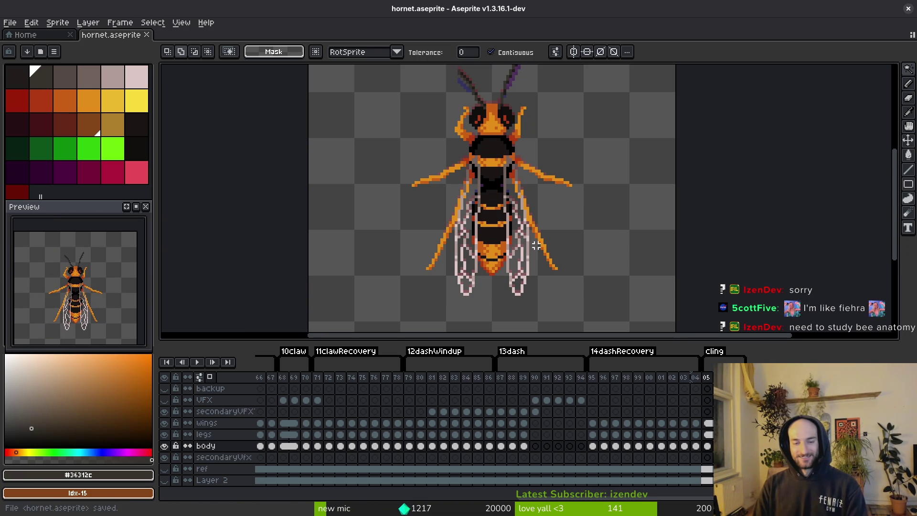
left_click_drag(536, 245, 547, 266)
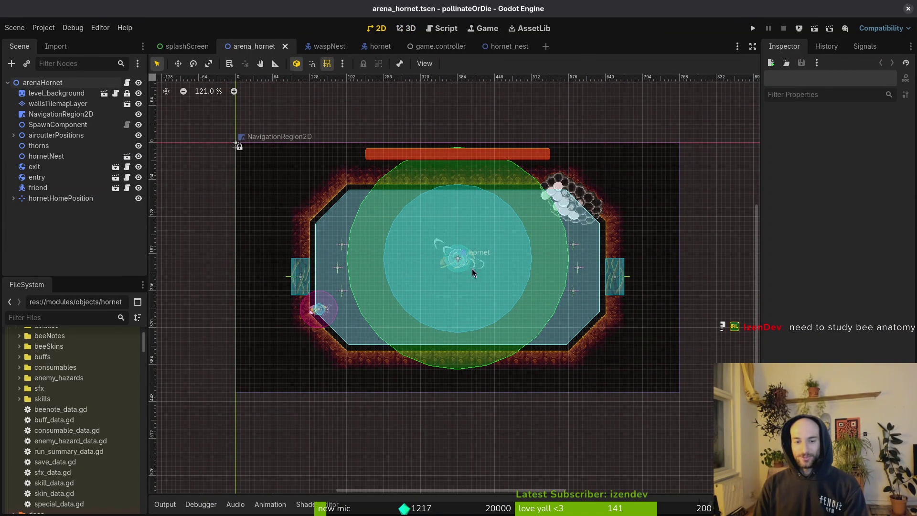
Drag the hornet onto the hornetNest in arena_hornet.tscn, save the scene, and return to Aseprite
left_click_drag(461, 262, 587, 222)
scroll(581, 231, "up", 7)
key("Escape")
key("ctrl+s")
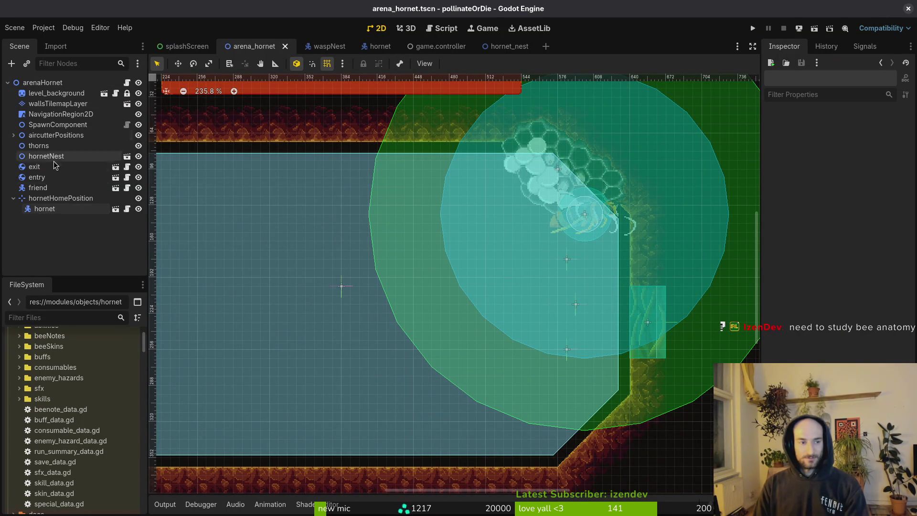
key("alt+Tab")
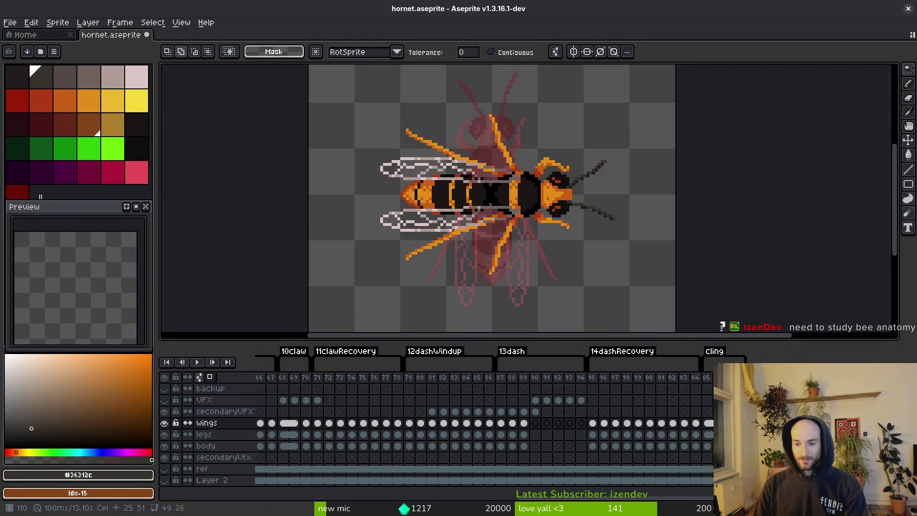
Select the frame 1 cels of all hornet layers and paste the side-view hornet into frame 110
left_click(206, 446)
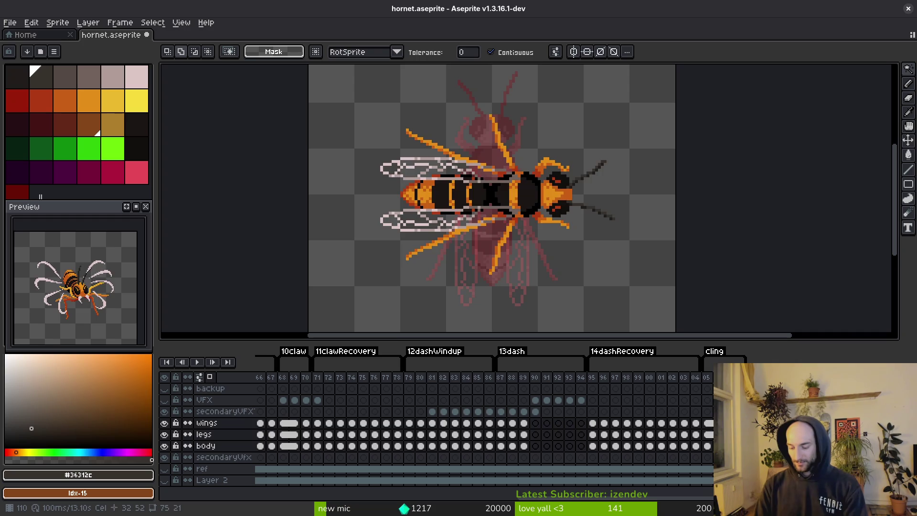
key("ctrl+s")
scroll(450, 415, "left", 15)
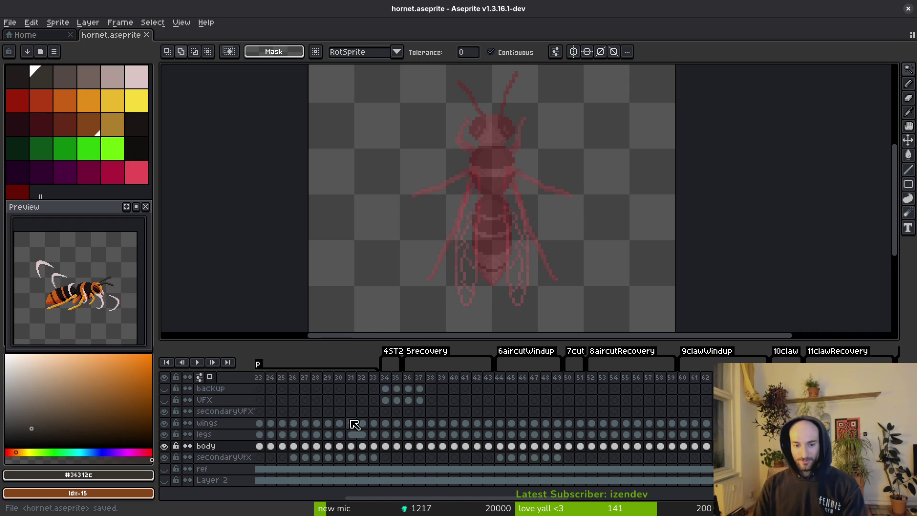
left_click_drag(260, 423, 263, 444)
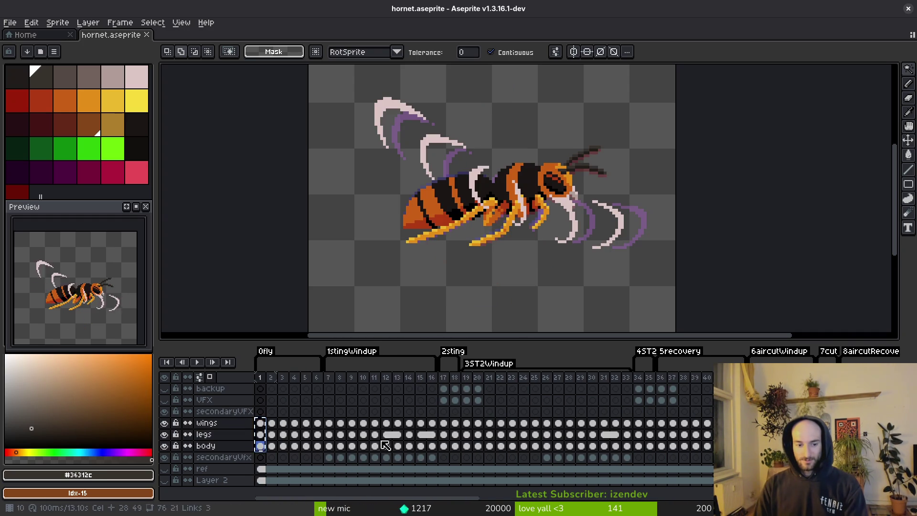
scroll(385, 445, "right", 20)
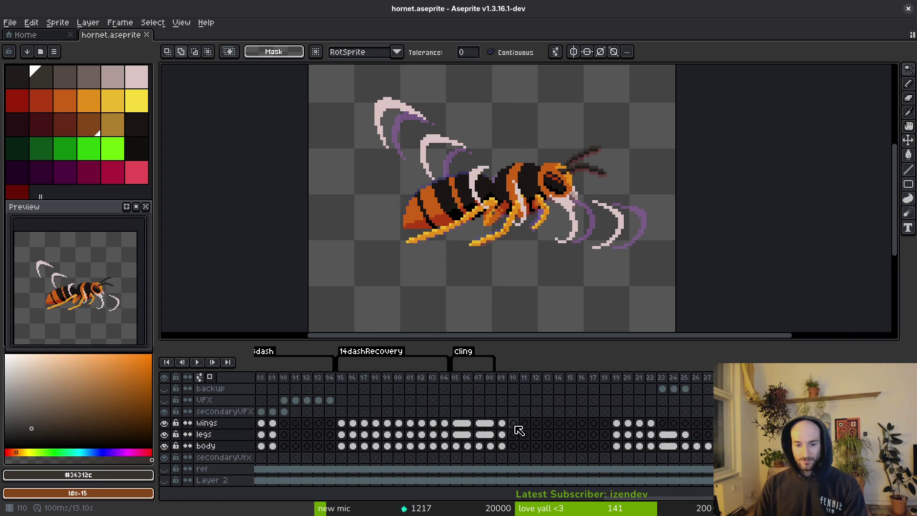
left_click(513, 423)
key("ctrl+v")
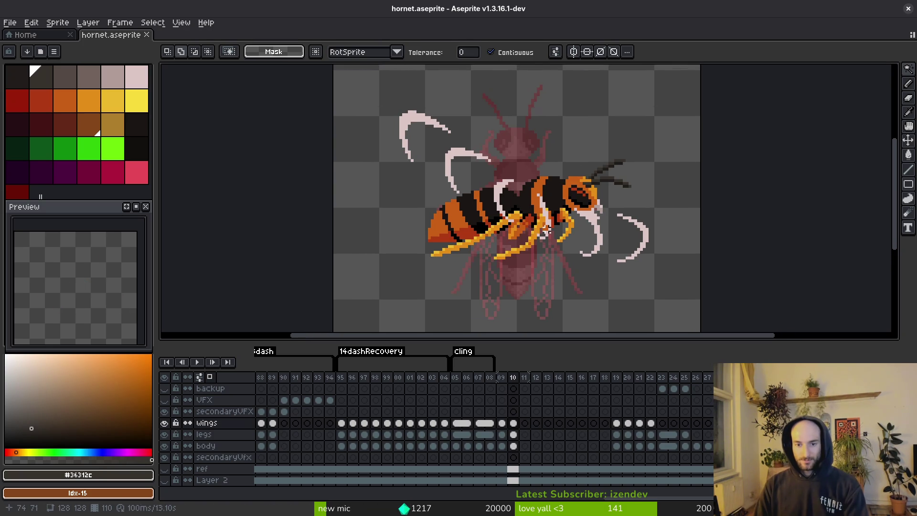
Flip back and forth between the top-view and side-view frames 104–110 to compare poses
key("comma")
key("period")
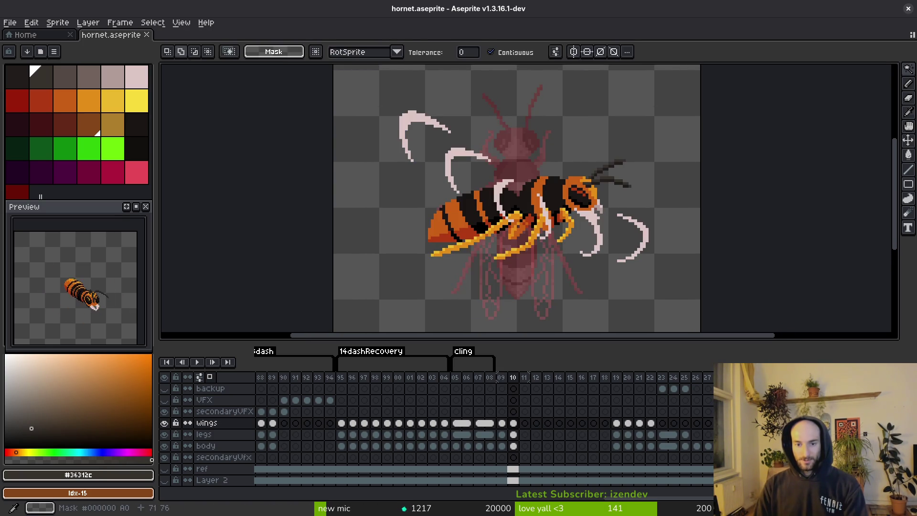
key("comma")
key("period")
key("comma")
key("period")
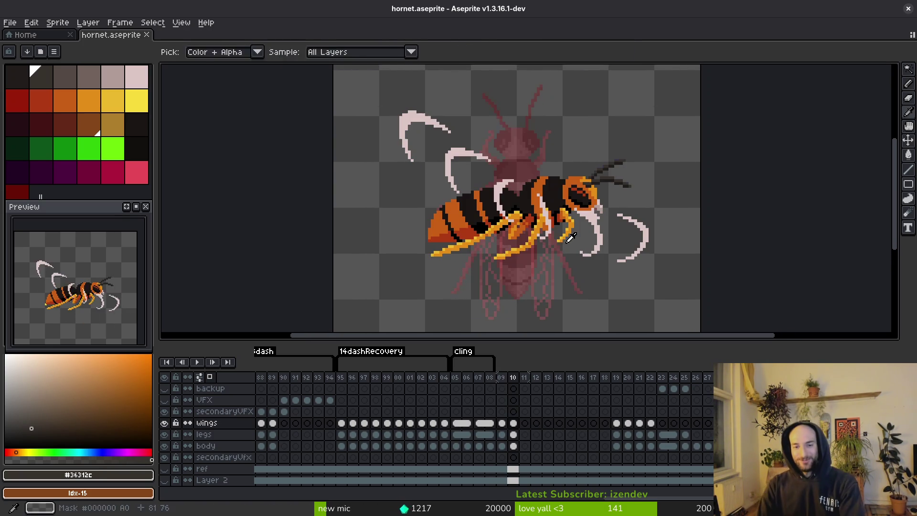
key("comma")
key("period")
key("comma")
key("comma")
key("comma")
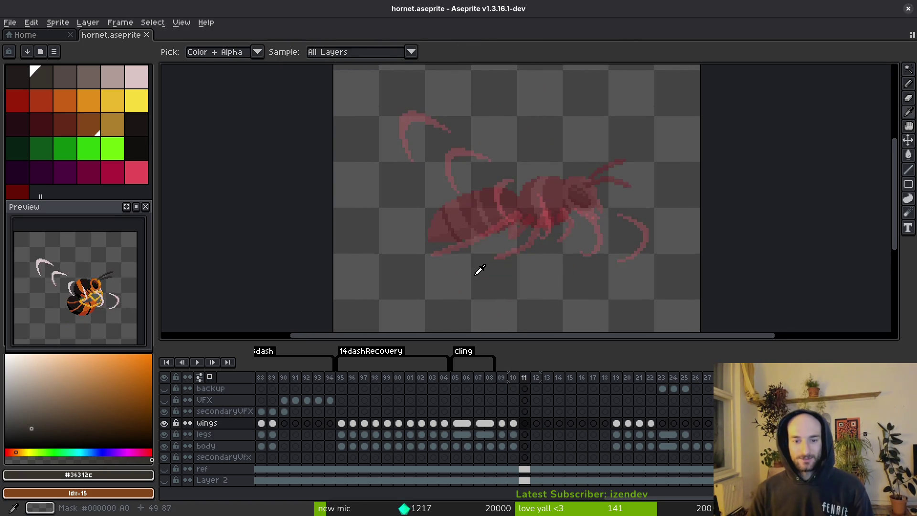
key("period")
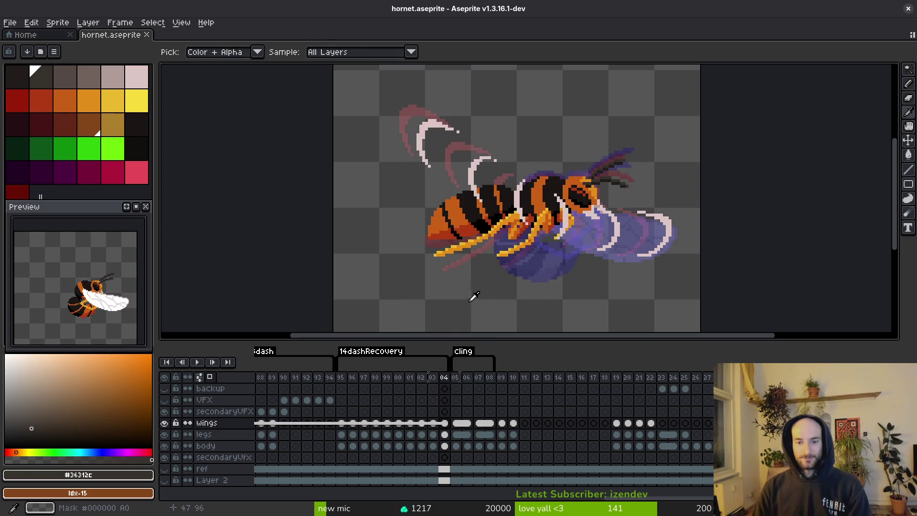
key("comma")
key("m")
scroll(543, 273, "down", 5)
scroll(495, 287, "up", 1)
scroll(621, 248, "up", 2)
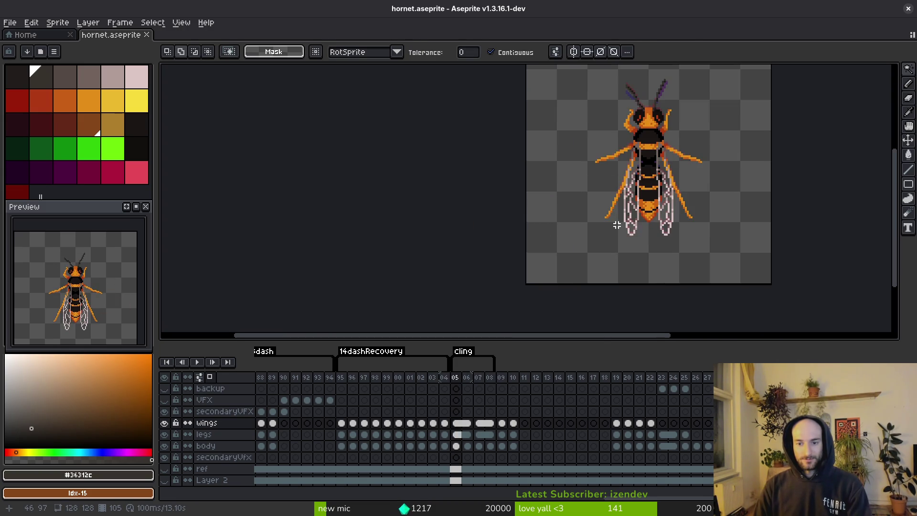
key("comma")
key("period")
key("period")
key("period")
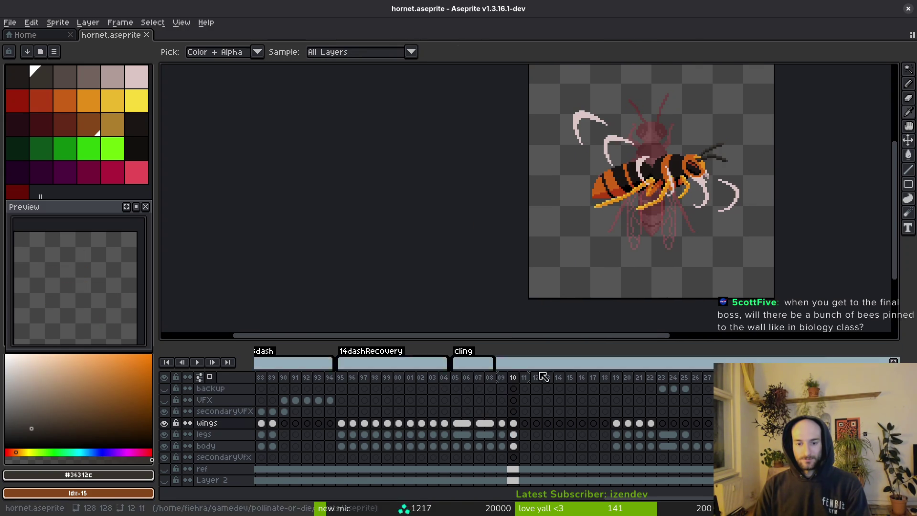
Insert a new empty frame at frame 110 and save hornet.aseprite
key("alt+shift+n")
key("m")
key("ctrl+s")
scroll(640, 225, "up", 1)
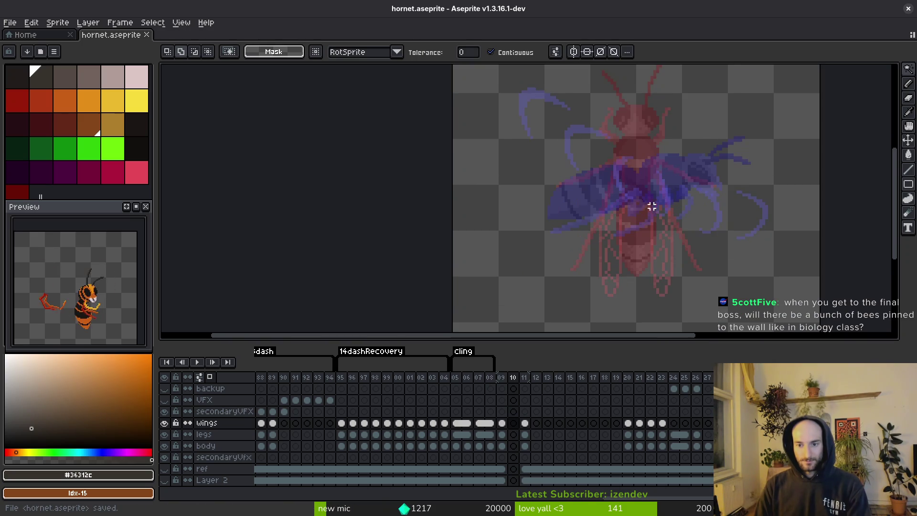
scroll(668, 262, "right", 3)
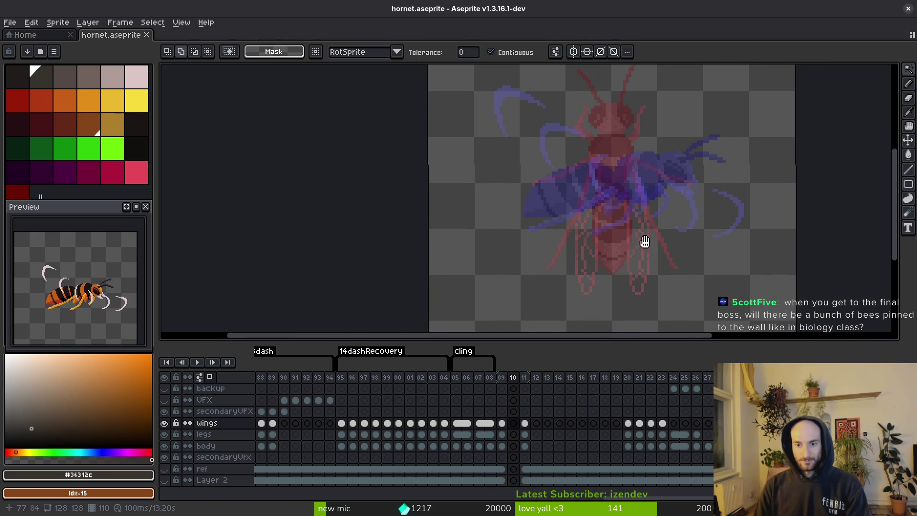
Fill the black circle solid dark as the hornet's round body, then save
left_click(137, 126)
key("b")
scroll(639, 170, "up", 2)
scroll(639, 170, "up", 1)
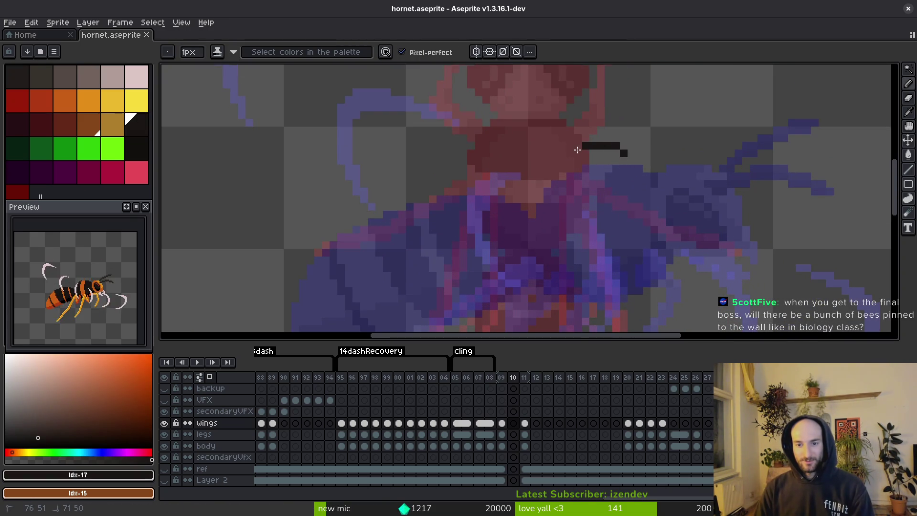
left_click_drag(650, 224, 590, 146)
key("ctrl+z")
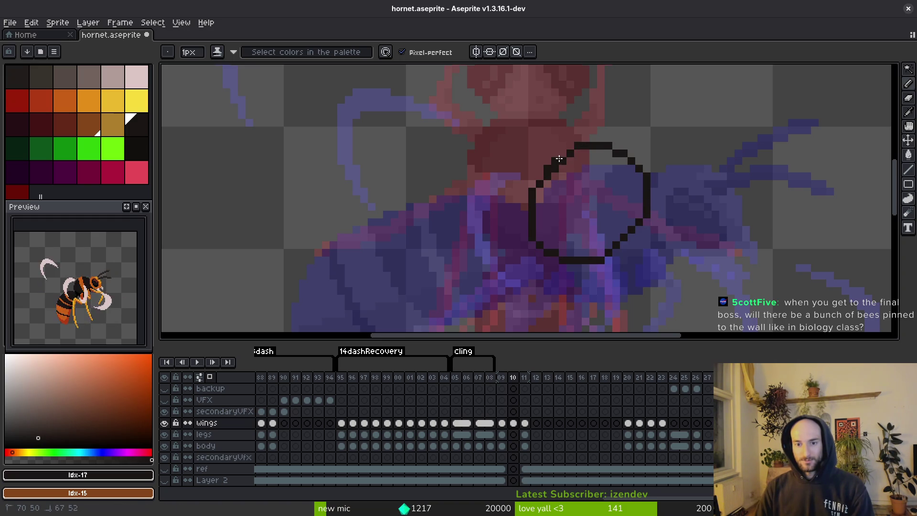
key("g")
left_click(578, 213)
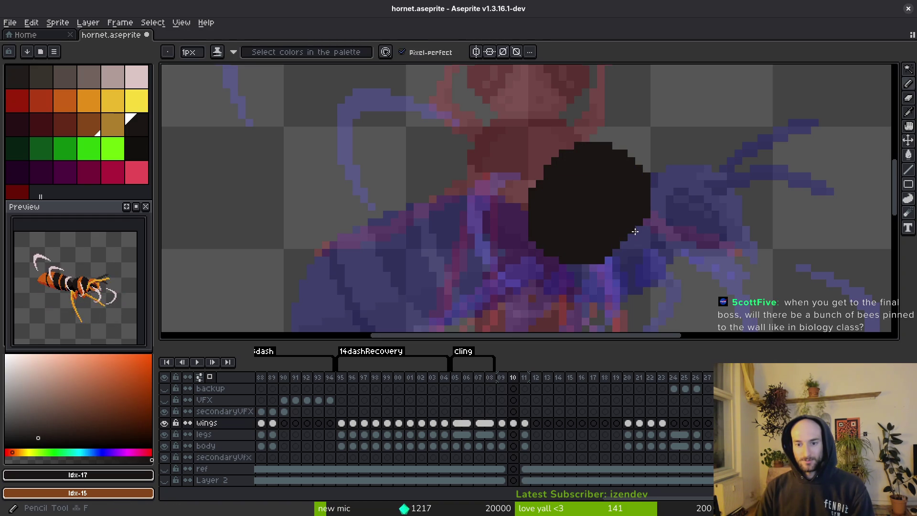
key("ctrl+s")
Draw an orange loop just right of the black body
left_click_drag(608, 250, 588, 207)
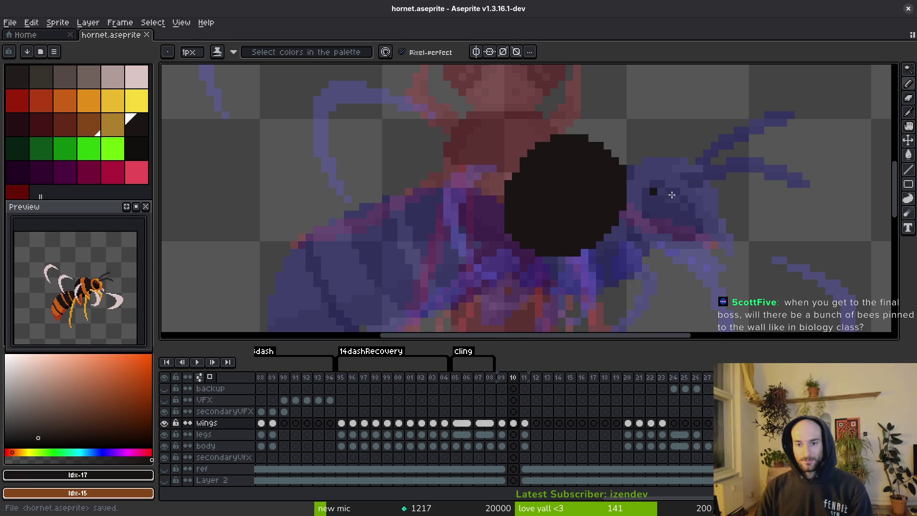
left_click_drag(670, 192, 630, 231)
scroll(601, 185, "up", 1)
scroll(602, 185, "down", 2)
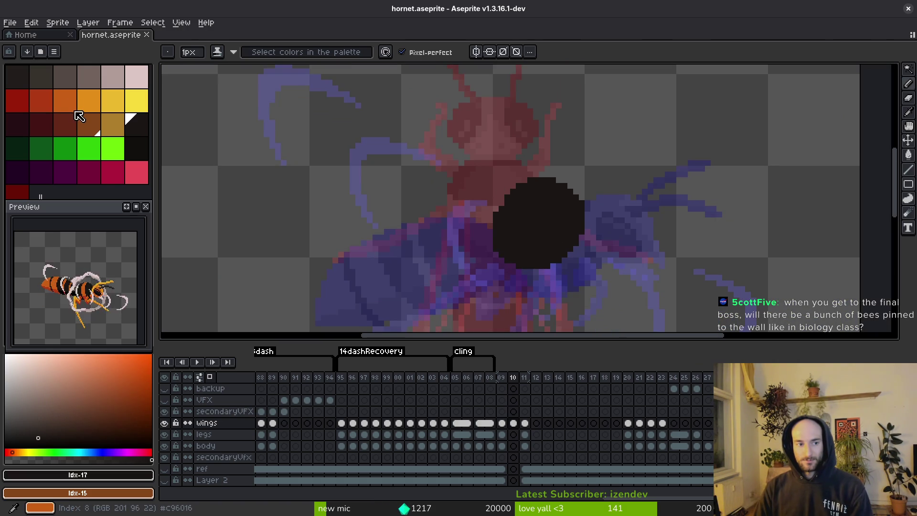
left_click(65, 100)
scroll(576, 176, "up", 1)
left_click(551, 187)
mouse_move(559, 186)
left_mouse_down()
mouse_move(584, 153)
mouse_move(654, 165)
mouse_move(693, 251)
mouse_move(617, 284)
mouse_move(566, 217)
mouse_move(559, 187)
left_mouse_up()
Switch to red-orange and sketch a trial wing line from the body, then undo it
scroll(601, 199, "down", 1)
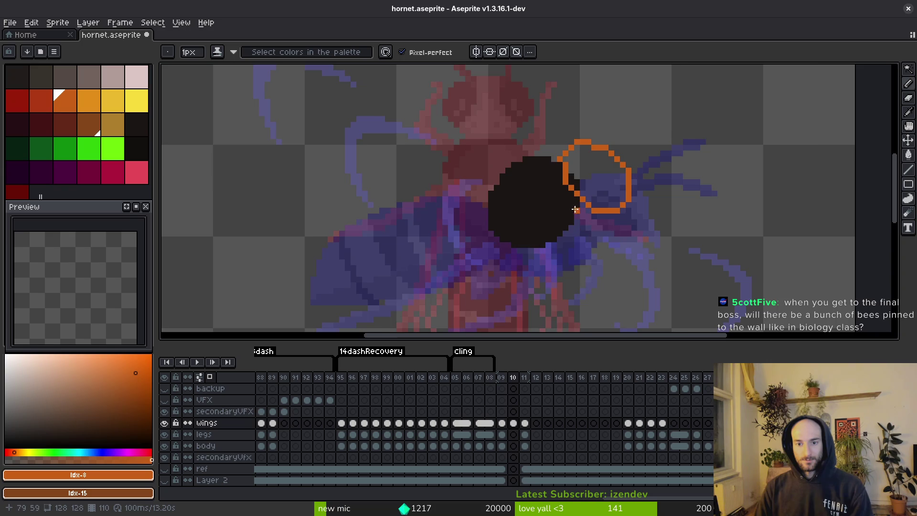
scroll(553, 165, "up", 1)
scroll(552, 157, "down", 2)
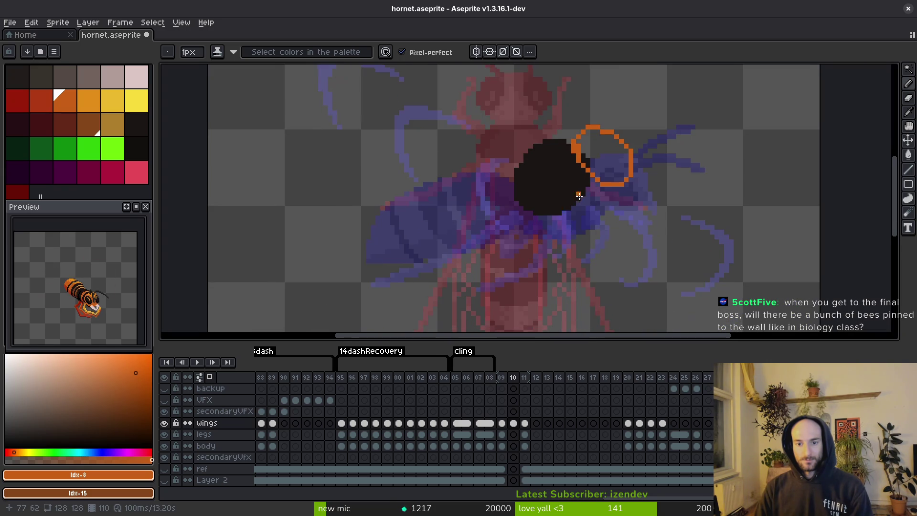
left_click(538, 188, "alt")
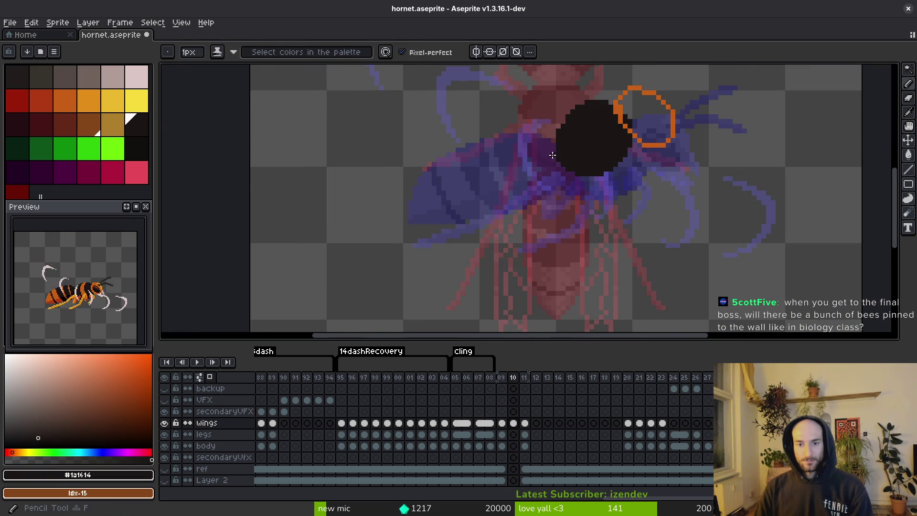
left_click(48, 106)
scroll(532, 162, "up", 1)
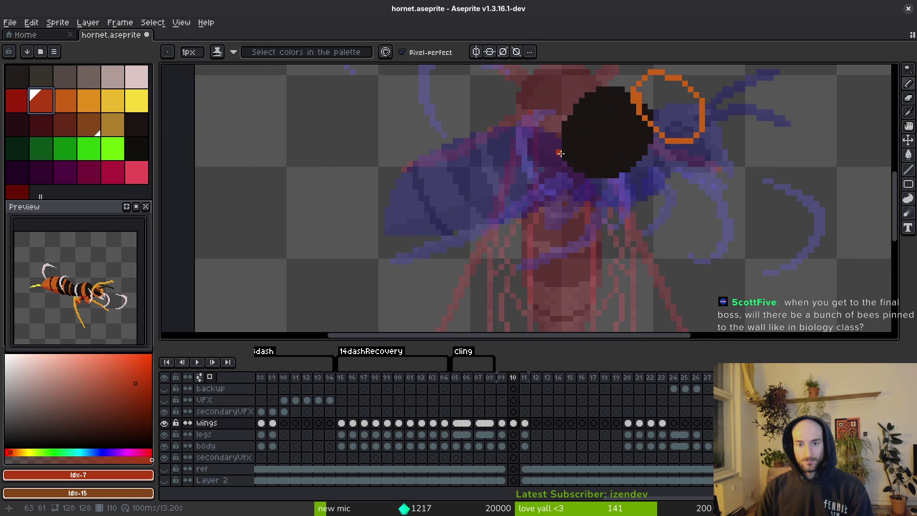
left_click_drag(560, 153, 524, 159)
left_click_drag(448, 205, 421, 255)
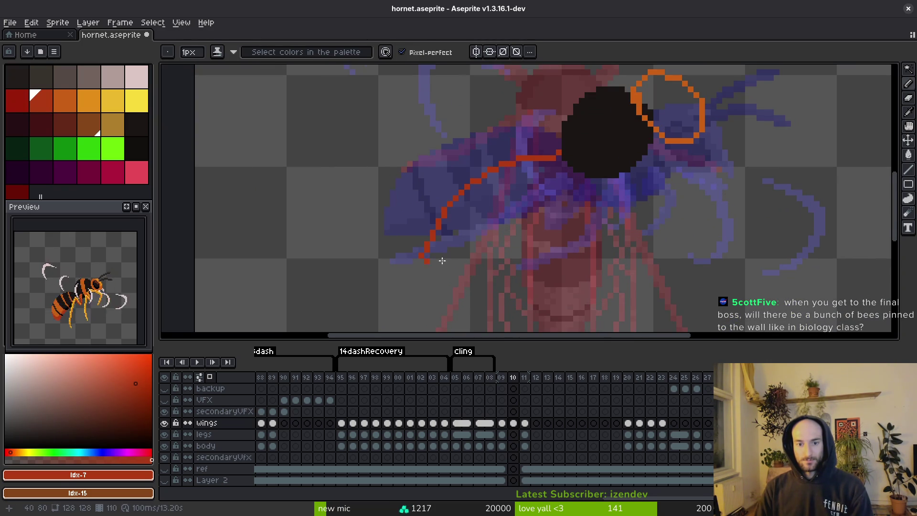
key("ctrl+z")
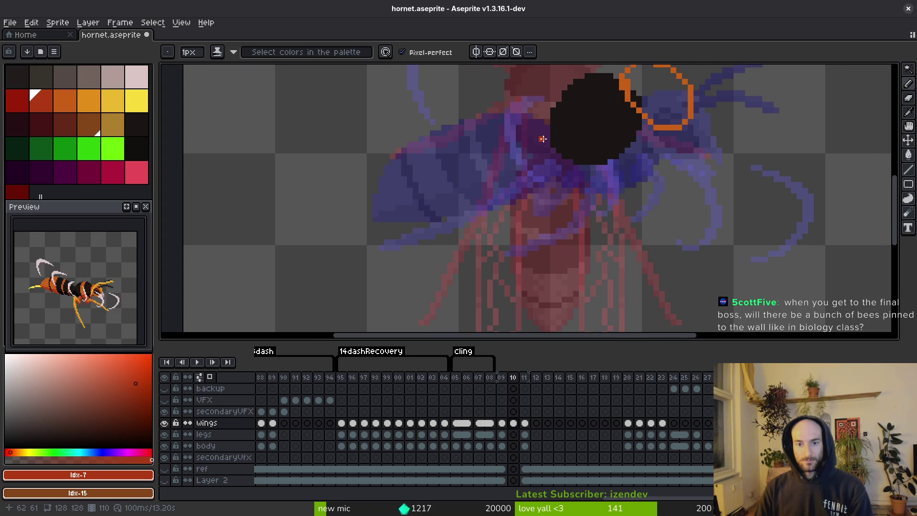
Outline the wing's upper and lower edges in red-orange, from the body to the tip
left_click_drag(548, 138, 475, 156)
left_click_drag(433, 197, 415, 234)
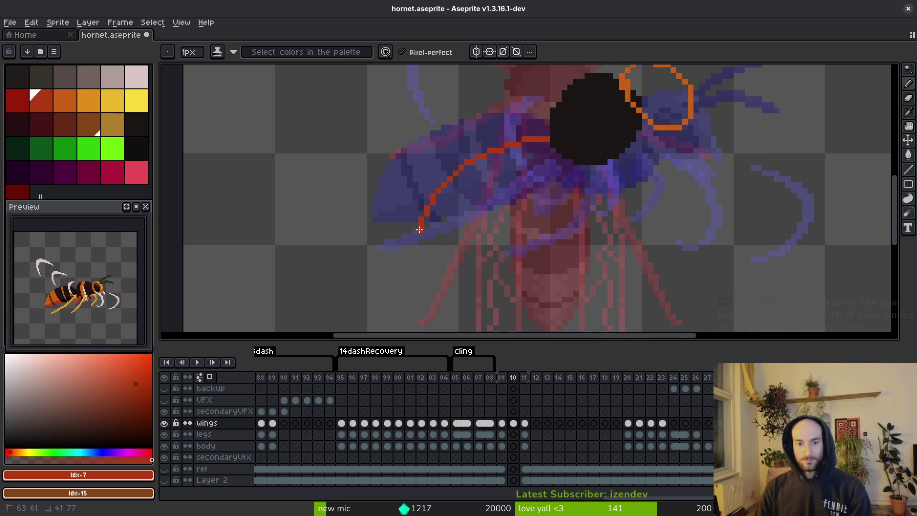
left_click_drag(611, 119, 606, 131)
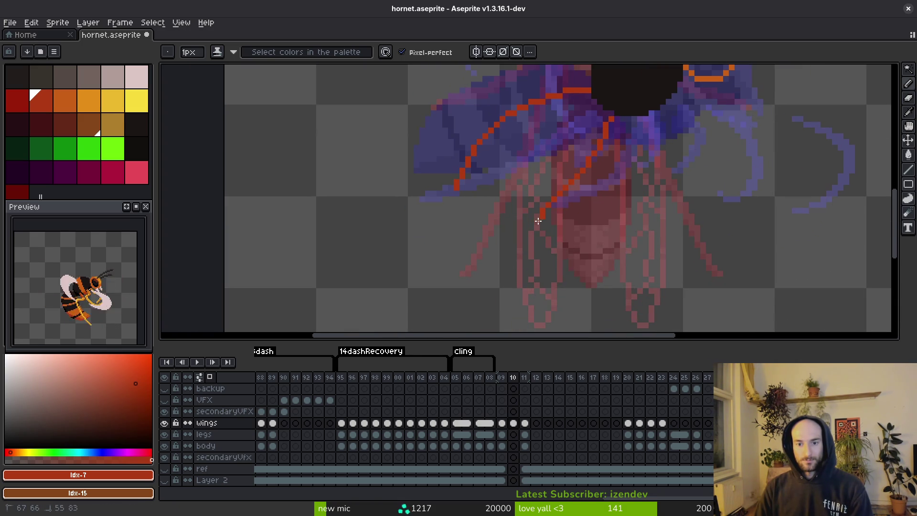
left_click_drag(538, 221, 487, 254)
left_click(474, 260)
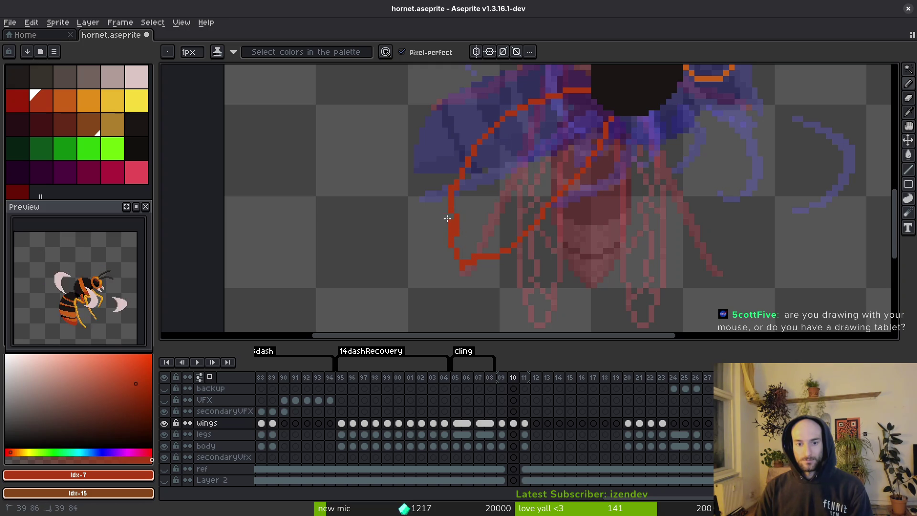
Erase stray red pixels at the wing tip and save
key("e")
left_click_drag(449, 207, 449, 194)
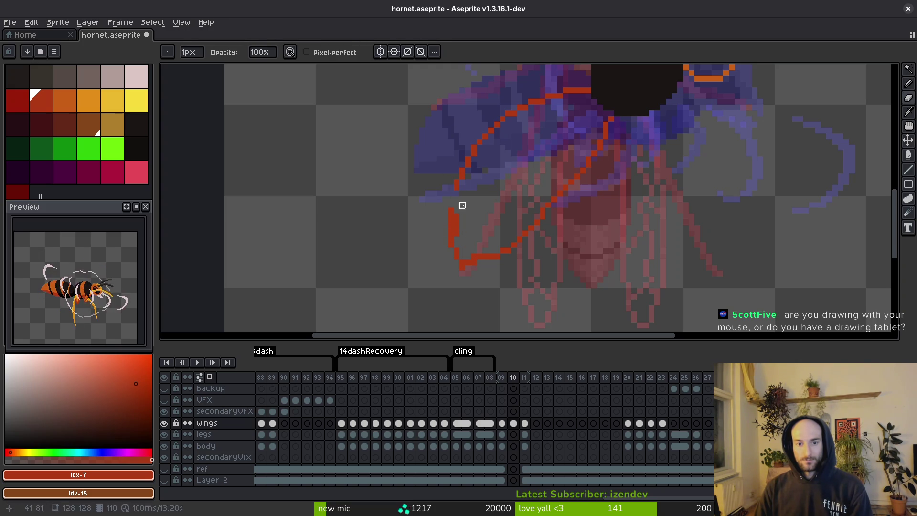
key("b")
left_click(457, 187, "alt")
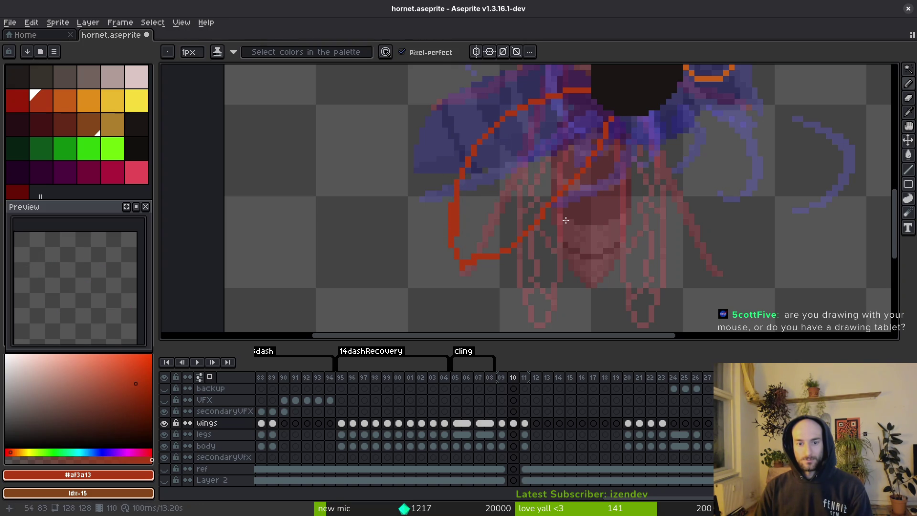
key("ctrl+s")
Fill the outlined wing solid red-orange and save hornet.aseprite
scroll(466, 270, "up", 3)
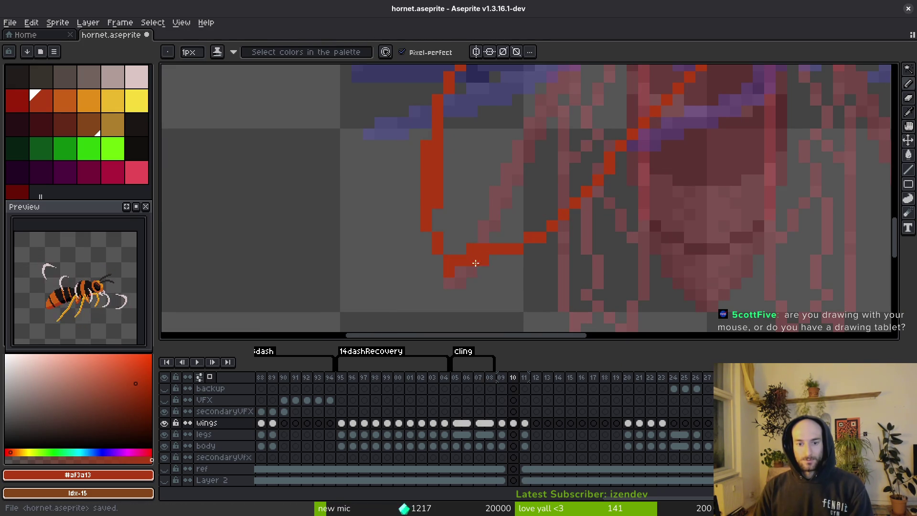
scroll(621, 253, "down", 2)
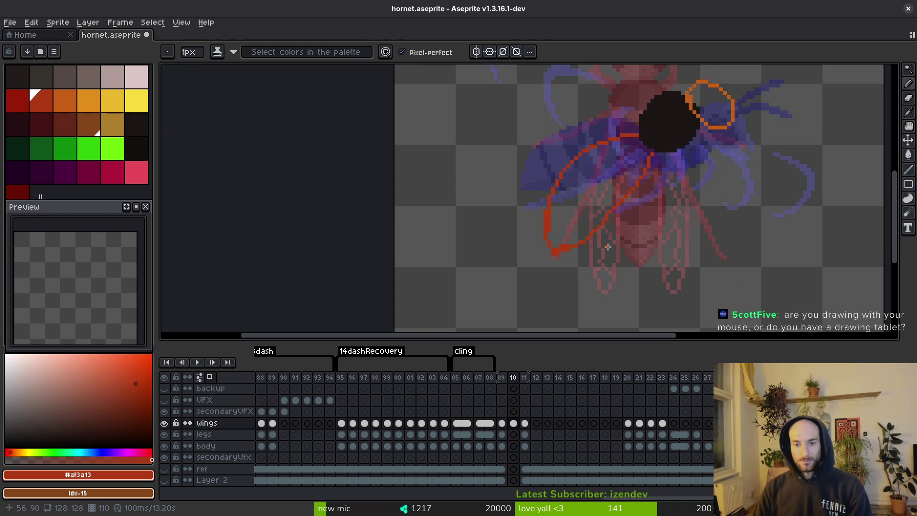
scroll(612, 209, "up", 1)
scroll(625, 184, "down", 1)
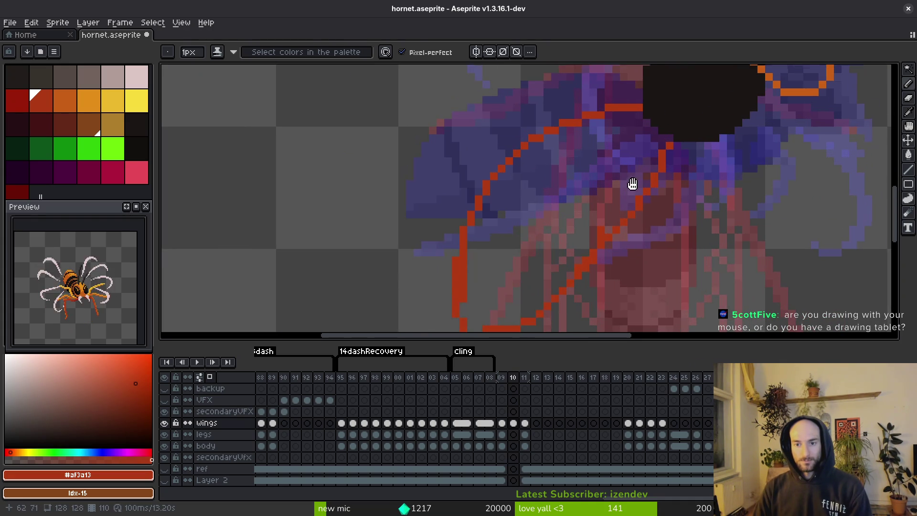
key("g")
left_click(553, 180)
scroll(790, 247, "down", 1)
key("ctrl+s")
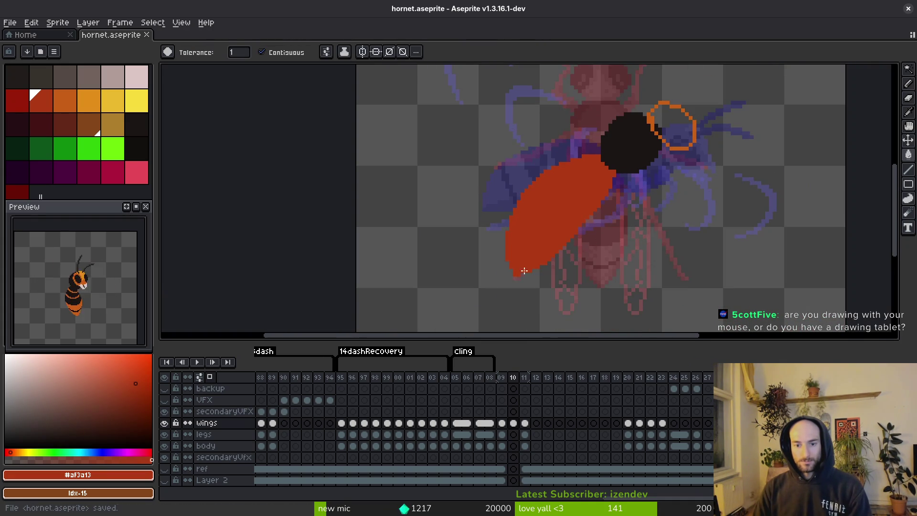
Select the lower part of the wing and nudge it up slightly
scroll(524, 270, "up", 2)
key("m")
left_click_drag(452, 206, 610, 307)
left_click(551, 264)
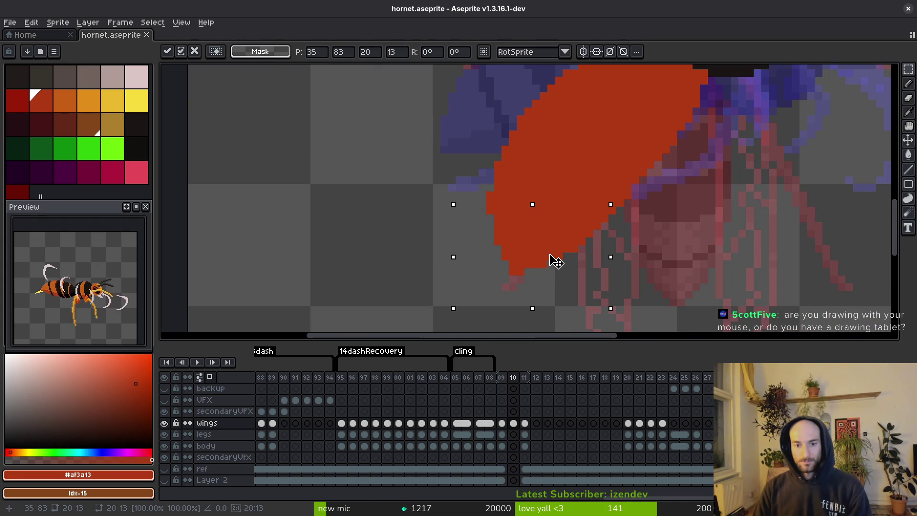
left_click_drag(555, 261, 553, 254)
key("ctrl+d")
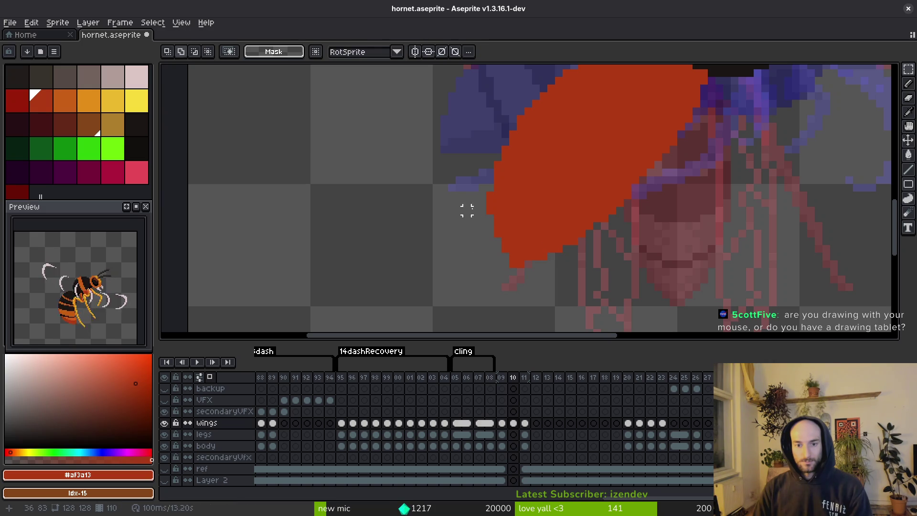
Erase red pixels along the wing's left edge and save
key("e")
left_click_drag(498, 233, 490, 188)
scroll(521, 233, "down", 2)
key("ctrl+s")
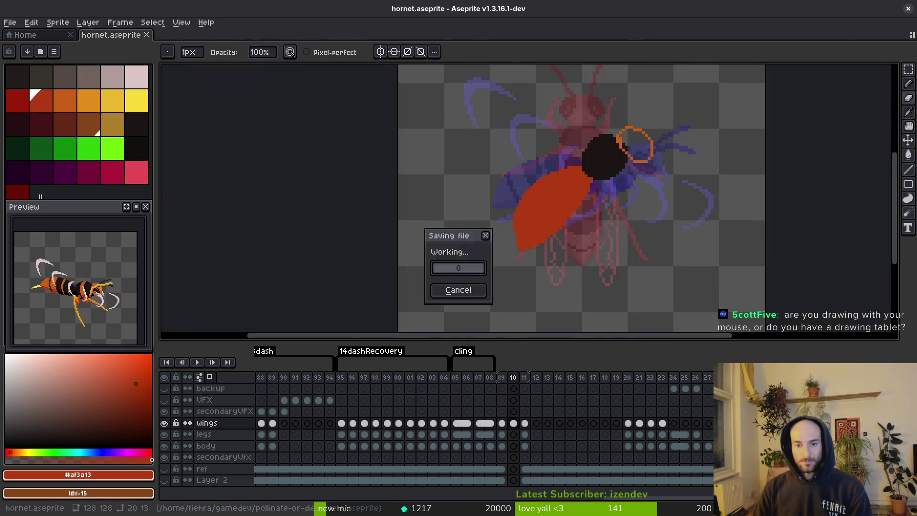
scroll(524, 201, "up", 2)
scroll(569, 203, "down", 2)
scroll(640, 210, "up", 2)
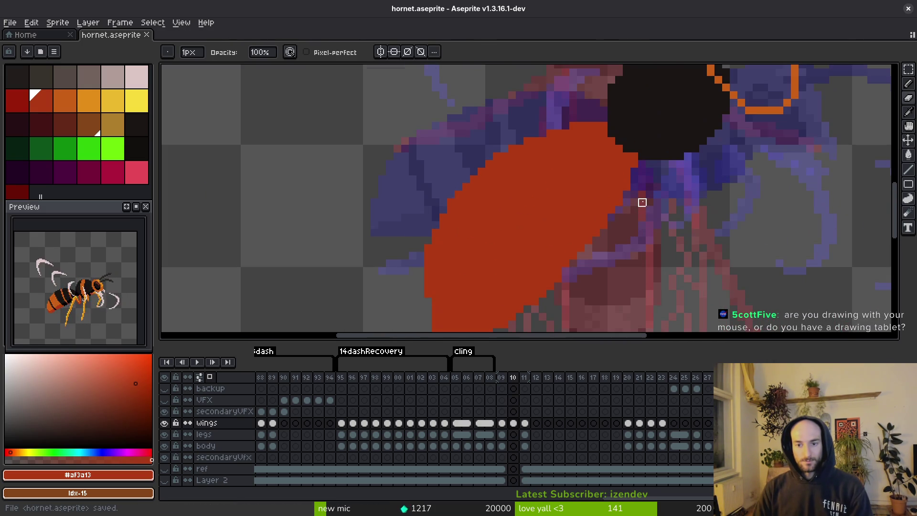
Select and shift the red wing's lower area, save, then compare against frame 09
key("m")
scroll(528, 180, "down", 2)
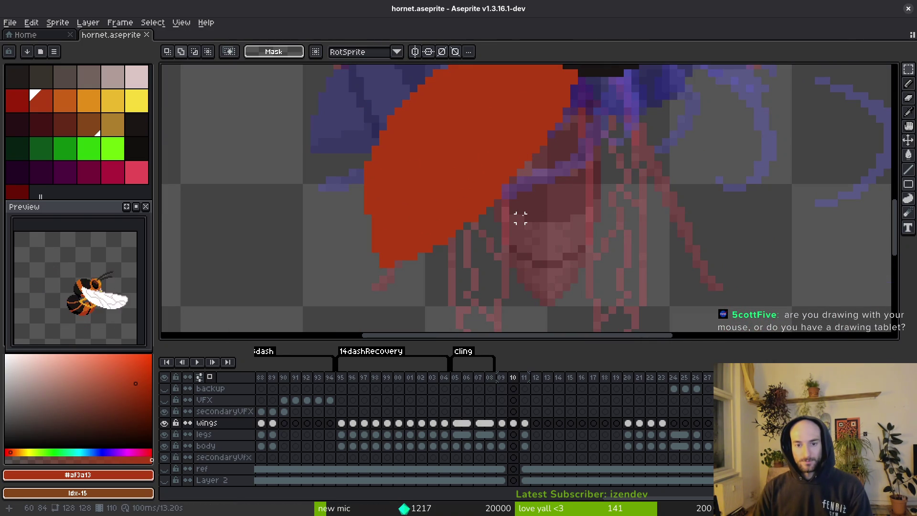
mouse_move(515, 186)
left_mouse_down()
mouse_move(409, 221)
mouse_move(319, 304)
left_mouse_up()
left_click(465, 227)
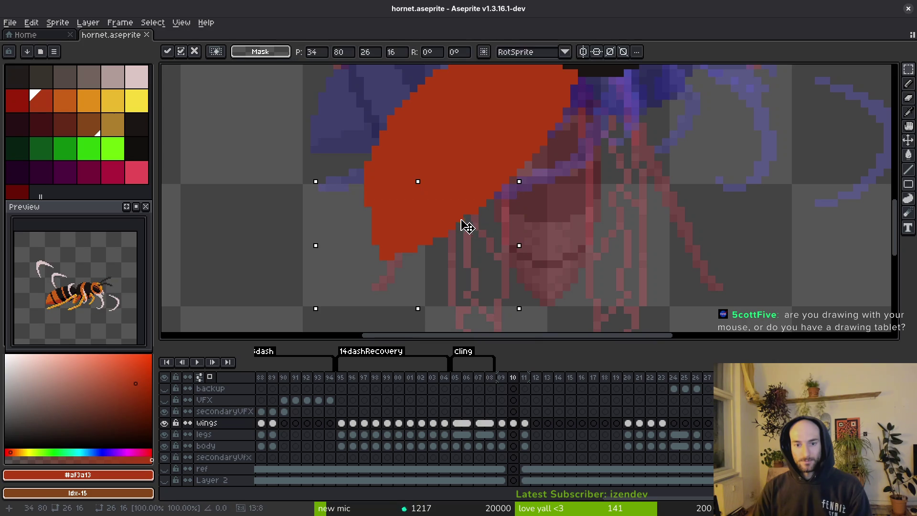
key("Return")
scroll(512, 215, "down", 2)
key("ctrl+s")
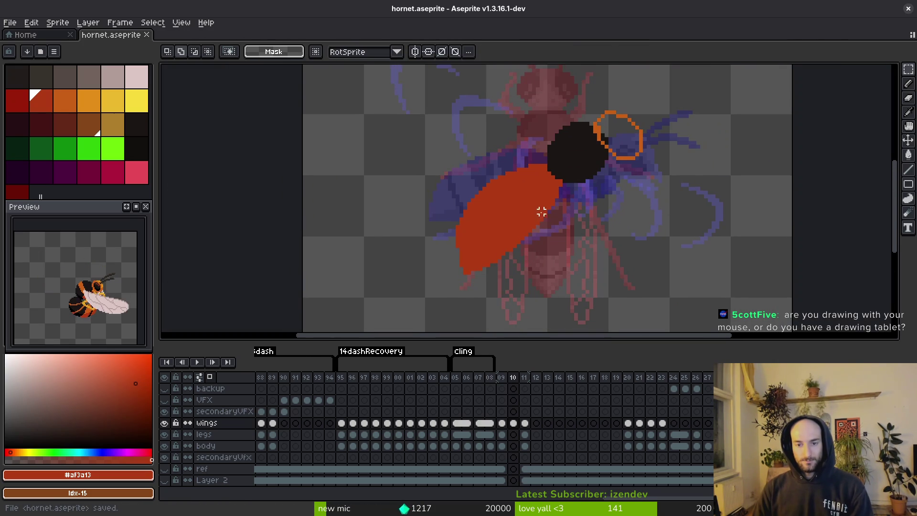
key("Left")
key("Right")
Eyedrop the dark eye colour from frame 09 and outline the shape beside the body in dark and orange
key("Left")
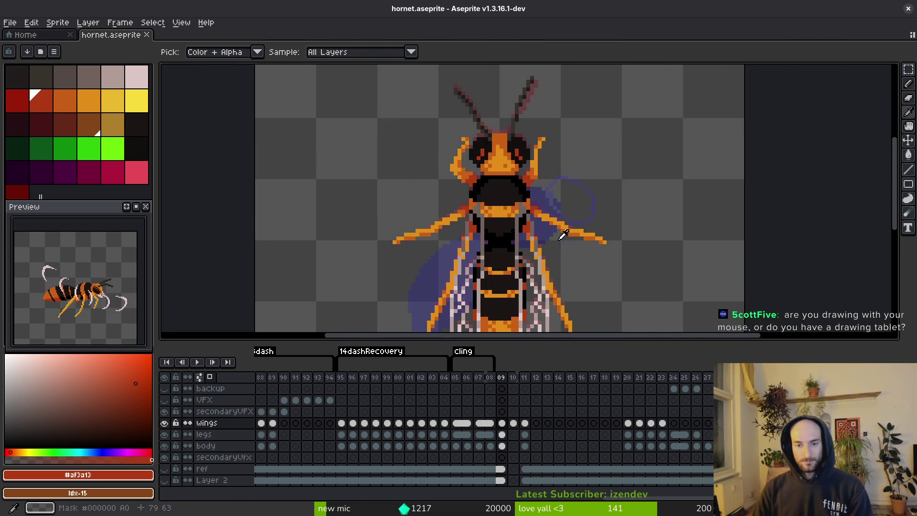
key("Right")
key("Left")
left_click(529, 146)
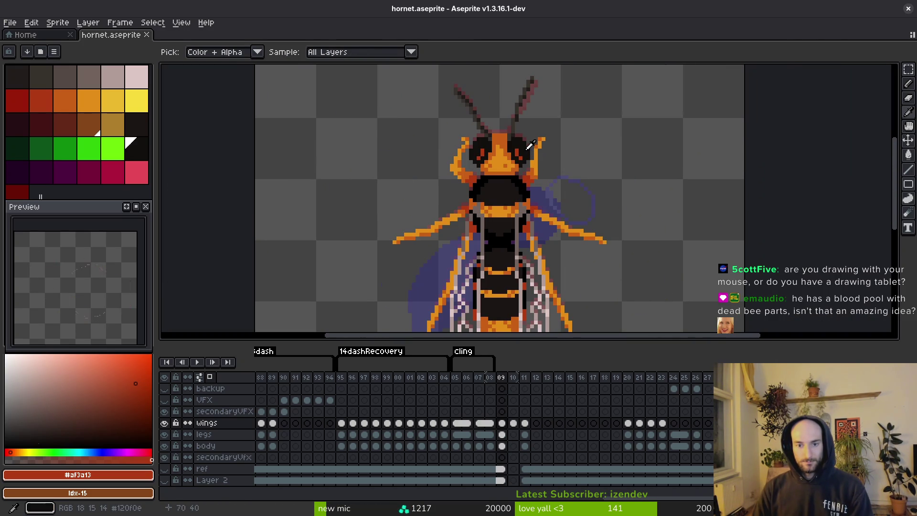
key("Right")
scroll(530, 148, "up", 3)
mouse_move(617, 181)
left_mouse_down()
mouse_move(529, 191)
mouse_move(630, 241)
mouse_move(631, 198)
left_mouse_up()
left_click(534, 119)
mouse_move(483, 143)
left_mouse_down()
mouse_move(506, 120)
mouse_move(482, 156)
mouse_move(544, 137)
mouse_move(493, 144)
mouse_move(506, 144)
left_mouse_up()
left_click(550, 132)
left_click(561, 144, "alt")
Bucket-fill the shape's interior gaps solid black and save
key("g")
left_click(496, 131, "alt")
scroll(527, 158, "down", 2)
scroll(554, 181, "up", 1)
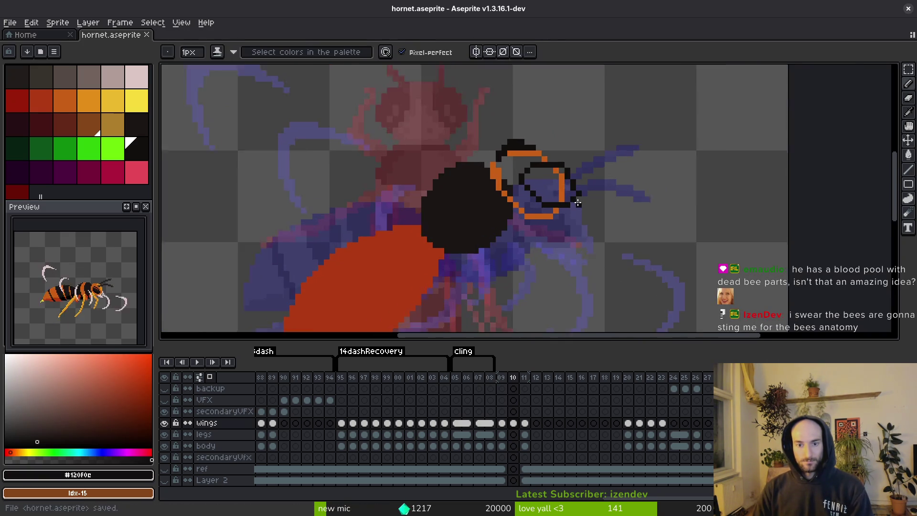
left_click(555, 181)
left_click(558, 187)
left_click(547, 159)
key("ctrl+s")
scroll(549, 143, "down", 3)
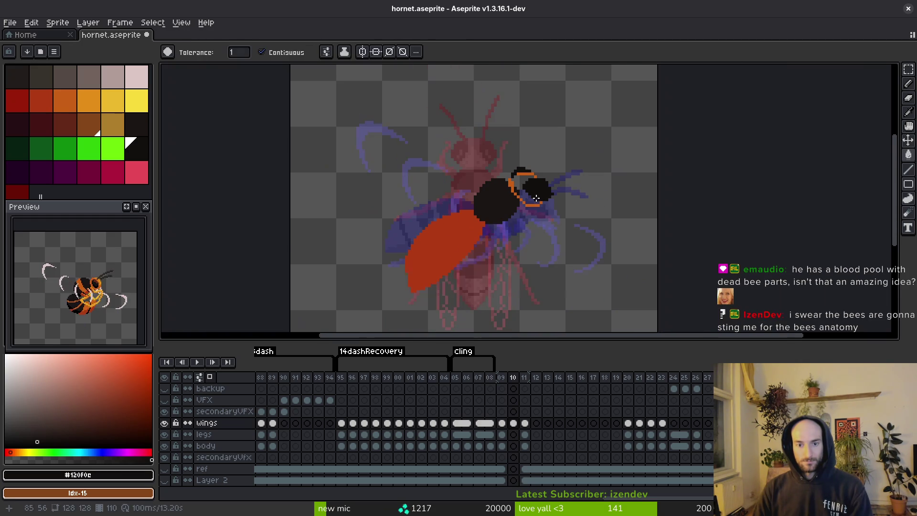
scroll(548, 135, "up", 2)
Fill the gap between the two black shapes with orange
left_click(548, 134, "alt")
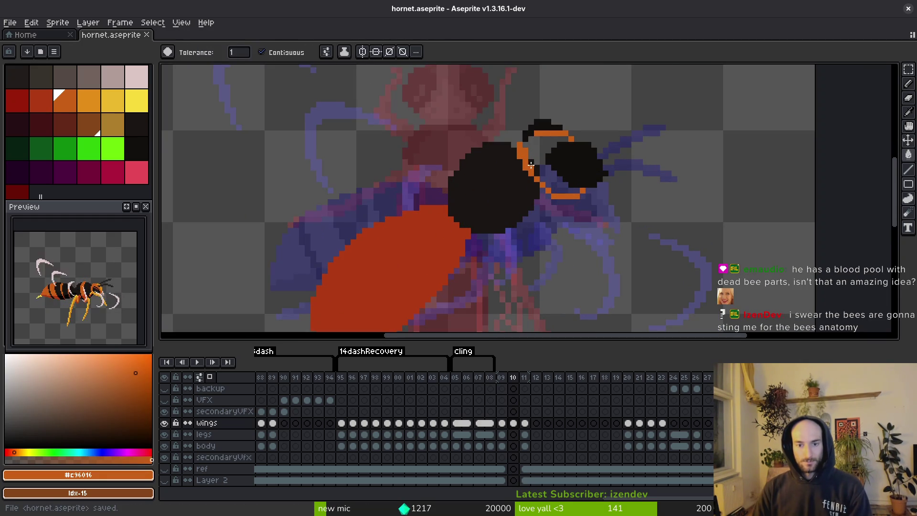
left_click(531, 165)
scroll(529, 163, "up", 1)
Save, then try filling the orange band black and undo it
key("ctrl+s")
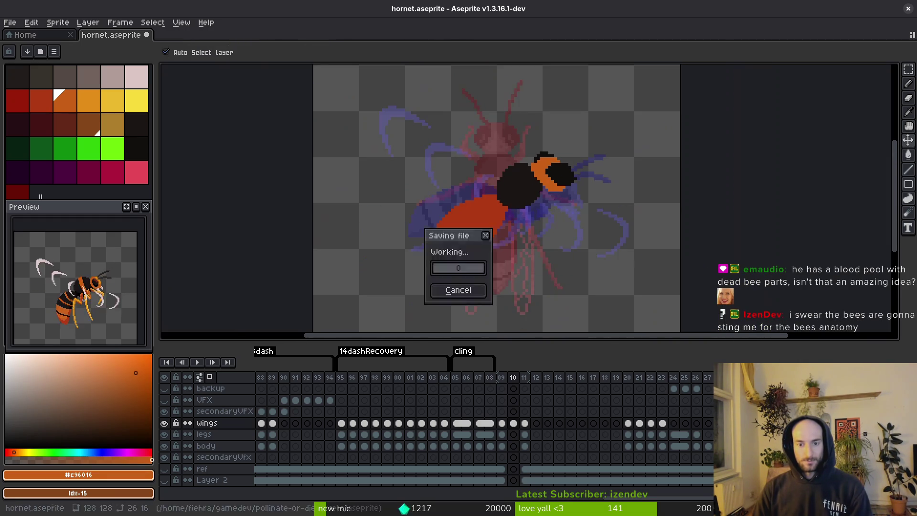
left_click(506, 191, "alt")
left_click(528, 180)
key("ctrl+z")
key("b")
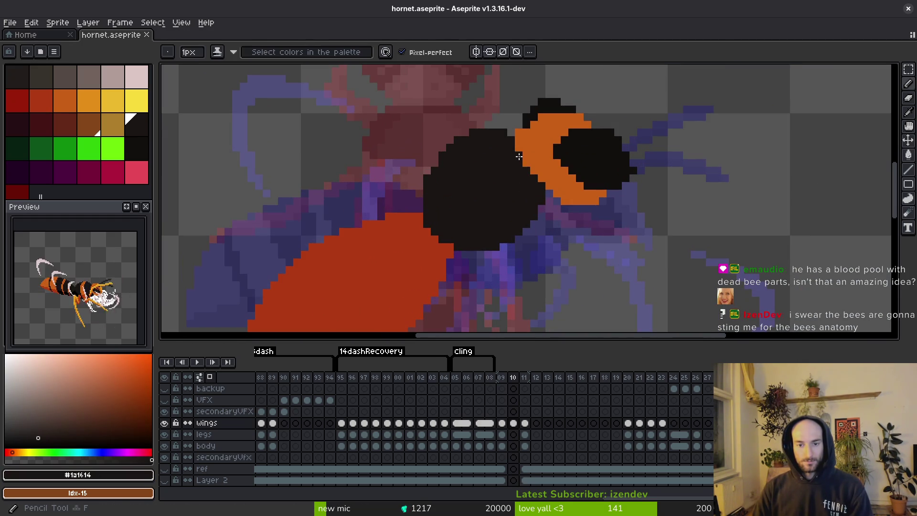
scroll(531, 197, "down", 2)
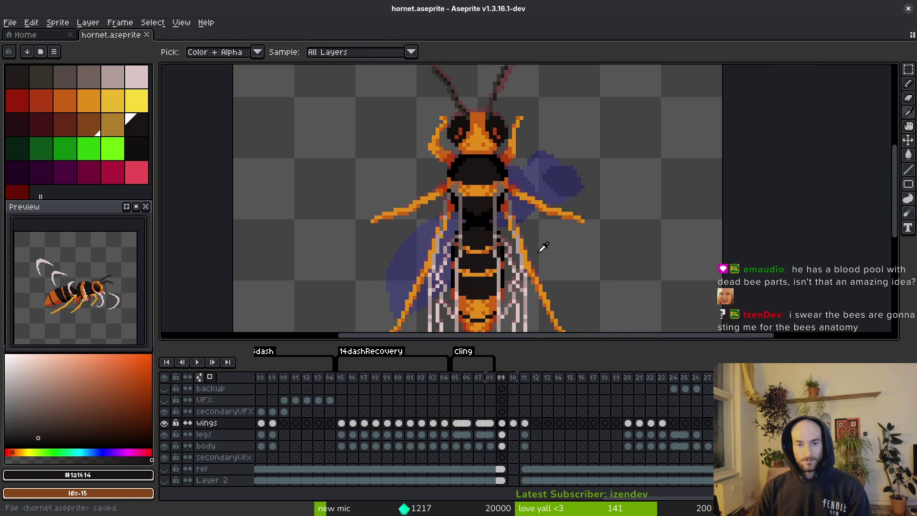
scroll(544, 239, "up", 3)
Paint two black pixels above the orange band, then undo them
left_click(502, 111, "alt")
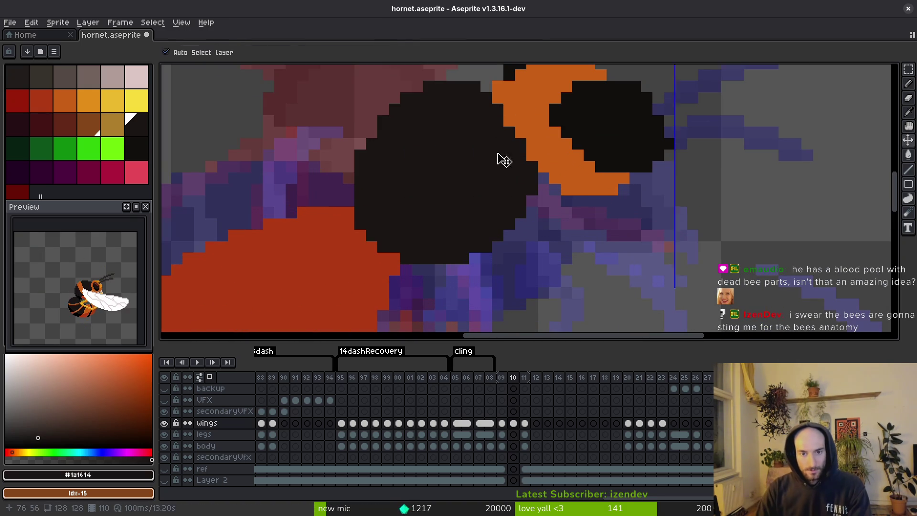
scroll(501, 158, "down", 3)
scroll(497, 190, "up", 3)
scroll(492, 143, "down", 2)
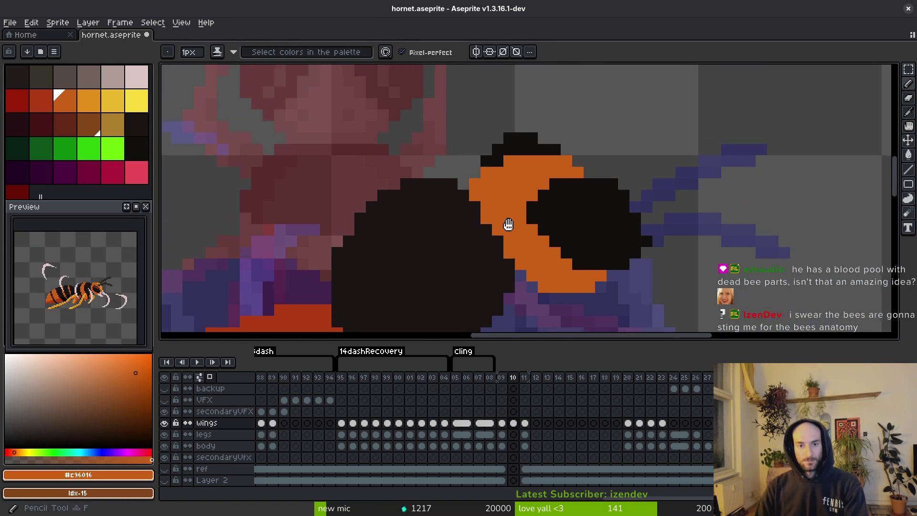
key("ctrl+s")
scroll(475, 187, "up", 3)
left_click(476, 187, "alt")
left_click(483, 156)
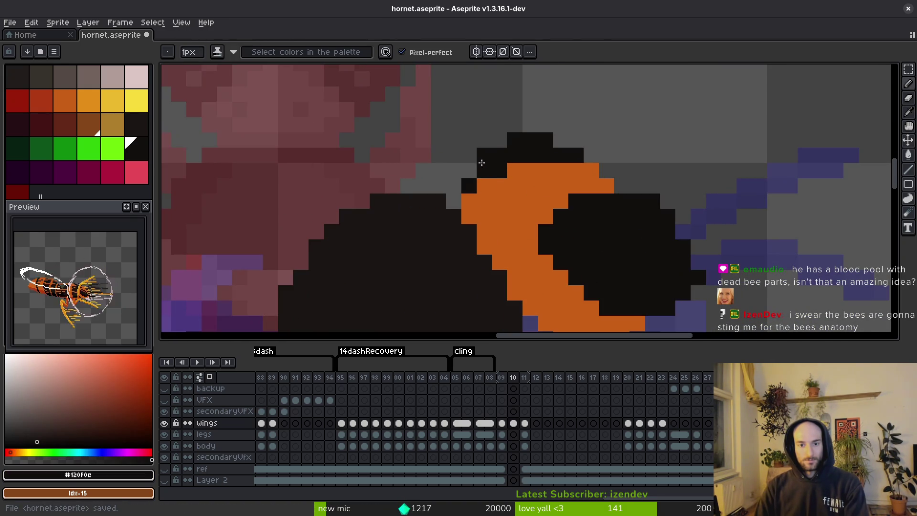
left_click(499, 139)
scroll(594, 199, "down", 2)
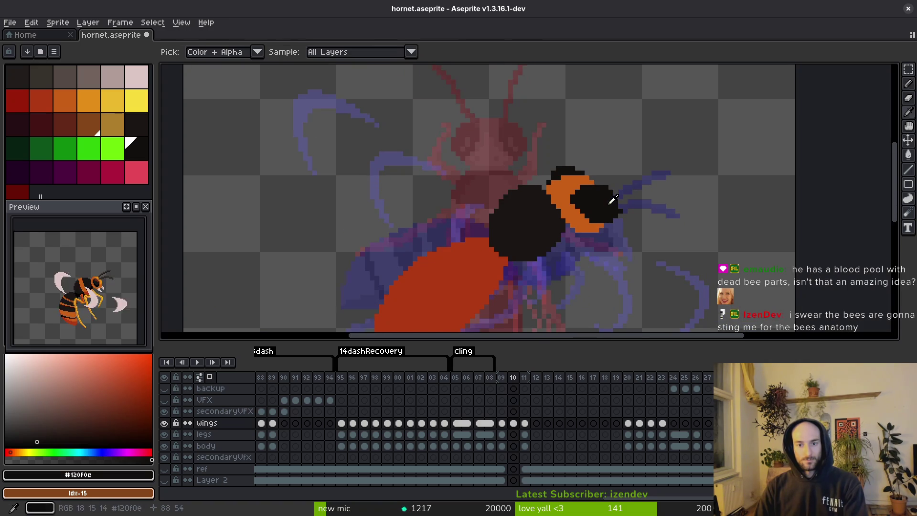
scroll(588, 215, "up", 3)
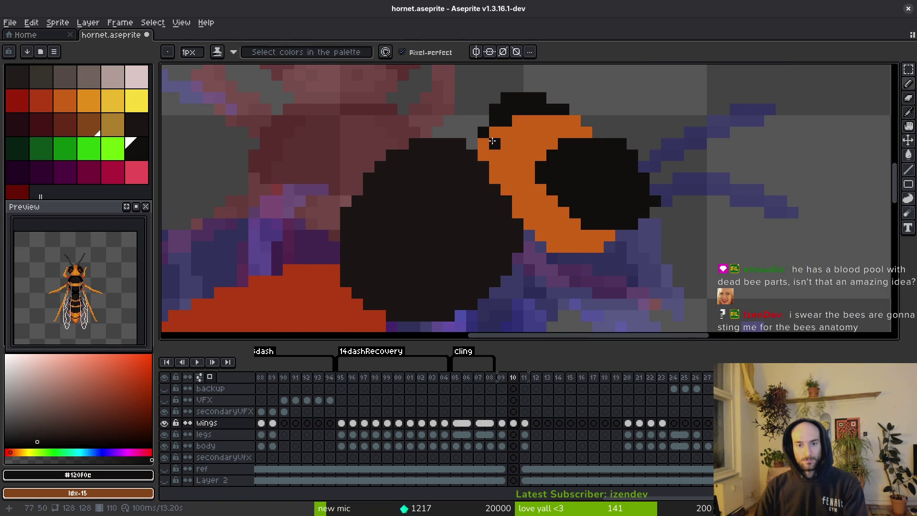
key("ctrl+z")
key("ctrl+z")
Add black pixels along the head cap's top edge and save
scroll(536, 168, "down", 3)
key("ctrl+s")
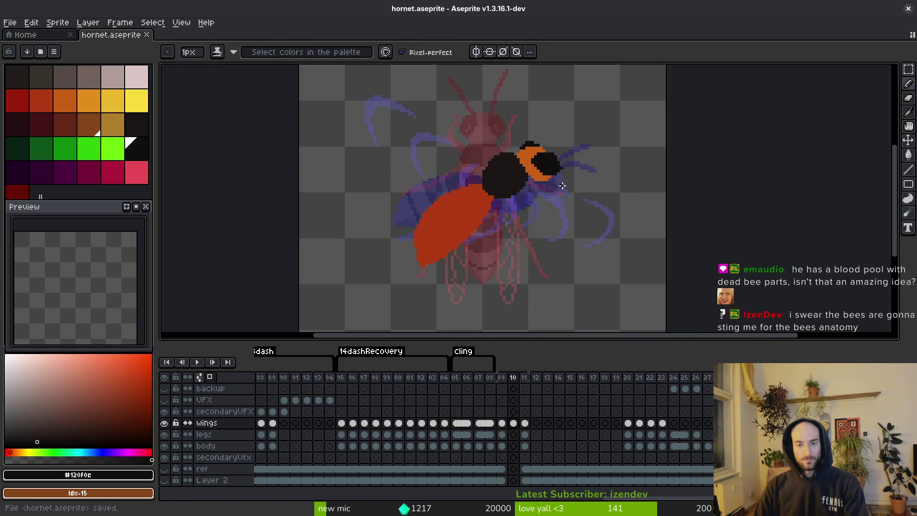
scroll(536, 169, "up", 7)
left_click(544, 91)
left_click(597, 137)
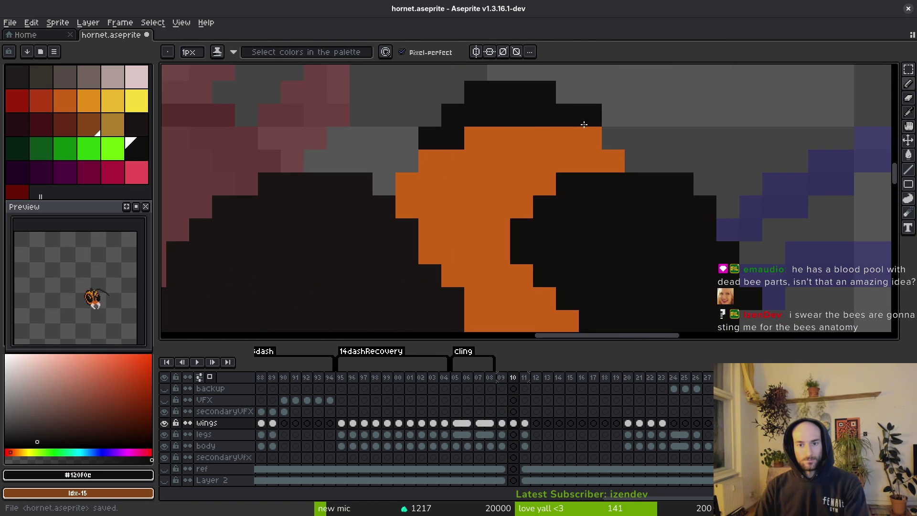
scroll(652, 229, "down", 7)
key("ctrl+s")
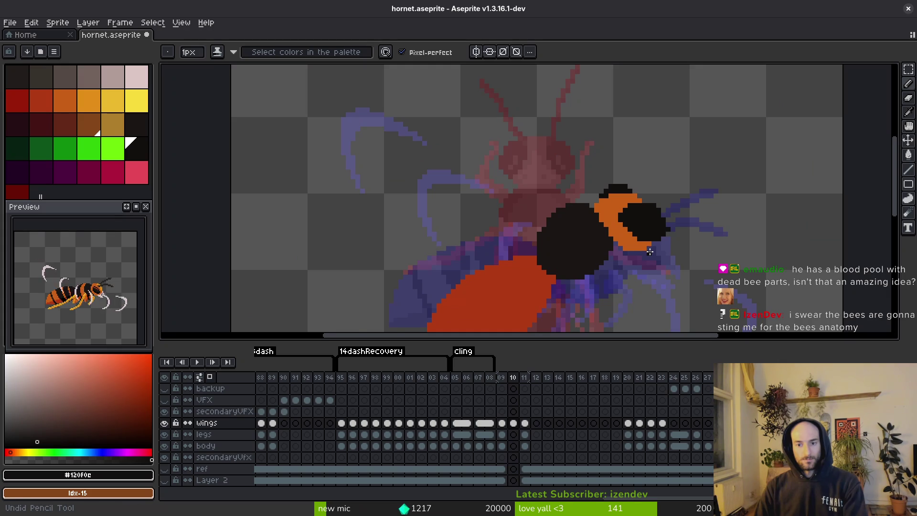
scroll(647, 267, "up", 4)
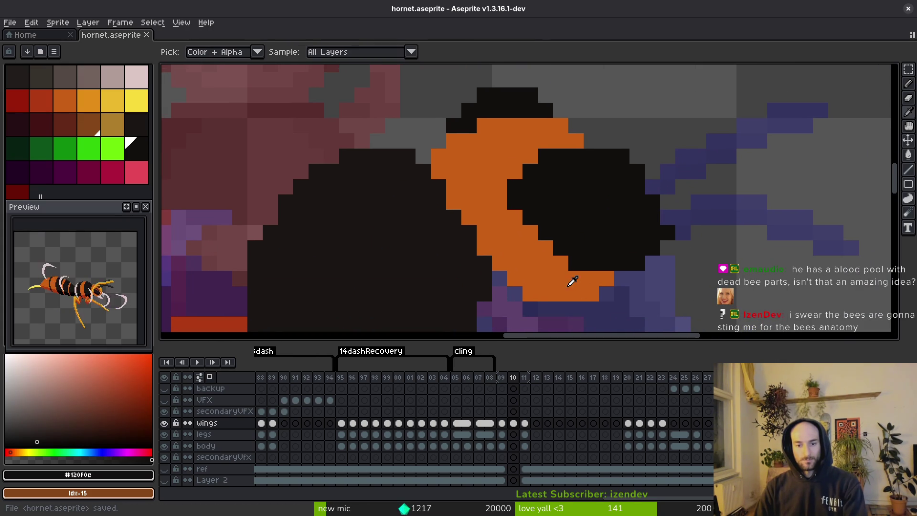
Tidy the band's lower edge with orange and black pixels, erase a stray diagonal run, and save
left_click(549, 276, "alt")
left_click(607, 293)
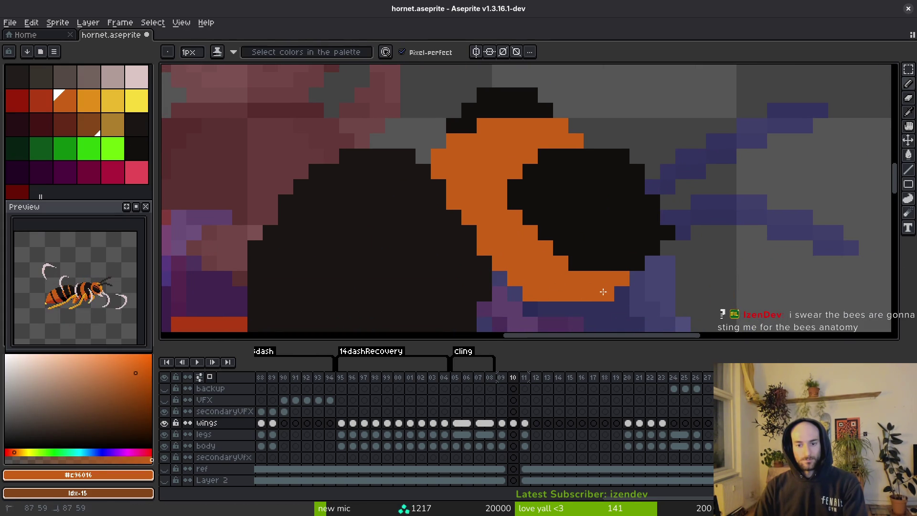
key("e")
left_click_drag(605, 154, 698, 248)
key("b")
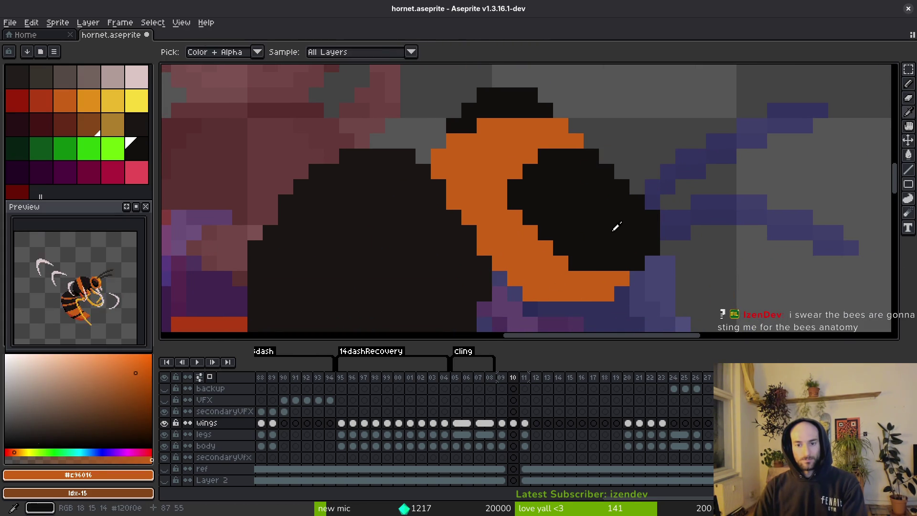
left_click(549, 222, "alt")
left_click(530, 232)
left_click(545, 248)
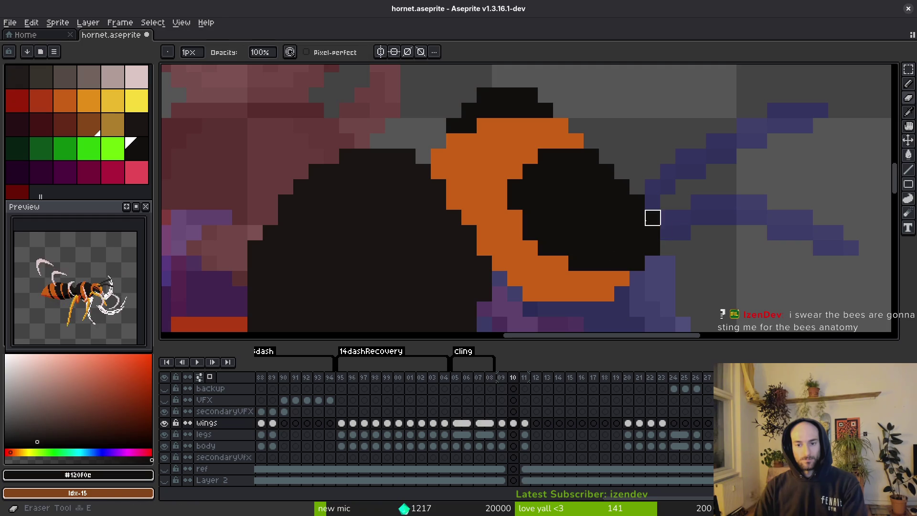
key("ctrl+s")
scroll(671, 231, "down", 3)
key("comma")
Flip through the neighbouring animation frames to compare poses, settling on frame 110
key("period")
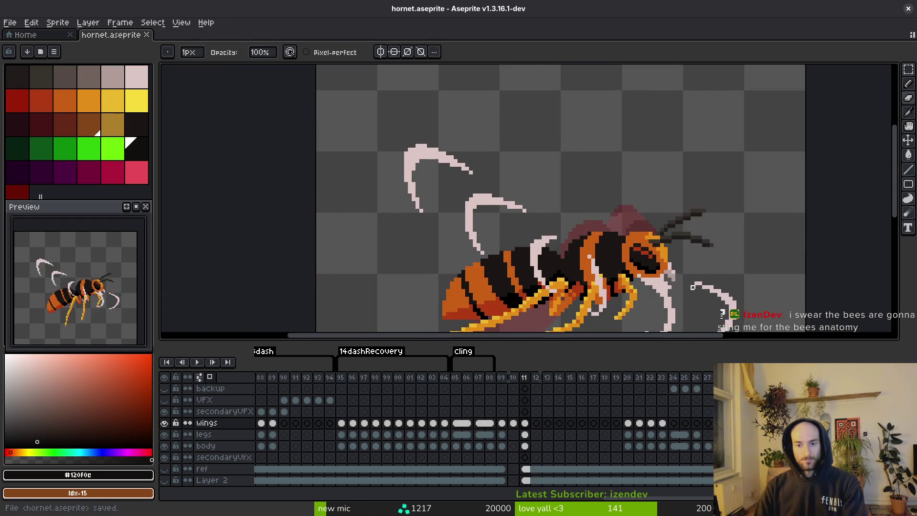
key("period")
key("comma")
key("comma")
key("period")
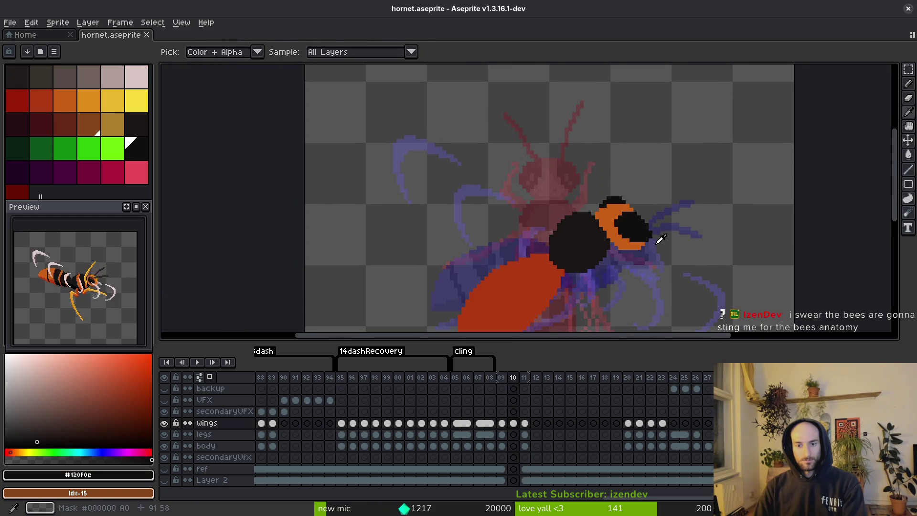
scroll(656, 239, "up", 3)
key("i")
key("comma")
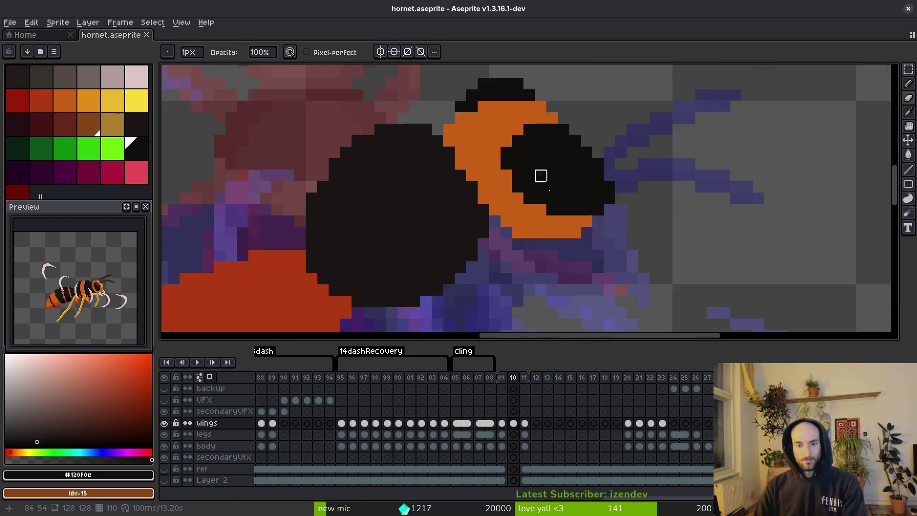
scroll(568, 167, "down", 3)
key("period")
key("period")
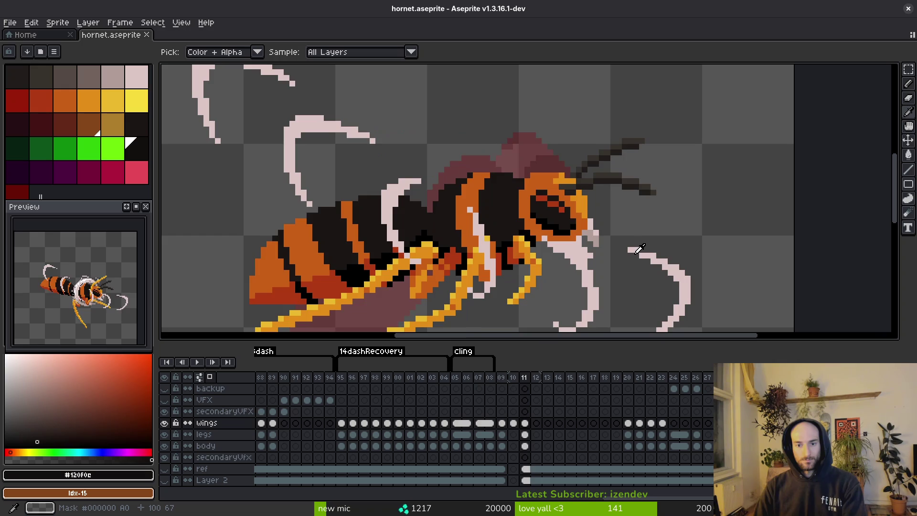
key("comma")
key("period")
key("comma")
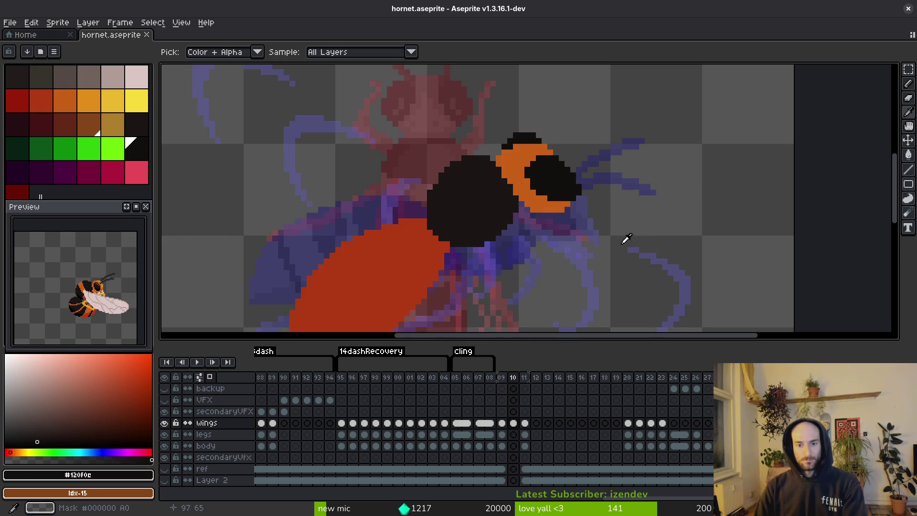
key("period")
key("comma")
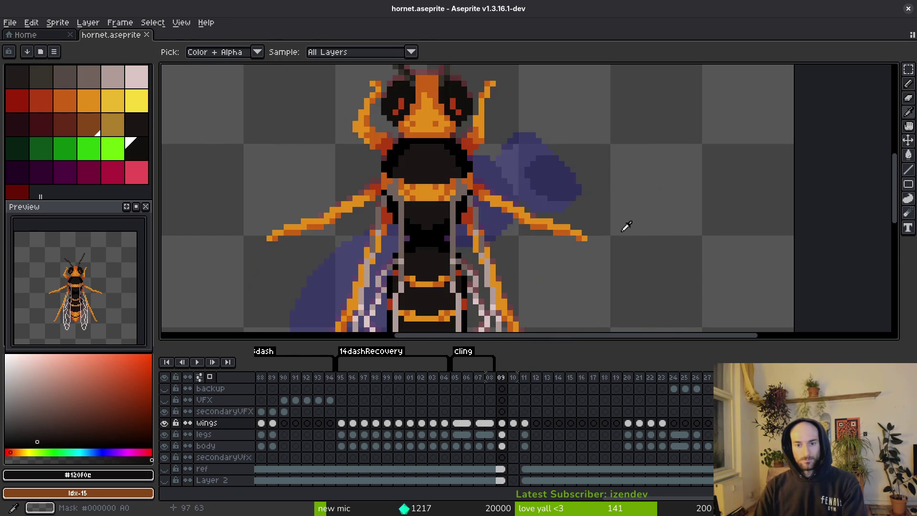
Sample the head's orange and paint two orange pixels at the hornet's eye, then save
scroll(583, 190, "up", 3)
left_click(468, 86, "alt")
left_click_drag(488, 155, 517, 230)
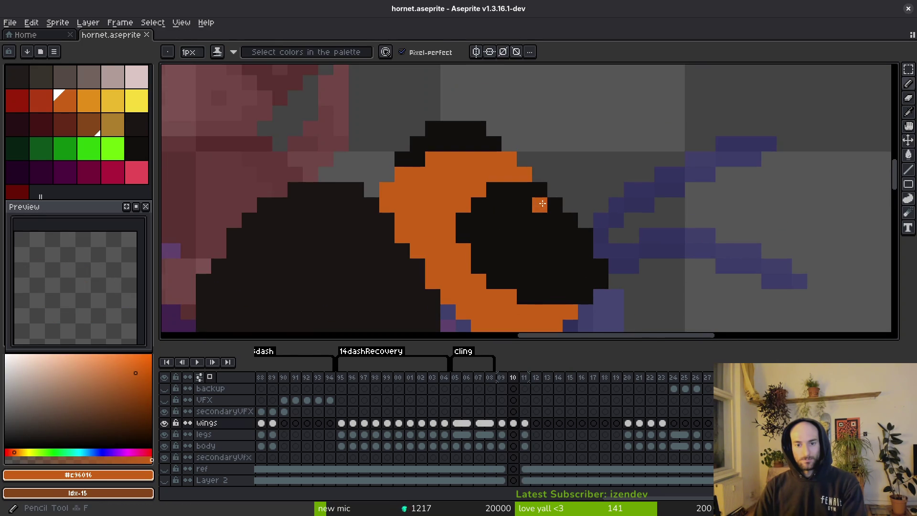
left_click(555, 205)
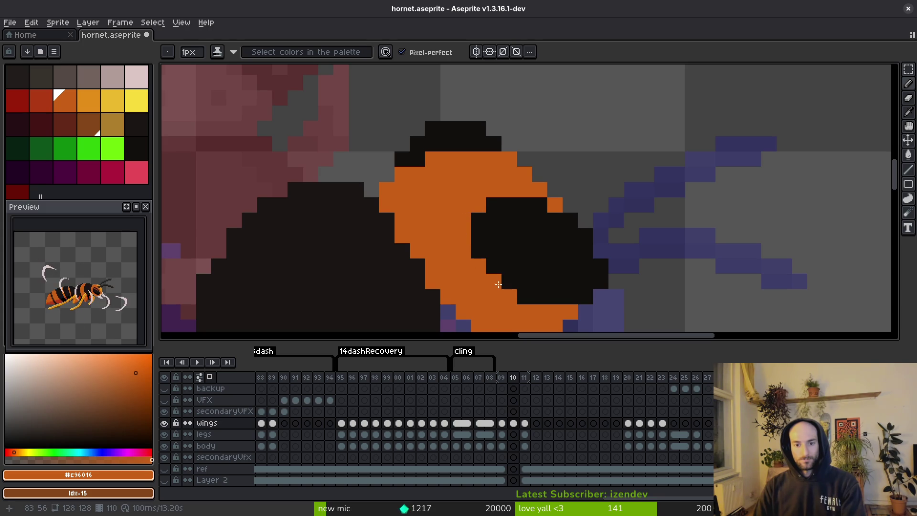
left_click(524, 297)
scroll(530, 298, "down", 2)
key("ctrl+s")
scroll(546, 246, "up", 2)
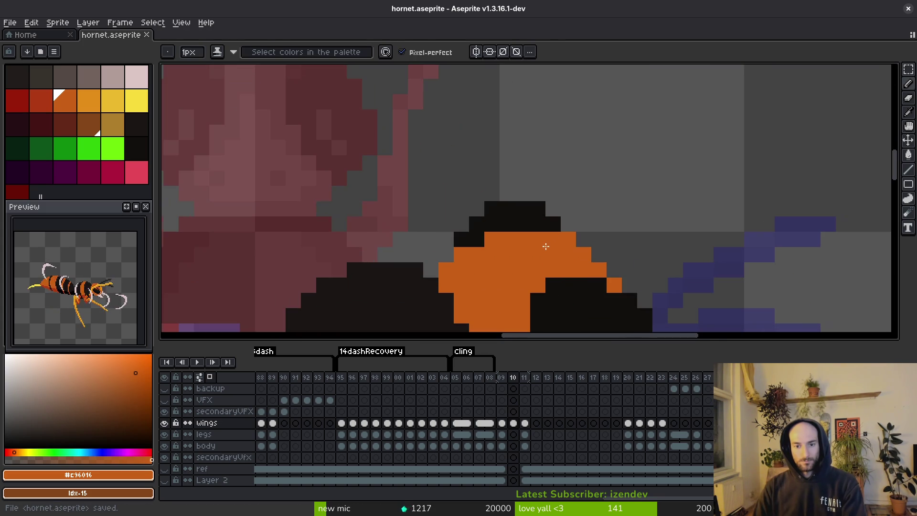
Undo the orange eye pixel and erase two stray black pixels beside the eye, then save
key("ctrl+z")
key("e")
left_click(461, 239)
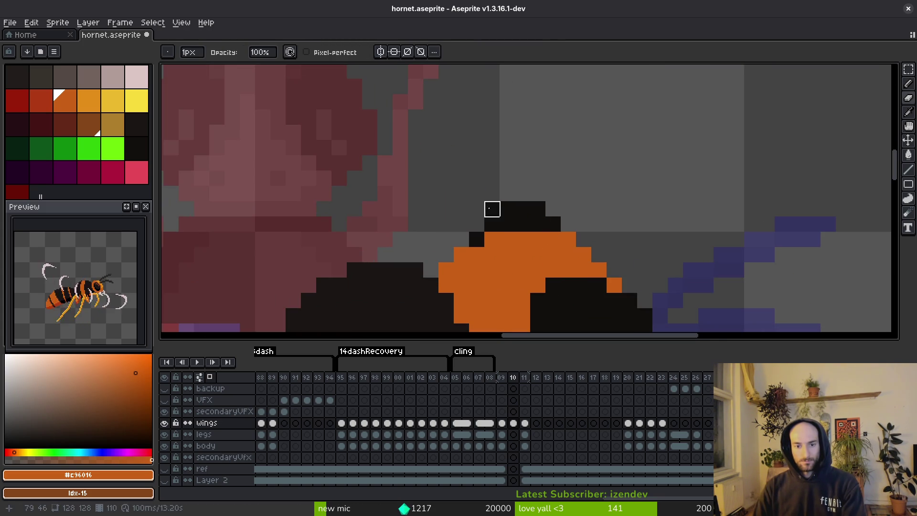
left_click(508, 208)
scroll(606, 246, "down", 3)
key("ctrl+s")
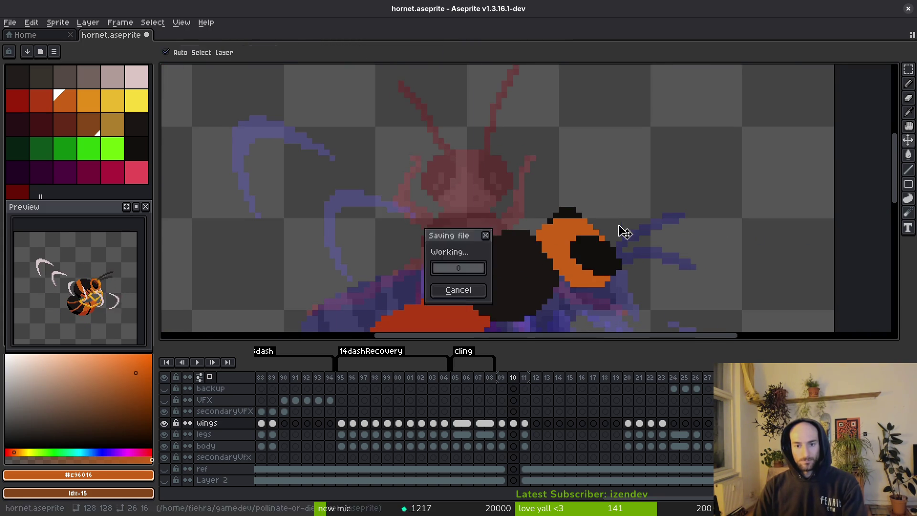
scroll(626, 234, "down", 1)
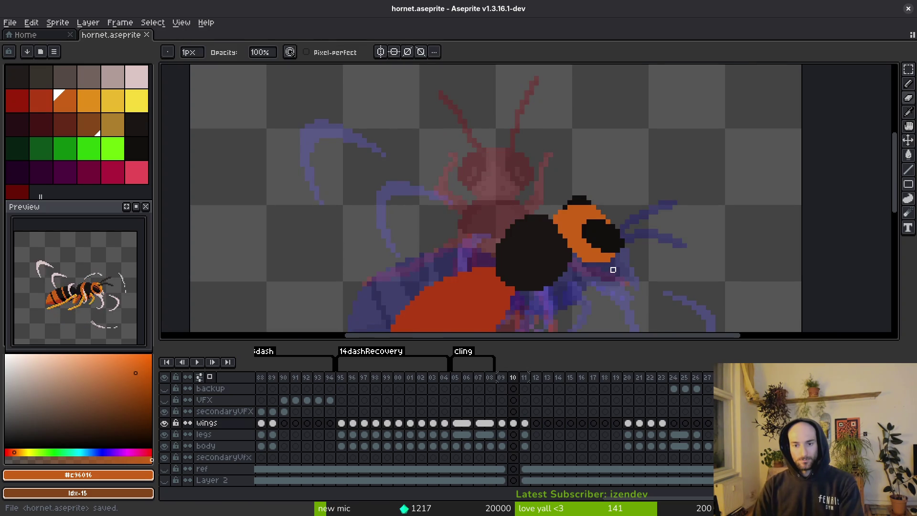
scroll(613, 270, "up", 2)
Erase a stray pixel below the eye and save hornet.aseprite again
left_click(562, 264)
scroll(559, 262, "up", 3)
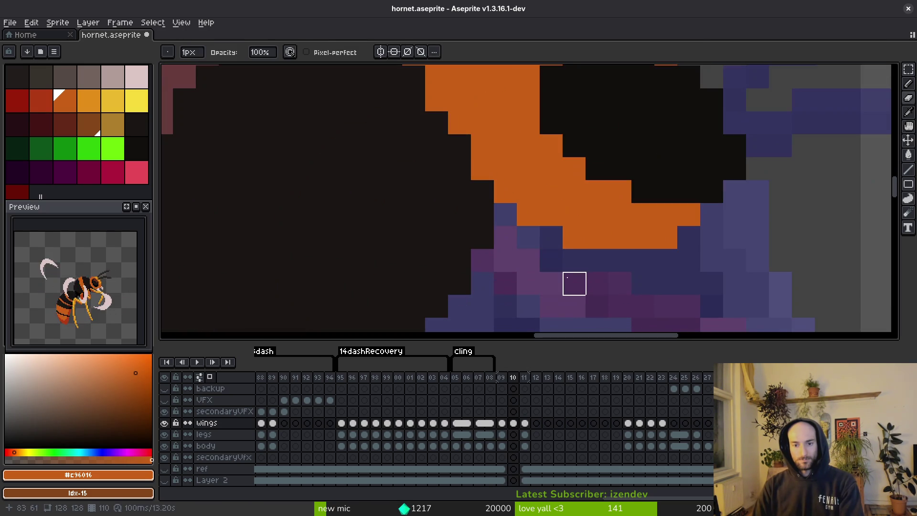
scroll(620, 260, "down", 4)
key("ctrl+s")
scroll(614, 253, "down", 1)
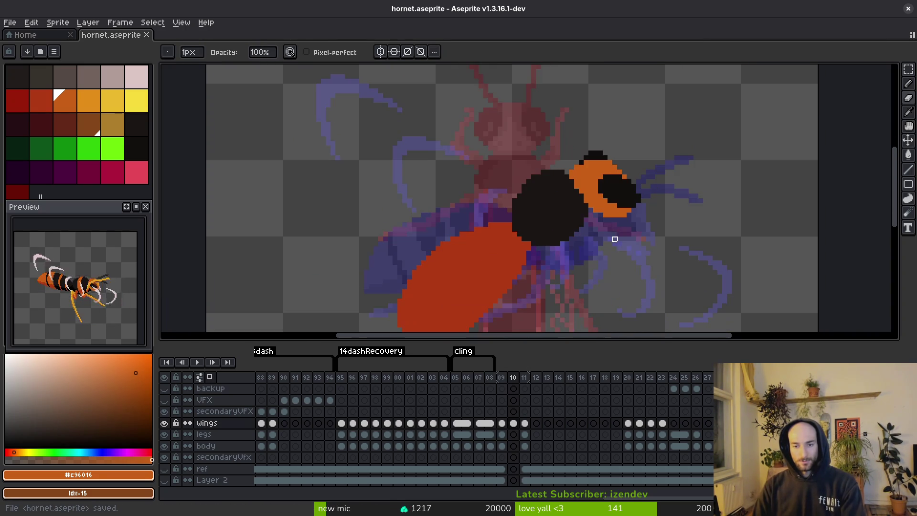
scroll(615, 239, "down", 1)
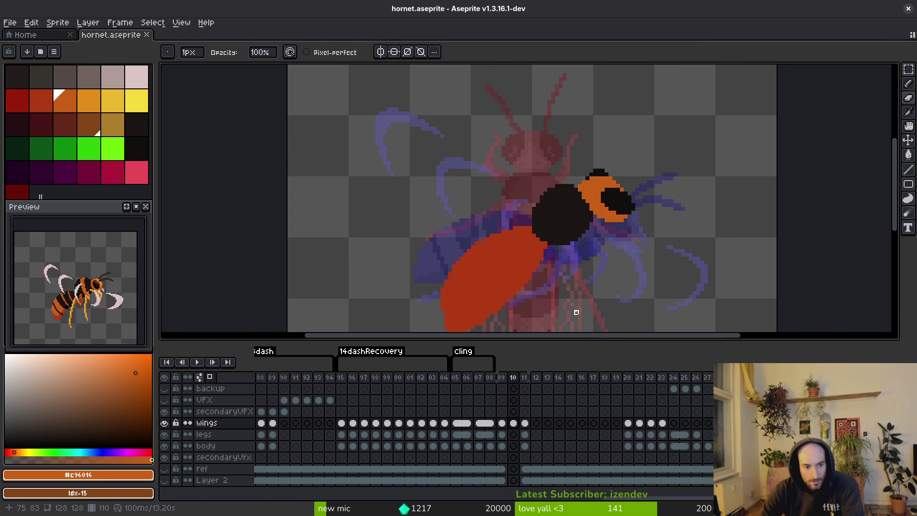
On frame 109, set the preview playback speed to 1x
key("Left")
key("Right")
key("Left")
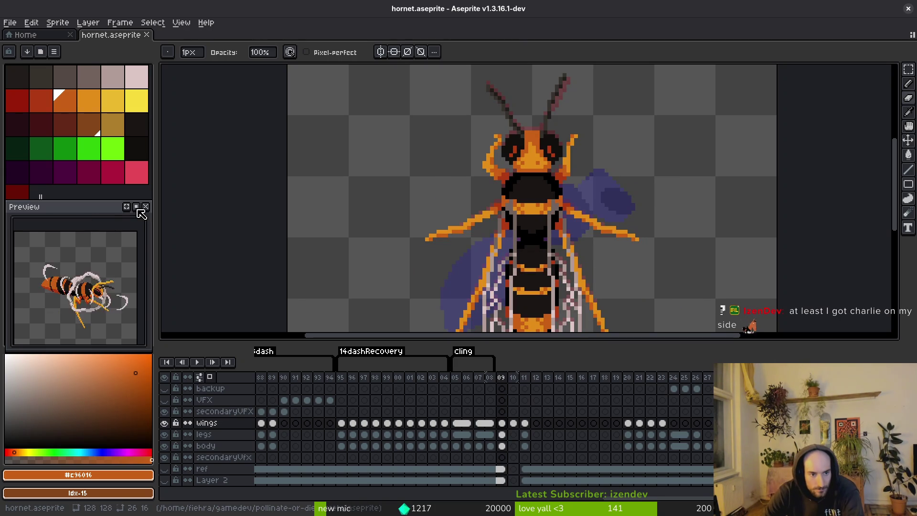
right_click(138, 210)
left_click(201, 260)
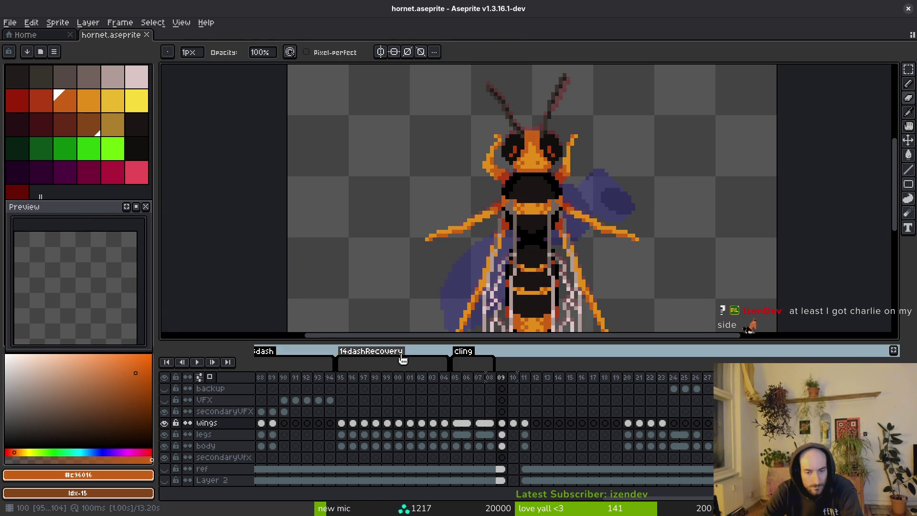
Select frames 109–113 and add a tag named 'takeoff' over them
left_click_drag(499, 382, 547, 377)
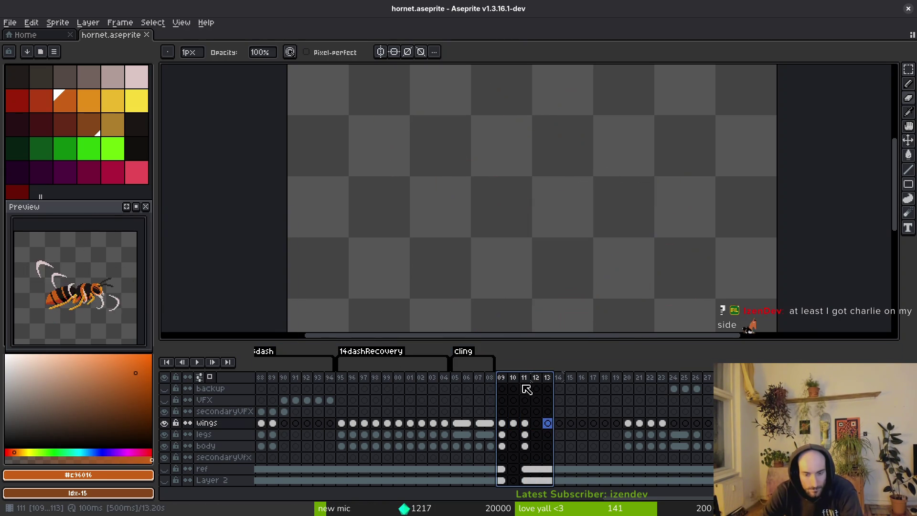
key("F2")
type("takeoff")
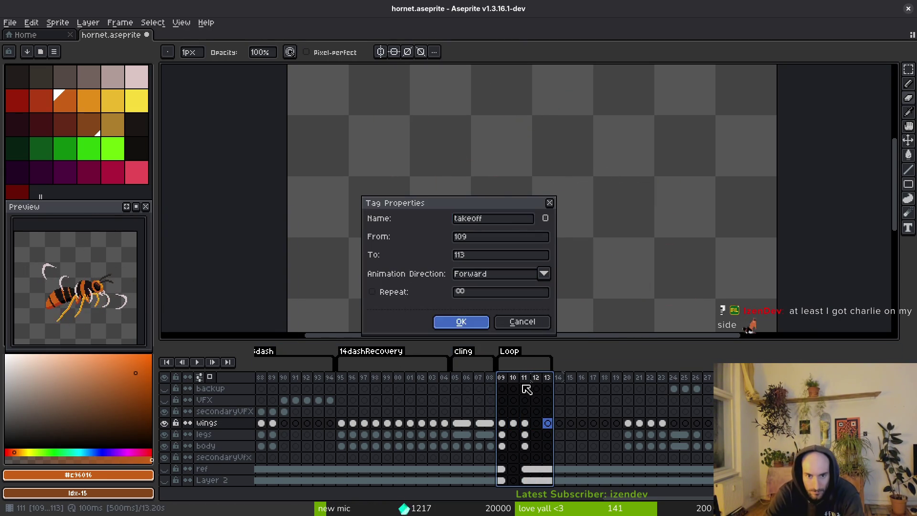
key("Return")
key("Return")
key("Return")
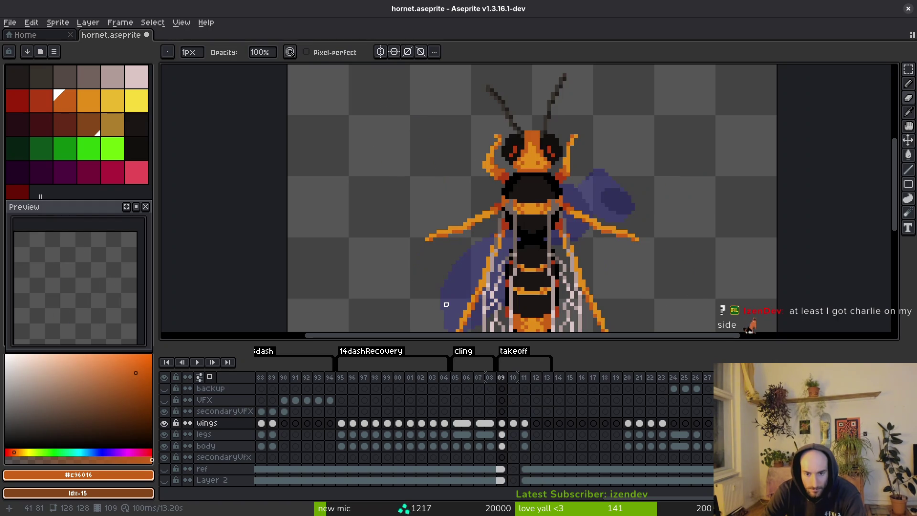
Save hornet.aseprite with the new tag, then switch from the Eyedropper back to the Pencil
scroll(477, 258, "down", 1)
key("ctrl+s")
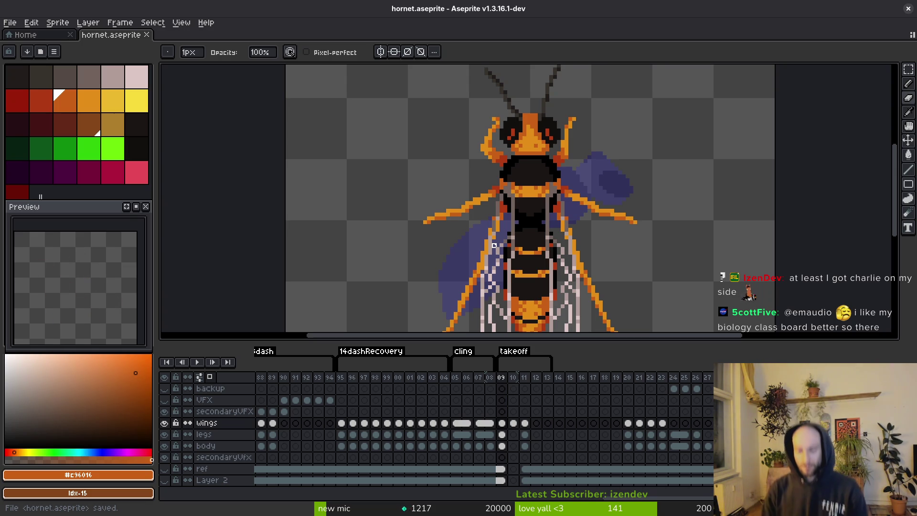
key("i")
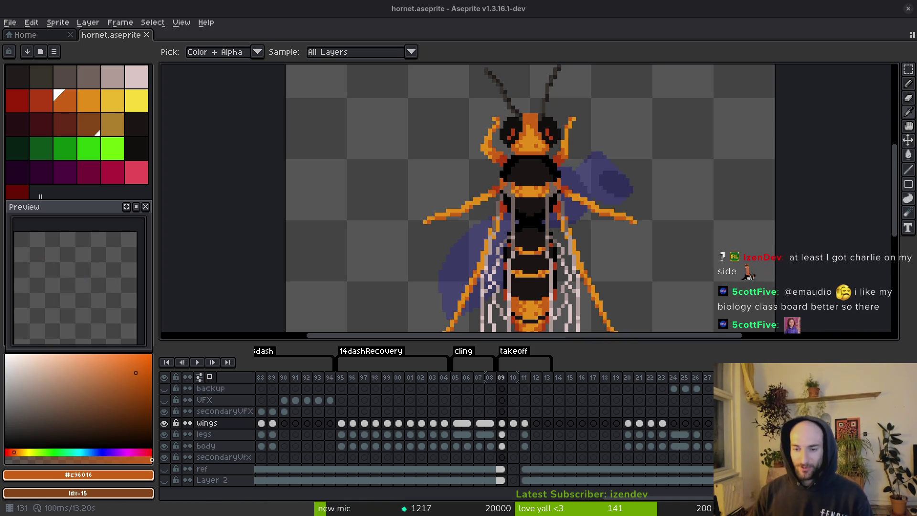
key("b")
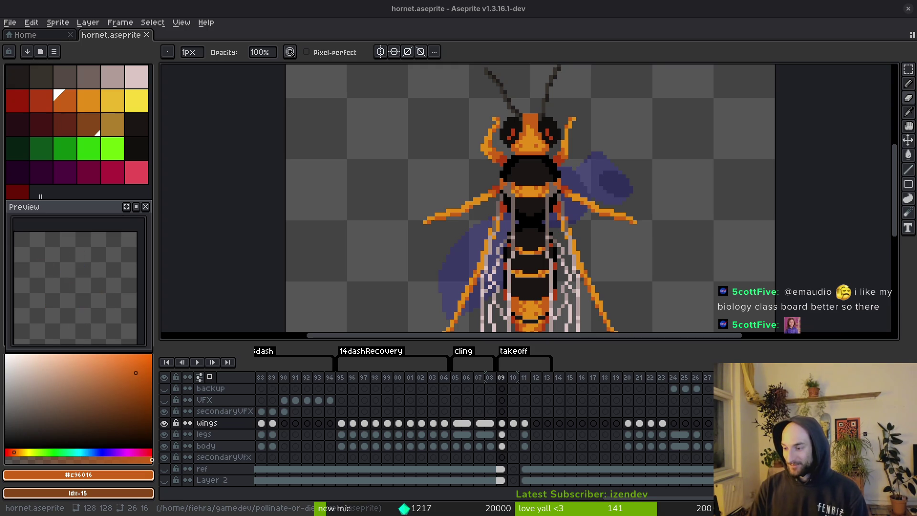
Sample black from the thorax and pencil two black pixels onto it, then save
left_click_drag(600, 231, 608, 222)
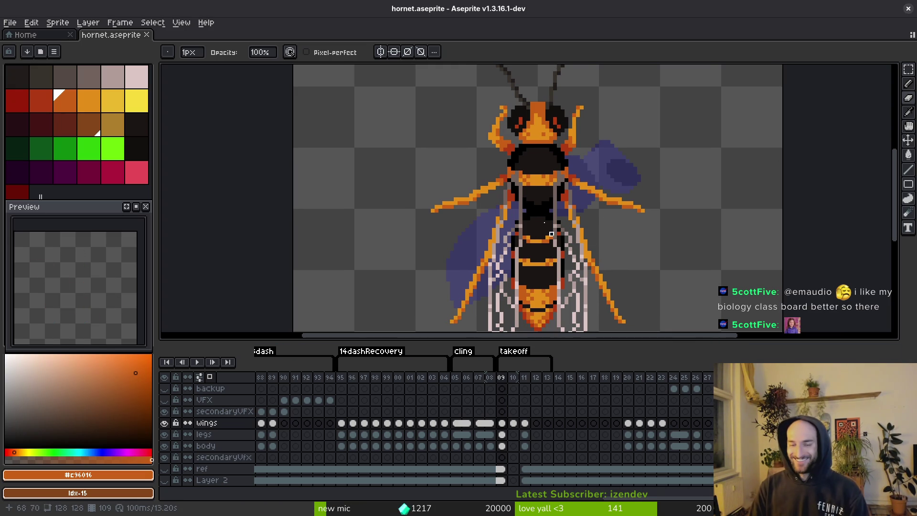
key("alt")
left_click(571, 148)
scroll(572, 151, "up", 2)
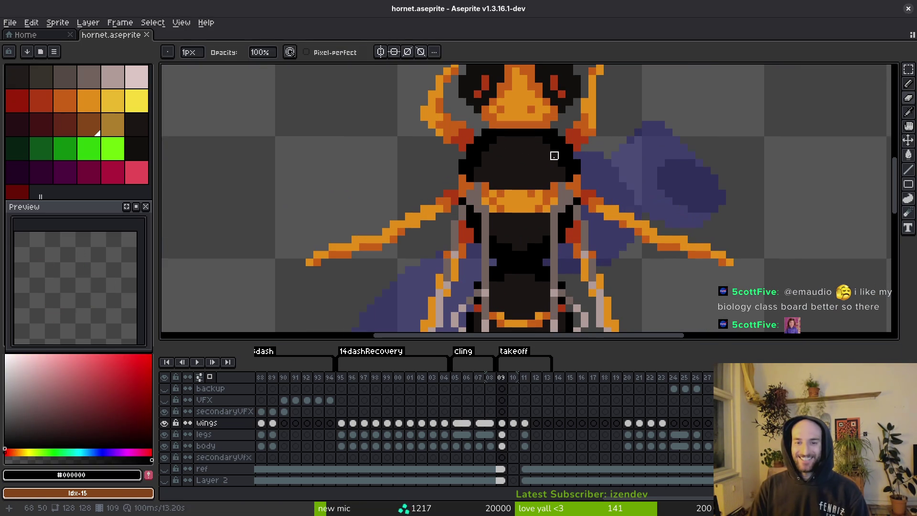
key("alt")
scroll(571, 151, "up", 3)
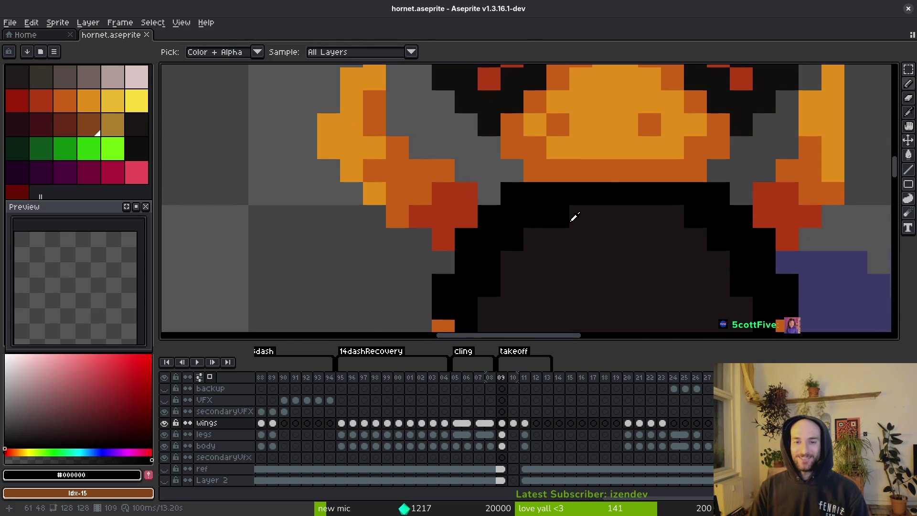
left_click(665, 215)
left_click(696, 243)
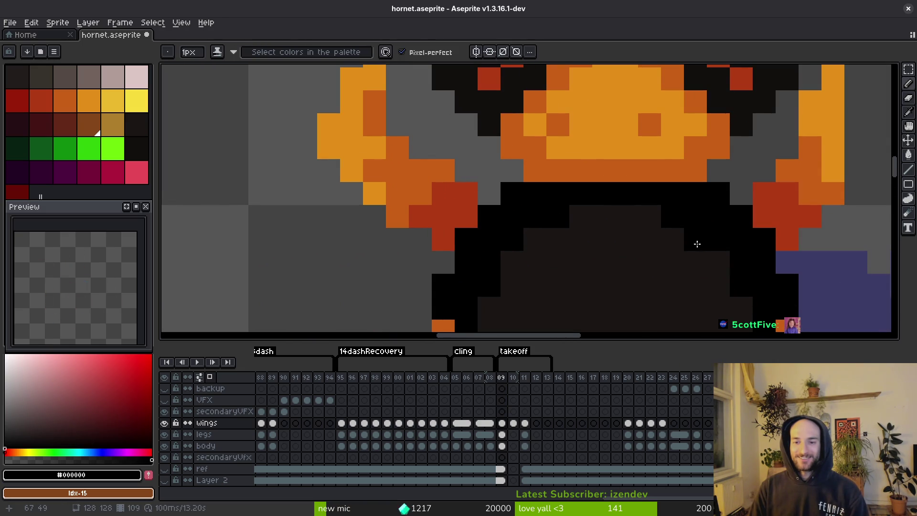
scroll(701, 280, "down", 3)
scroll(701, 280, "down", 2)
key("ctrl+s")
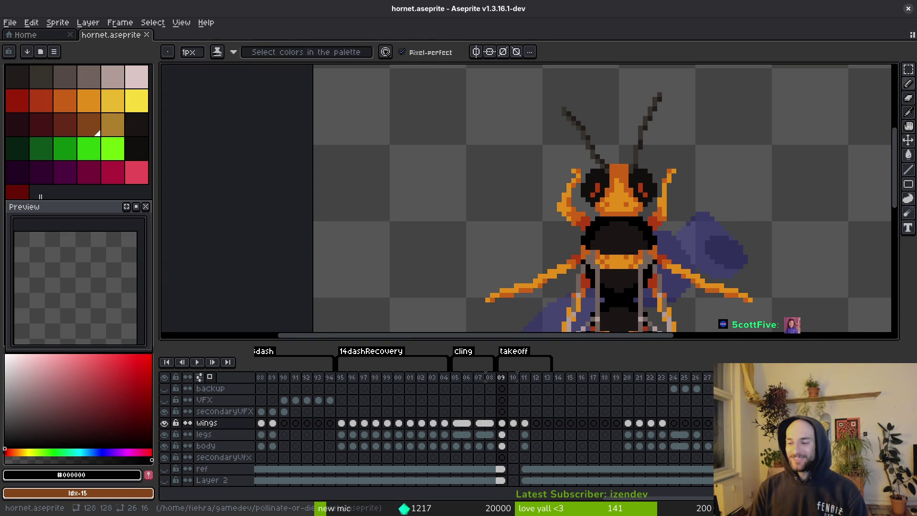
Undo the last pencil stroke and save the sprite again
key("ctrl+z")
scroll(633, 237, "up", 3)
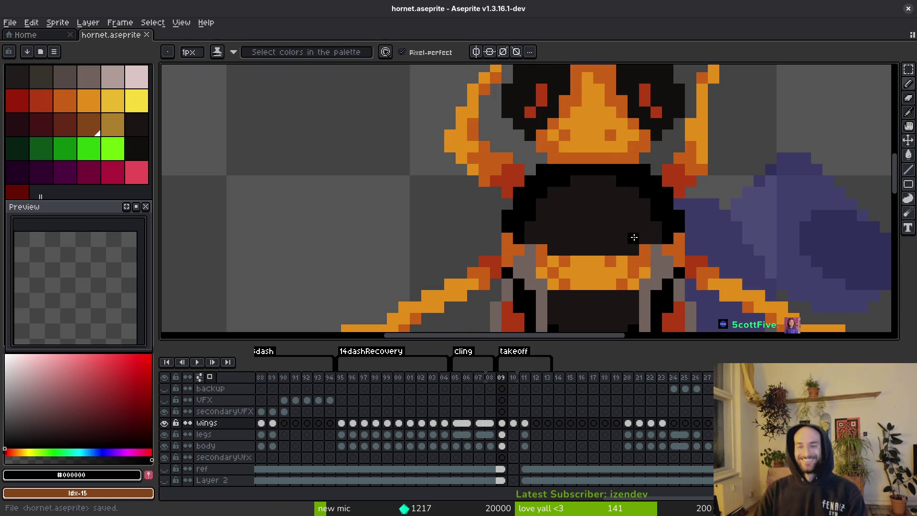
key("ctrl+s")
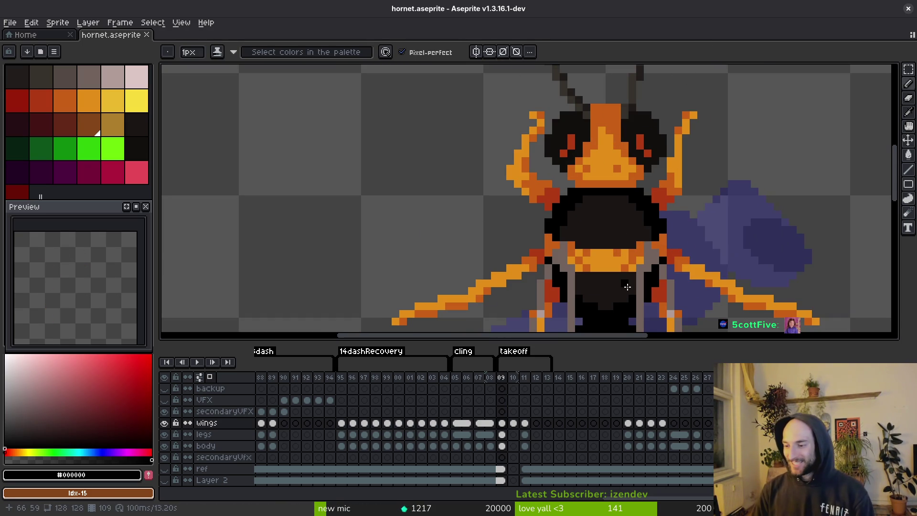
scroll(652, 258, "down", 3)
key("ctrl+s")
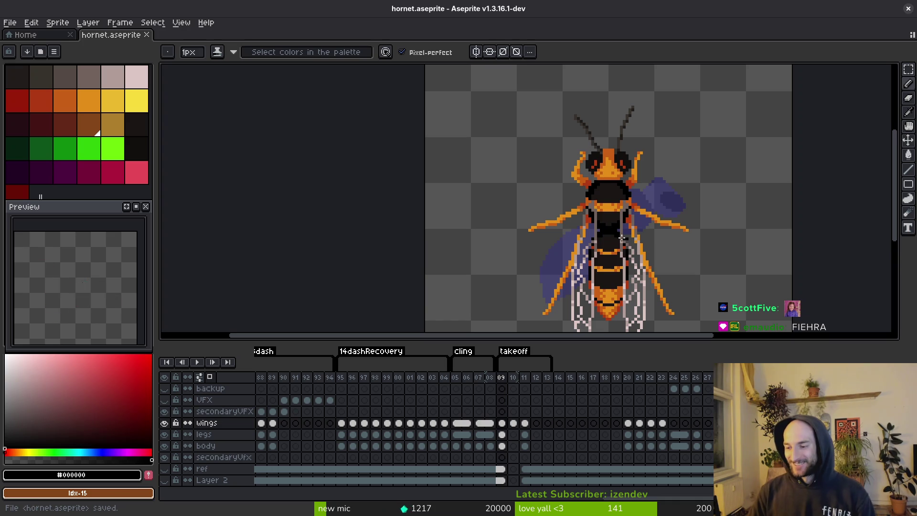
scroll(624, 235, "right", 2)
key("Right")
Compare frames 109, 110 and 111, settling on frame 110 for editing
key("Left")
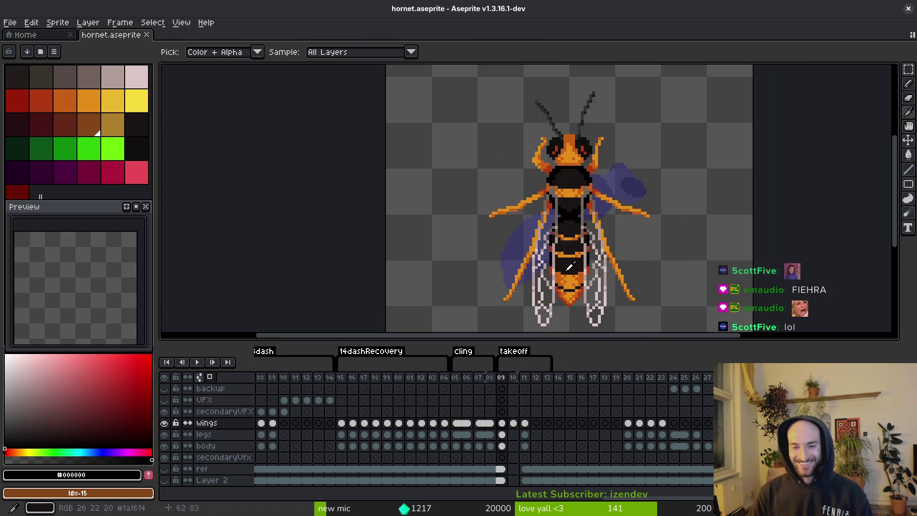
key("Right")
key("i")
key("Right")
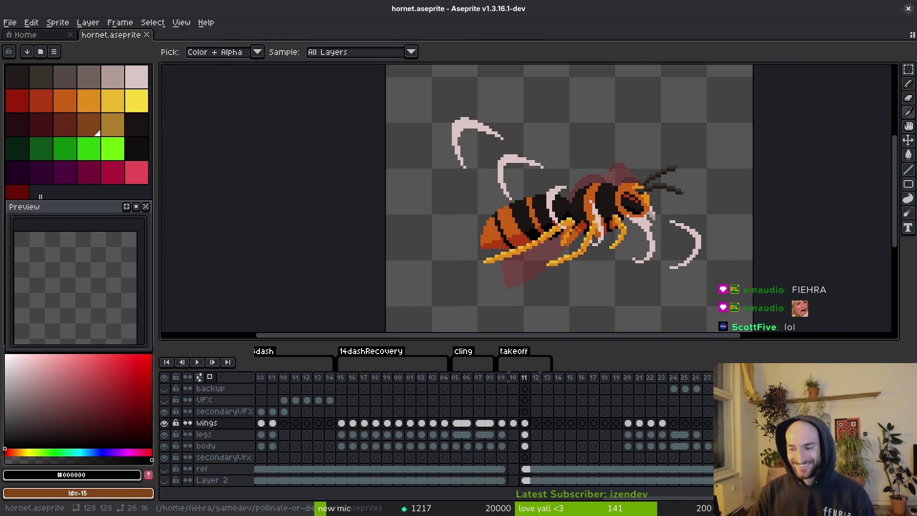
key("Left")
key("Right")
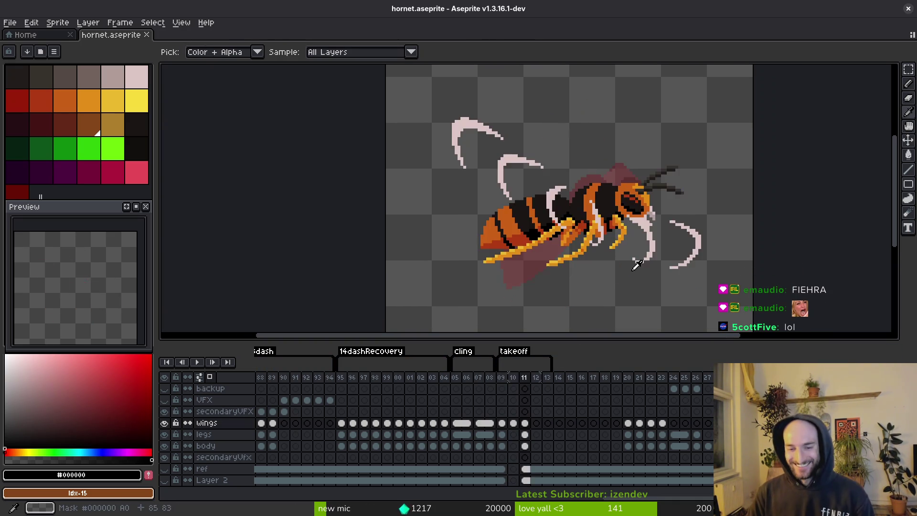
key("Left")
key("Right")
key("Left")
Fill the red wing with orange #c96016, add an orange pixel at its lower tip, and save
scroll(578, 248, "up", 1)
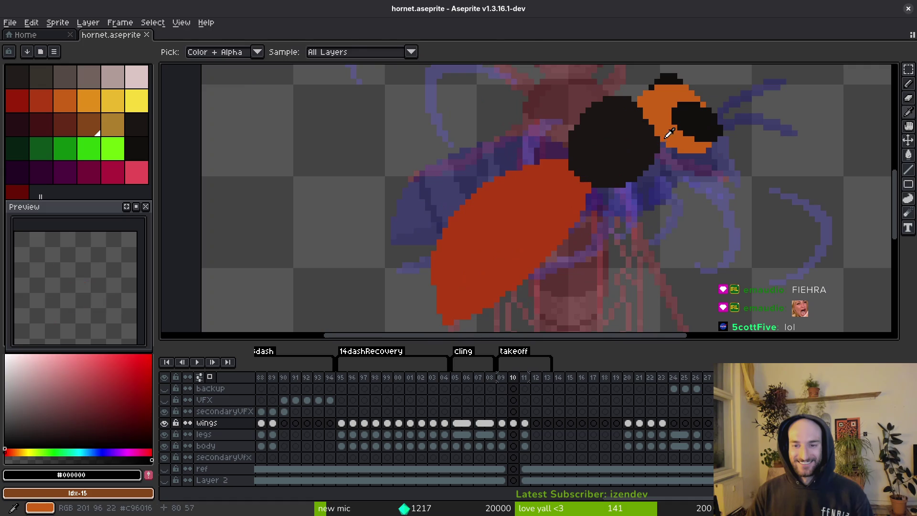
left_click(654, 105)
key("g")
left_click(486, 268)
scroll(501, 277, "up", 3)
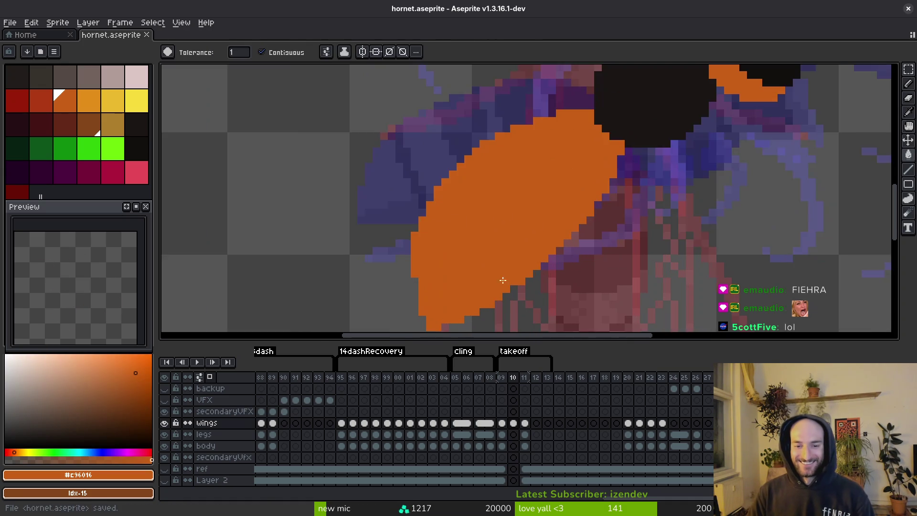
key("b")
scroll(460, 288, "down", 4)
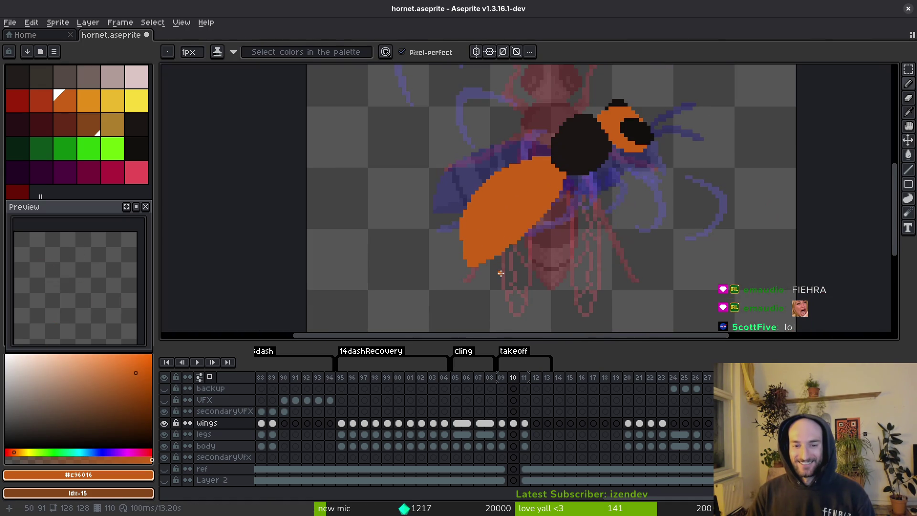
scroll(468, 263, "up", 4)
left_click(468, 263)
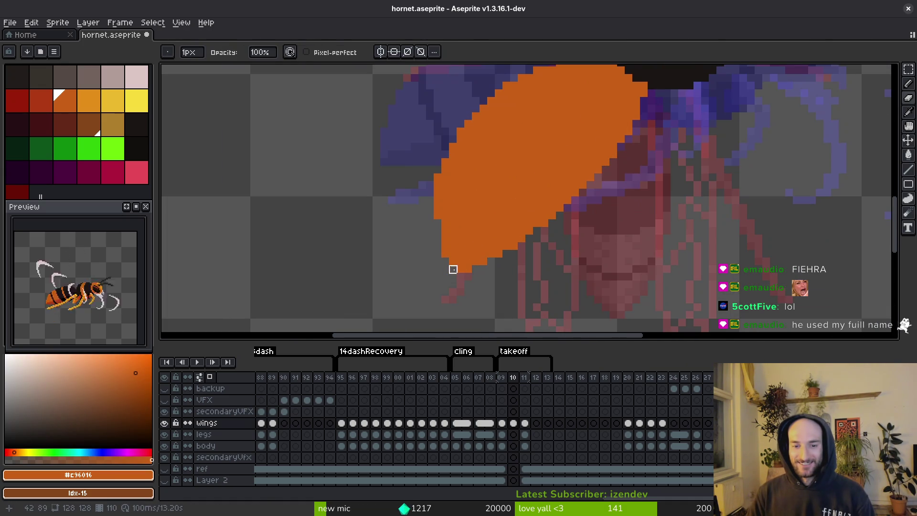
scroll(504, 271, "down", 2)
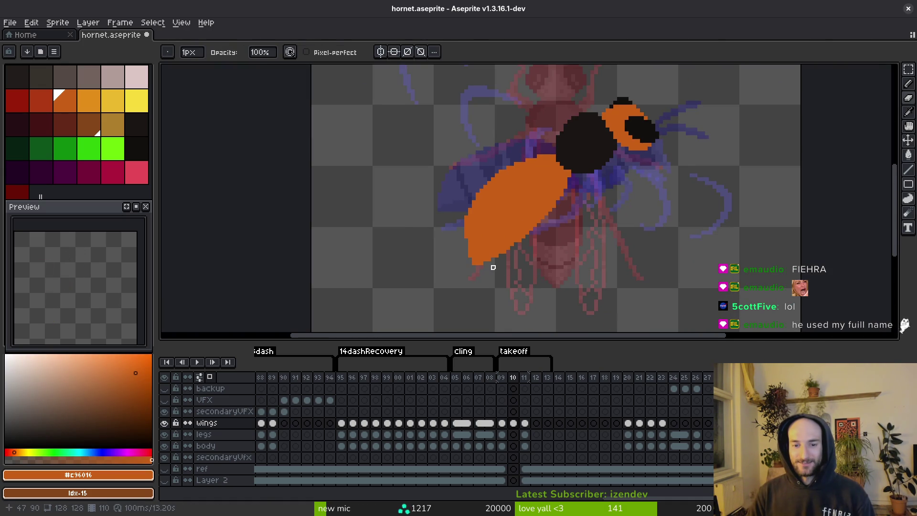
key("ctrl+s")
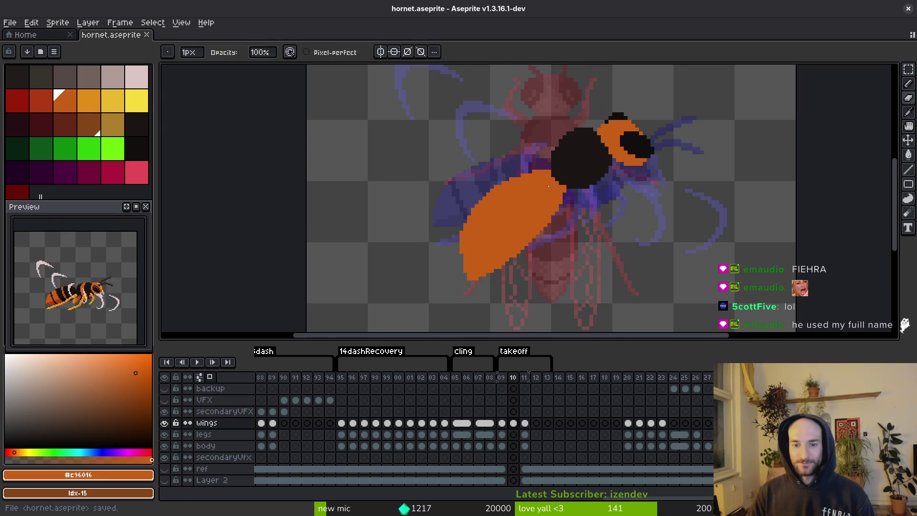
Paint orange pixels along the wing's black edge, then sample the near-black colour
scroll(555, 164, "up", 3)
left_click_drag(555, 165, 588, 199)
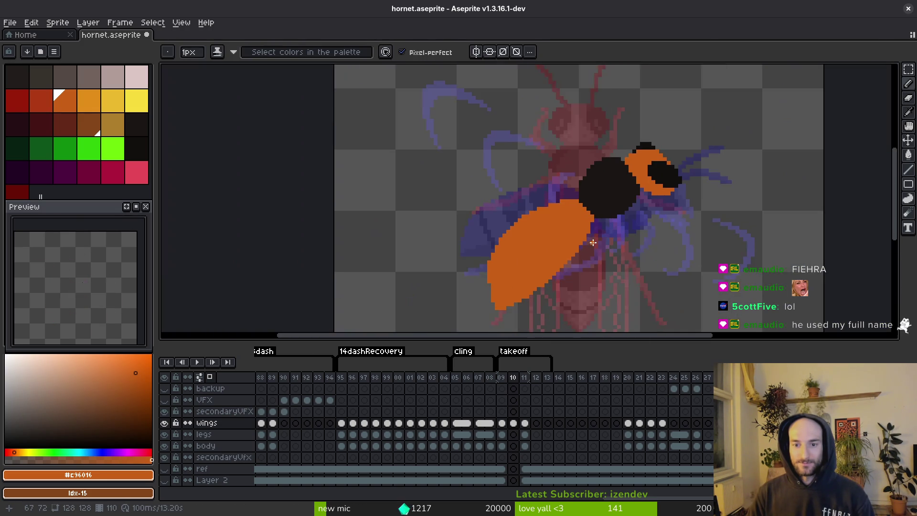
scroll(587, 199, "down", 3)
scroll(587, 198, "up", 3)
left_click(621, 191, "alt")
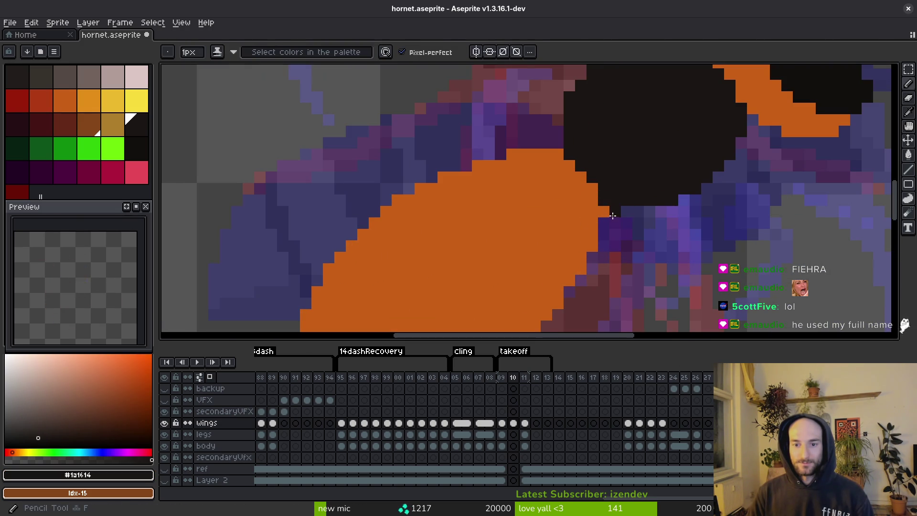
scroll(668, 243, "down", 3)
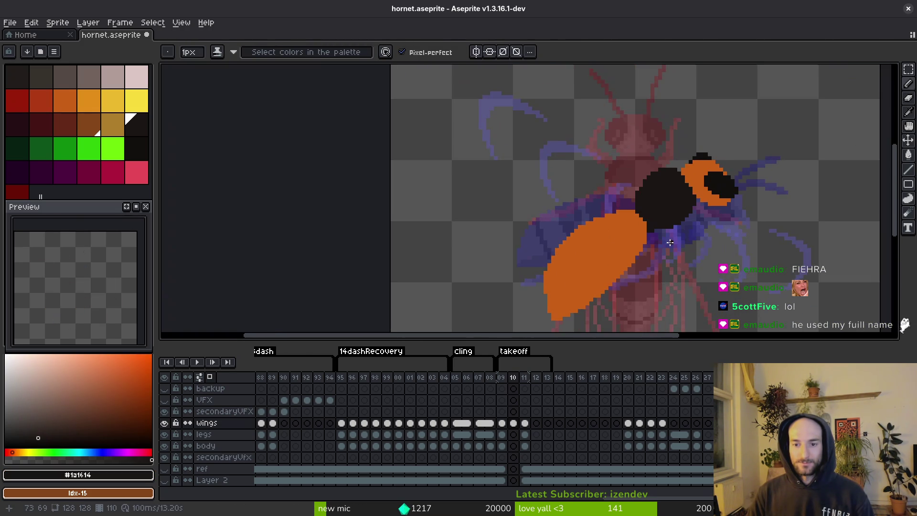
scroll(667, 241, "up", 3)
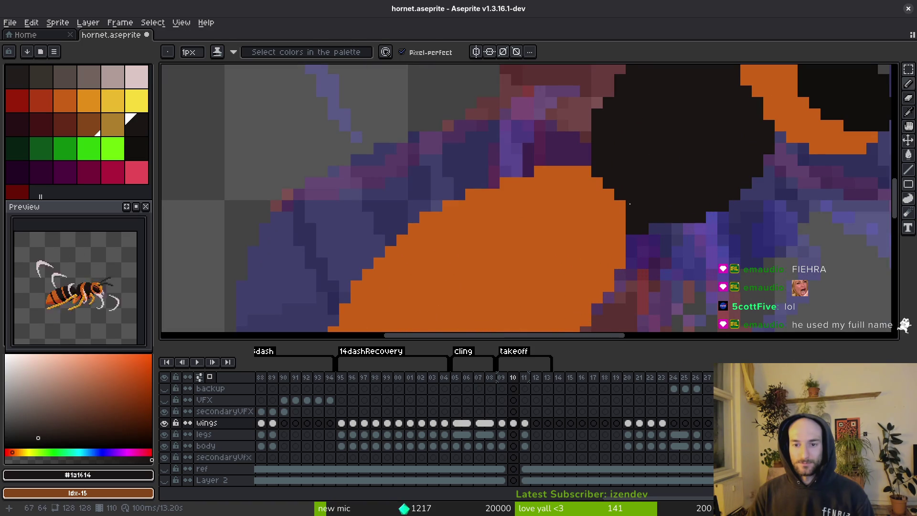
scroll(629, 204, "down", 2)
key("m")
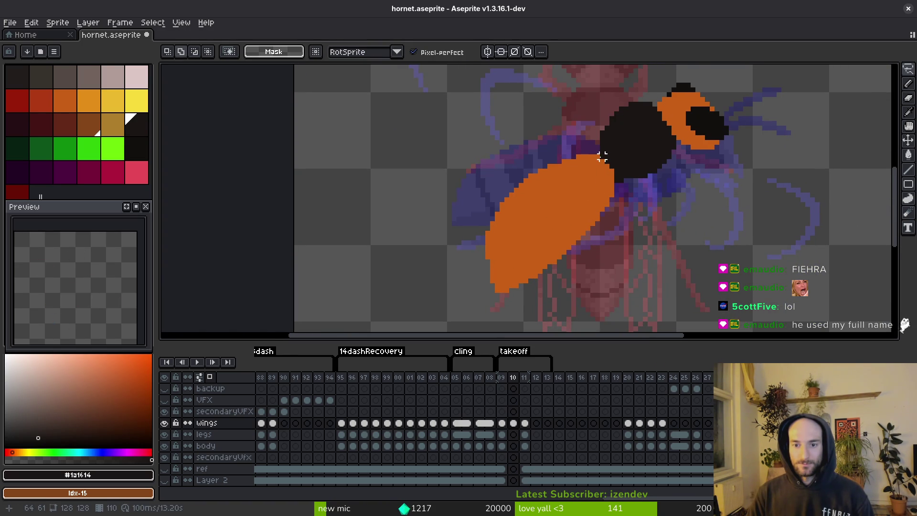
Lasso the orange wing, nudge it slightly into place, and save
mouse_move(602, 157)
left_mouse_down()
mouse_move(511, 156)
mouse_move(540, 290)
left_mouse_up()
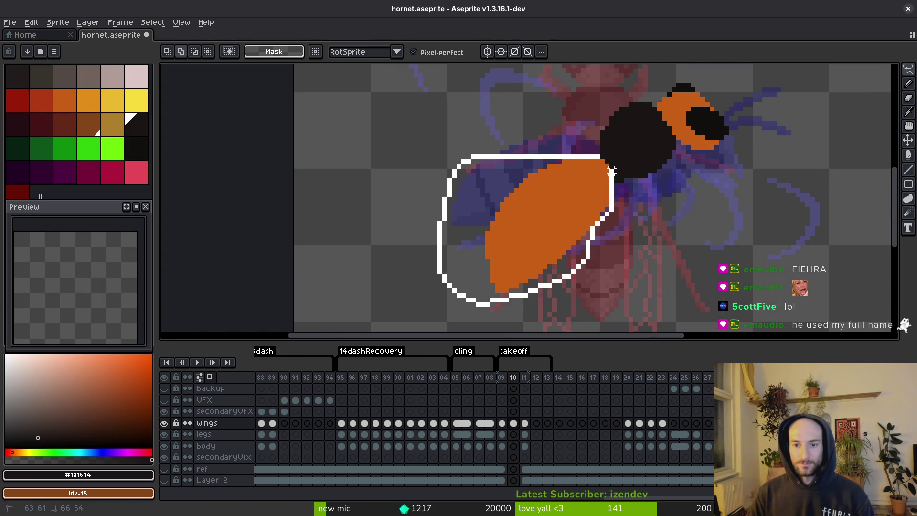
left_click_drag(612, 170, 602, 201)
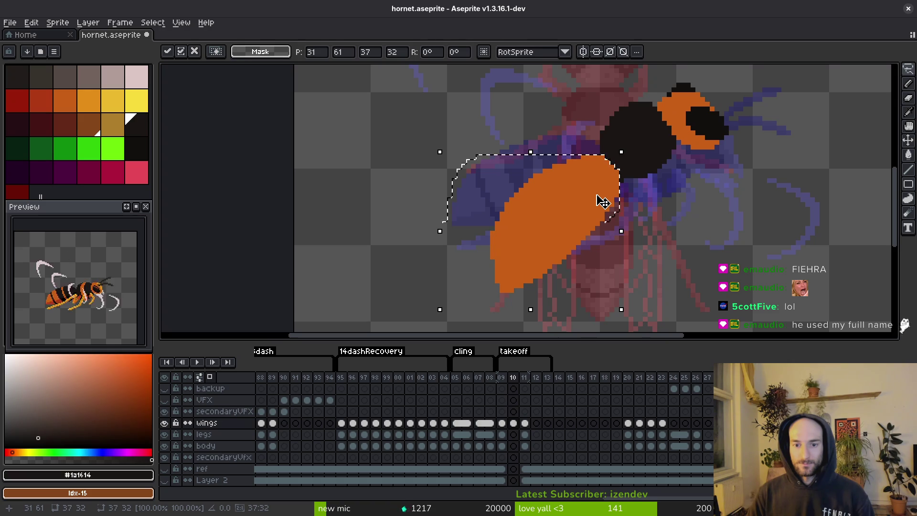
key("b")
scroll(603, 201, "up", 4)
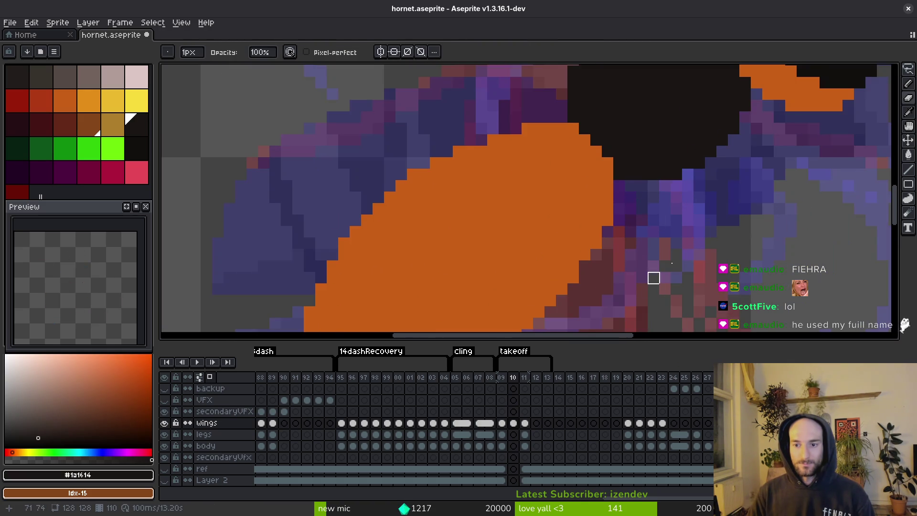
scroll(632, 254, "down", 2)
scroll(548, 237, "up", 2)
key("ctrl+s")
Draw a diagonal orange band across the black thorax, bucket-fill between its lines, and save
left_click(498, 298, "alt")
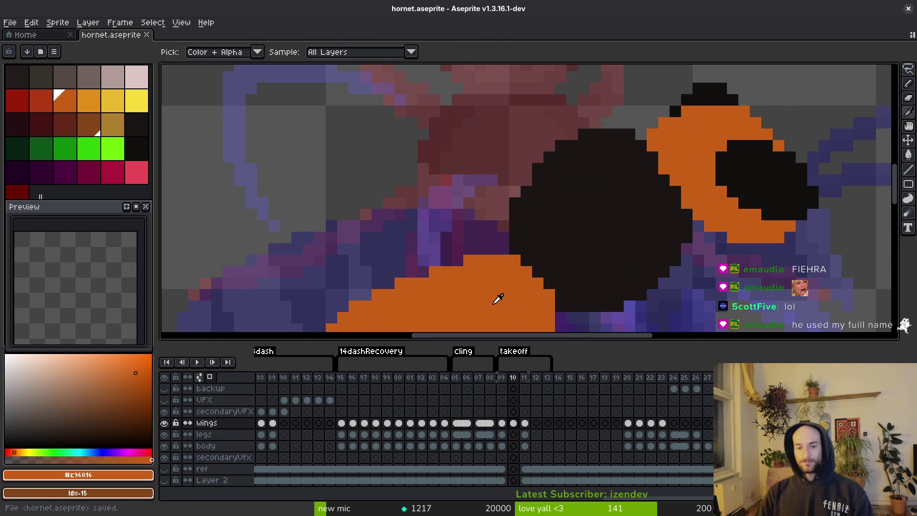
left_click_drag(567, 159, 590, 217)
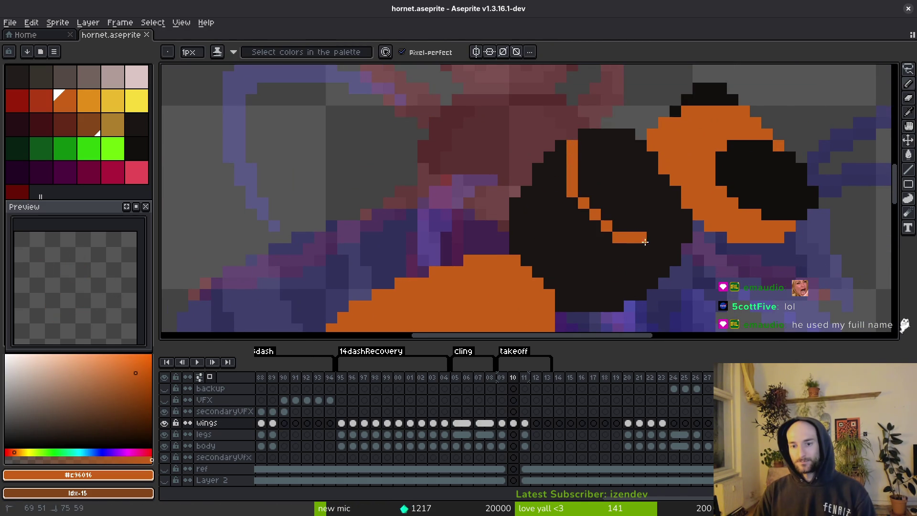
mouse_move(645, 242)
left_mouse_down()
mouse_move(673, 255)
mouse_move(640, 248)
left_mouse_up()
key("ctrl+z")
left_click(642, 235, "alt")
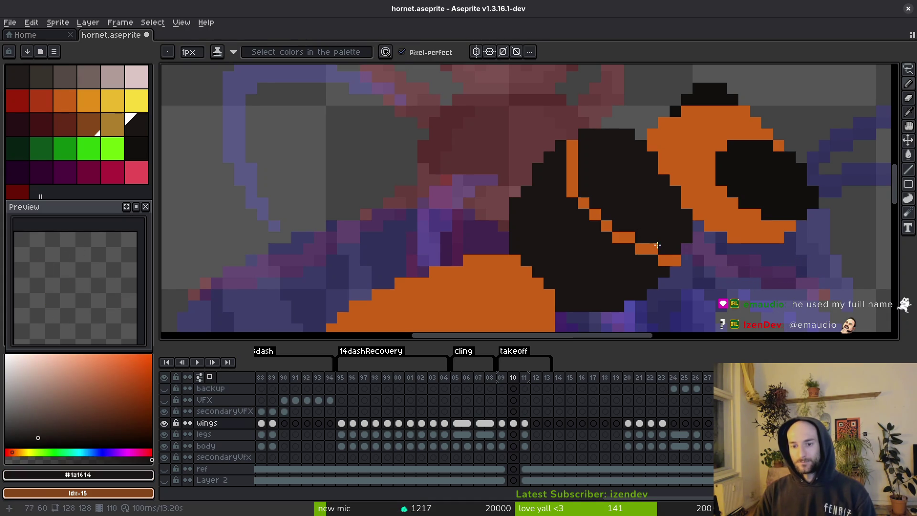
left_click(583, 193, "alt")
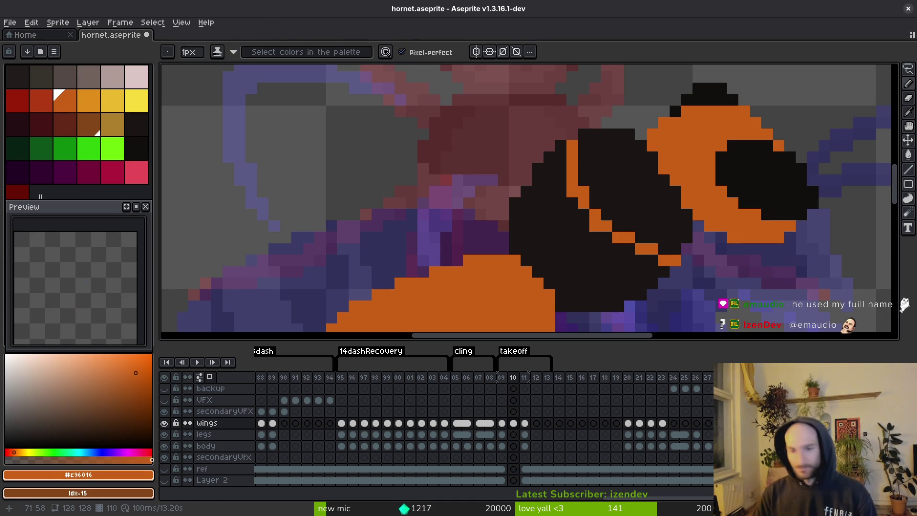
key("ctrl+s")
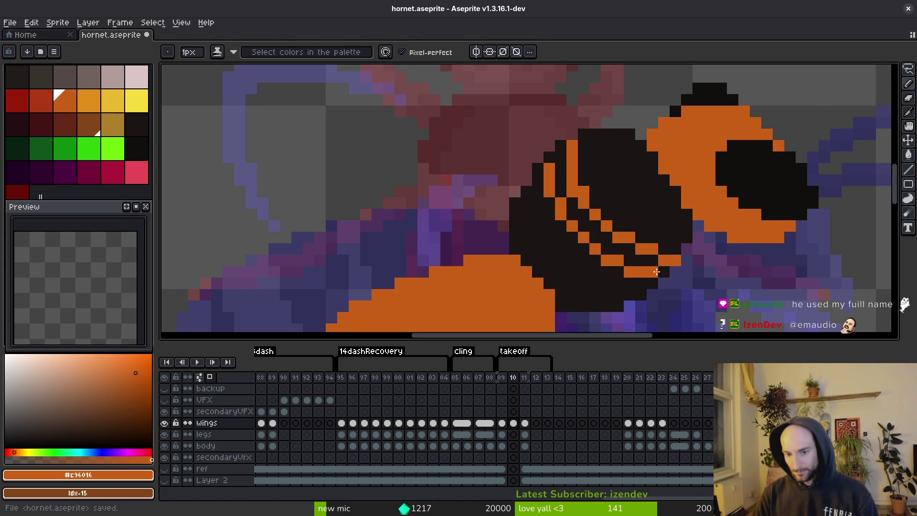
key("g")
left_click(633, 253)
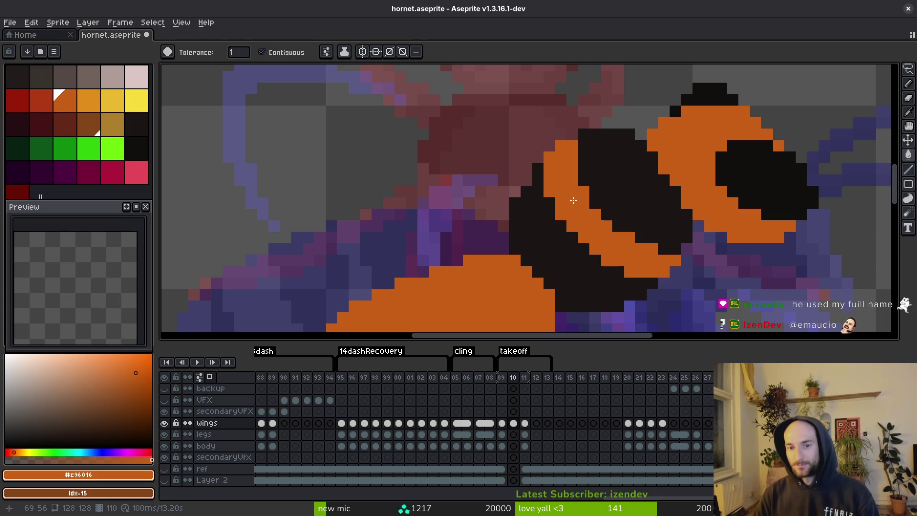
key("ctrl+s")
Compare frame 110 against frames 109 and 111, then save hornet.aseprite again
scroll(654, 255, "down", 5)
key("Left")
key("Right")
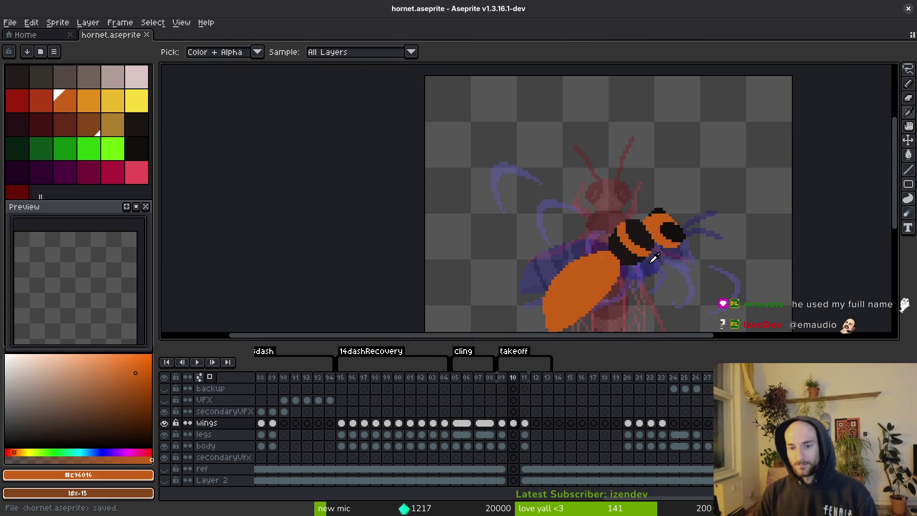
key("Right")
key("b")
key("Left")
scroll(632, 217, "up", 2)
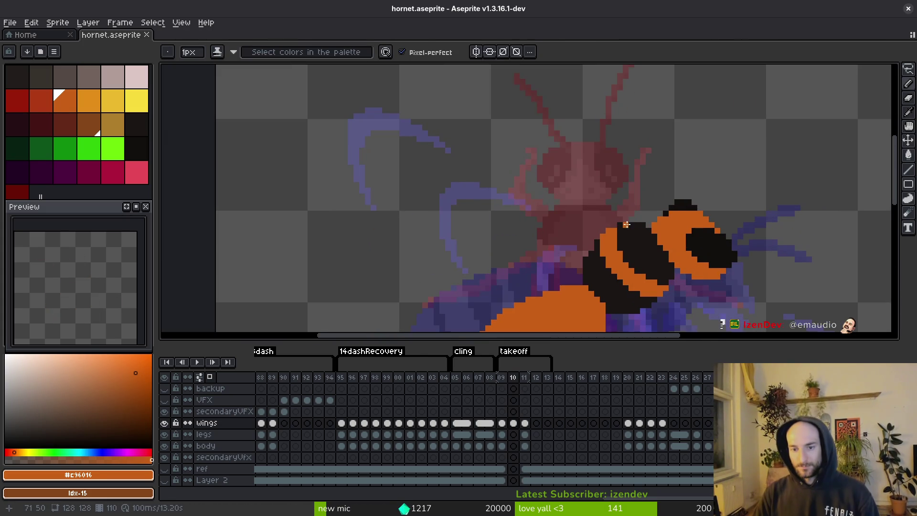
key("ctrl+s")
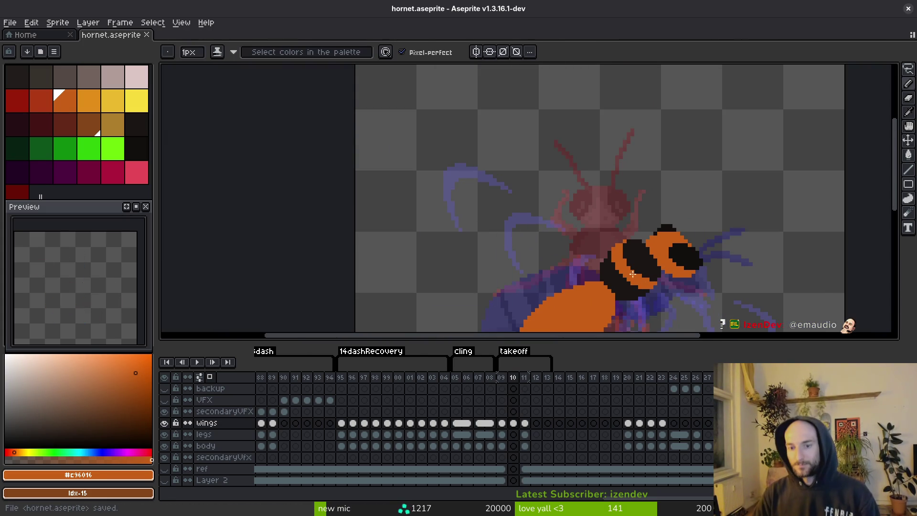
scroll(621, 263, "up", 1)
key("ctrl+s")
scroll(734, 224, "down", 1)
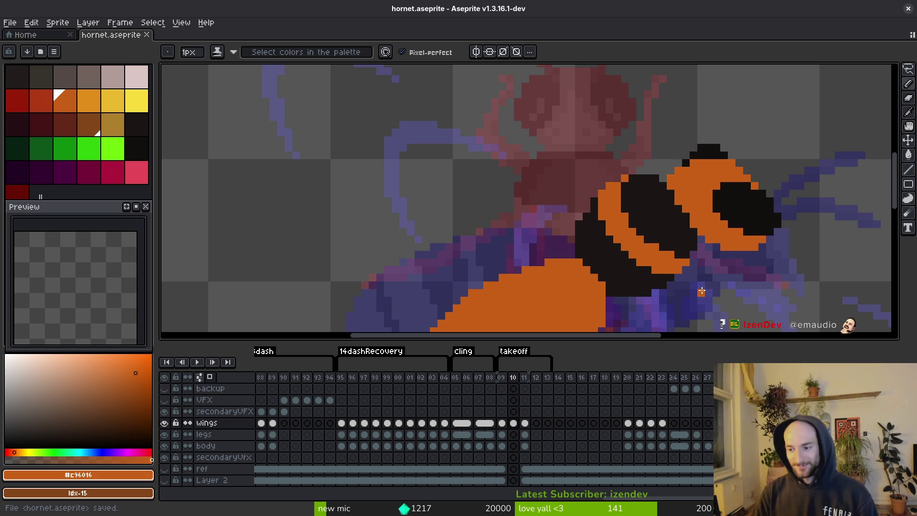
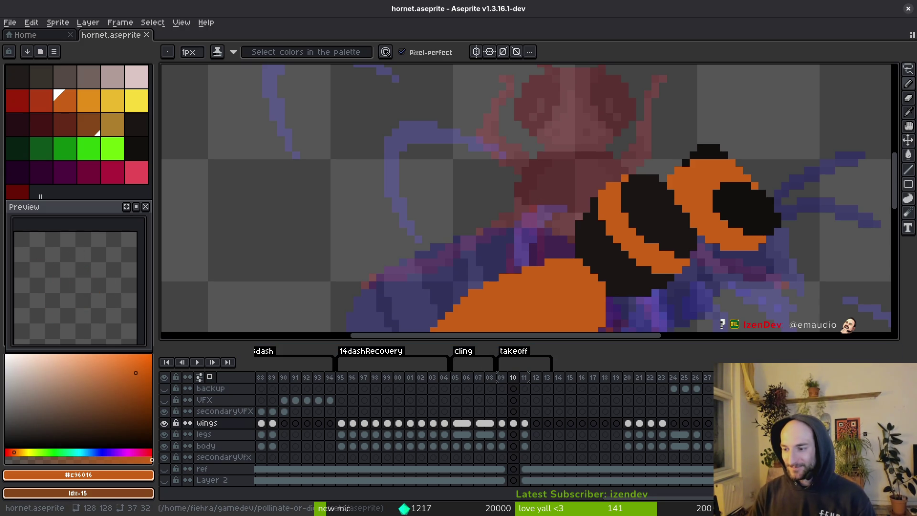
Save the hornet sprite and review the cling and takeoff poses around frame 09
key("ctrl+s")
key("Left")
scroll(658, 233, "down", 5)
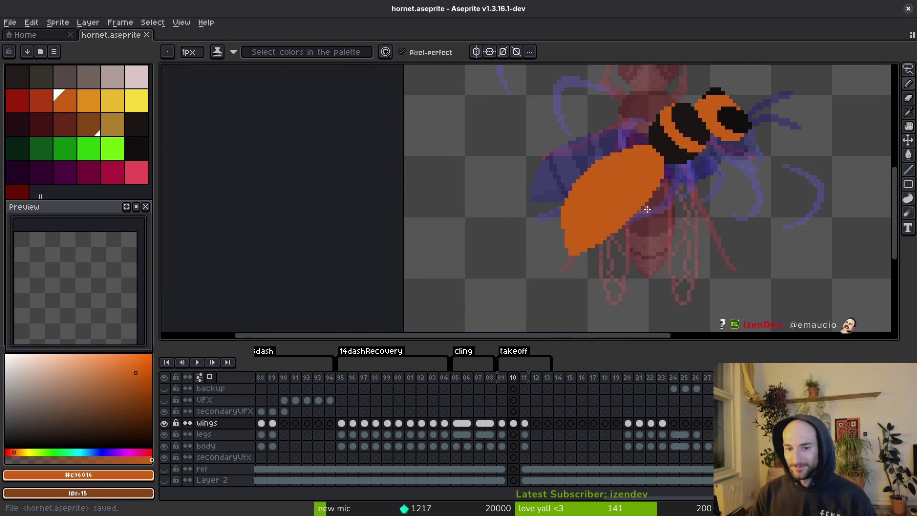
key("Right")
key("Right")
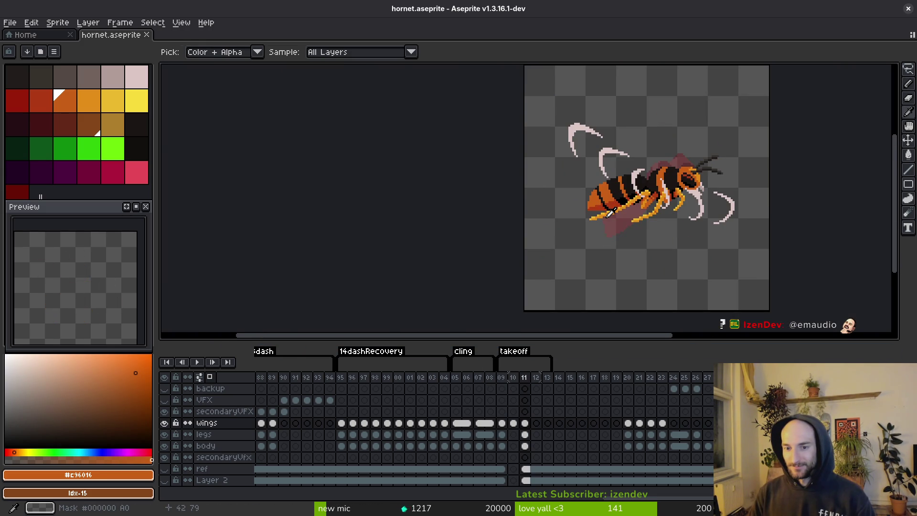
key("Left")
key("Left")
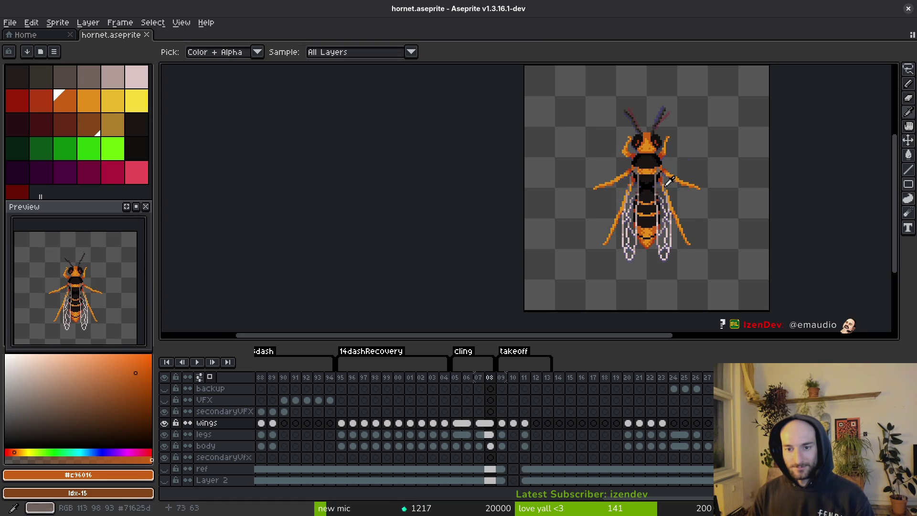
left_click_drag(665, 195, 657, 207)
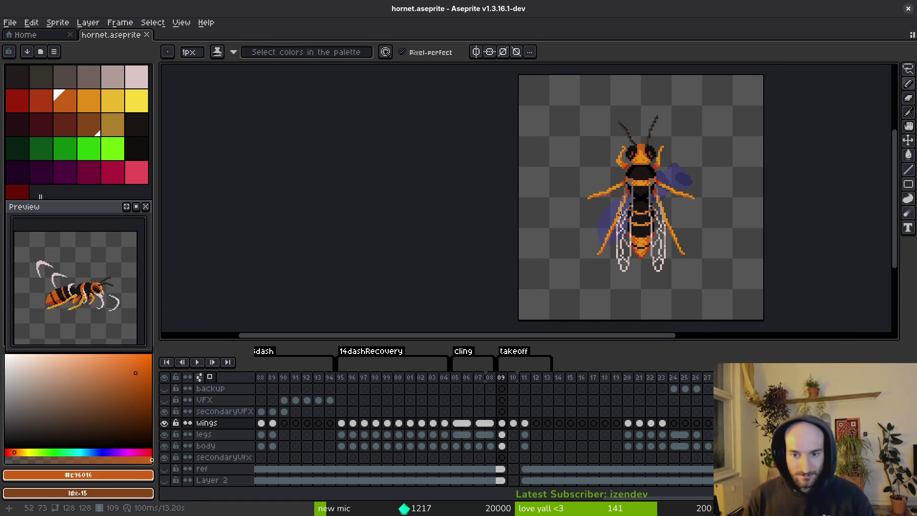
left_click_drag(637, 220, 638, 222)
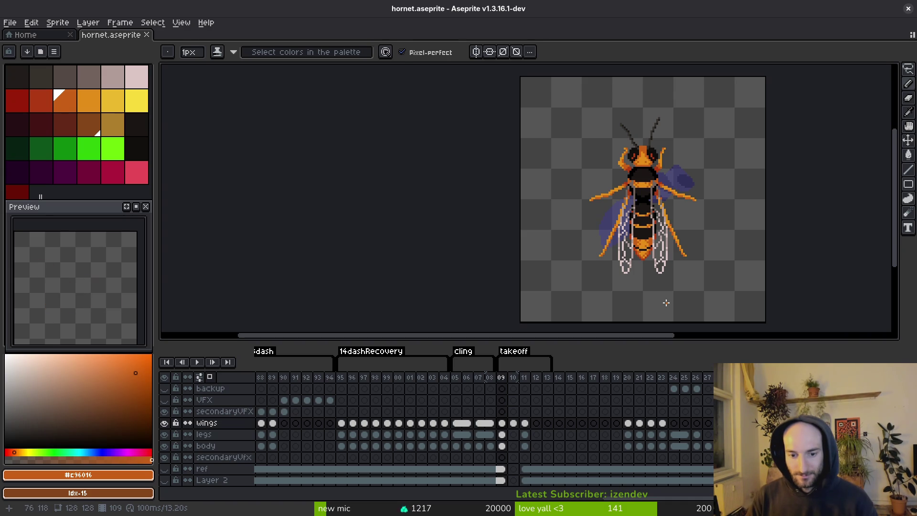
Insert an empty frame 09 and make the cling tag end at frame 08
key("i")
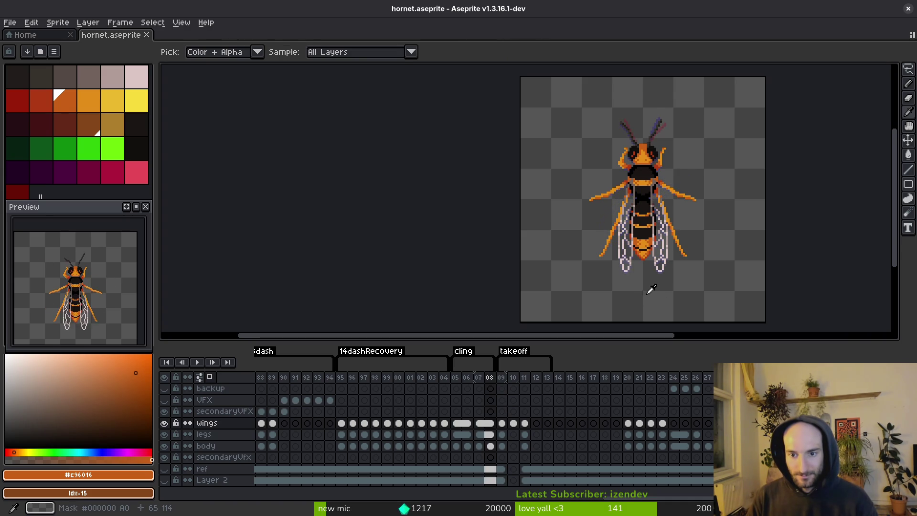
key("b")
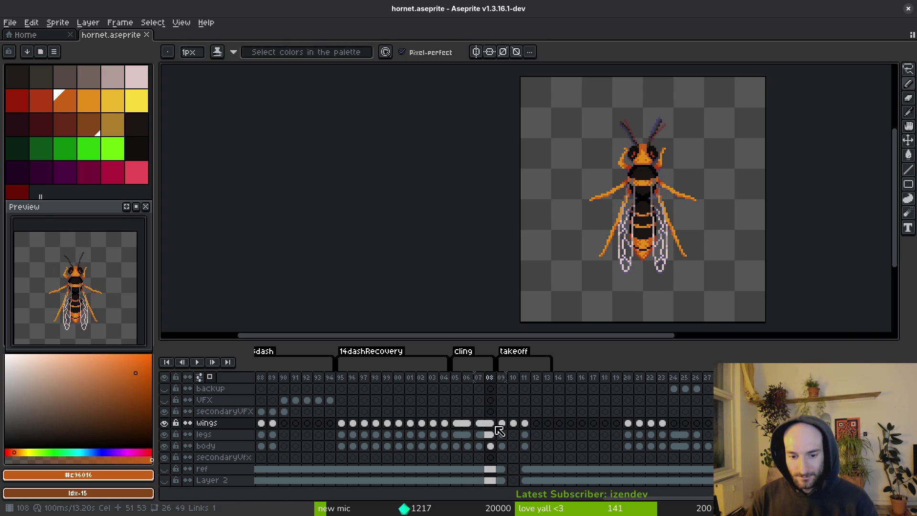
key("alt+b")
left_click_drag(504, 366, 500, 371)
Make the takeoff tag start at frame 09 and compare it with takeoff frames 10 and 11
left_click(502, 422)
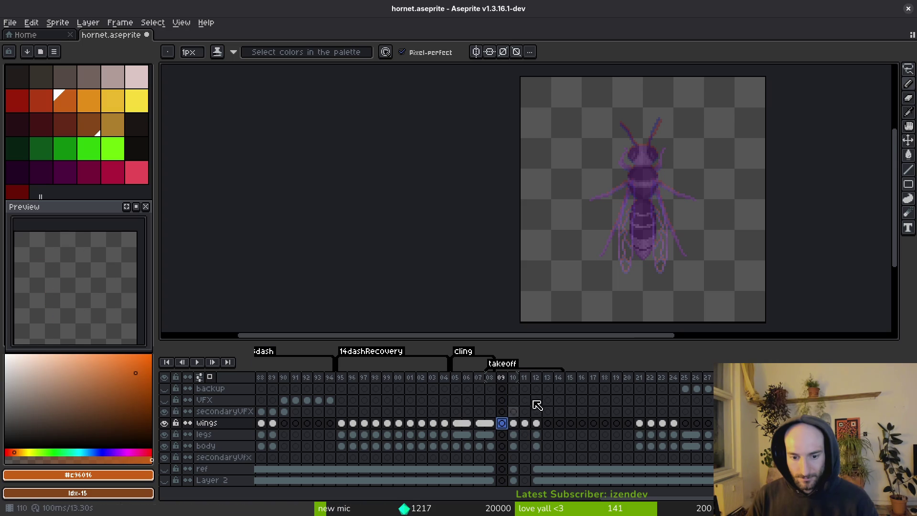
key("Right")
key("Left")
left_click(652, 189, "alt")
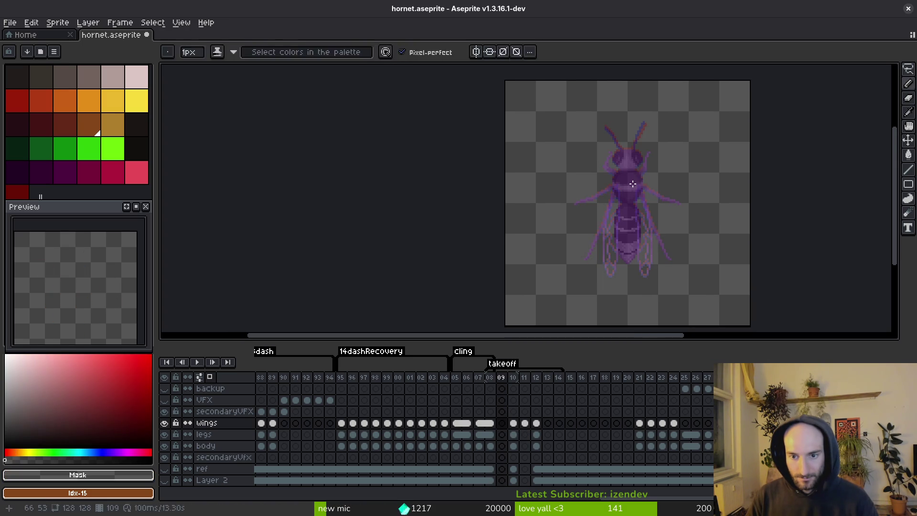
key("Right")
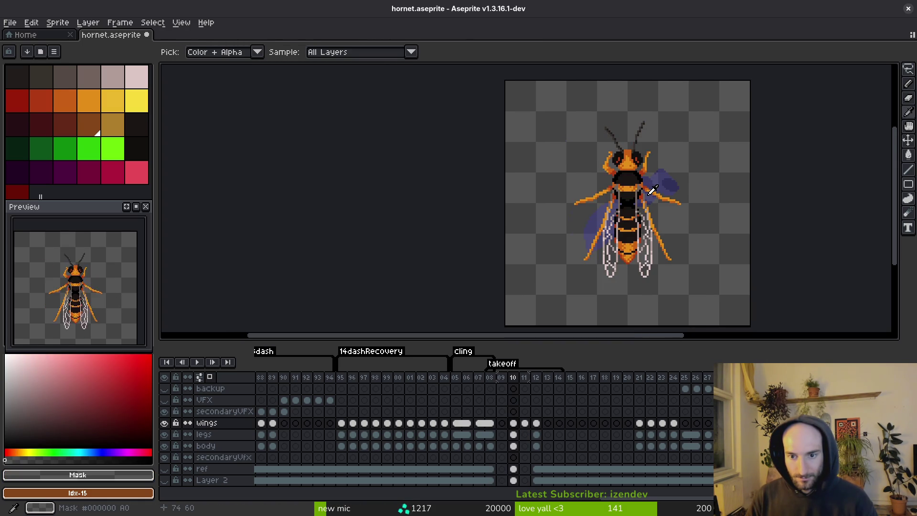
key("Right")
key("Left")
left_click(632, 185, "alt")
key("Right")
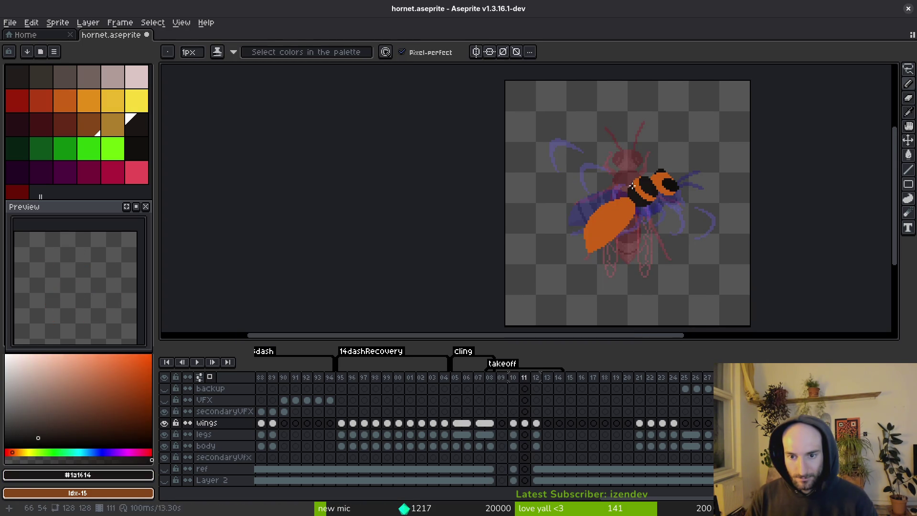
key("Left")
key("Left")
scroll(665, 194, "up", 3)
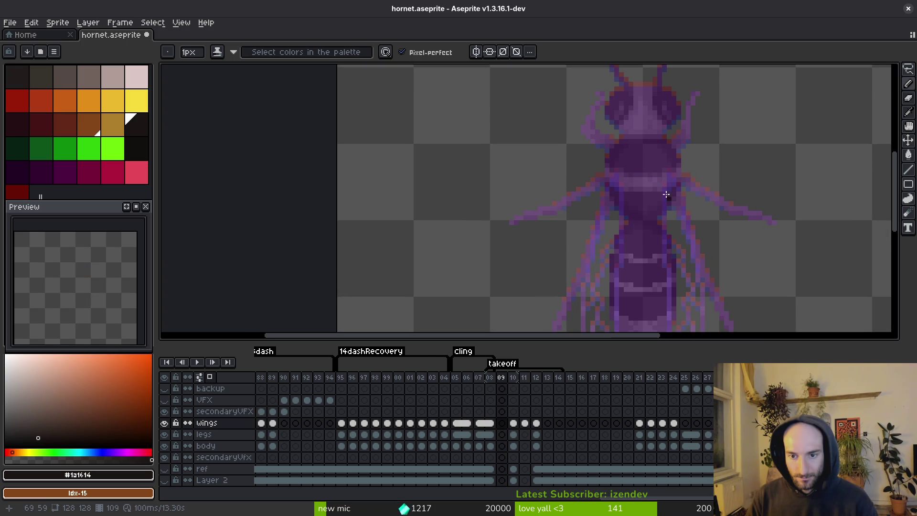
scroll(665, 195, "down", 1)
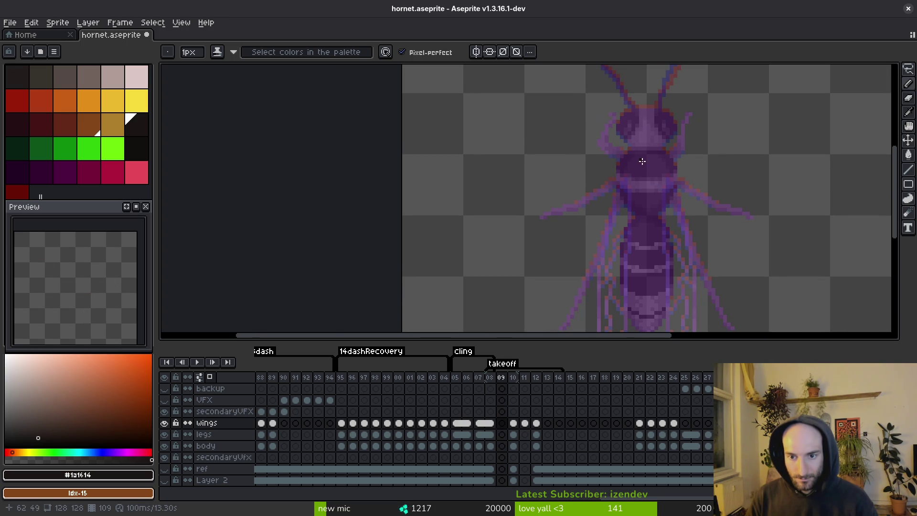
Lasso the head and thorax on frame 08's body layer, undoing an accidental cut
key("Left")
key("q")
mouse_move(579, 174)
left_mouse_down()
mouse_move(624, 84)
mouse_move(654, 221)
mouse_move(580, 172)
left_mouse_up()
key("Right")
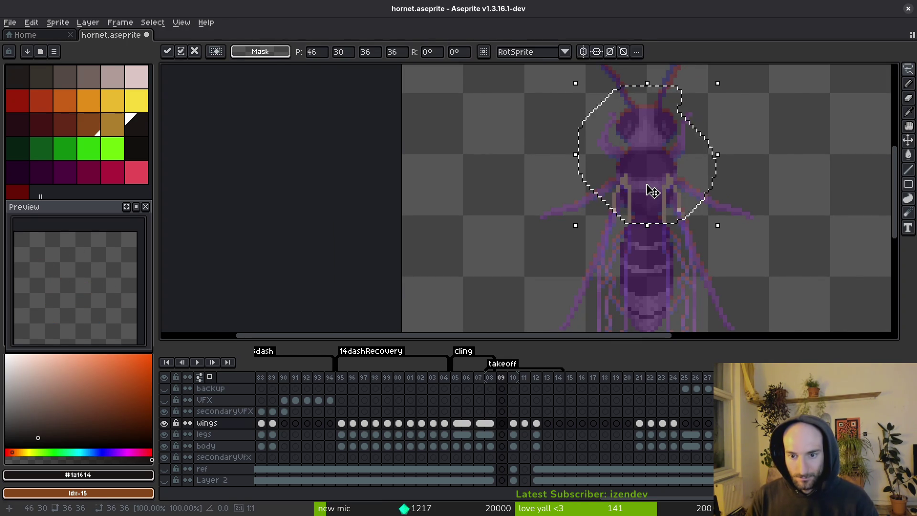
key("i")
key("Left")
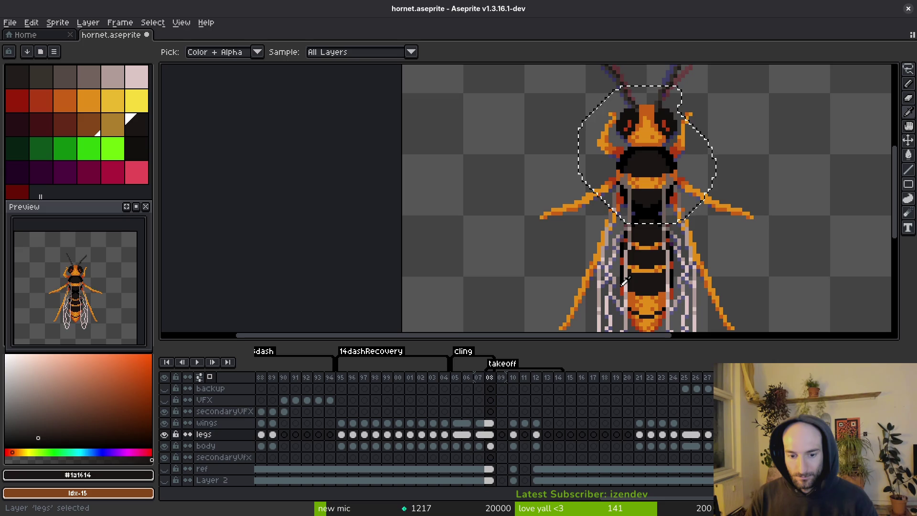
key("ctrl+z")
key("q")
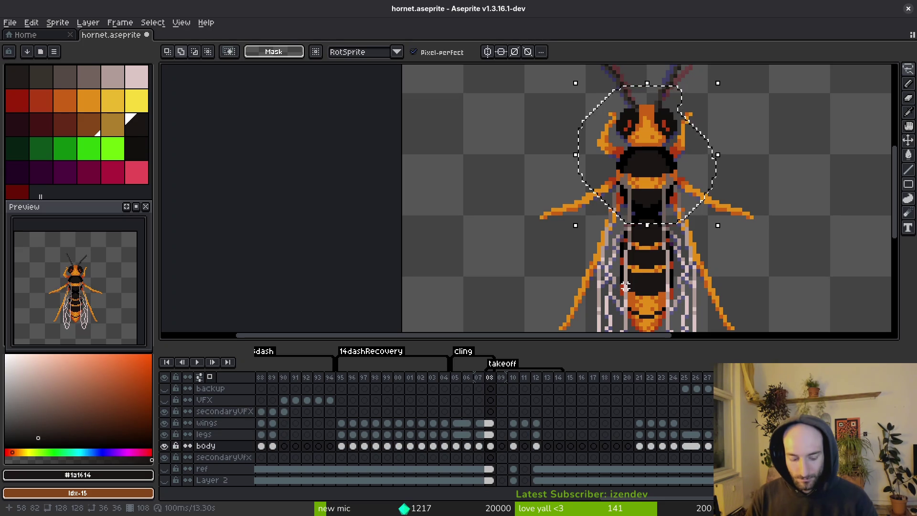
Copy the head and thorax from frame 08 into frame 09, shifted slightly left
key("ctrl+c")
key("Right")
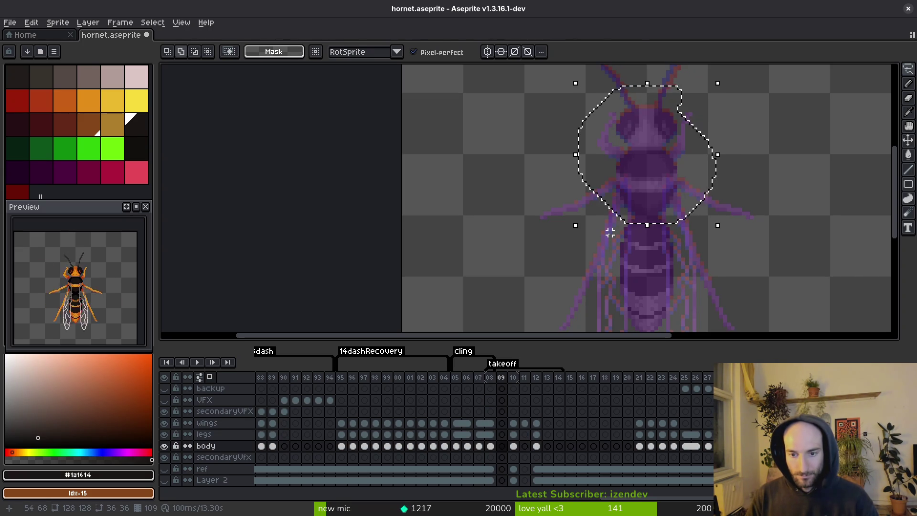
key("ctrl+v")
mouse_move(661, 178)
left_mouse_down()
mouse_move(632, 160)
mouse_move(640, 178)
left_mouse_up()
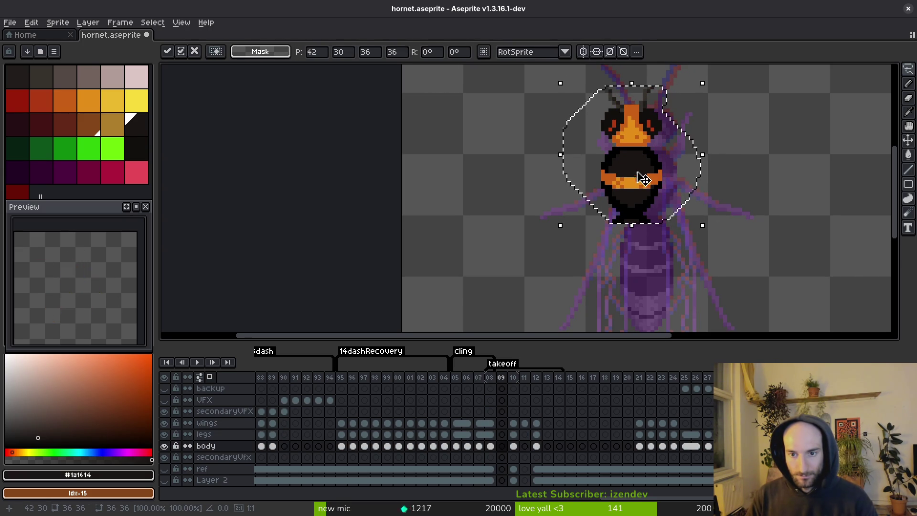
key("q")
scroll(642, 139, "up", 1)
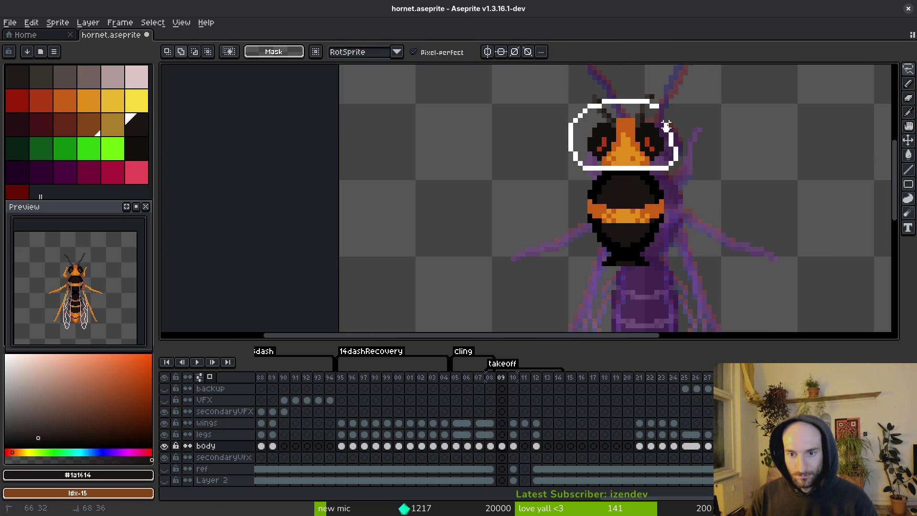
Rotate the pasted thorax about 10° and move it 3 pixels right
left_click_drag(666, 125, 665, 123)
key("ctrl+d")
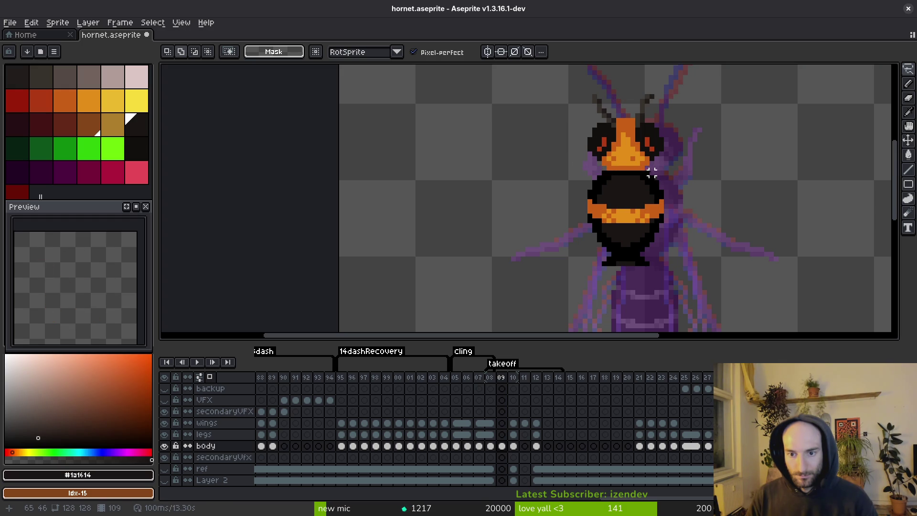
left_click_drag(590, 177, 714, 264)
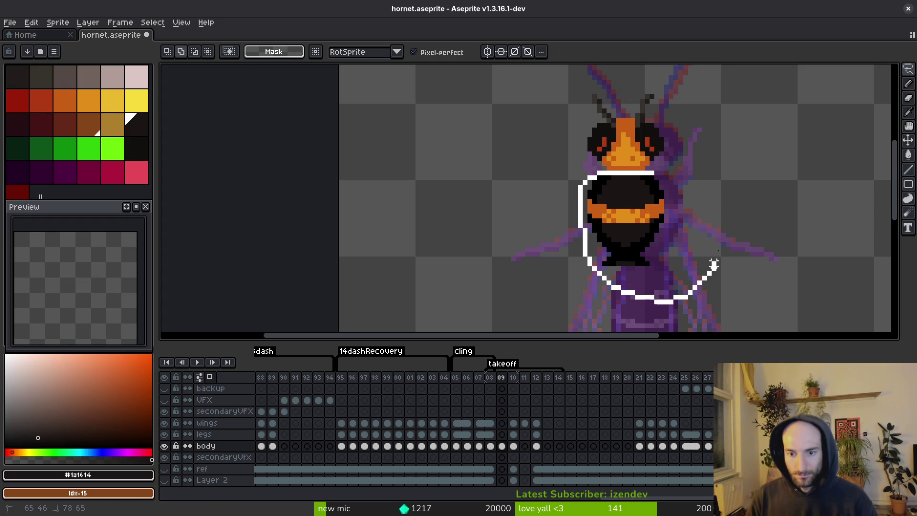
left_click_drag(657, 173, 658, 171)
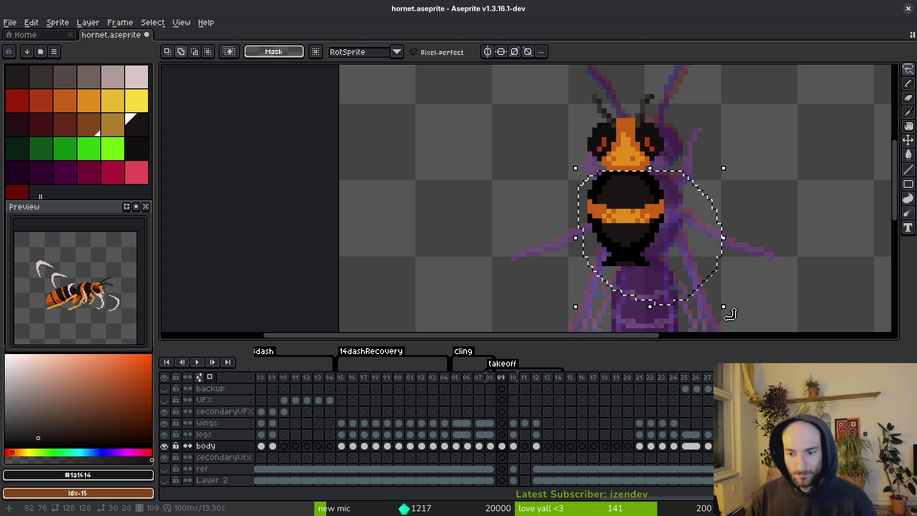
left_click_drag(728, 313, 750, 306)
left_click_drag(631, 228, 646, 228)
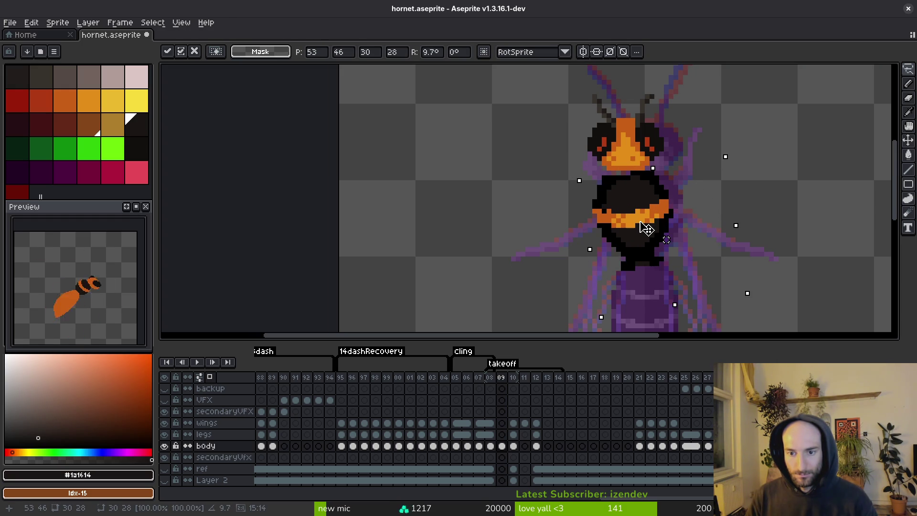
key("Return")
key("ctrl+d")
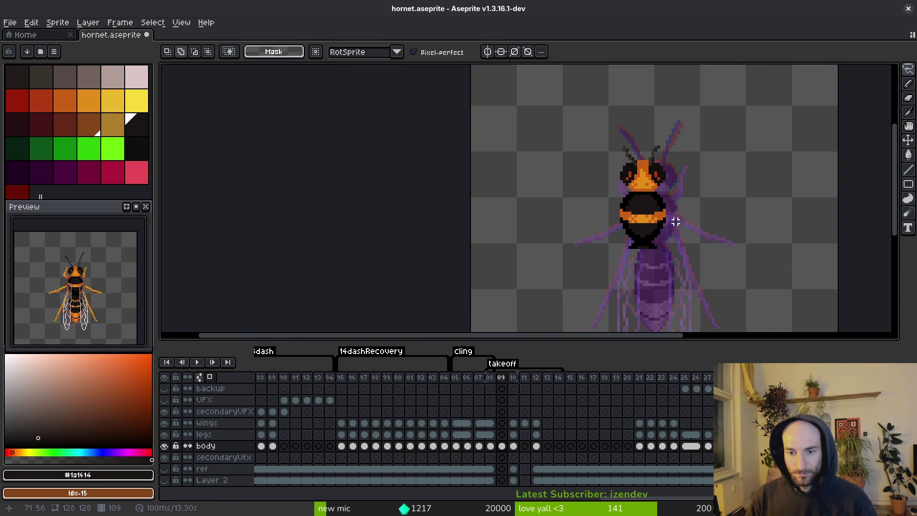
Tilt the thorax back about -8° and compare frame 09 with frames 08 and 10
mouse_move(594, 190)
left_mouse_down()
mouse_move(699, 209)
mouse_move(692, 190)
left_mouse_up()
left_click_drag(727, 311, 719, 327)
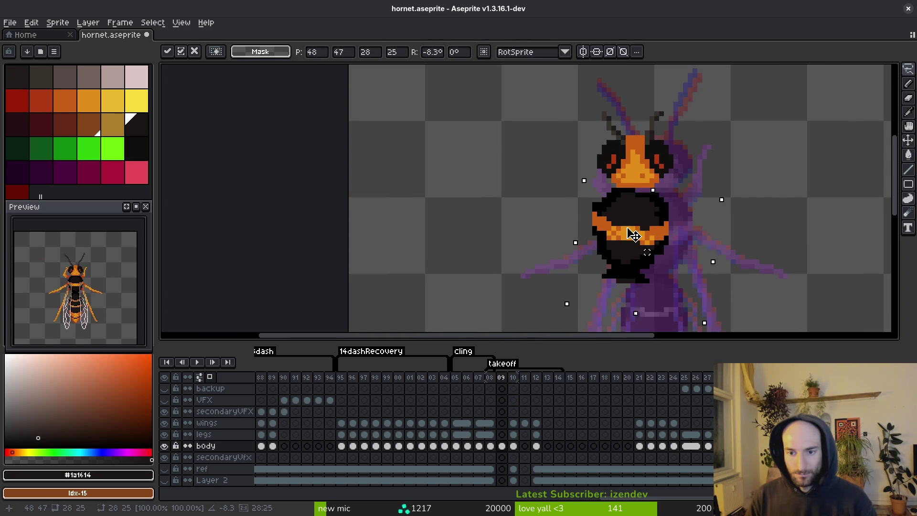
key("period")
key("comma")
key("comma")
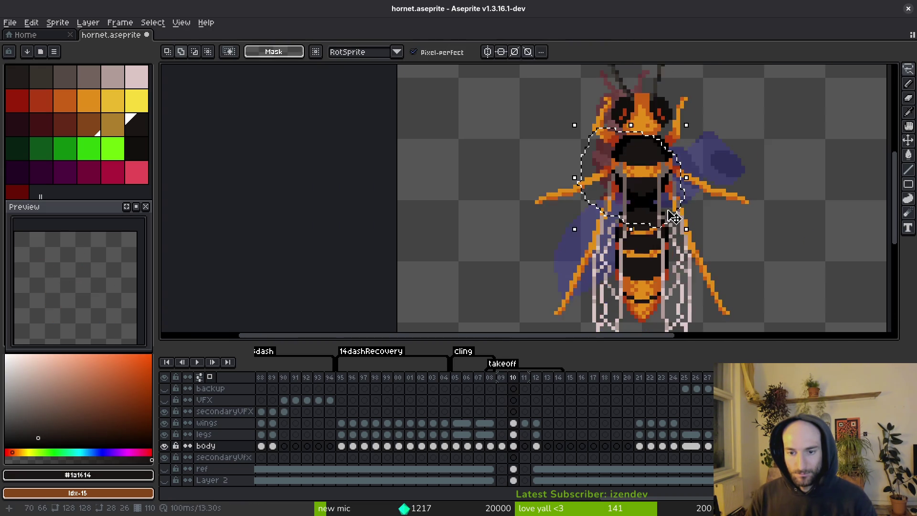
key("period")
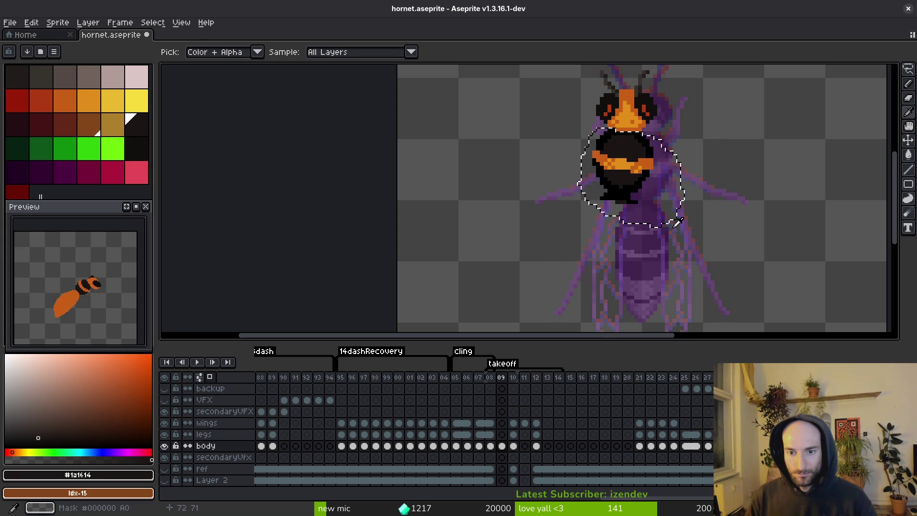
key("period")
key("period")
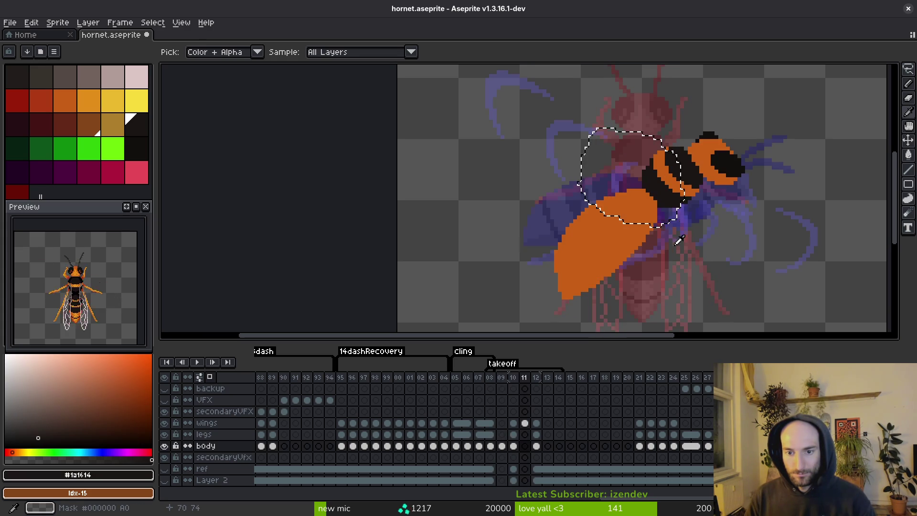
key("comma")
key("comma")
key("v")
scroll(628, 174, "up", 3)
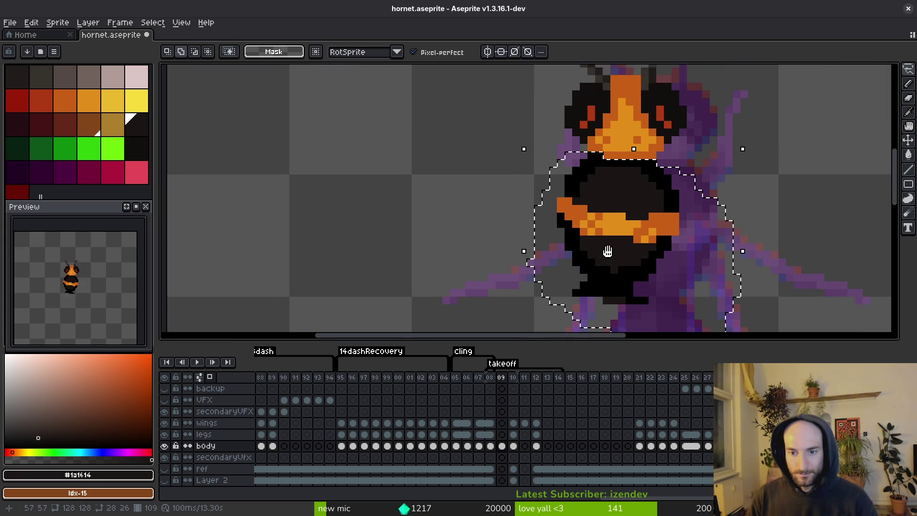
Rotate the head on frame 09 about -5.8°, nudge it one pixel right and down, and save
key("q")
middle_click(607, 251)
left_click_drag(635, 125, 532, 141)
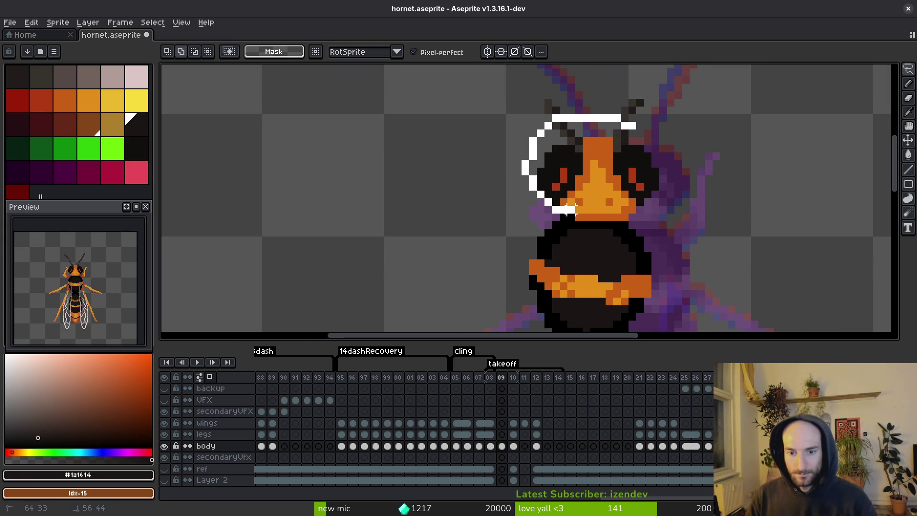
left_click_drag(663, 210, 621, 180)
key("v")
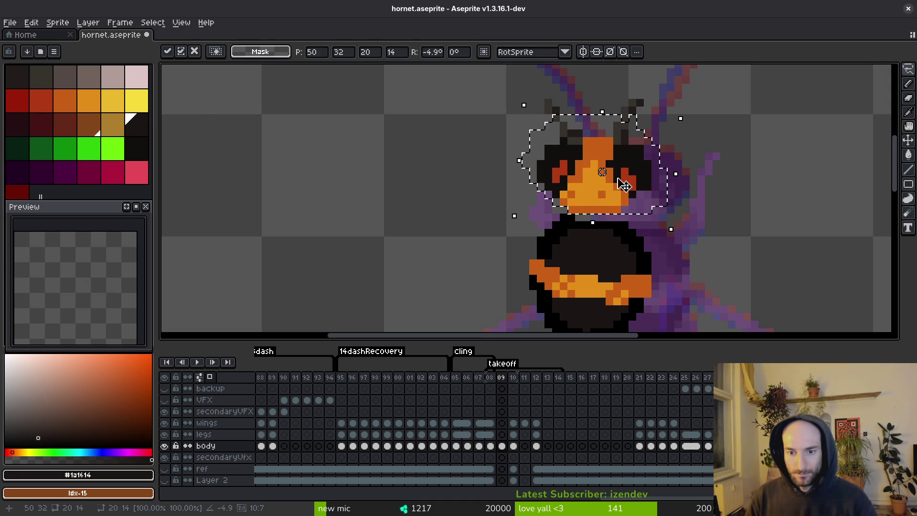
left_click_drag(688, 245, 689, 254)
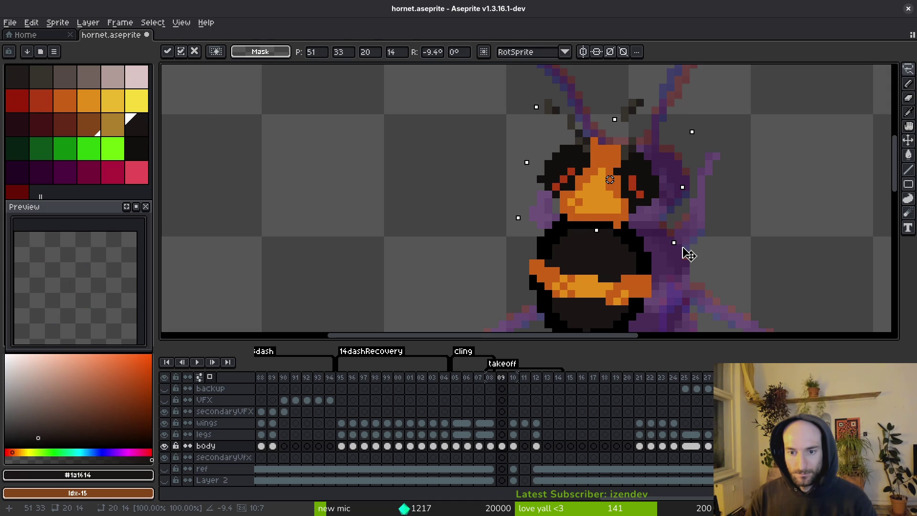
key("q")
scroll(669, 247, "down", 2)
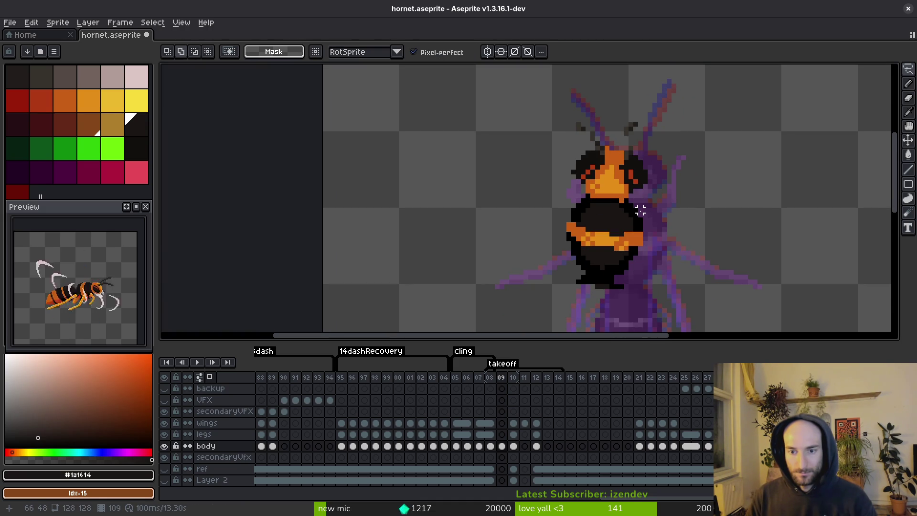
key("ctrl+shift+d")
left_click_drag(666, 200, 664, 210)
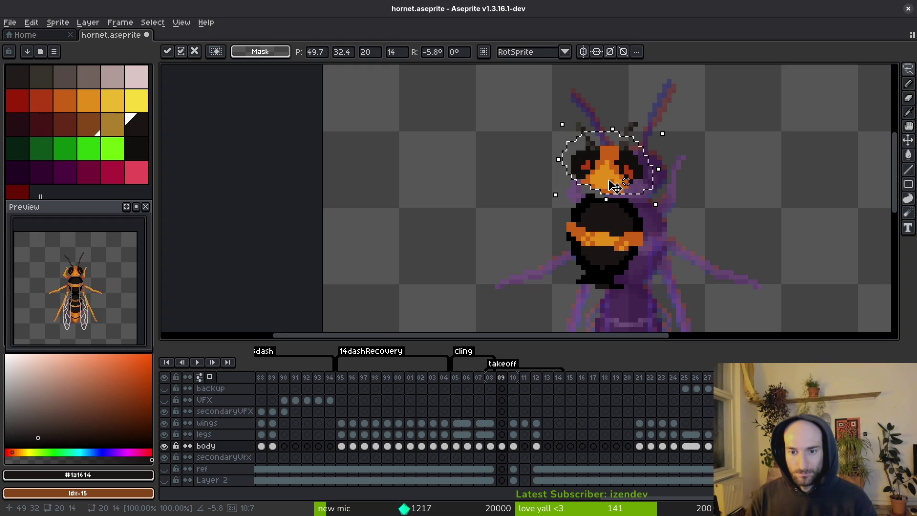
left_click_drag(613, 186, 619, 191)
key("Return")
key("ctrl+s")
Rotate the thorax about 8.6° and shift it right and up
scroll(625, 201, "down", 1)
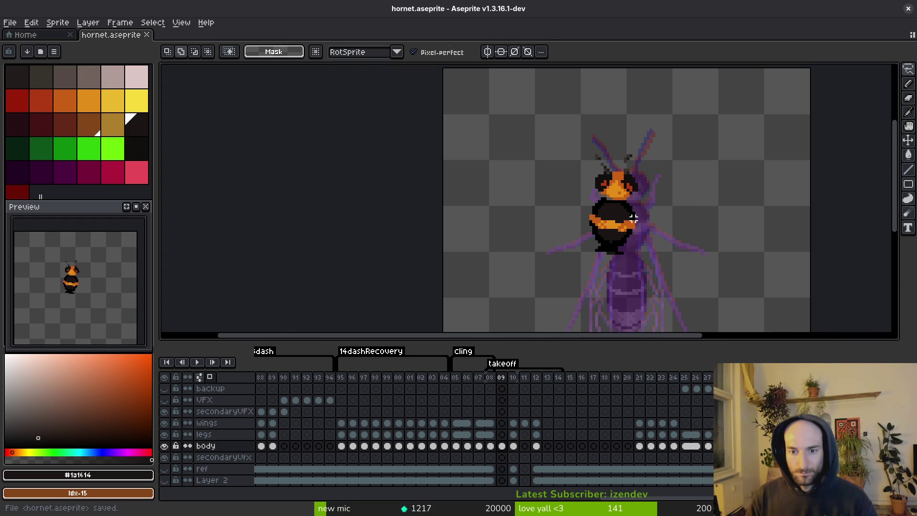
scroll(606, 201, "down", 1)
key("shift+w")
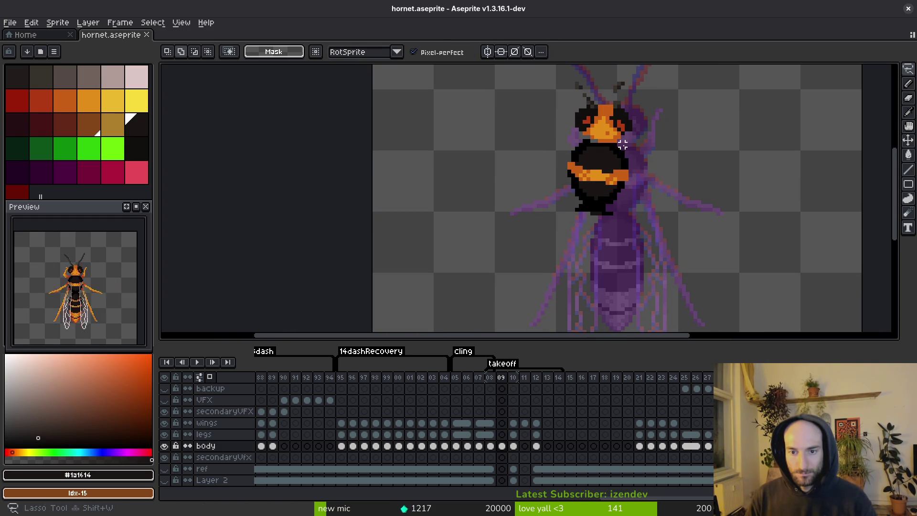
key("ctrl+z")
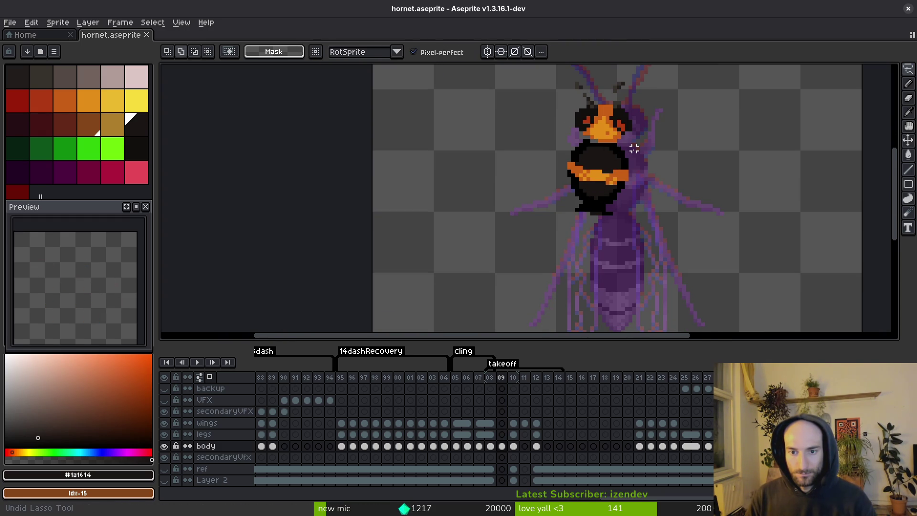
key("ctrl+z")
key("ctrl+z")
key("shift+w")
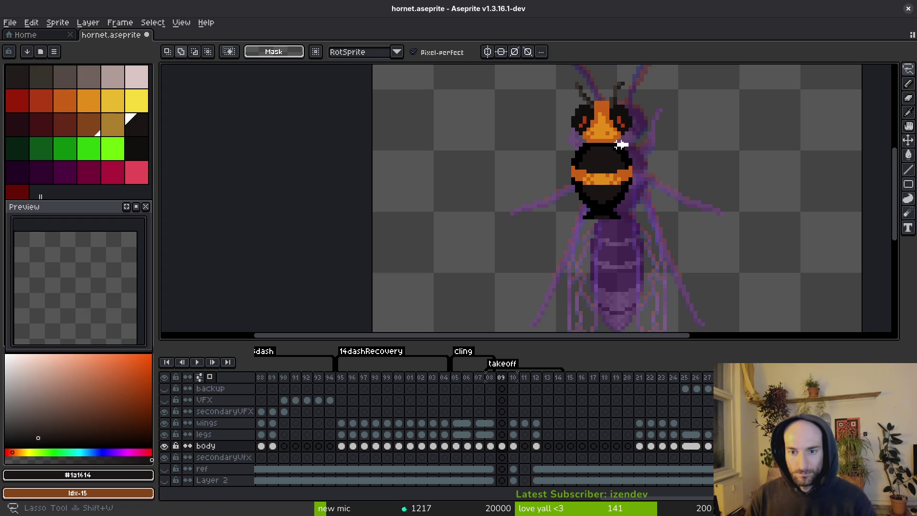
mouse_move(560, 151)
left_mouse_down()
mouse_move(702, 153)
mouse_move(629, 144)
left_mouse_up()
left_click_drag(715, 253, 736, 248)
left_click_drag(609, 186, 616, 183)
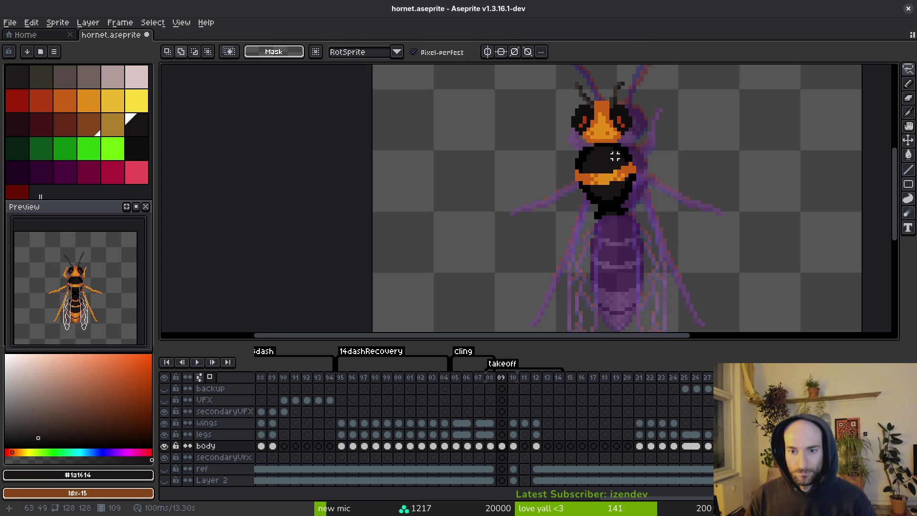
key("Return")
mouse_move(616, 179)
left_mouse_down()
mouse_move(614, 162)
mouse_move(578, 237)
mouse_move(636, 300)
left_mouse_up()
Rotate the abdomen about -10.9° and move it up and left below the thorax
key("Right")
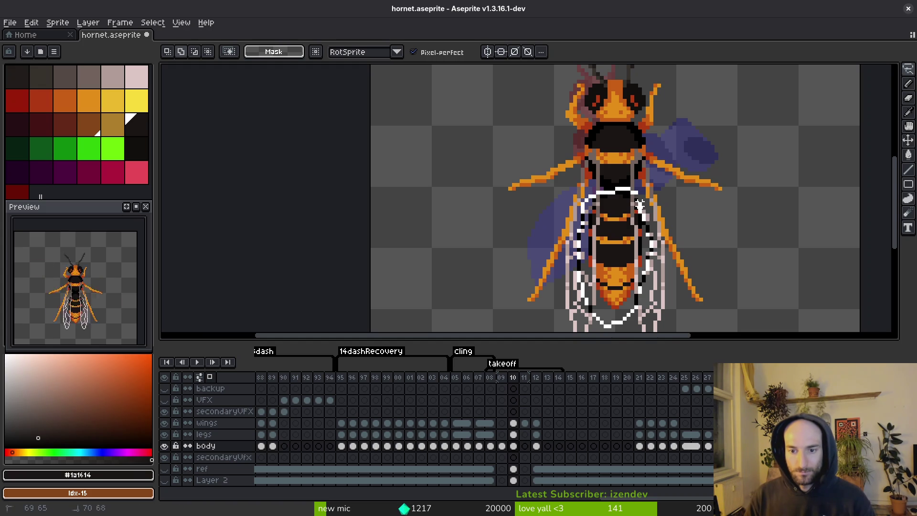
left_click_drag(638, 204, 628, 190)
key("Right")
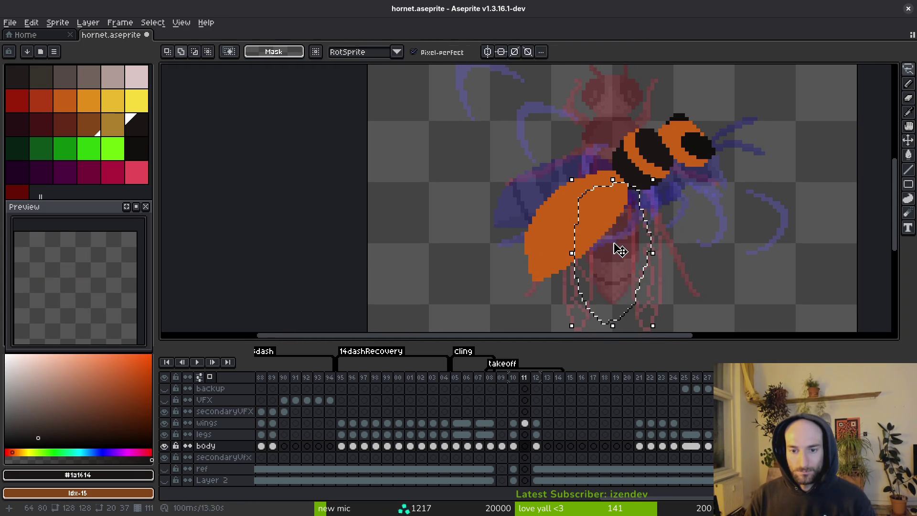
key("Left")
key("Left")
left_click(616, 250)
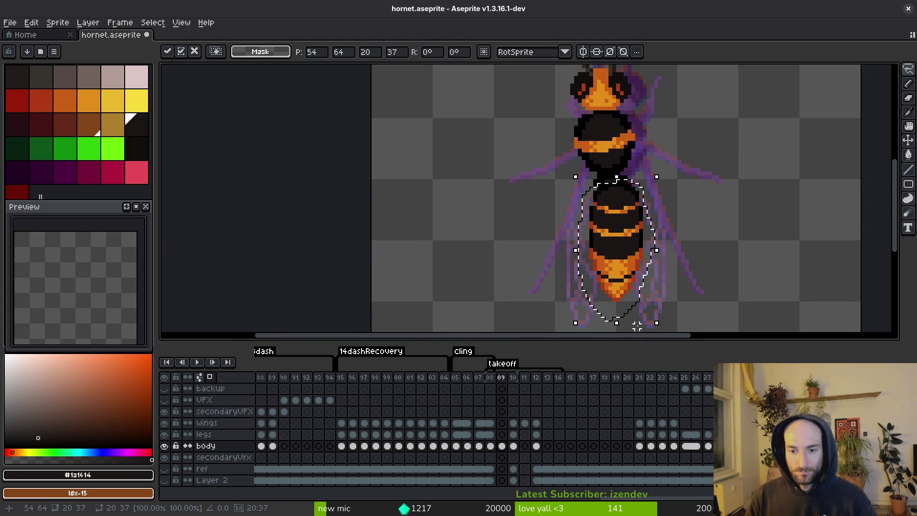
mouse_move(637, 326)
left_mouse_down()
mouse_move(628, 257)
mouse_move(625, 279)
left_mouse_up()
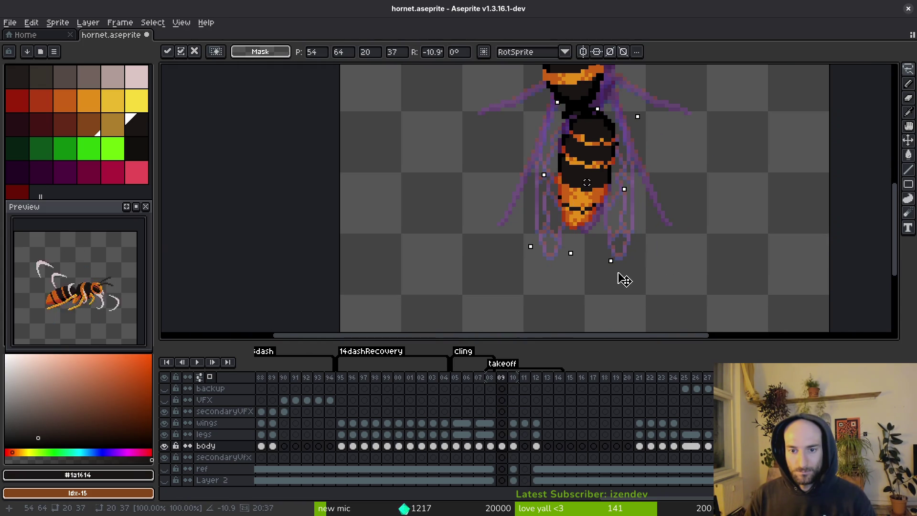
scroll(625, 280, "up", 3)
left_click_drag(561, 251, 549, 244)
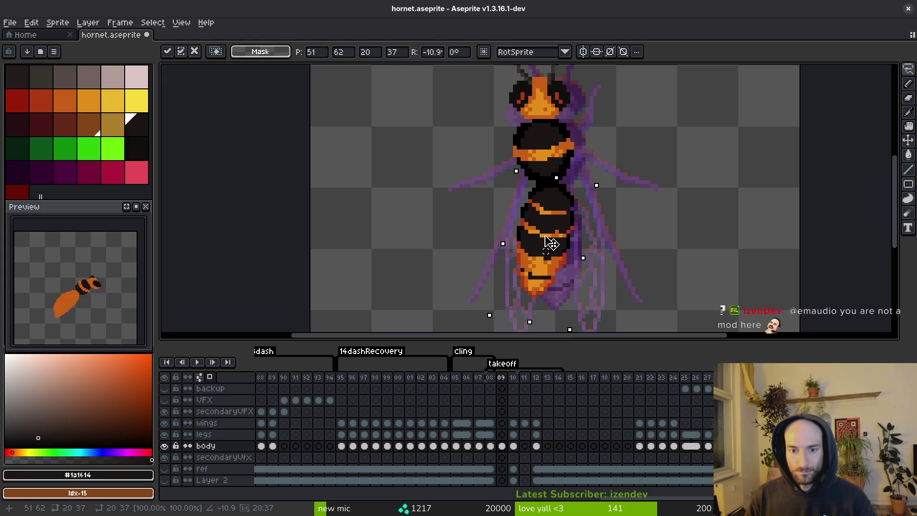
scroll(549, 243, "down", 2)
key("Return")
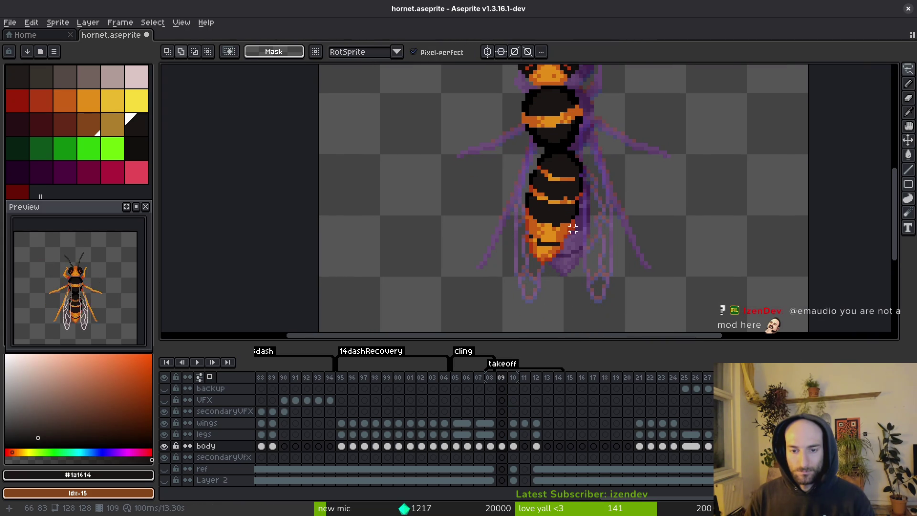
scroll(579, 258, "up", 2)
Frame the abdomen tip with a rectangular selection, deselect, and save the sprite
key("m")
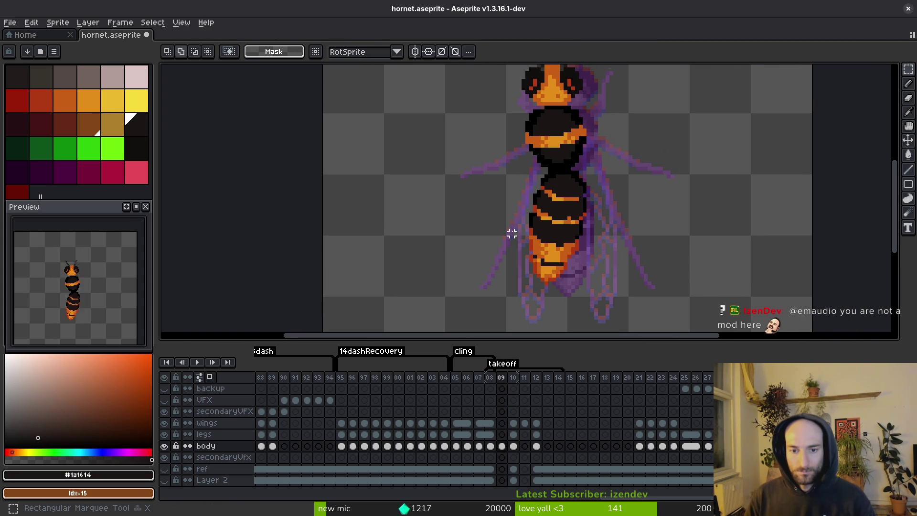
left_click_drag(512, 229, 584, 285)
left_click_drag(585, 242, 476, 302)
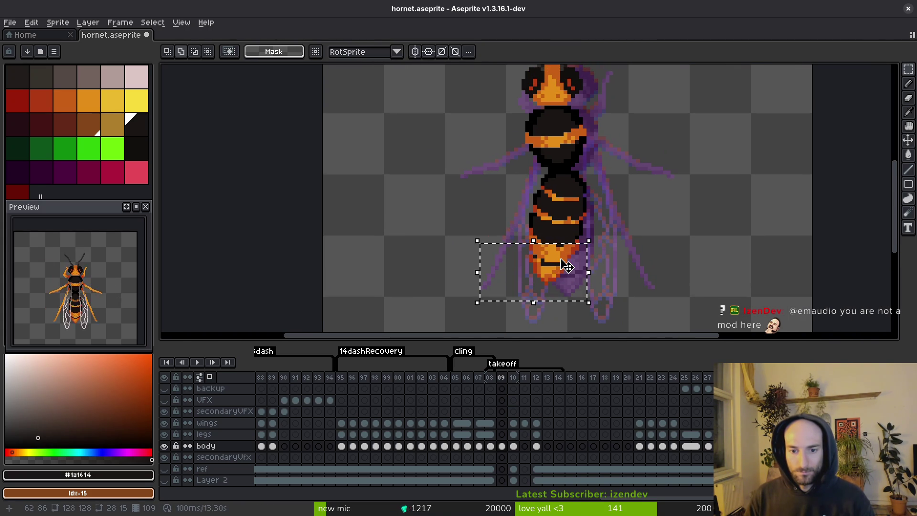
scroll(556, 259, "up", 1)
key("ctrl+d")
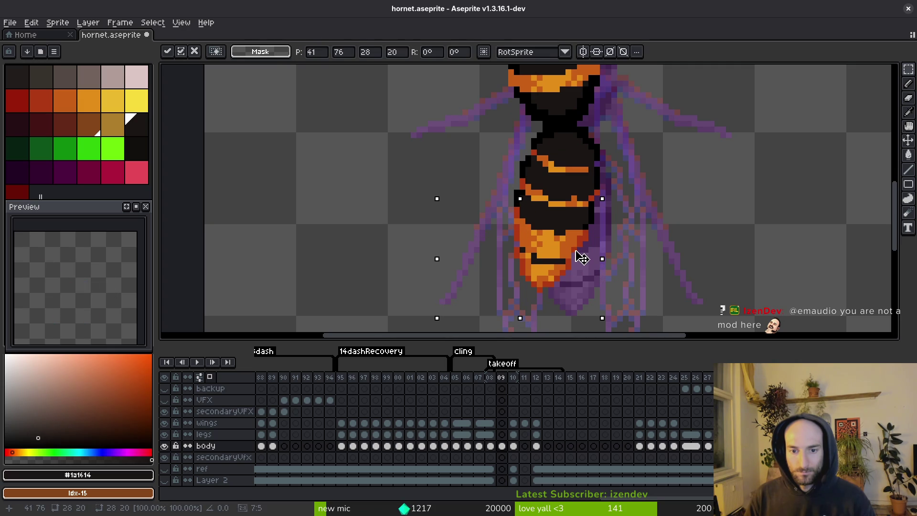
key("ctrl+s")
key("e")
scroll(581, 243, "up", 1)
Darken two pixels at the abdomen edge with #af3a13 and save
key("f")
left_click(568, 259, "alt")
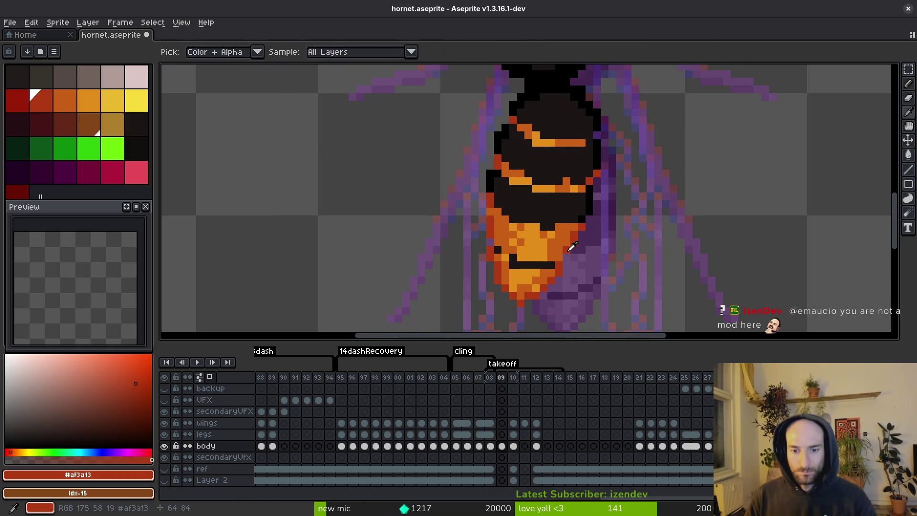
scroll(569, 250, "up", 1)
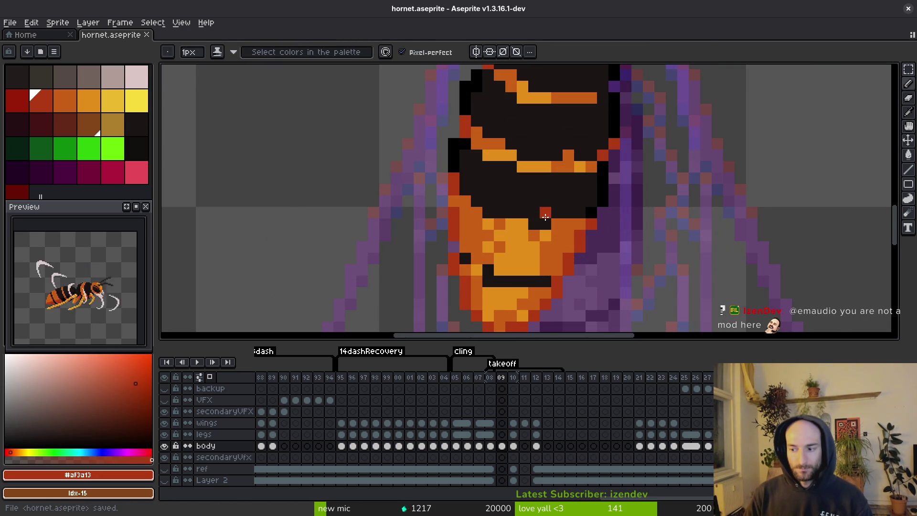
scroll(513, 244, "down", 1)
scroll(513, 244, "up", 4)
left_click_drag(508, 287, 549, 305)
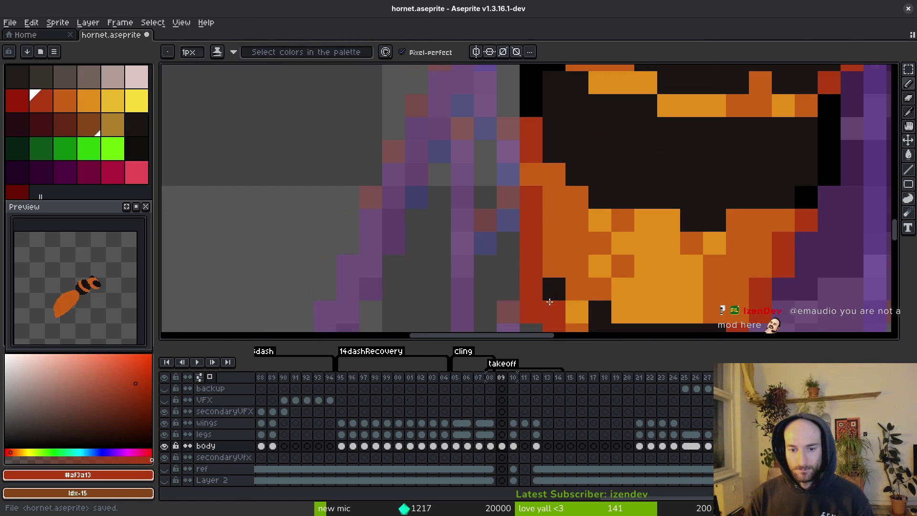
key("e")
key("ctrl+s")
Sample the dark outline #1a1614 and an abdomen orange, then save
scroll(572, 214, "down", 3)
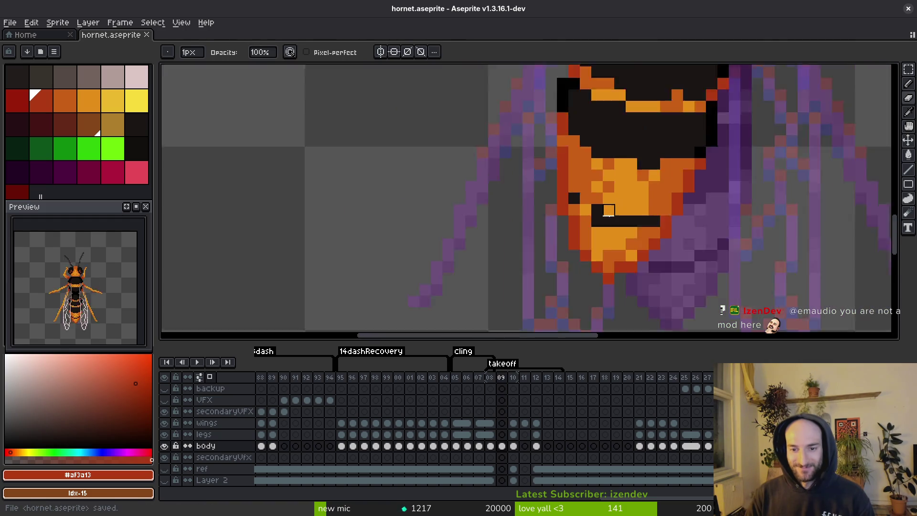
scroll(584, 202, "up", 2)
key("f")
left_click(585, 201, "alt")
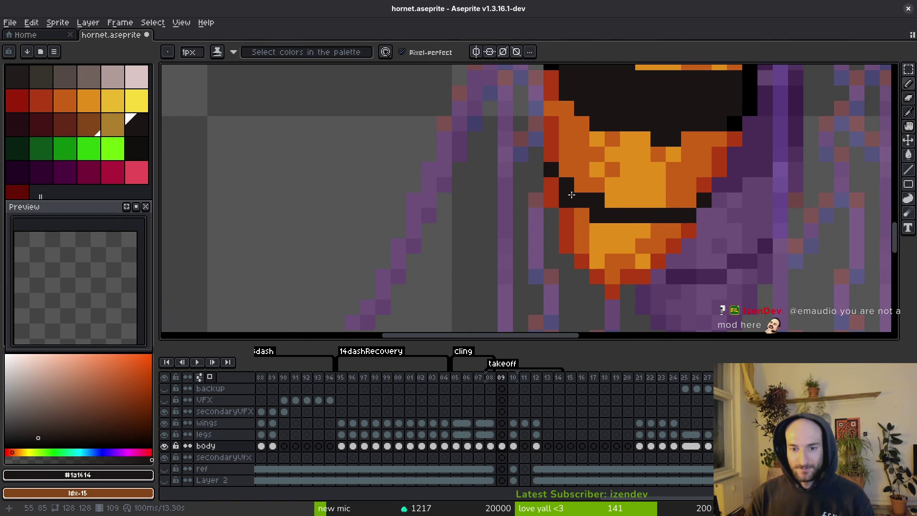
left_click(566, 172, "alt")
key("ctrl+s")
Paint a dark #1a1614 pixel on the abdomen stripe and save the sprite
left_click(552, 199, "alt")
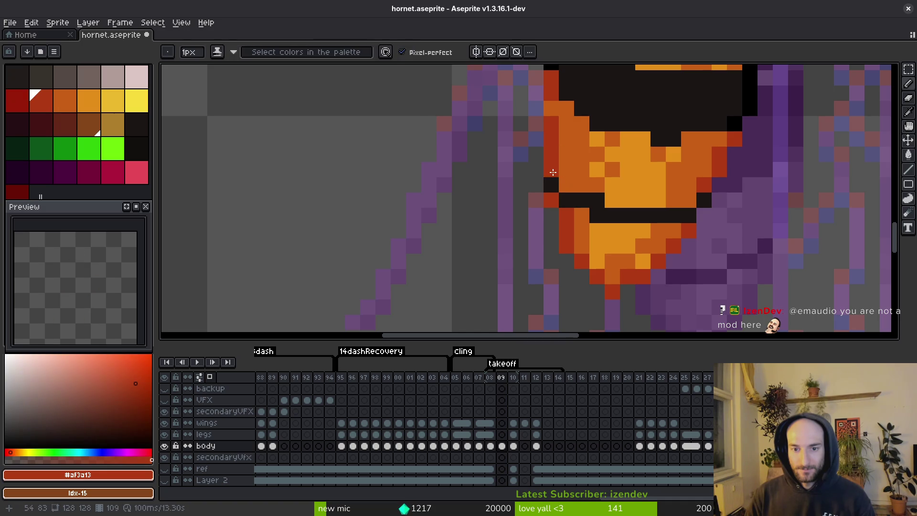
scroll(593, 209, "down", 1)
scroll(593, 209, "down", 2)
scroll(530, 218, "up", 2)
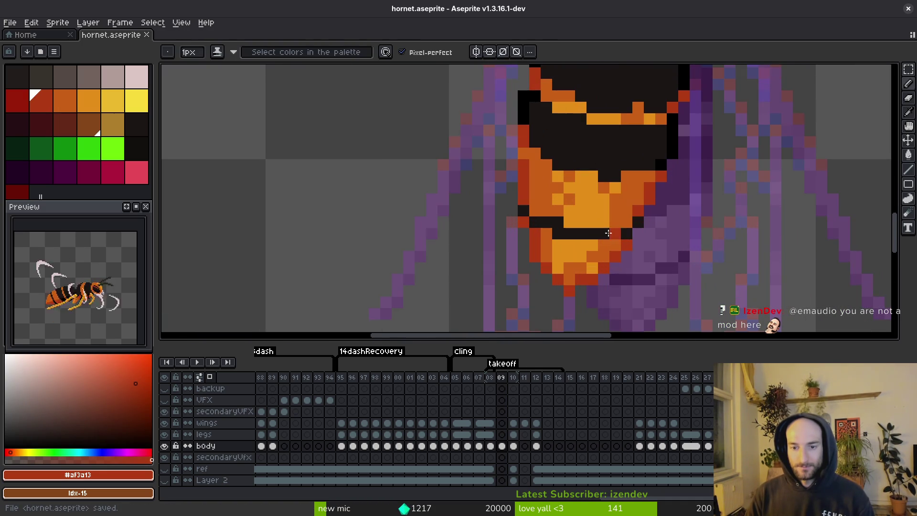
key("alt")
left_click(531, 217)
left_click(534, 213, "alt")
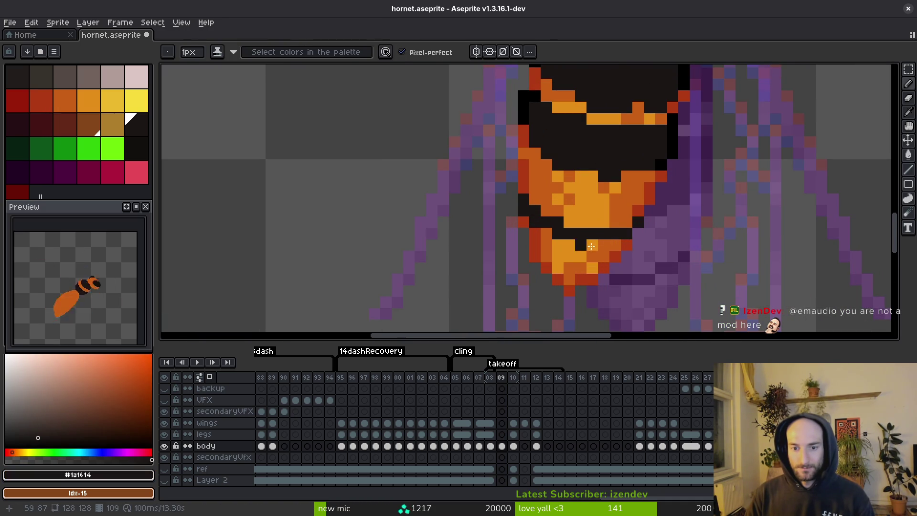
key("ctrl+s")
scroll(591, 246, "down", 4)
scroll(610, 256, "up", 4)
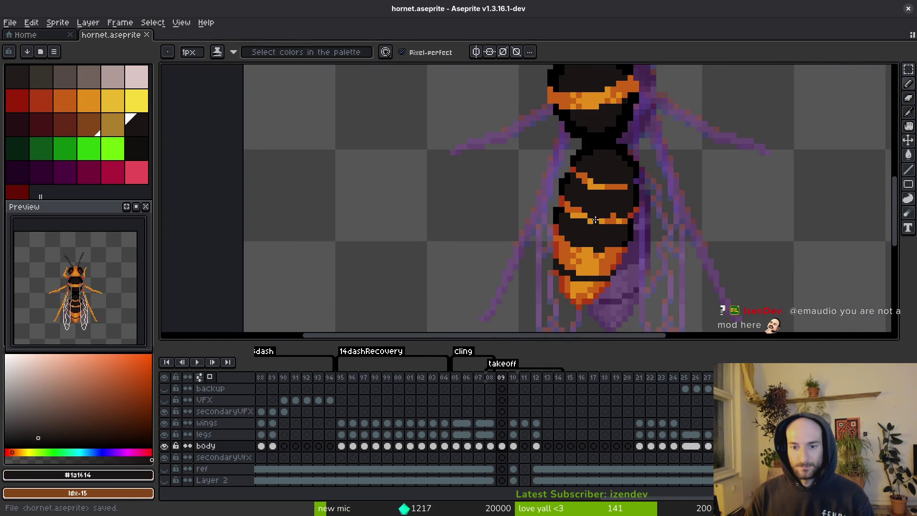
scroll(607, 239, "down", 2)
Lasso the lower abdomen, rotate it about -10.5° and nudge it one pixel right and up
key("shift+w")
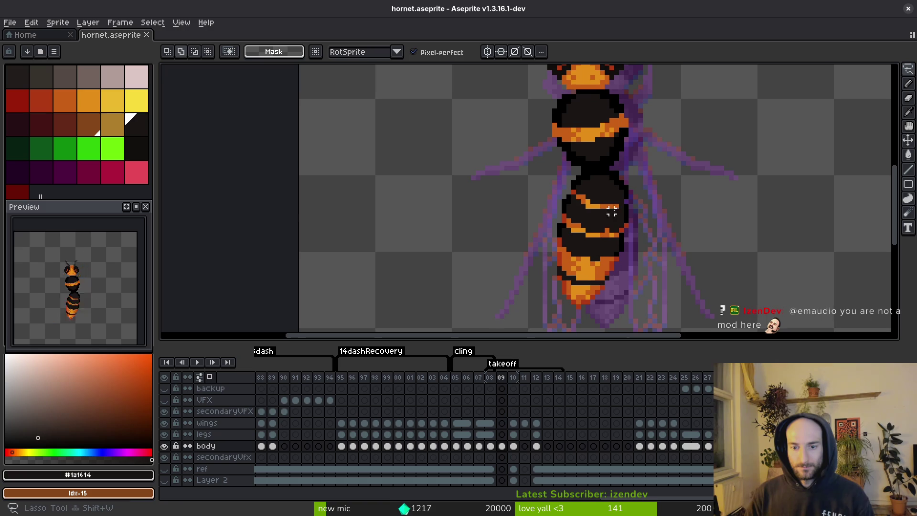
left_click_drag(635, 197, 557, 196)
left_click_drag(616, 297, 619, 300)
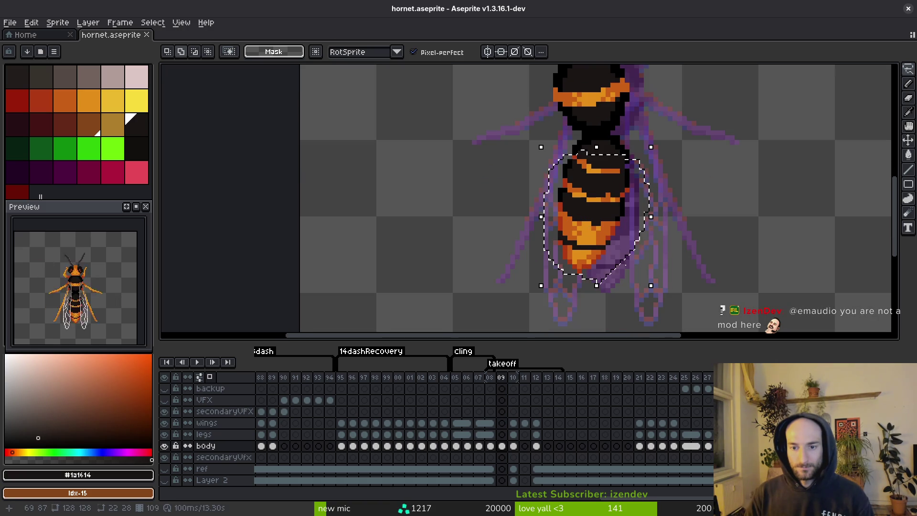
left_click_drag(511, 288, 528, 282)
left_click_drag(578, 233, 592, 233)
key("Return")
Paint dark #1a1614 outline pixels along the abdomen edge and the purple body strip, then save
scroll(614, 204, "up", 3)
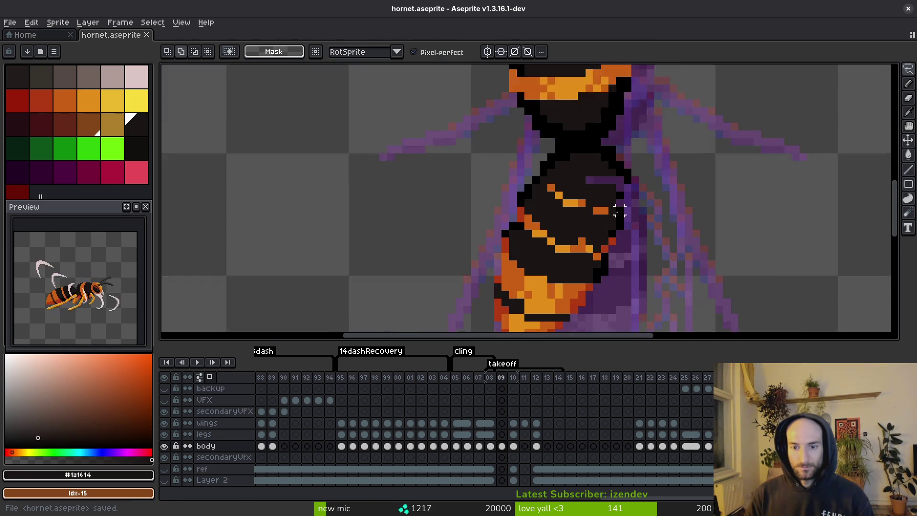
key("b")
left_click(620, 188, "alt")
left_click(622, 199)
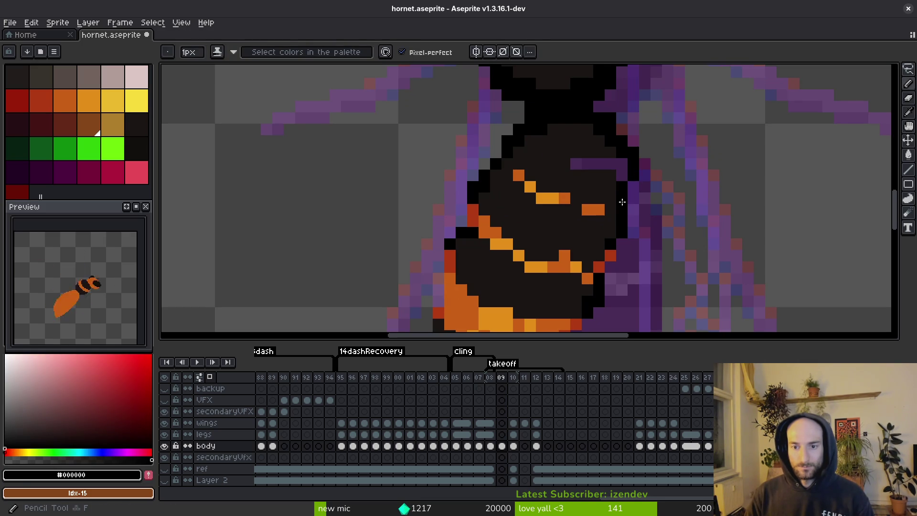
left_click(618, 178, "alt")
left_click(619, 168)
left_click_drag(615, 163, 575, 163)
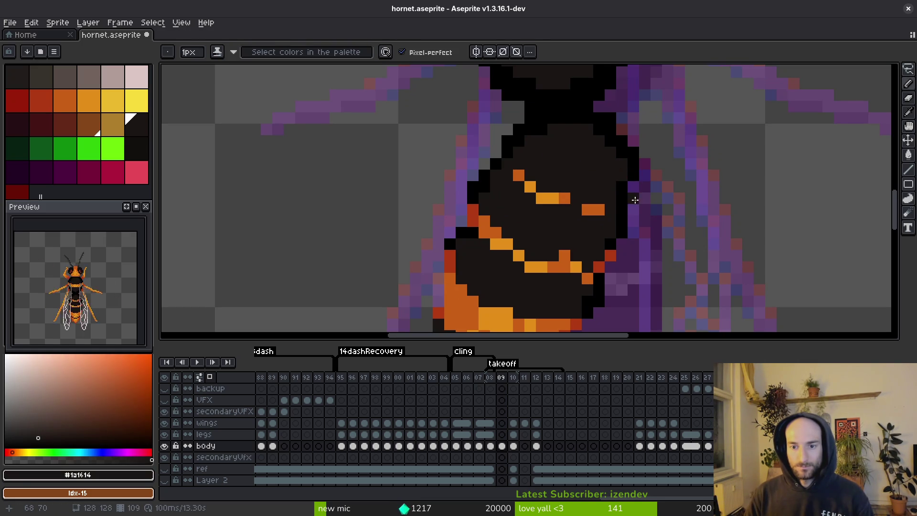
left_click(630, 174, "alt")
key("ctrl+s")
Select the lower abdomen, shift it left and save the sprite
scroll(629, 205, "down", 5)
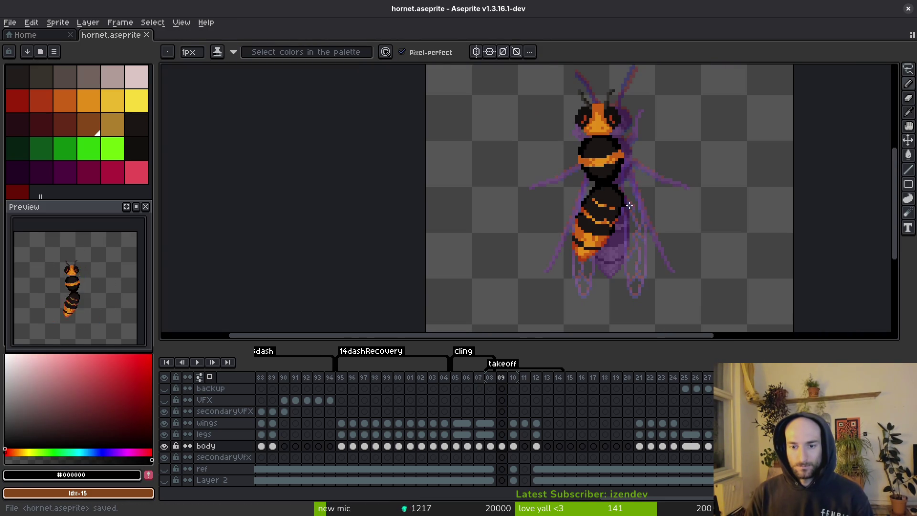
scroll(629, 206, "up", 1)
key("q")
mouse_move(625, 191)
left_mouse_down()
mouse_move(564, 191)
mouse_move(669, 194)
mouse_move(630, 191)
left_mouse_up()
left_click_drag(630, 212, 623, 212)
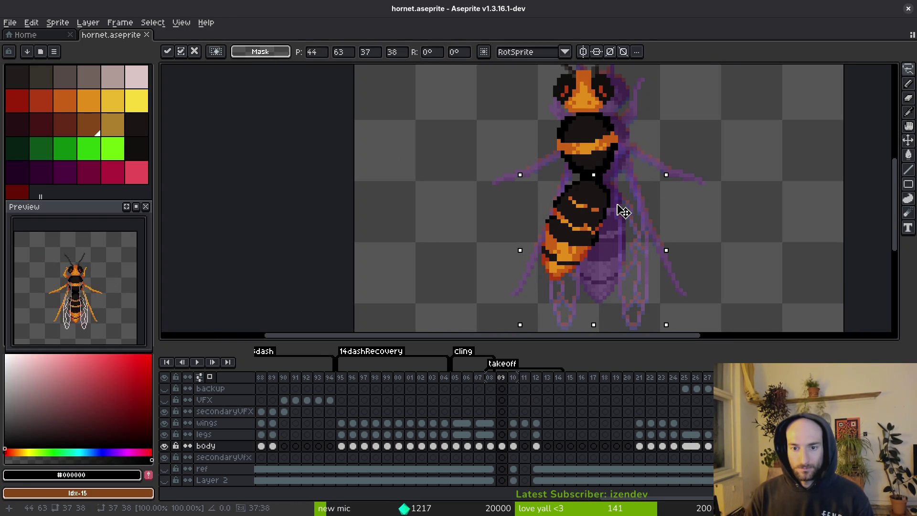
key("Return")
key("ctrl+s")
Compare with the previous frame, then drag the upper body segment into alignment and save
scroll(624, 211, "down", 2)
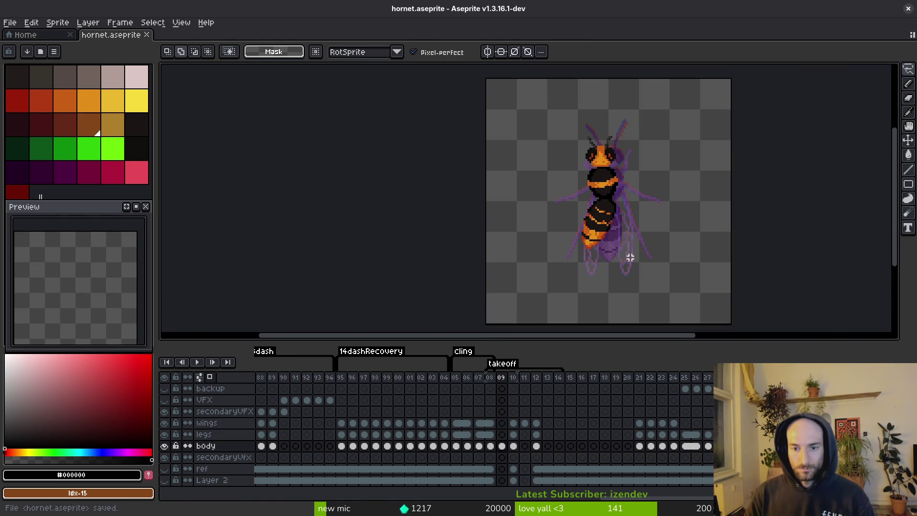
scroll(620, 221, "down", 3)
key("i")
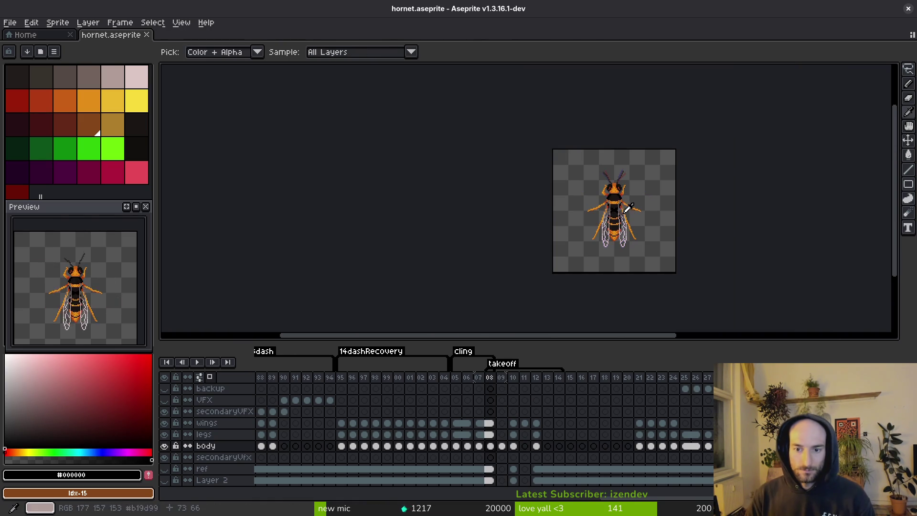
key("m")
scroll(623, 214, "up", 5)
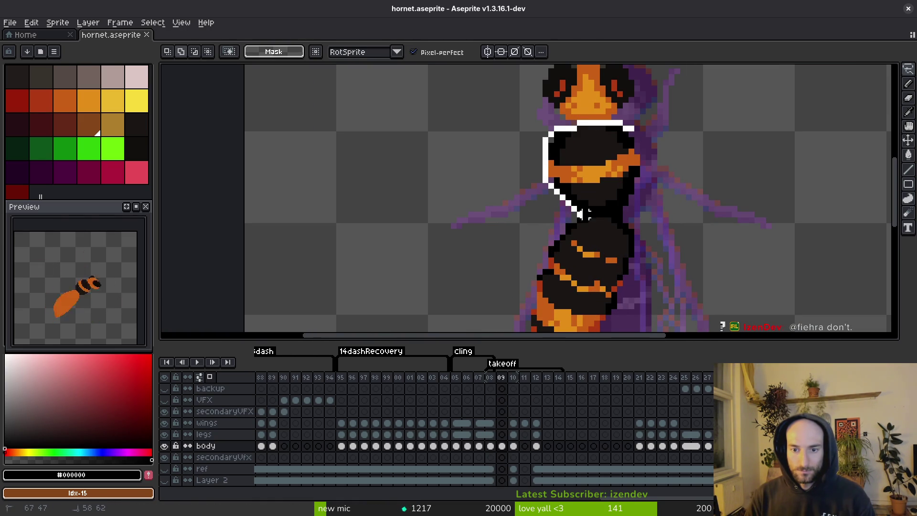
scroll(698, 211, "down", 4)
scroll(700, 250, "up", 3)
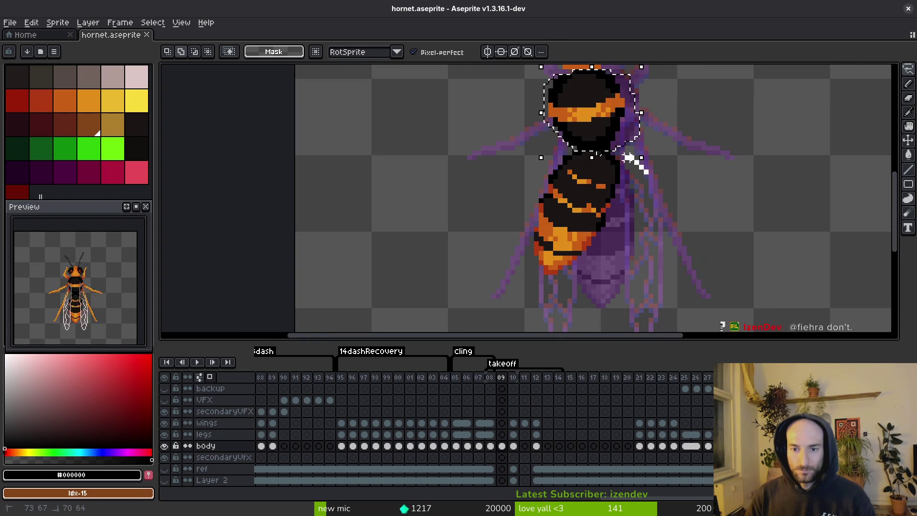
scroll(657, 184, "up", 2)
left_click_drag(574, 207, 613, 209)
key("ctrl+s")
Lasso the hornet's head, move it slightly right and save
scroll(580, 146, "up", 3)
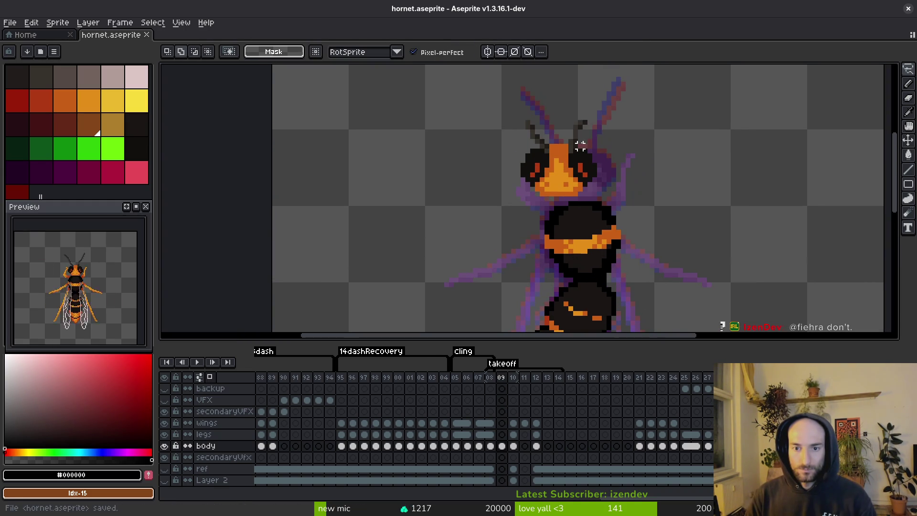
left_click_drag(611, 108, 550, 103)
left_click_drag(532, 194, 612, 188)
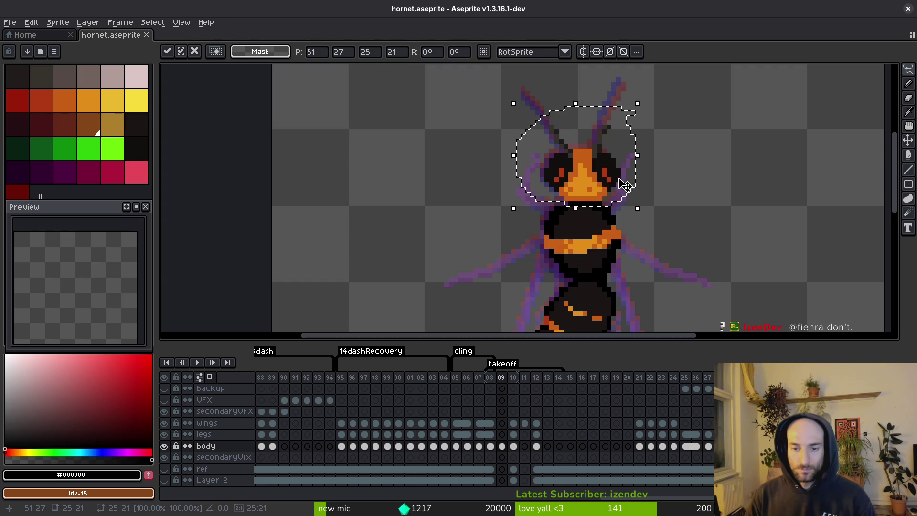
key("Return")
scroll(633, 172, "down", 2)
key("ctrl+s")
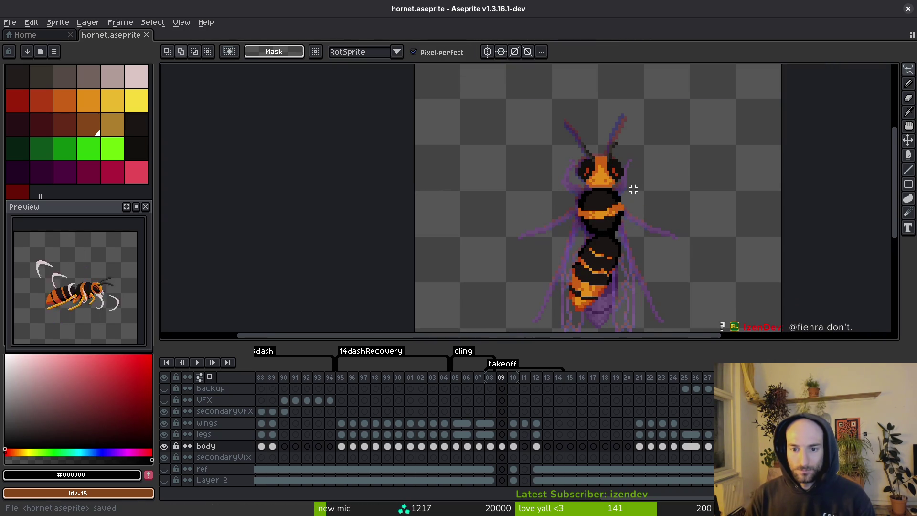
Reselect the head and rotate it about -7.2°, committing the transform
scroll(619, 148, "up", 1)
mouse_move(614, 198)
left_mouse_down()
mouse_move(643, 183)
mouse_move(655, 225)
left_mouse_up()
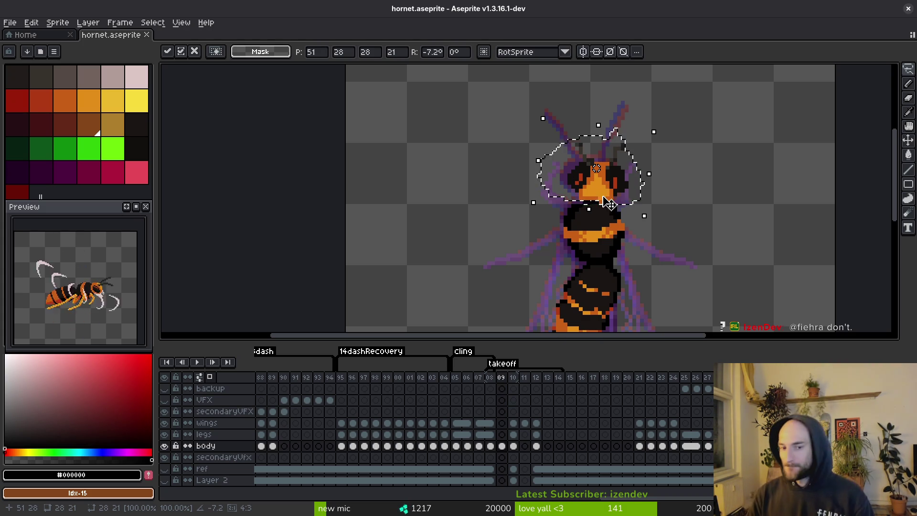
key("b")
scroll(608, 203, "up", 3)
Paint a dark orange pixel on the head and save
left_click(566, 195, "alt")
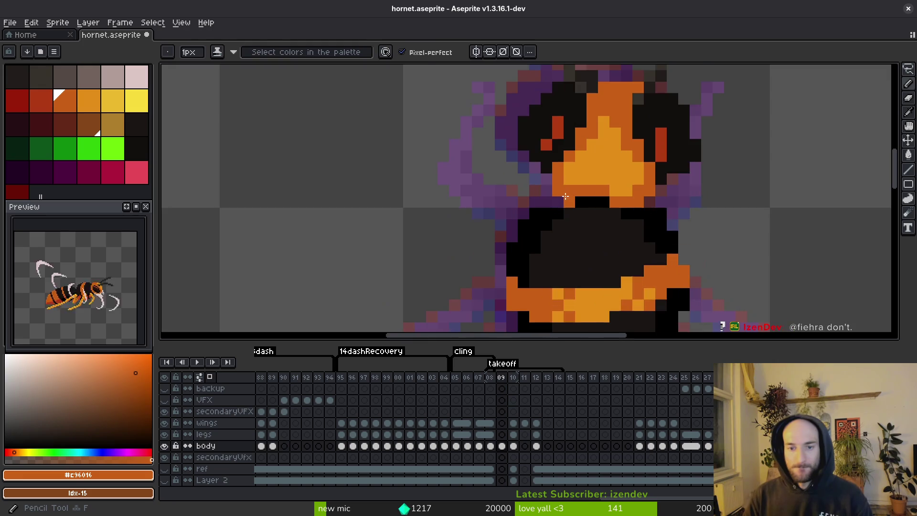
left_click(569, 179)
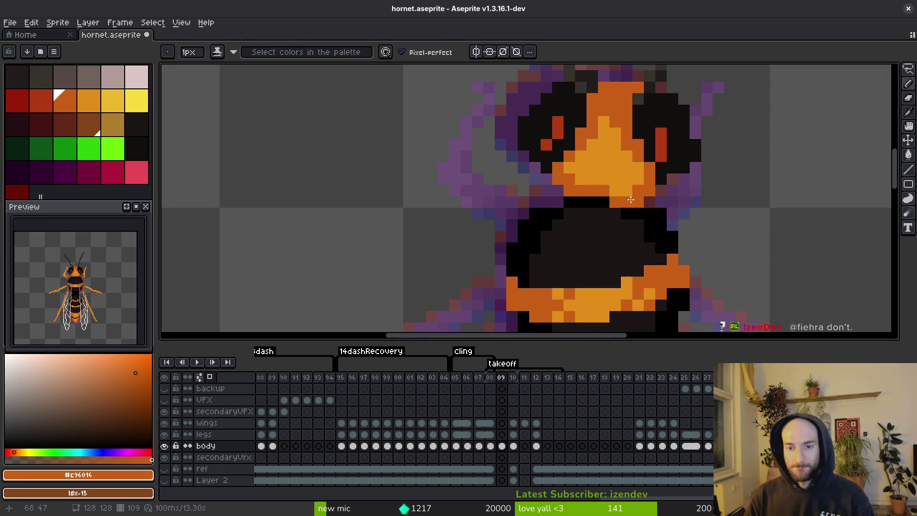
key("ctrl+s")
scroll(604, 177, "down", 3)
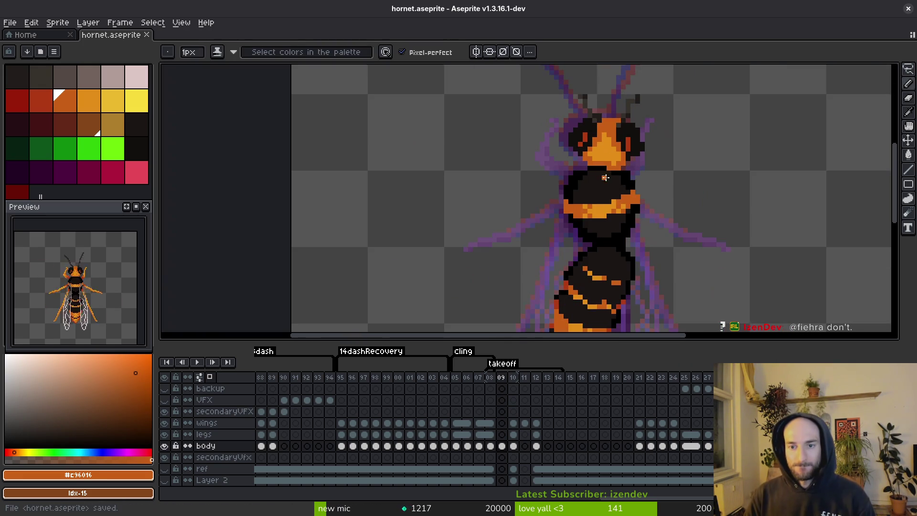
scroll(596, 143, "up", 3)
Redraw the left antenna base in dark pixels with an extra dark grey pixel, and save
left_click(565, 199)
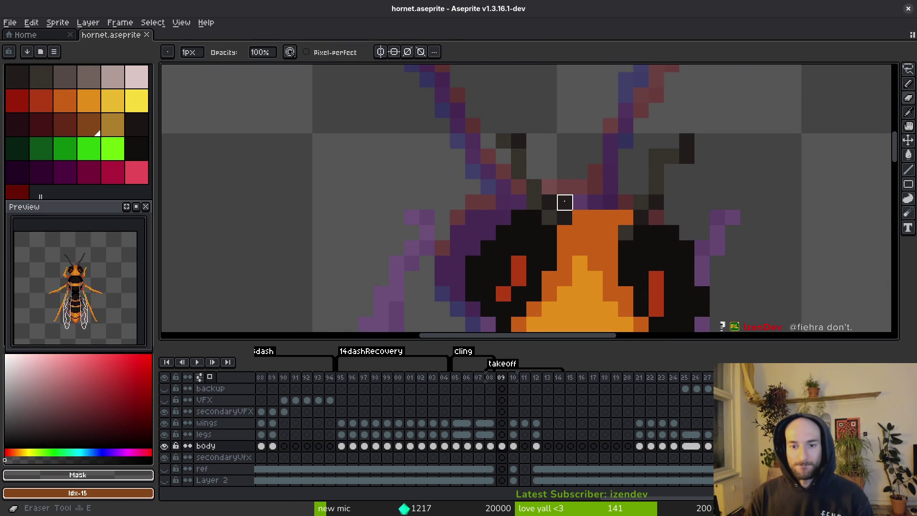
key("ctrl+z")
key("b")
left_click_drag(549, 191, 526, 157)
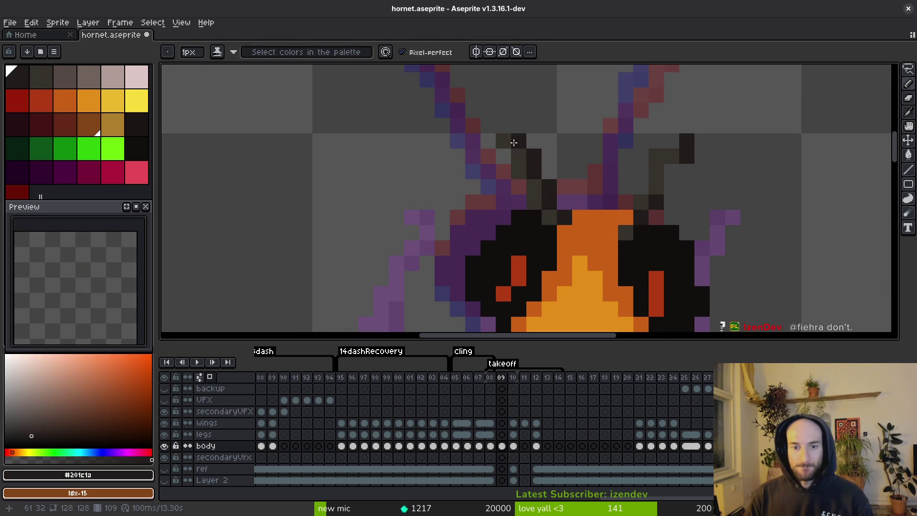
left_click(503, 138, "alt")
left_click(503, 127)
key("ctrl+s")
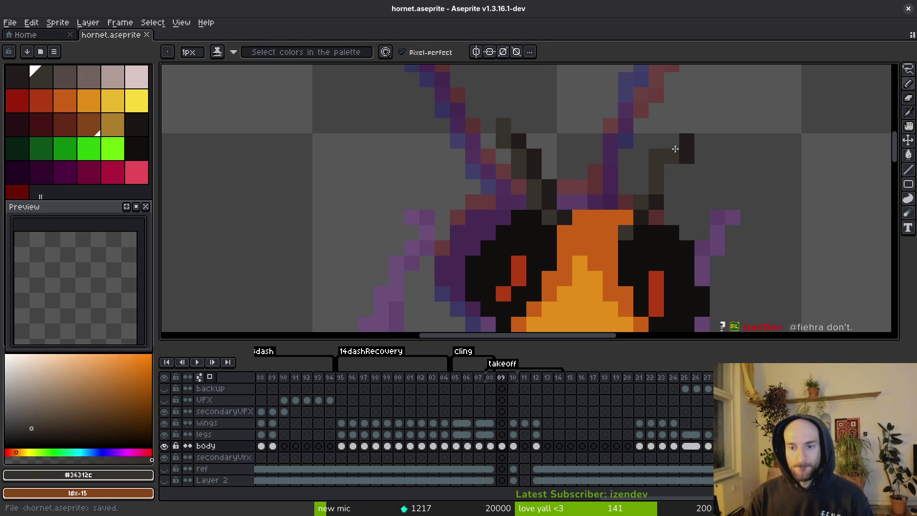
Redraw and extend the right antenna with the darker antenna colour, fixing one pixel
left_click(687, 156)
left_click(675, 160, "alt")
left_click(671, 155)
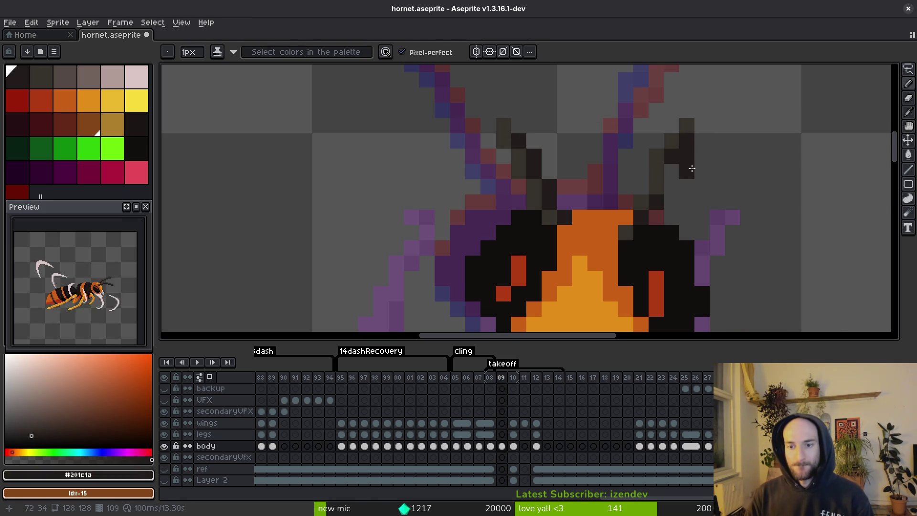
key("e")
left_click(687, 155)
key("b")
left_click(671, 171)
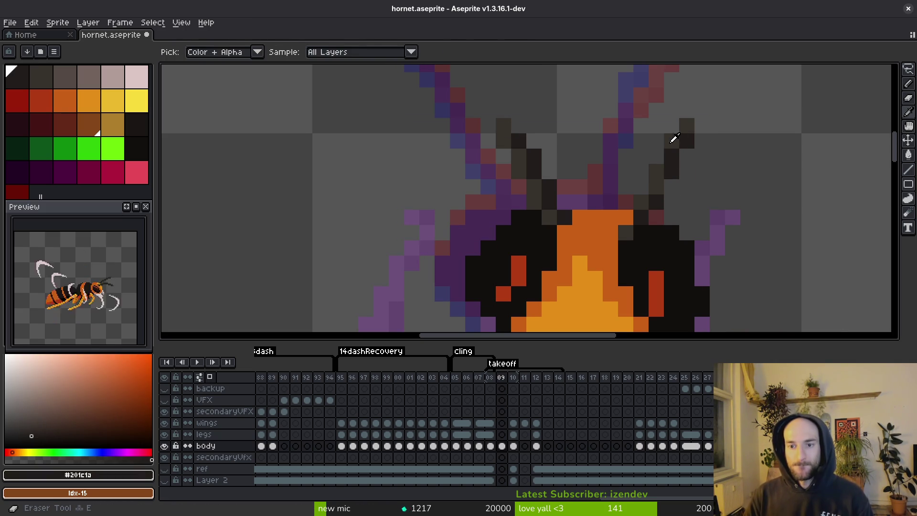
key("ctrl+s")
scroll(681, 198, "down", 3)
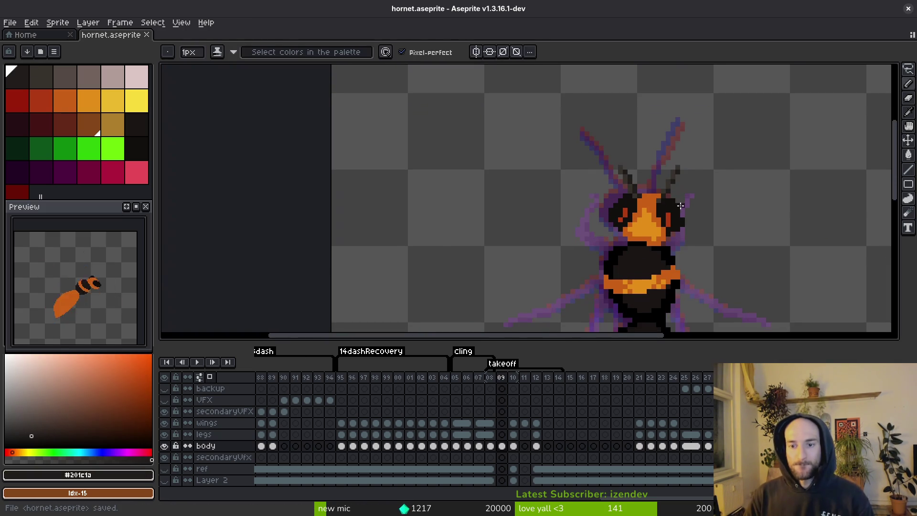
key("ctrl+s")
scroll(664, 143, "up", 3)
Darken the head outline with near-black pixels
left_click(667, 127, "alt")
left_click(672, 149)
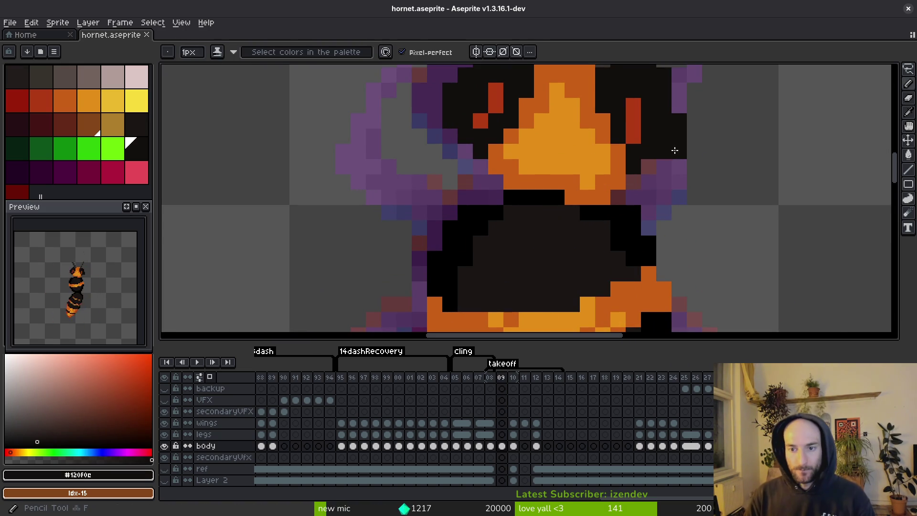
left_click_drag(664, 167, 651, 164)
scroll(665, 179, "down", 4)
scroll(644, 133, "up", 4)
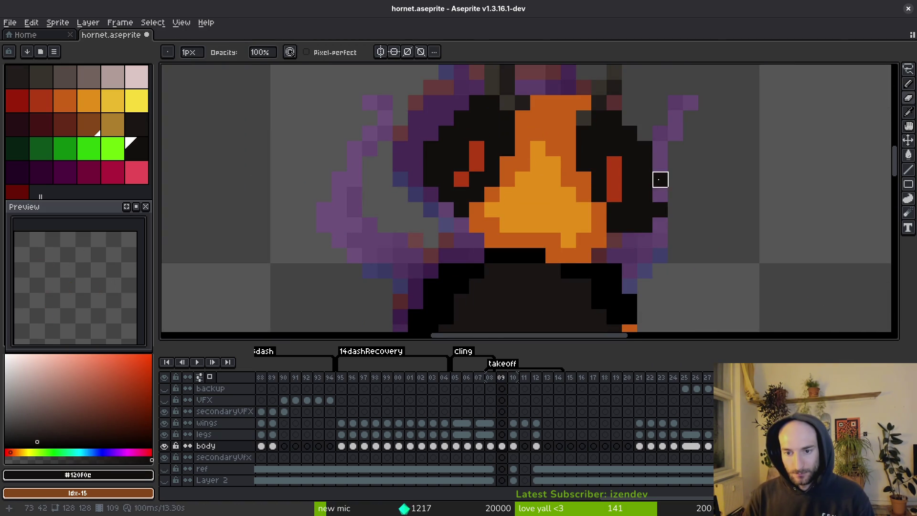
left_click(660, 210)
scroll(659, 224, "down", 3)
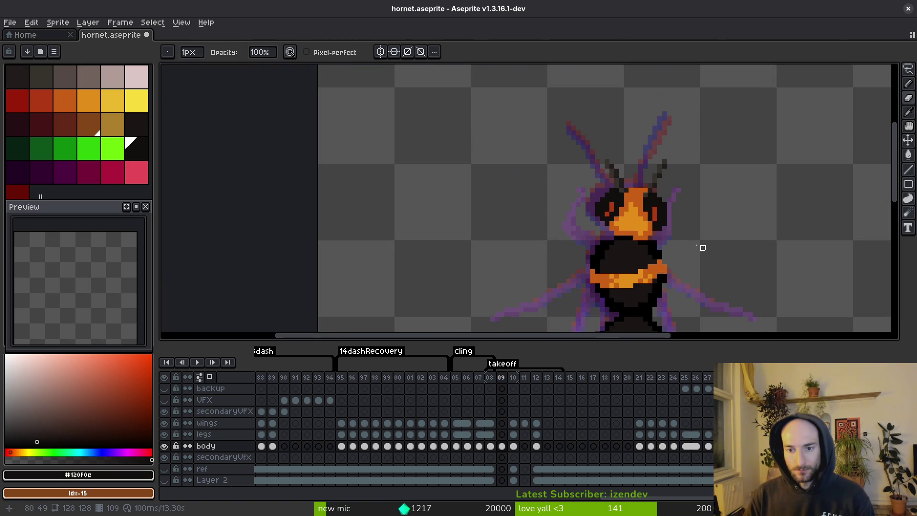
scroll(702, 247, "up", 3)
Paint light orange into the face centre and erase stray pixels at the face top and body's left edge
key("alt")
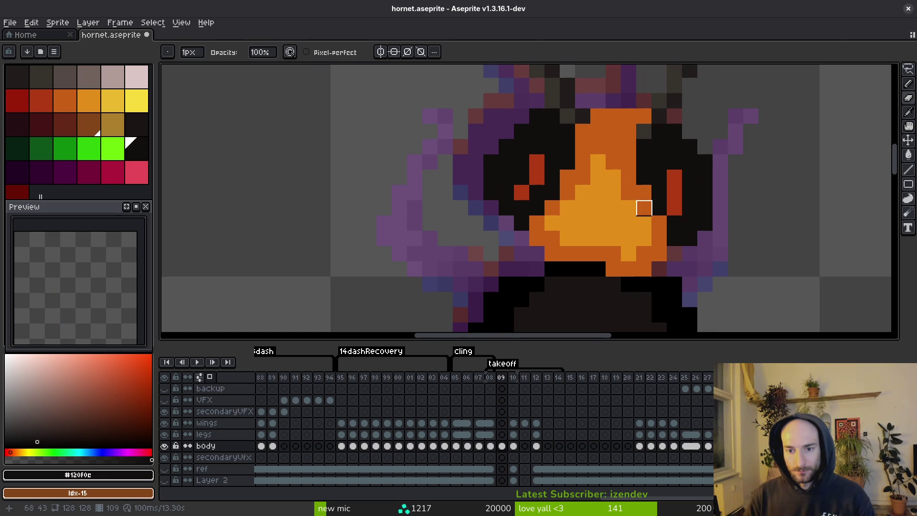
left_click(639, 205, "alt")
left_click(613, 190, "alt")
left_click_drag(613, 190, 613, 145)
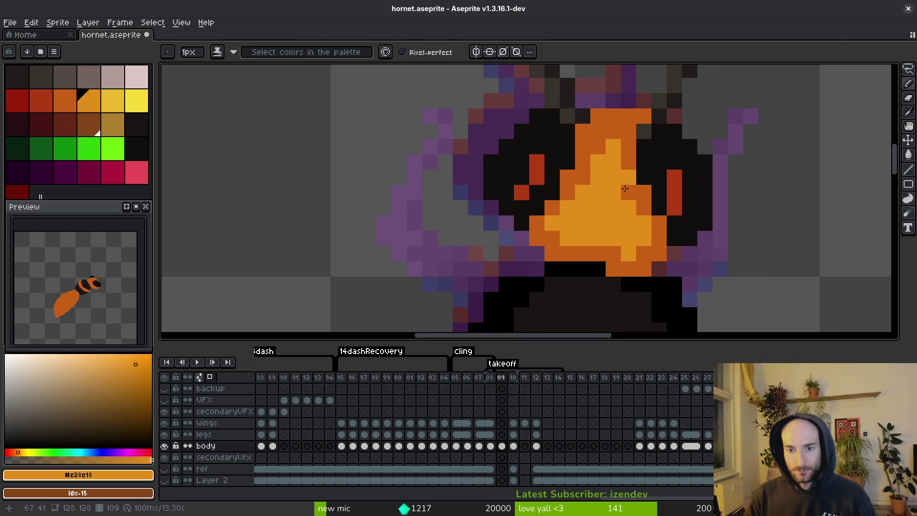
key("e")
left_click_drag(644, 116, 628, 116)
scroll(687, 186, "down", 3)
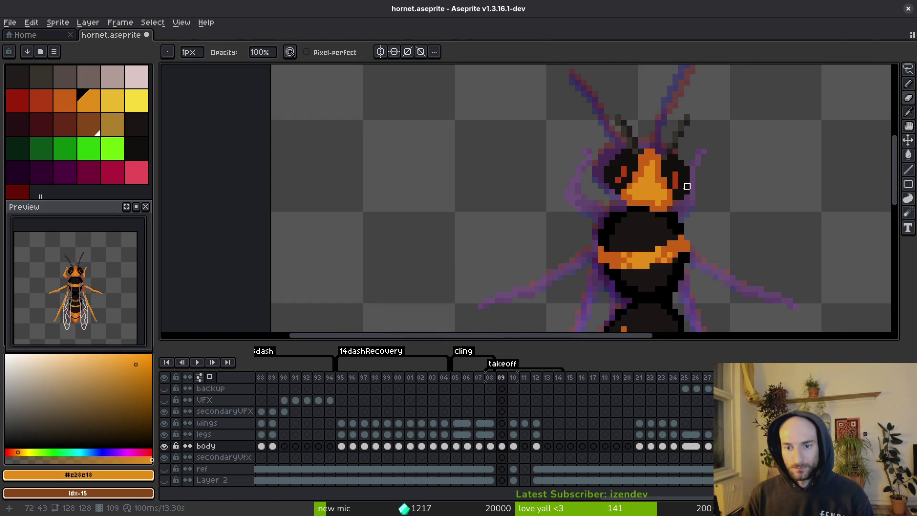
key("ctrl+s")
scroll(627, 226, "up", 2)
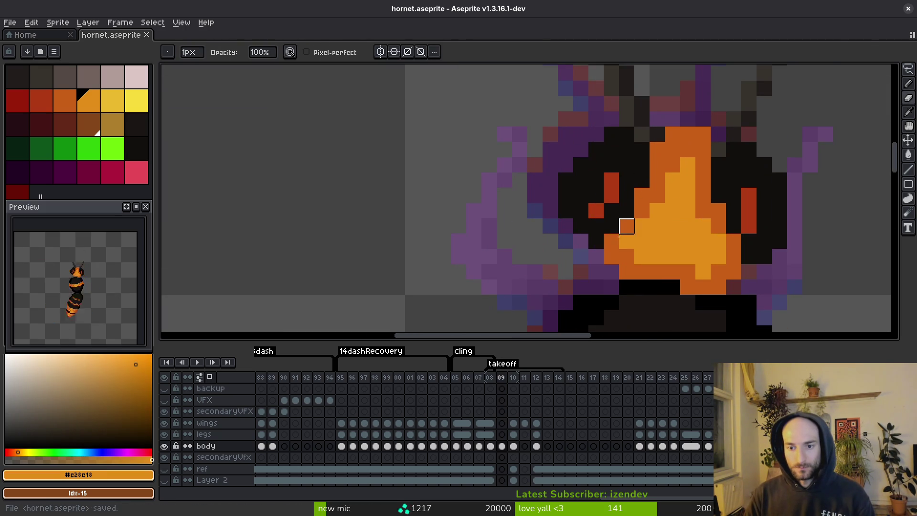
mouse_move(565, 211)
left_mouse_down()
mouse_move(580, 225)
mouse_move(579, 180)
mouse_move(565, 209)
mouse_move(565, 165)
mouse_move(579, 163)
left_mouse_up()
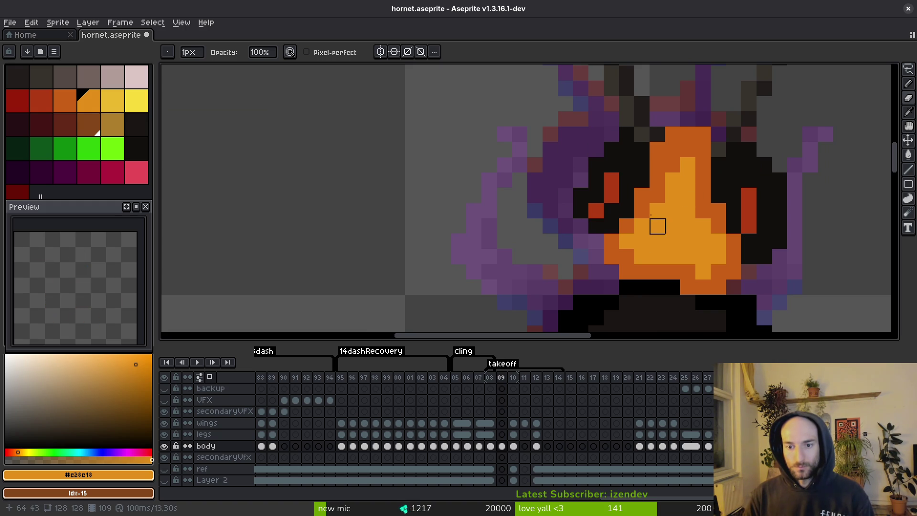
scroll(654, 225, "down", 6)
scroll(669, 220, "up", 5)
Turn the stray red eye pixels black with the near-black body colour, saving the sprite
left_click(666, 195, "alt")
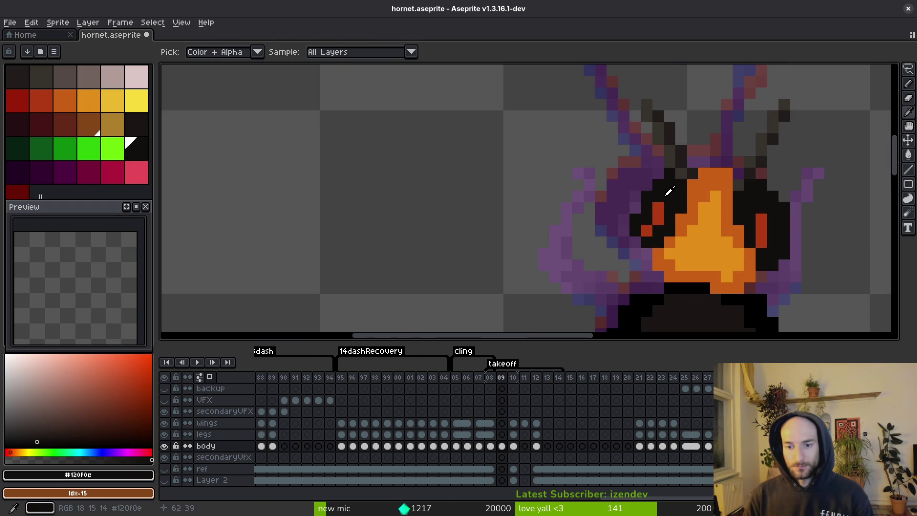
key("ctrl+s")
left_click(659, 205)
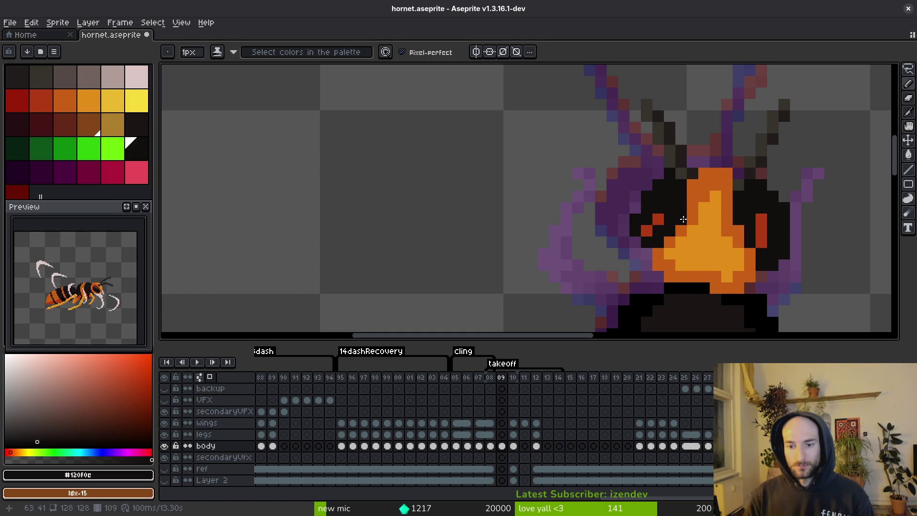
key("ctrl+s")
scroll(683, 219, "down", 4)
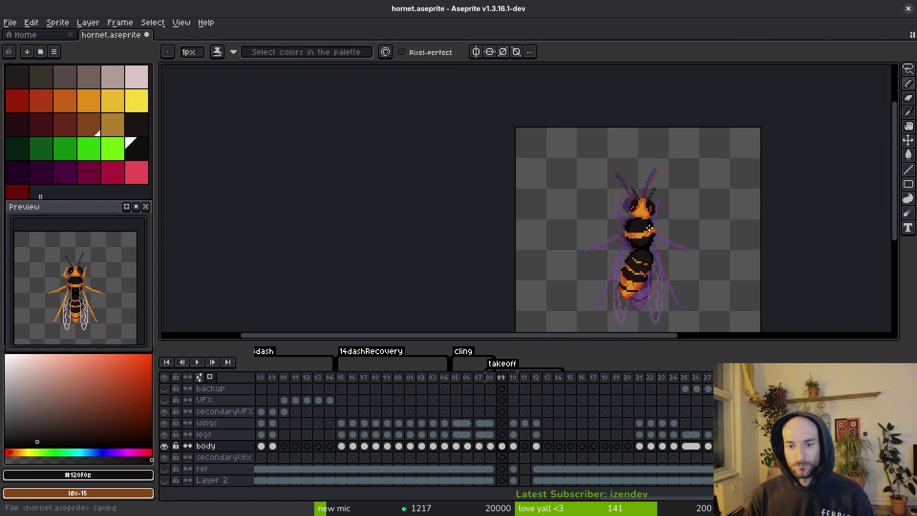
scroll(649, 227, "up", 4)
key("ctrl+s")
key("e")
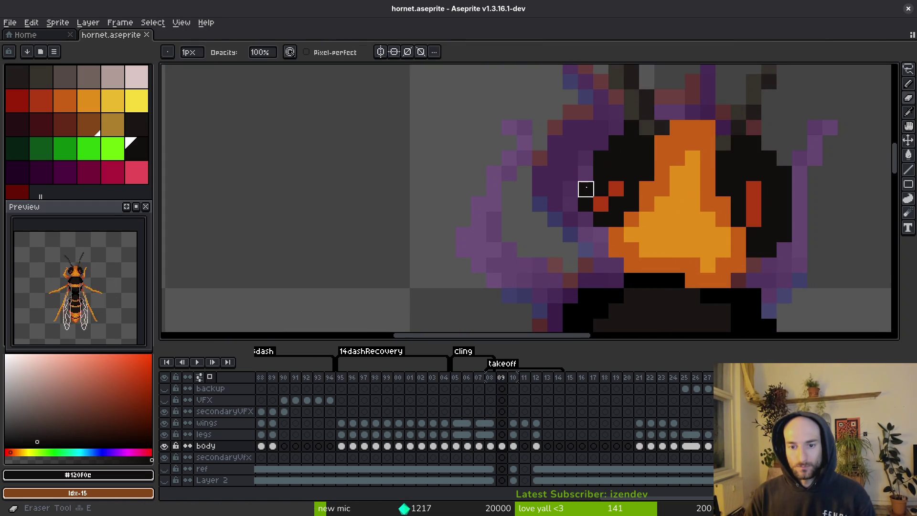
key("b")
left_click(601, 204)
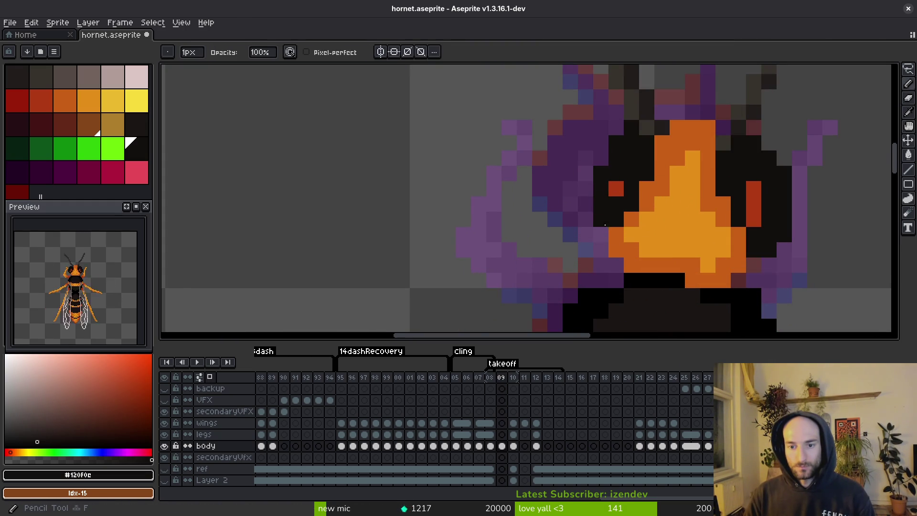
scroll(707, 250, "down", 5)
key("ctrl+s")
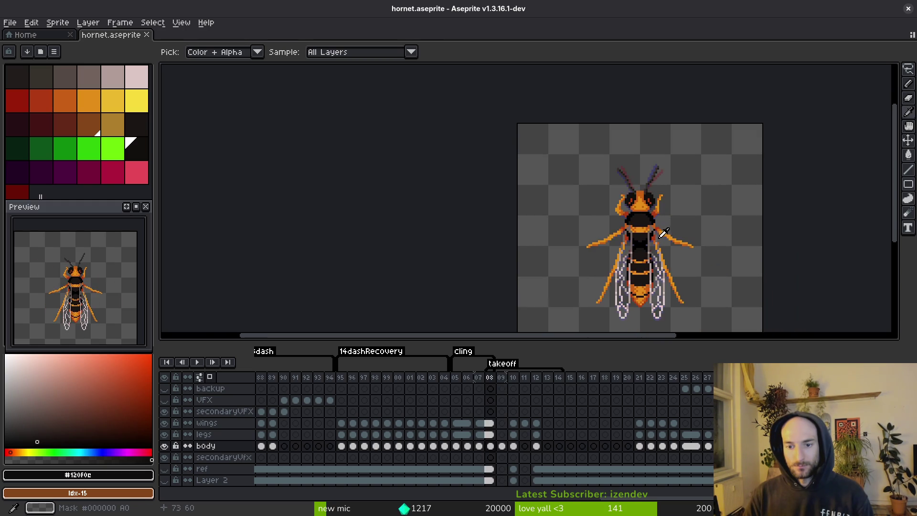
scroll(651, 229, "up", 4)
Lasso the thorax and nudge it slightly right
key("shift+w")
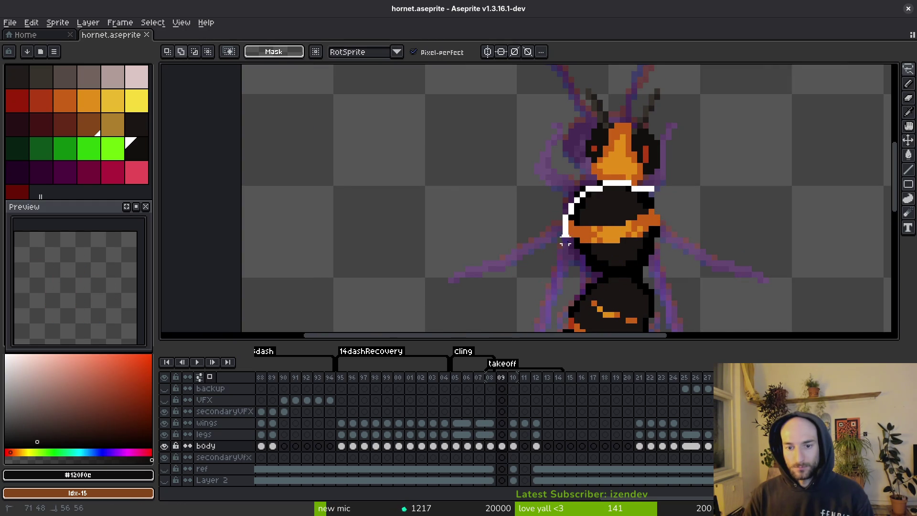
left_click_drag(615, 268, 655, 191)
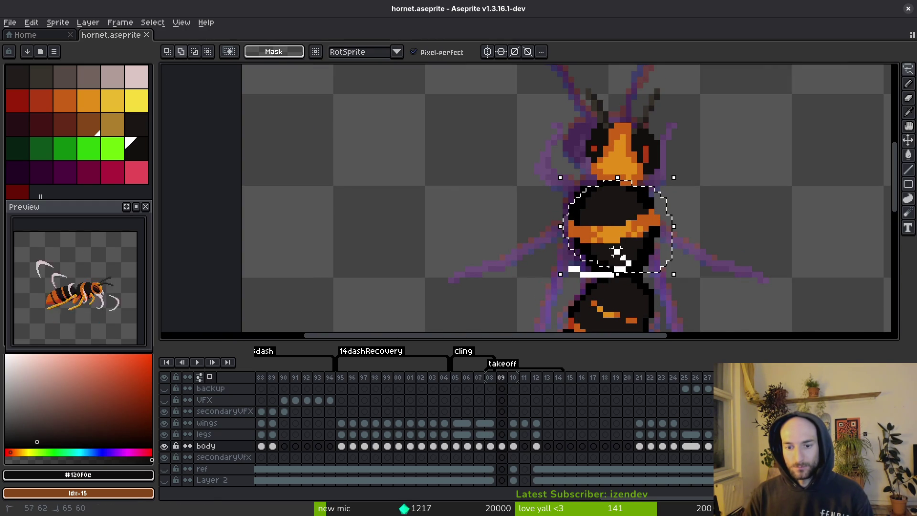
scroll(631, 270, "up", 1)
left_click_drag(611, 247, 625, 248)
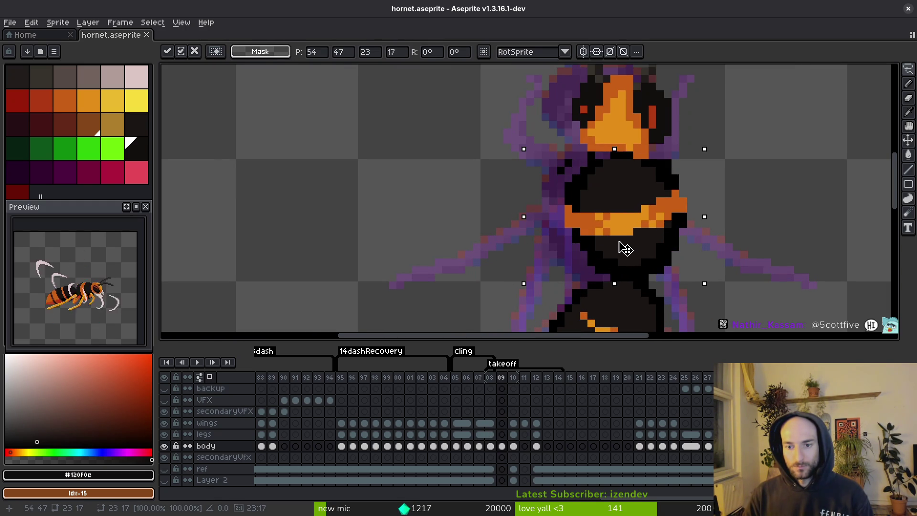
key("b")
Fill the gap in the orange stripe row with dark orange and erase a stray pixel beside the thorax
left_click(661, 164, "alt")
scroll(638, 154, "up", 3)
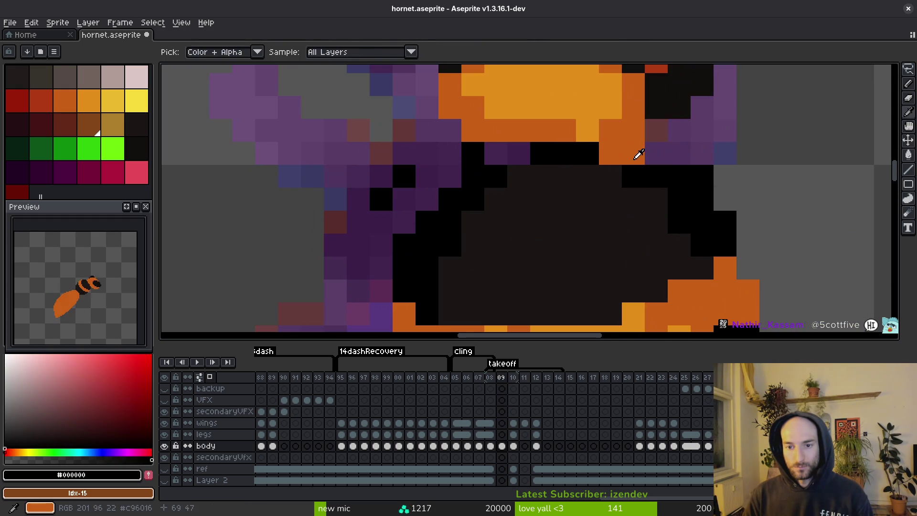
left_click_drag(576, 152, 473, 153)
key("e")
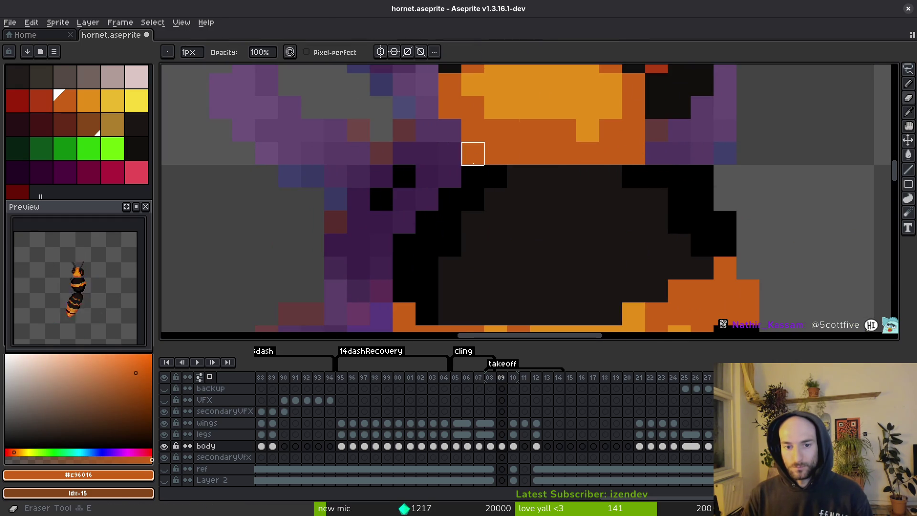
left_click(472, 153)
scroll(633, 154, "down", 3)
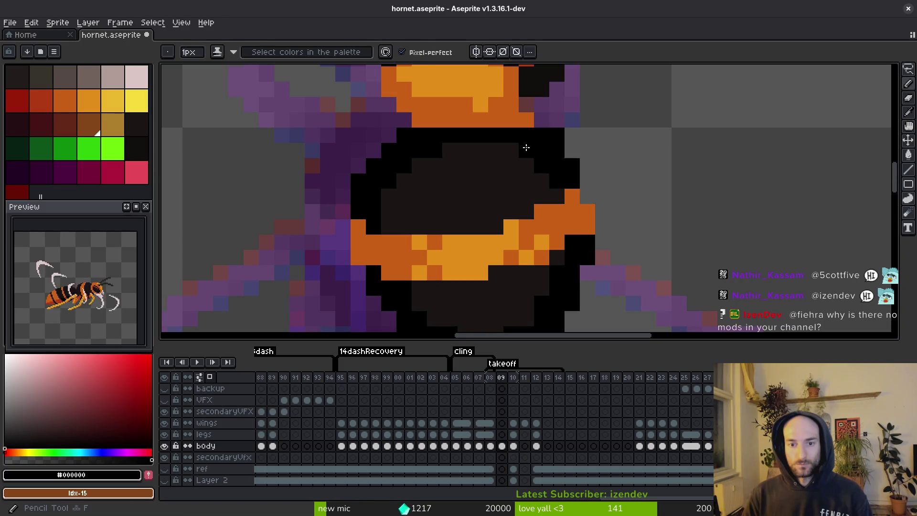
scroll(633, 164, "down", 4)
key("ctrl+s")
scroll(589, 200, "up", 4)
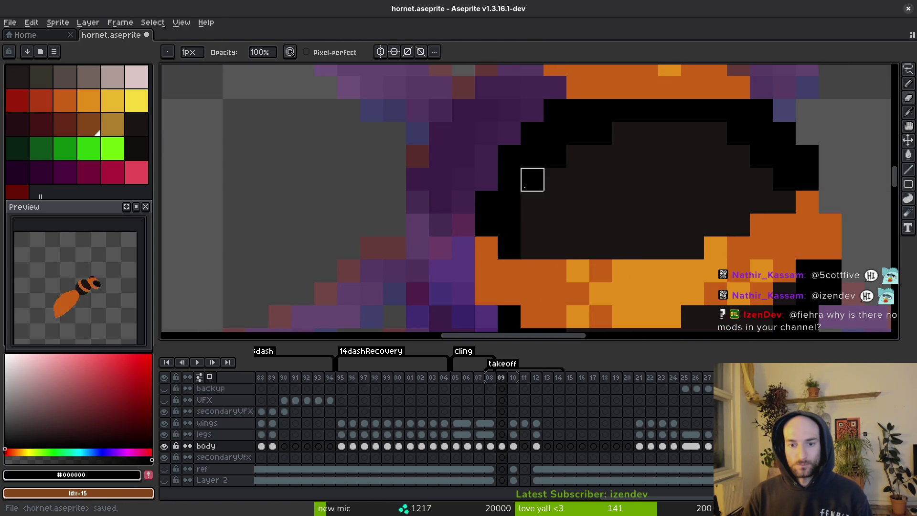
scroll(528, 164, "down", 4)
scroll(569, 205, "up", 1)
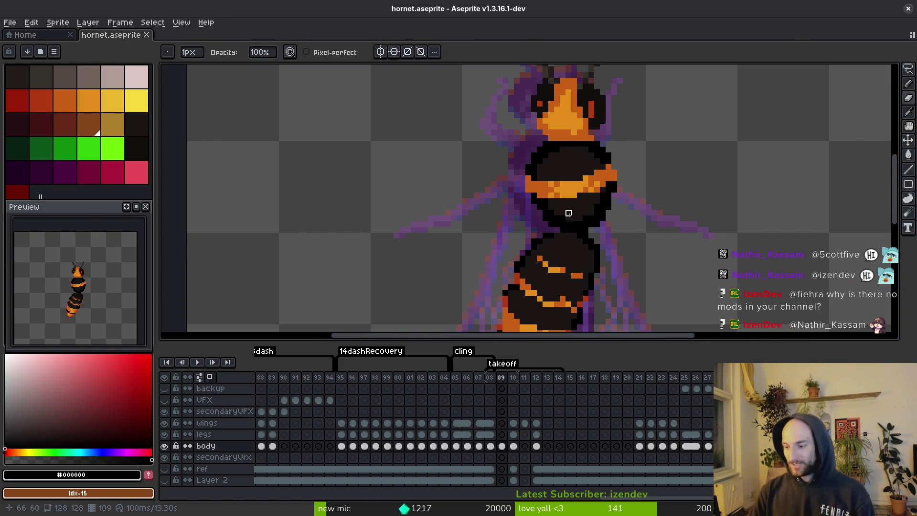
key("ctrl+s")
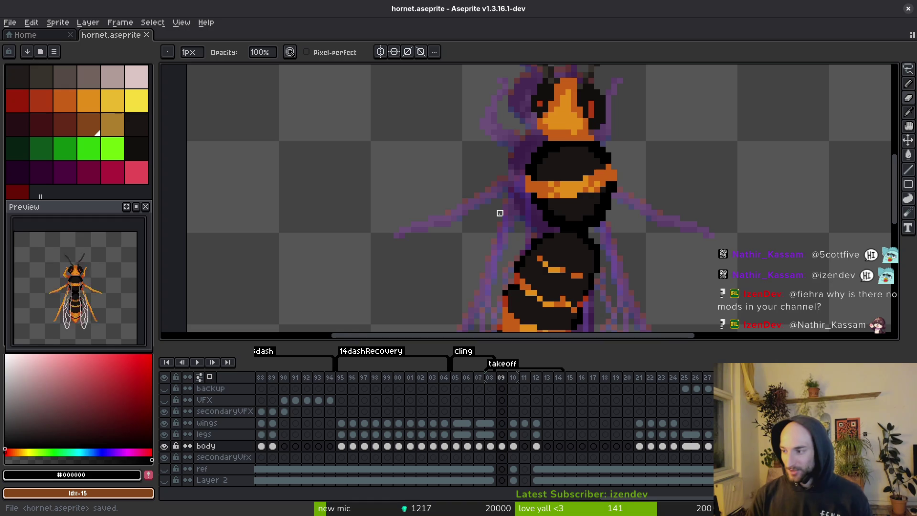
scroll(598, 219, "up", 3)
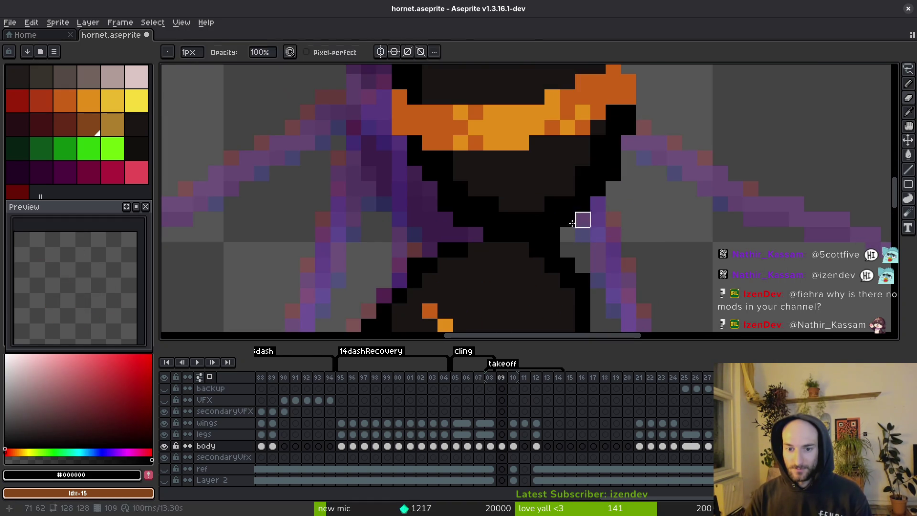
Touch up thorax pixels with the dark body colour and save
key("f")
key("ctrl+s")
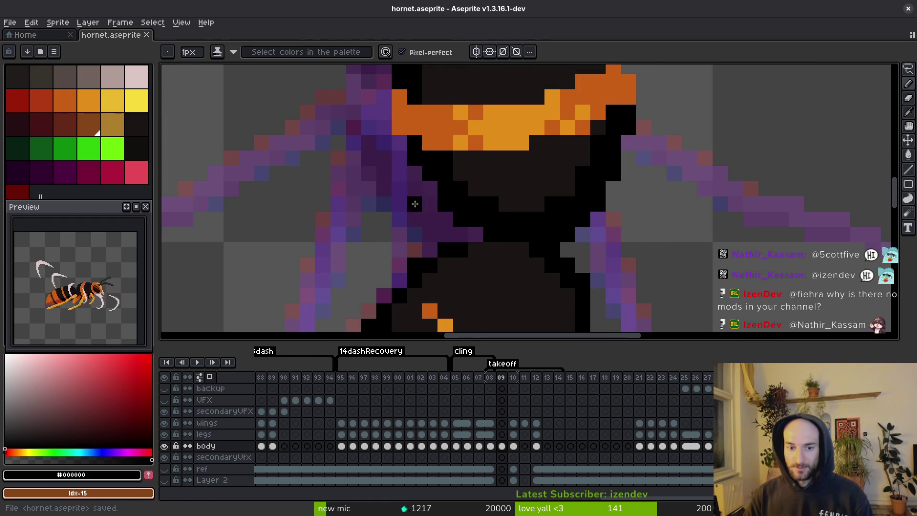
key("ctrl+s")
scroll(525, 206, "down", 3)
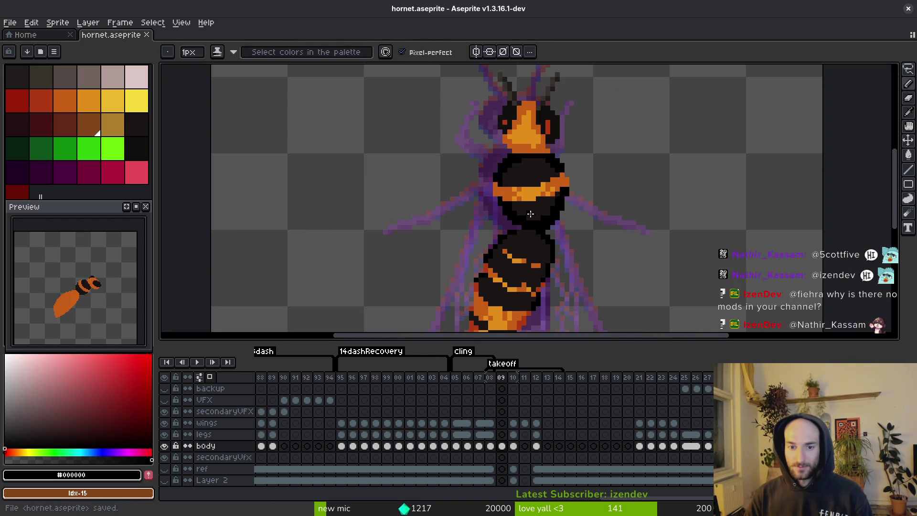
scroll(520, 207, "up", 3)
left_click(519, 208, "alt")
left_click(505, 219)
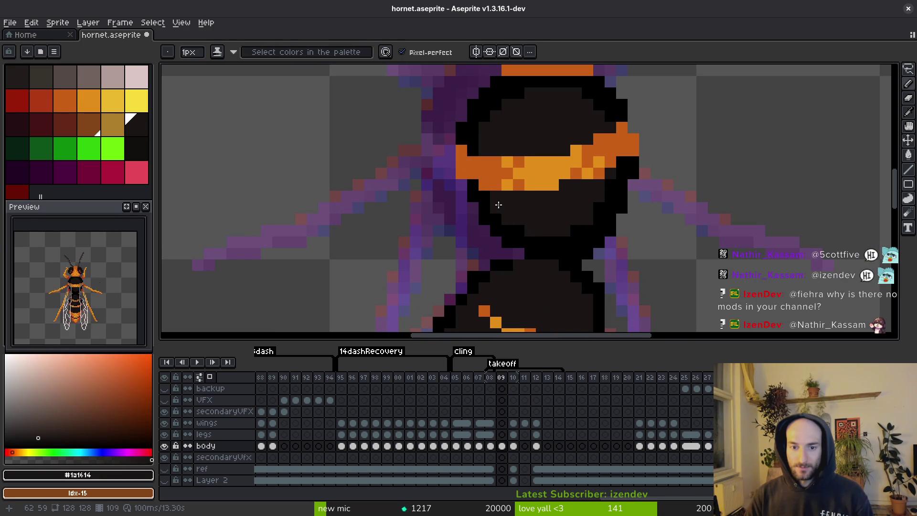
left_click_drag(498, 205, 520, 234)
key("ctrl+s")
scroll(593, 208, "down", 3)
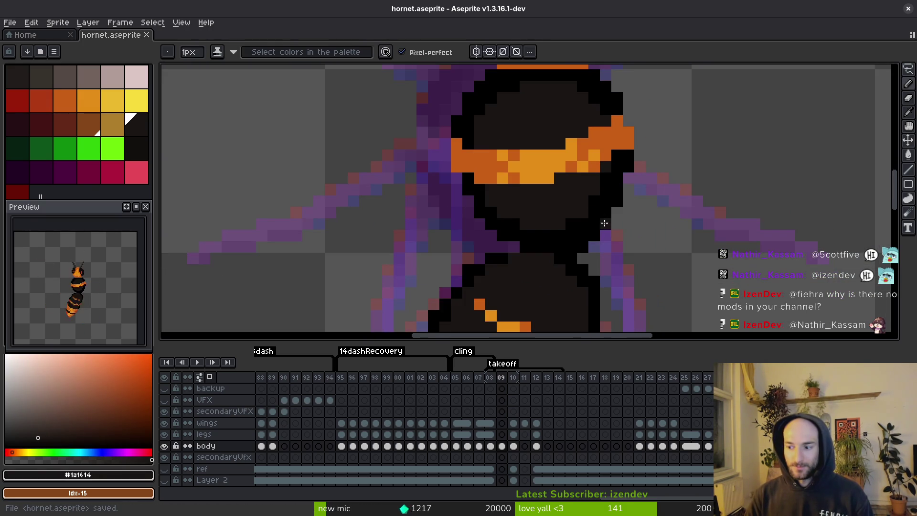
scroll(593, 209, "up", 2)
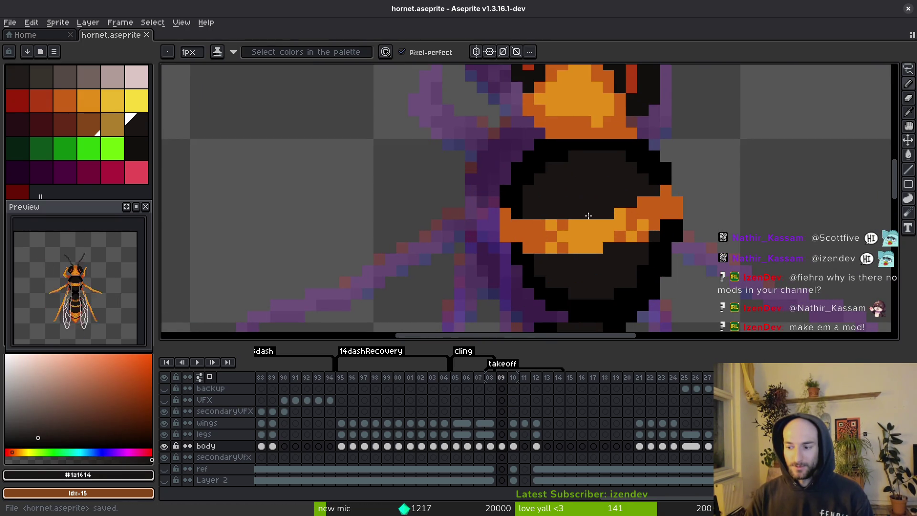
Draw black outline pixels along the waist edge, darken a stray orange pixel, and save
mouse_move(587, 213)
left_mouse_down()
mouse_move(591, 201)
mouse_move(626, 276)
mouse_move(593, 201)
left_mouse_up()
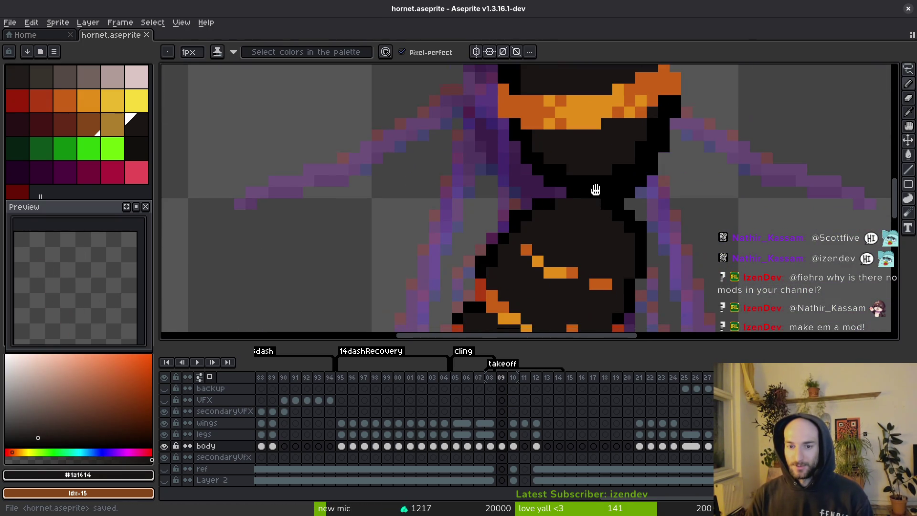
scroll(546, 158, "up", 1)
left_click(566, 160, "alt")
left_click_drag(565, 160, 459, 206)
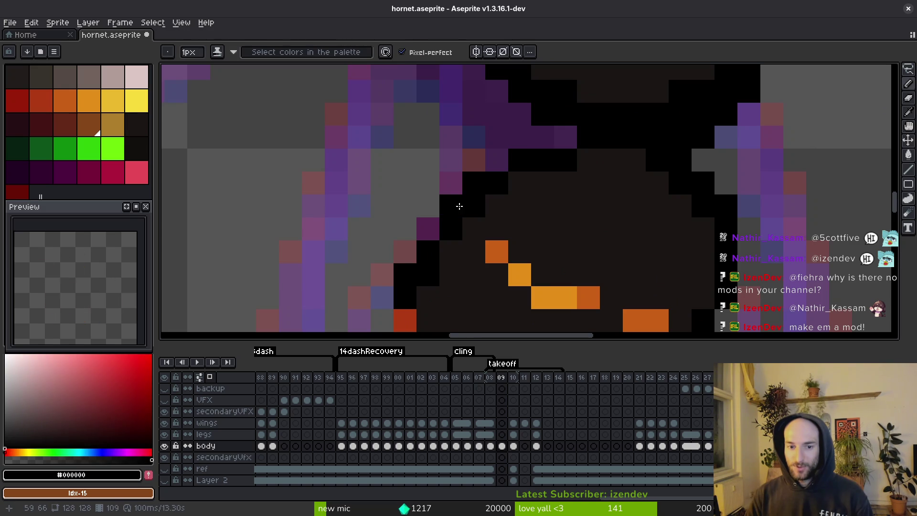
scroll(459, 208, "down", 2)
scroll(458, 210, "down", 2)
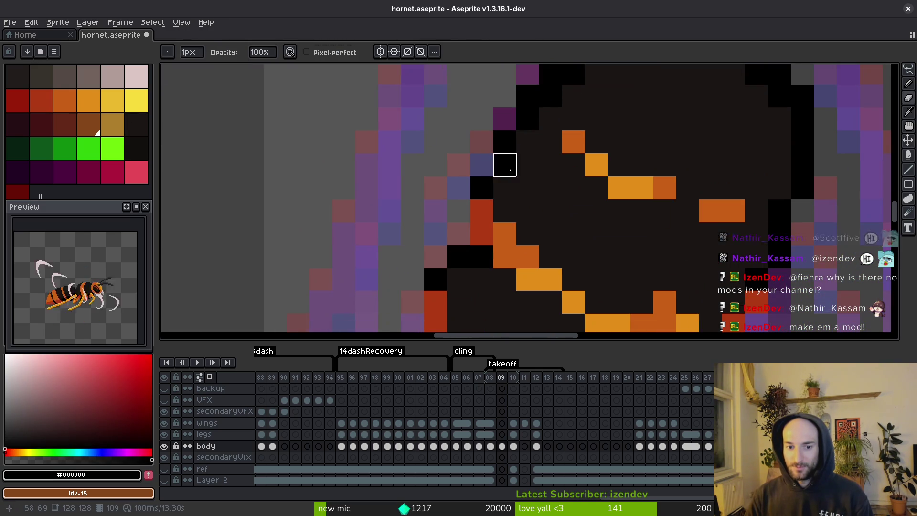
scroll(485, 166, "down", 2)
left_click(476, 216)
left_click(486, 238, "alt")
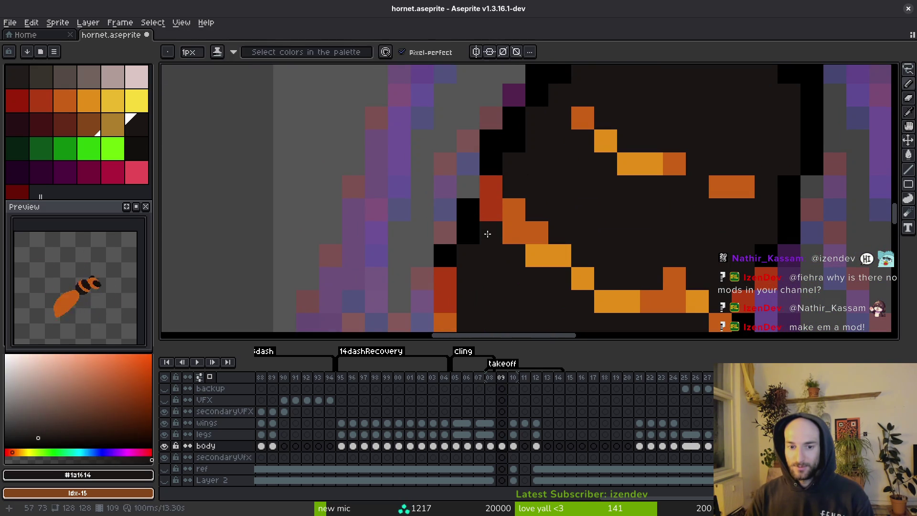
left_click(513, 210)
key("ctrl+s")
scroll(555, 199, "down", 3)
scroll(567, 165, "up", 5)
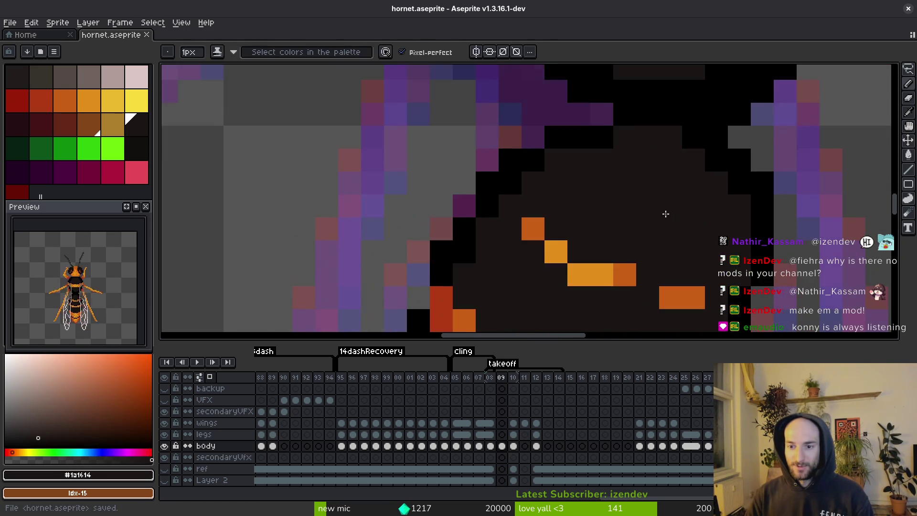
Repaint a black pixel in the dark body colour, turn a yellow stripe pixel dark orange, and save
scroll(511, 191, "down", 1)
left_click(511, 190)
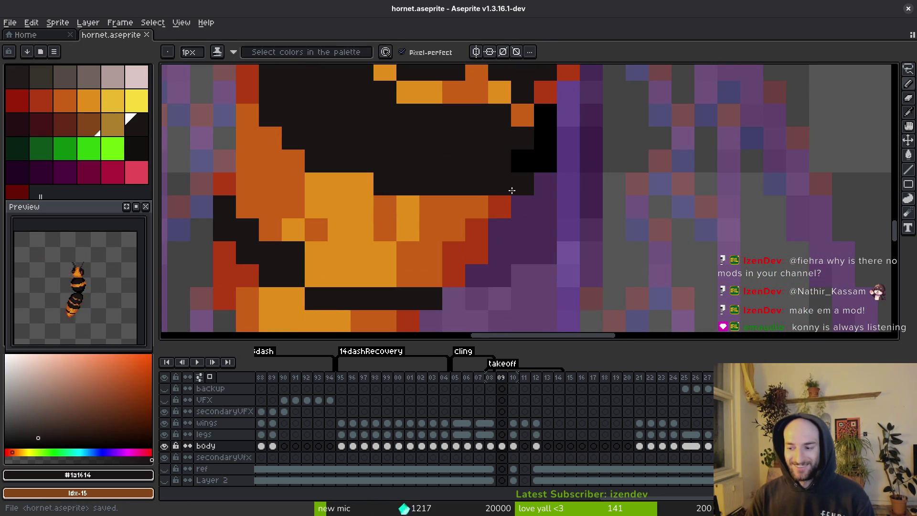
scroll(517, 154, "down", 3)
scroll(520, 149, "up", 3)
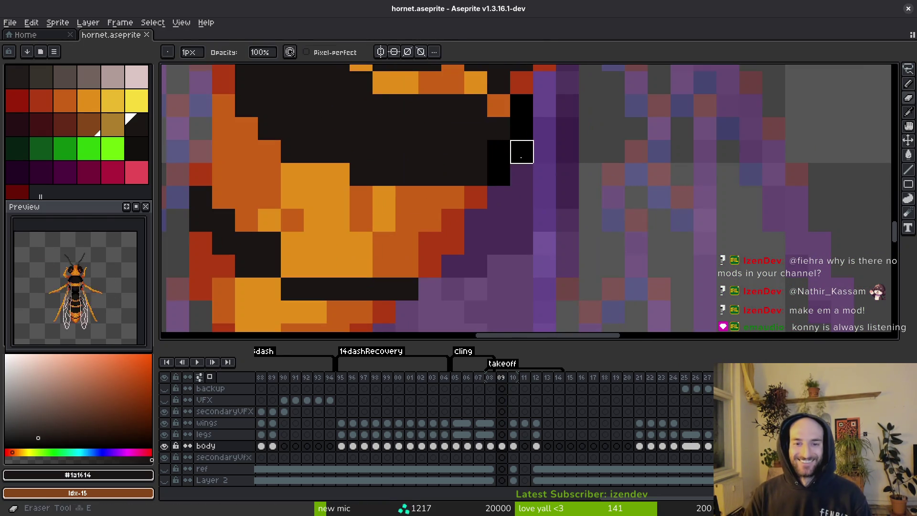
scroll(521, 149, "down", 3)
scroll(474, 172, "up", 2)
scroll(475, 172, "up", 1)
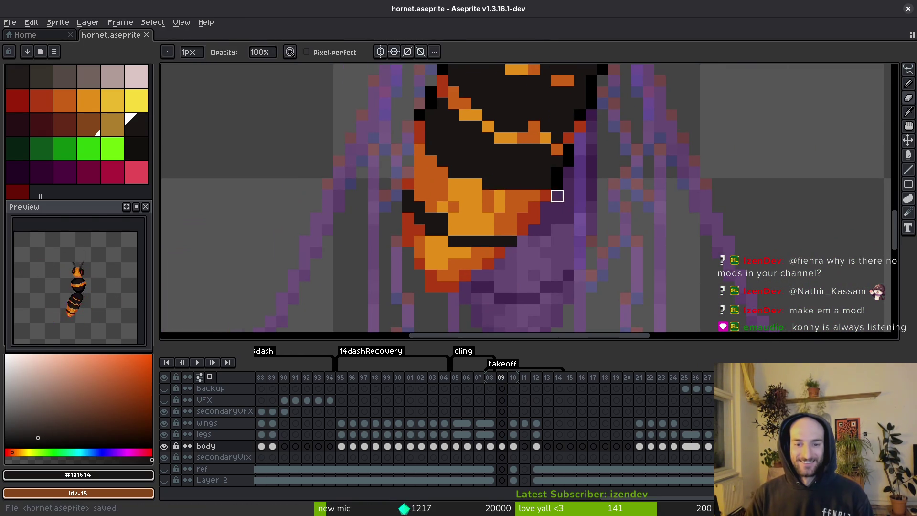
left_click(510, 204, "alt")
scroll(522, 217, "up", 1)
left_click(522, 217)
left_click(522, 217, "alt")
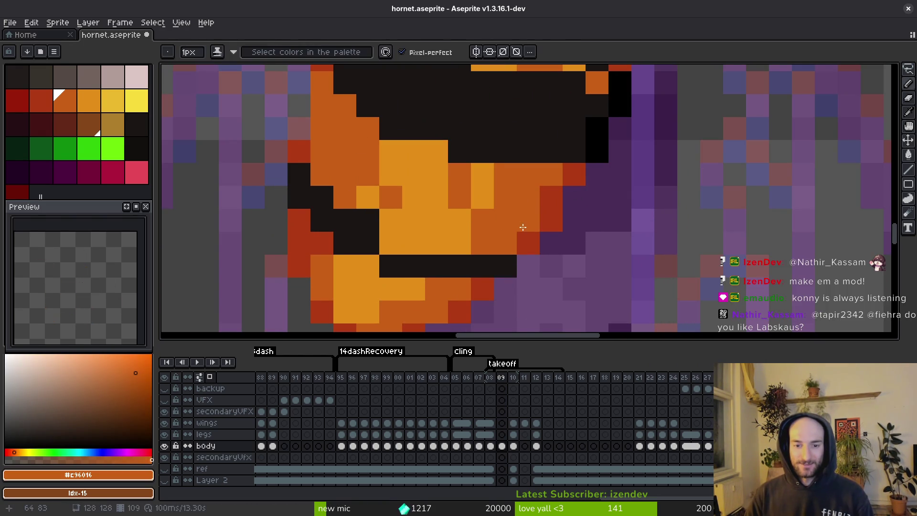
key("ctrl+s")
Paint a black pixel light orange along the abdomen stripe and save
scroll(524, 217, "down", 1)
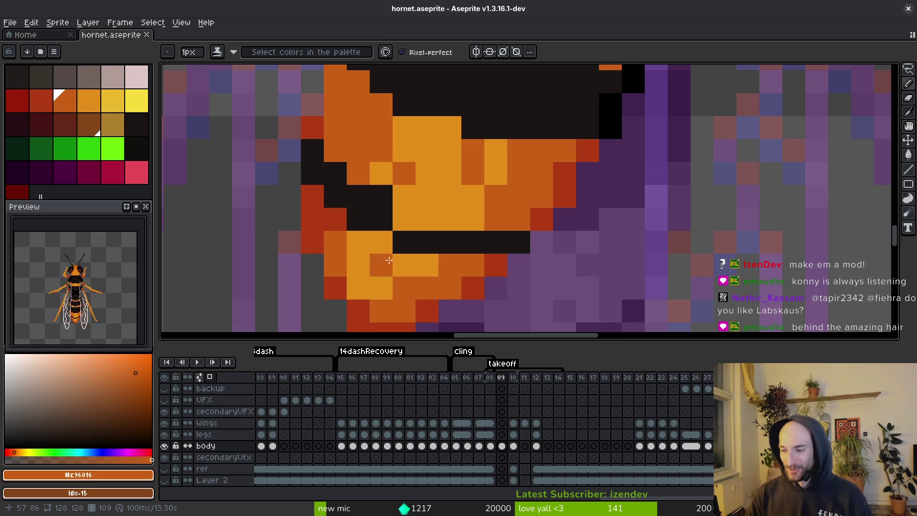
left_click(383, 215, "alt")
left_click(367, 191)
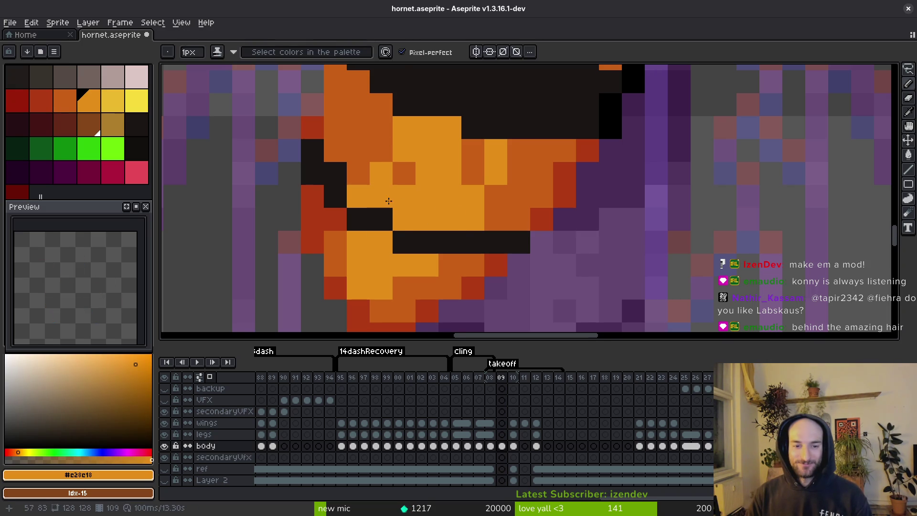
left_click_drag(388, 200, 425, 222)
left_click_drag(439, 162, 463, 190)
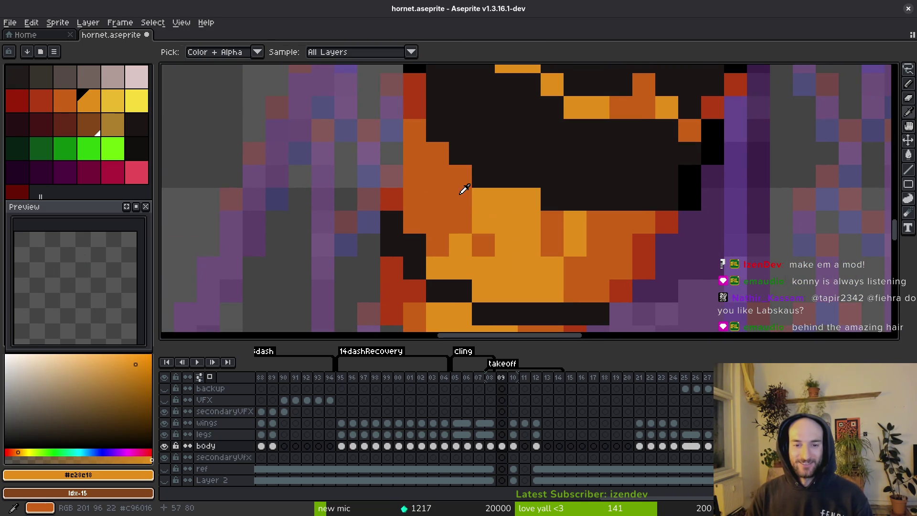
left_click(463, 186, "alt")
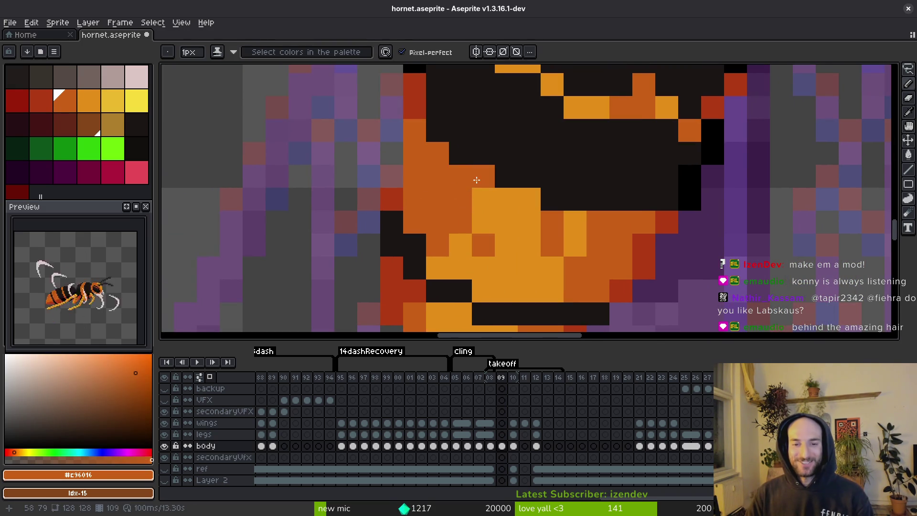
scroll(591, 247, "down", 3)
key("v")
key("b")
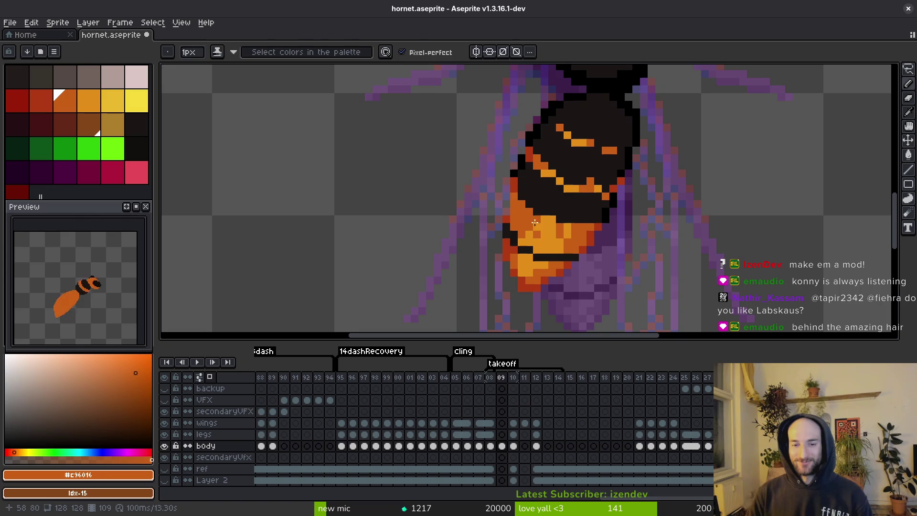
left_click(544, 215, "alt")
key("ctrl+s")
Add a deep red-orange shadow pixel to the stripe, then pick the dark orange stripe colour
scroll(577, 249, "down", 3)
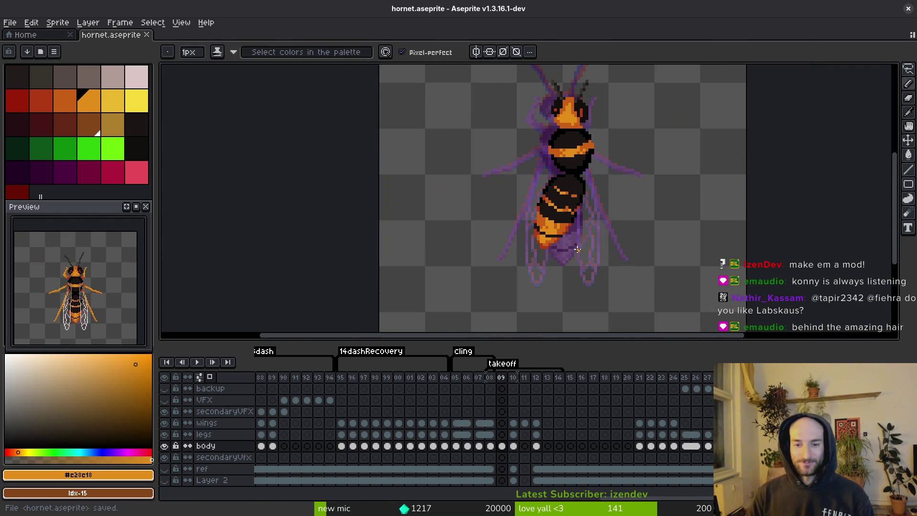
scroll(568, 242, "up", 3)
left_click(497, 195, "alt")
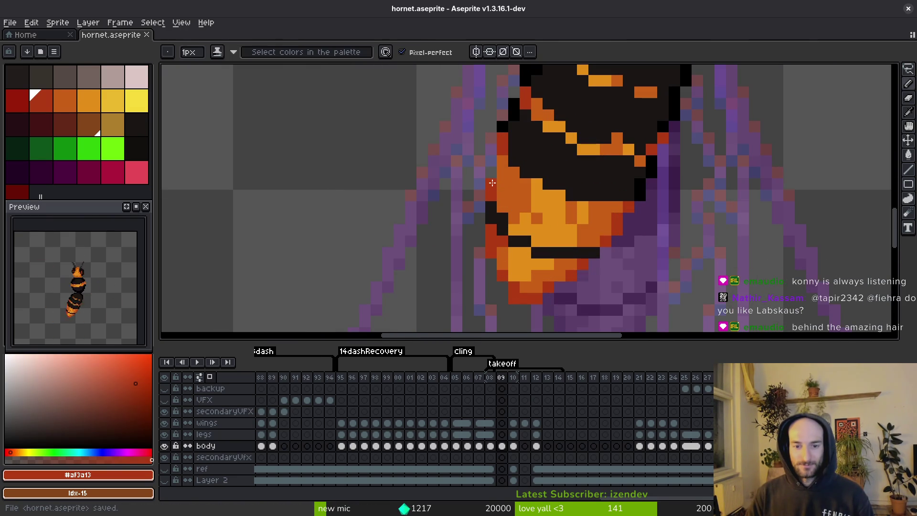
left_click(571, 218)
key("v")
key("b")
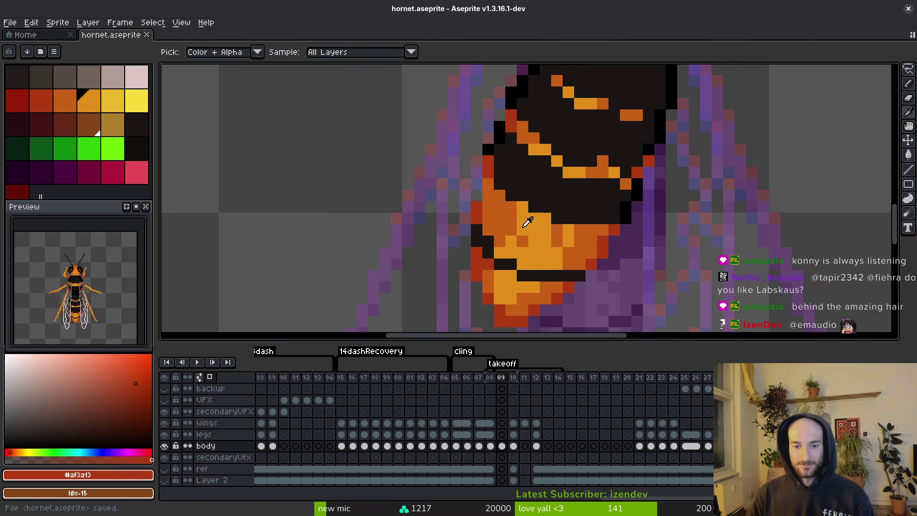
left_click(525, 214, "alt")
key("ctrl+s")
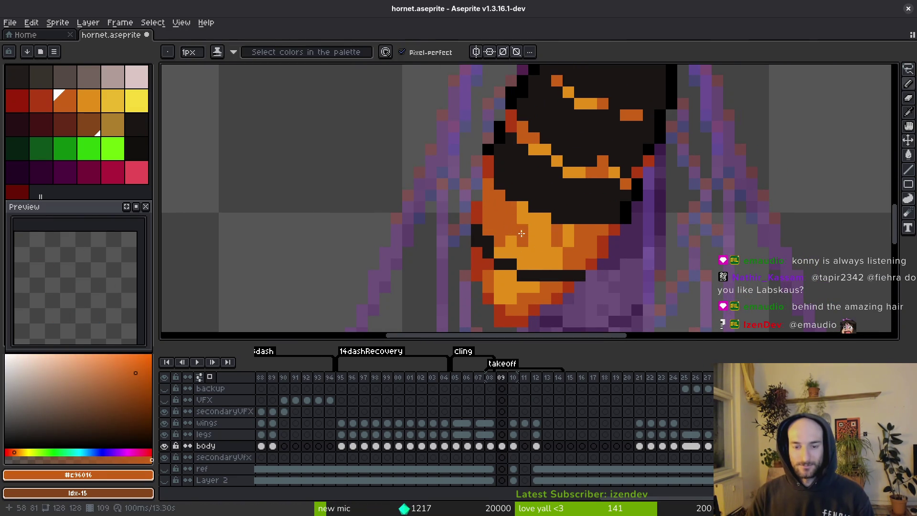
Touch up a stripe pixel with the sampled light orange and save the sprite
left_click(513, 229, "alt")
key("v")
key("b")
key("ctrl+s")
scroll(554, 246, "down", 3)
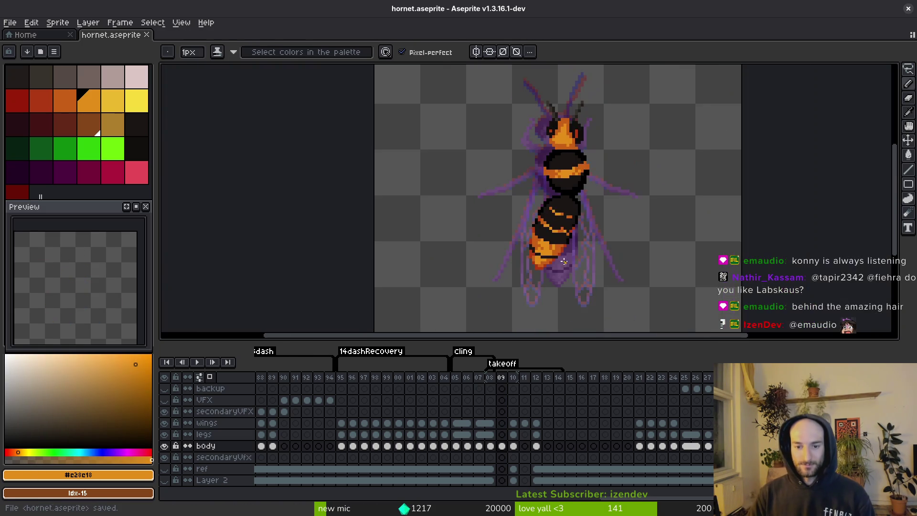
scroll(533, 250, "up", 3)
left_click(534, 250, "alt")
key("alt")
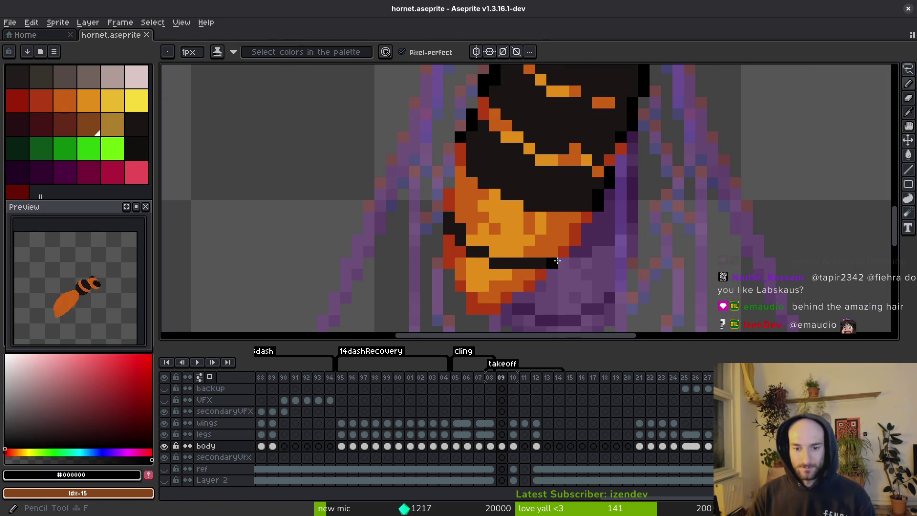
scroll(583, 230, "down", 3)
scroll(609, 243, "up", 2)
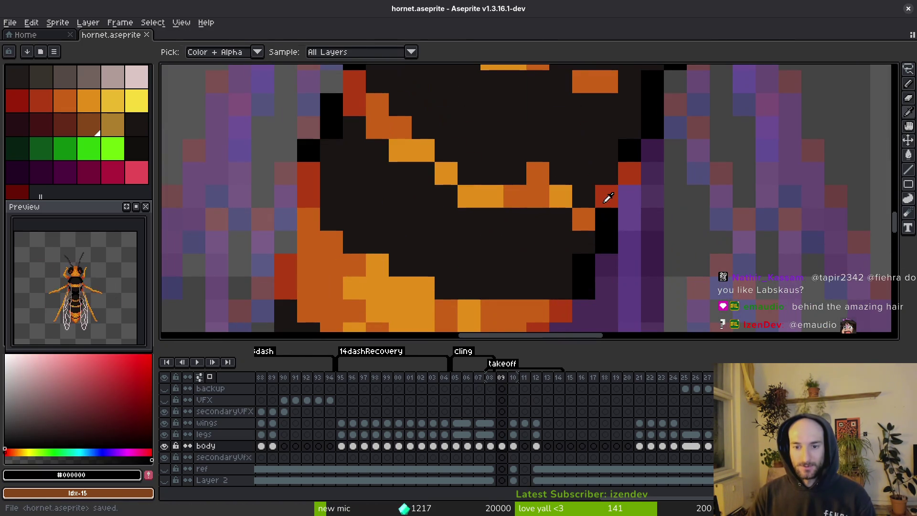
Darken a stray stripe pixel and extend the orange stripes and bar by single pixels, then save
left_click(605, 197, "alt")
left_click(544, 166)
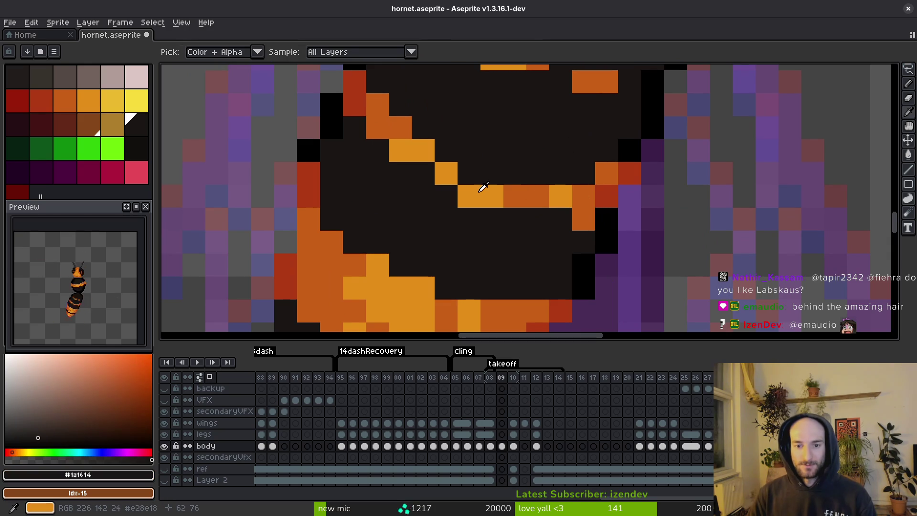
left_click(506, 188, "alt")
left_click(458, 166)
left_click(422, 173)
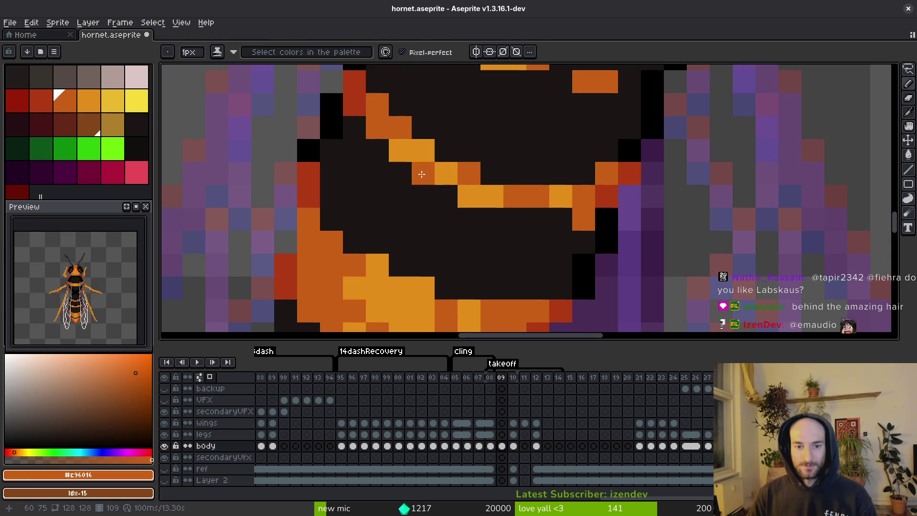
scroll(419, 163, "down", 4)
scroll(481, 217, "up", 3)
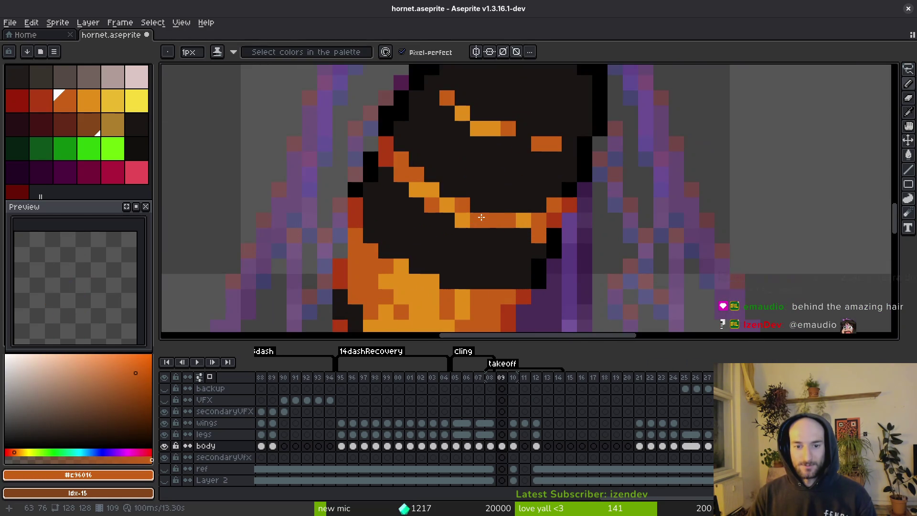
scroll(516, 185, "up", 2)
left_click(570, 183)
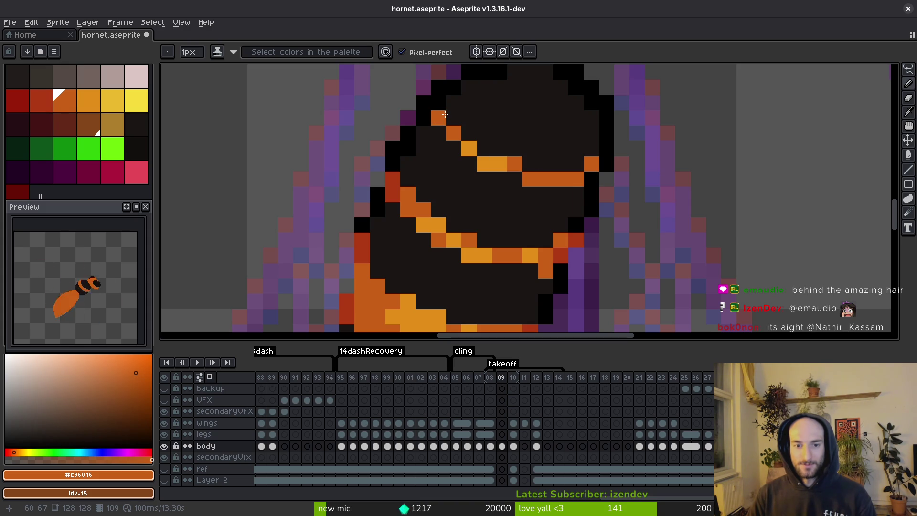
key("alt")
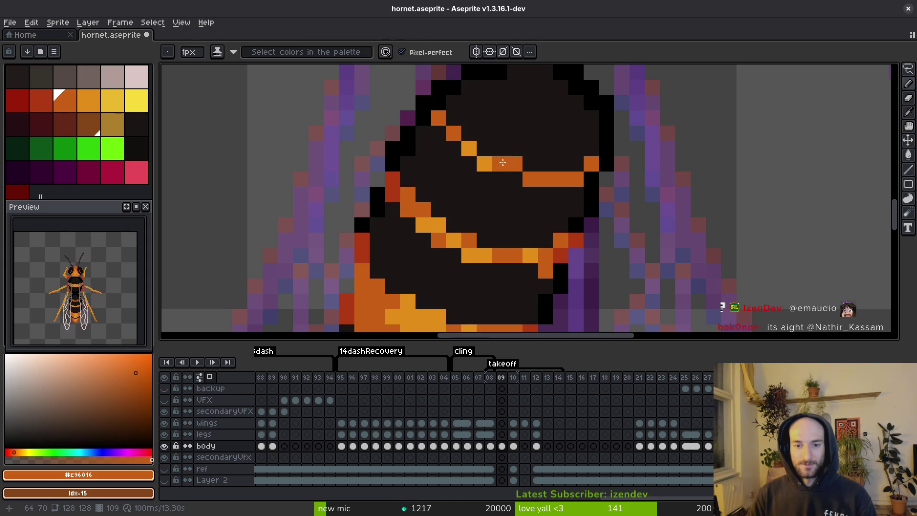
key("ctrl+s")
Extend the orange stripe, then paint two neighbouring orange pixels in the dark body colour and save
scroll(502, 162, "down", 3)
scroll(501, 152, "up", 2)
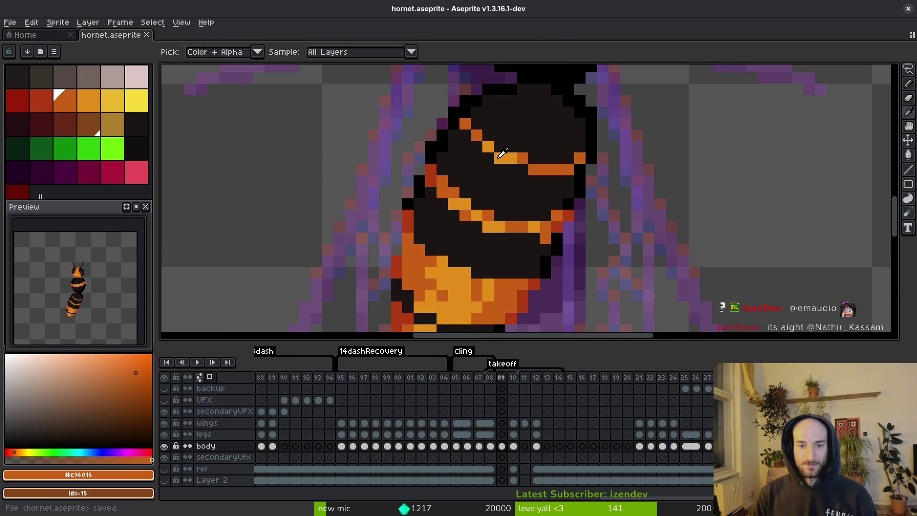
left_click(525, 158)
left_click(530, 157, "alt")
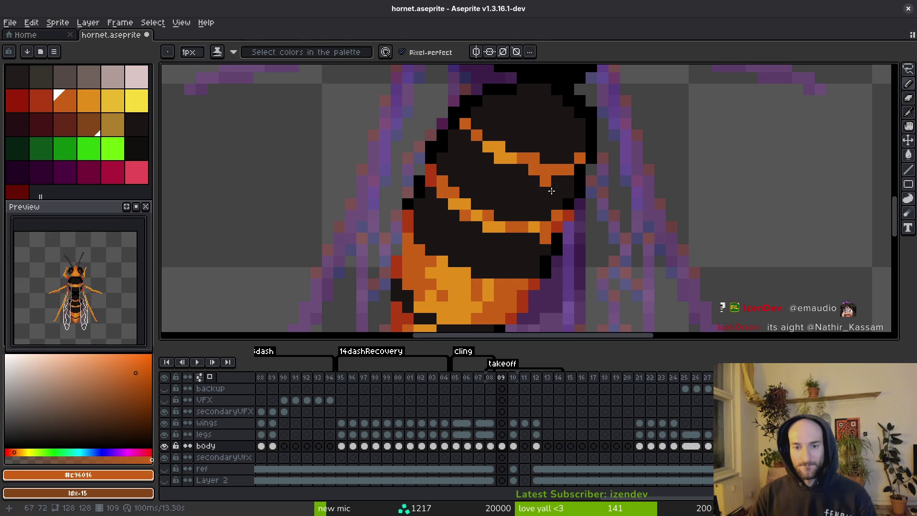
left_click(527, 170)
left_click(499, 158)
key("v")
key("ctrl+s")
scroll(545, 196, "down", 4)
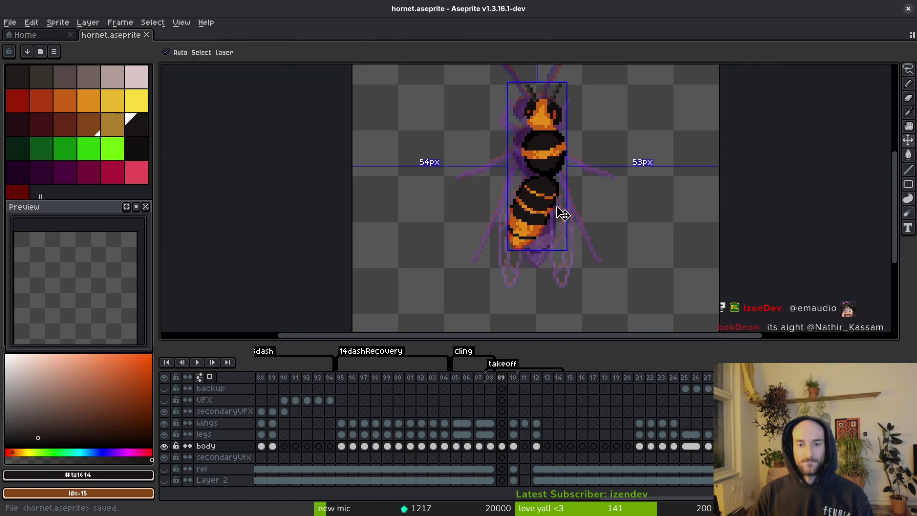
Shift the view of the abdomen, switching between eraser, eyedropper and pencil, and save
key("b")
scroll(558, 214, "down", 1)
scroll(556, 215, "down", 1)
scroll(553, 216, "up", 2)
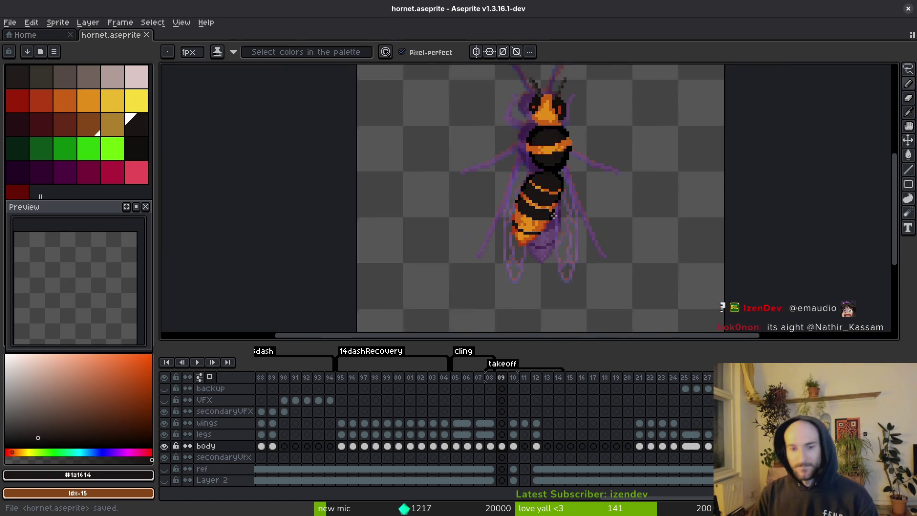
scroll(556, 210, "up", 6)
key("e")
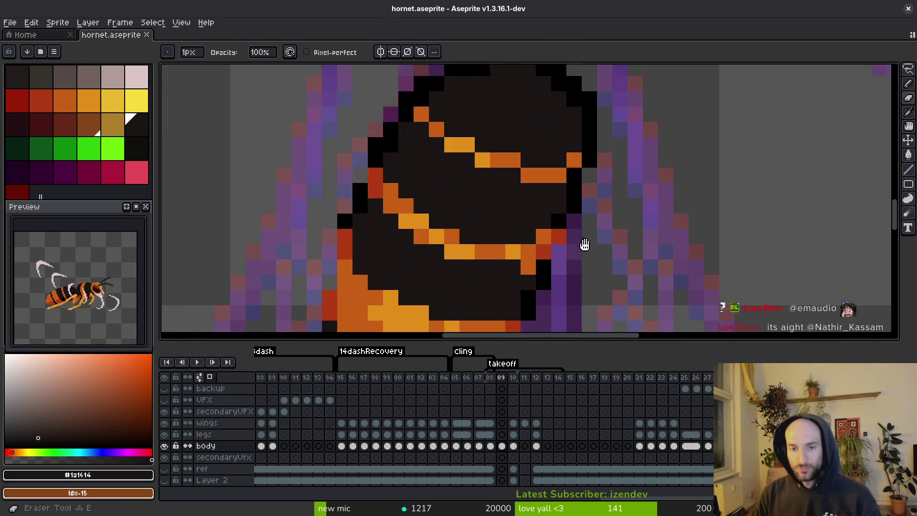
left_click_drag(584, 244, 591, 267)
key("i")
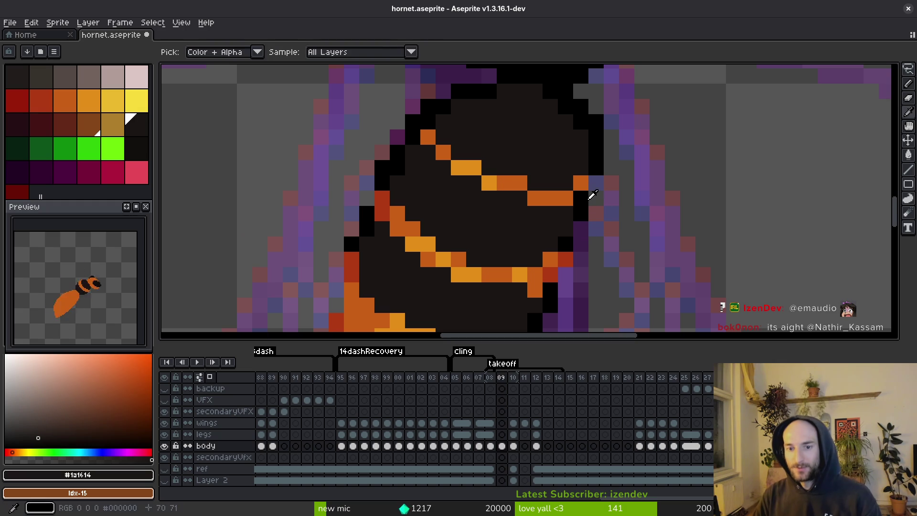
key("b")
key("ctrl+s")
Paint a dark outline pixel where the orange stripe meets the abdomen's right edge, and save
scroll(615, 245, "down", 2)
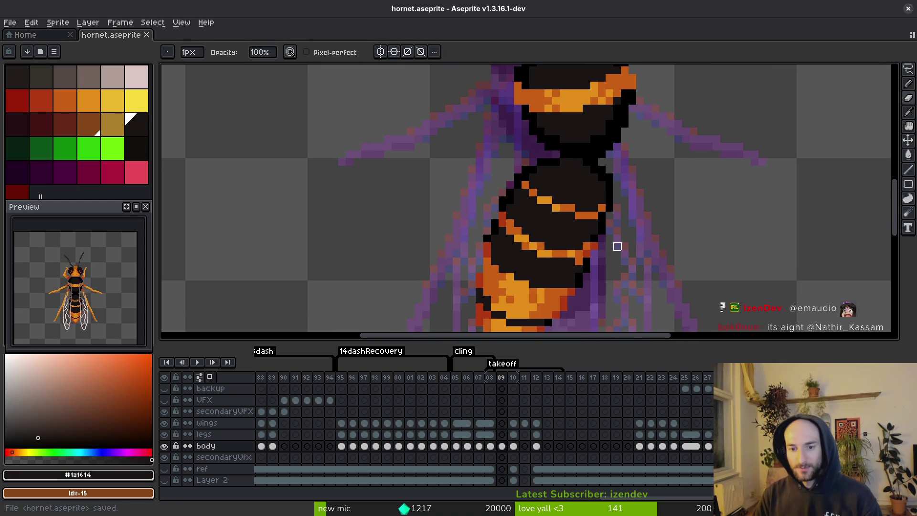
scroll(607, 266, "up", 3)
key("i")
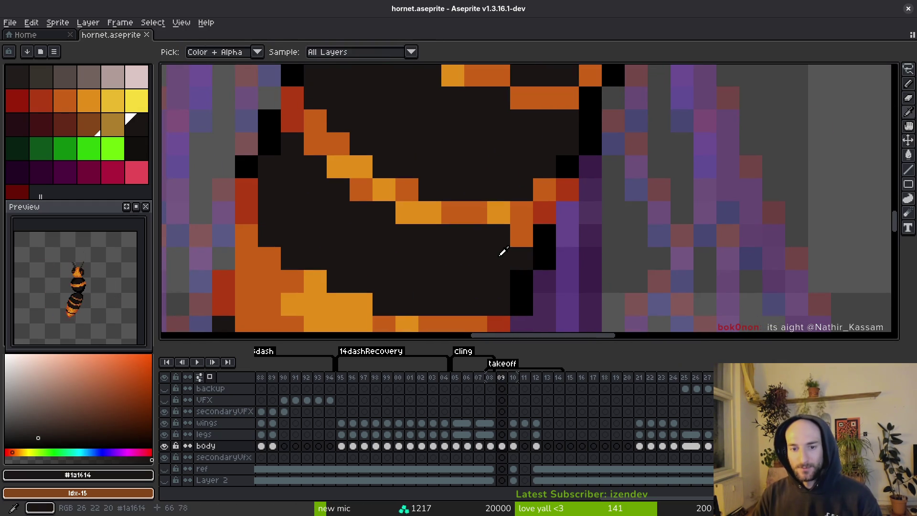
key("b")
key("ctrl+s")
scroll(520, 253, "down", 3)
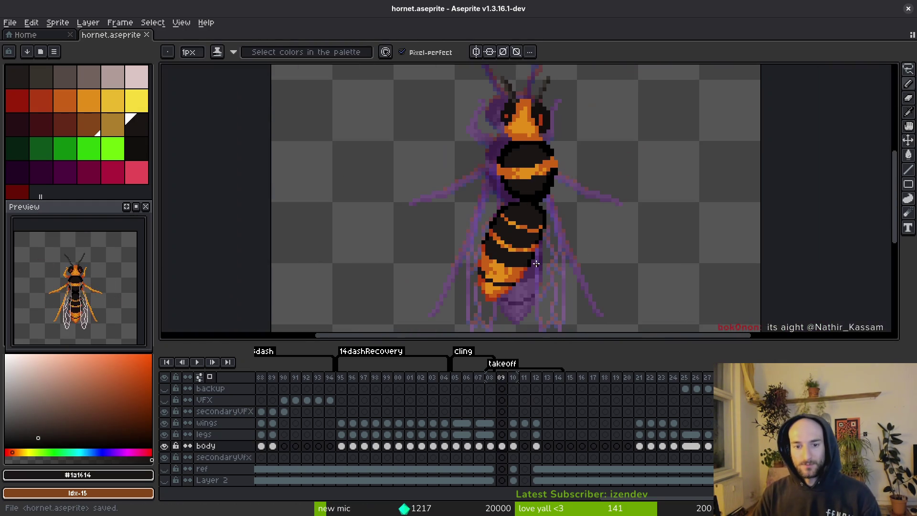
scroll(536, 263, "up", 3)
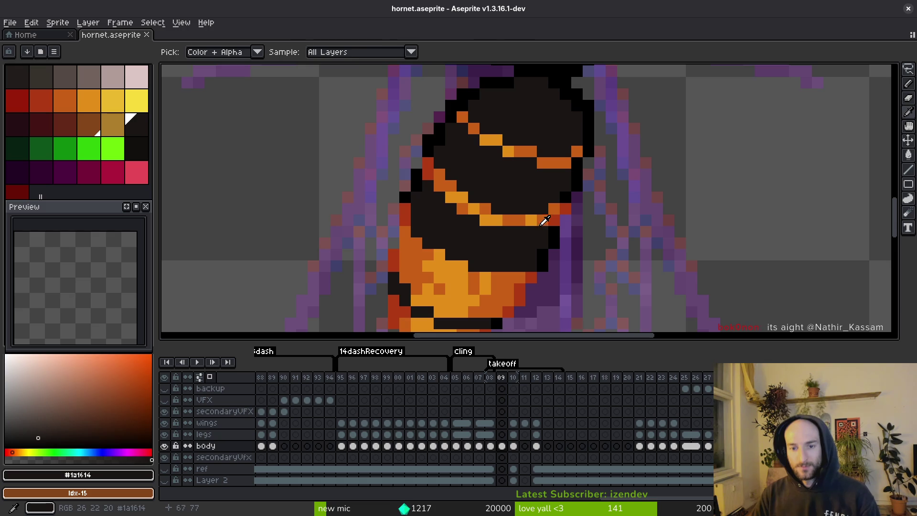
left_click(552, 264)
scroll(552, 264, "down", 1)
key("ctrl+s")
scroll(559, 258, "up", 1)
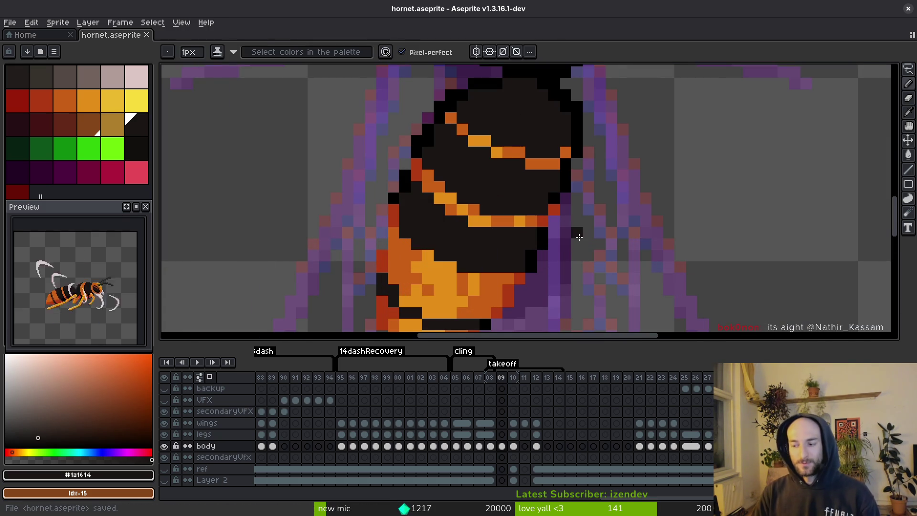
scroll(556, 273, "down", 2)
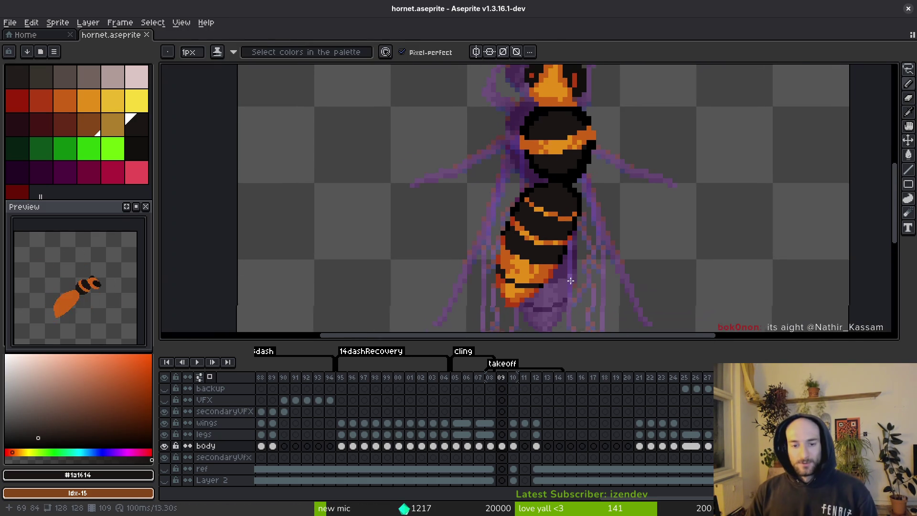
key("ctrl+s")
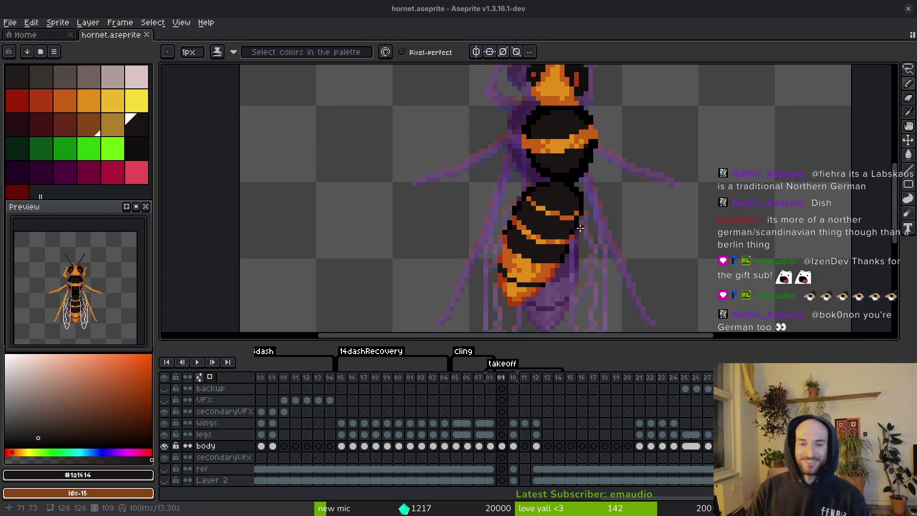
left_click_drag(628, 257, 637, 228)
key("ctrl+s")
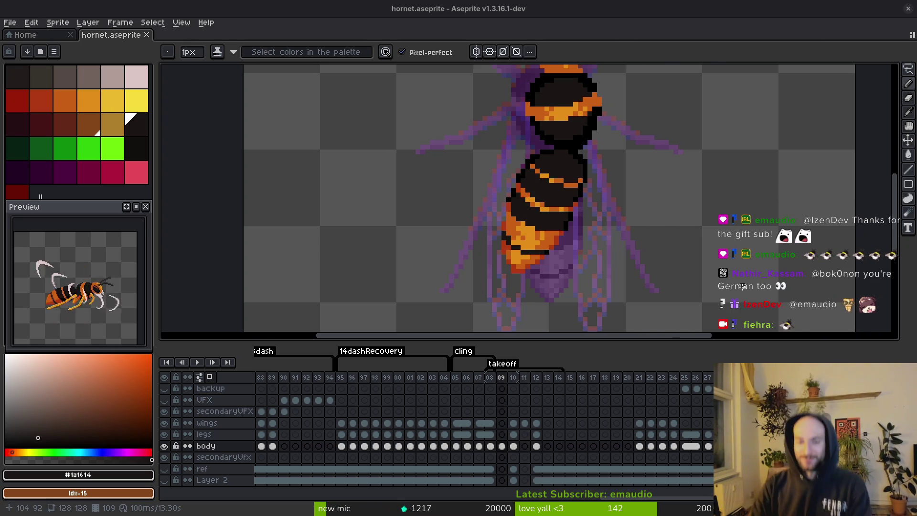
Paint a dark red pixel on the abdomen's edge with the sampled edge colour and save
scroll(742, 286, "down", 1)
scroll(742, 286, "up", 2)
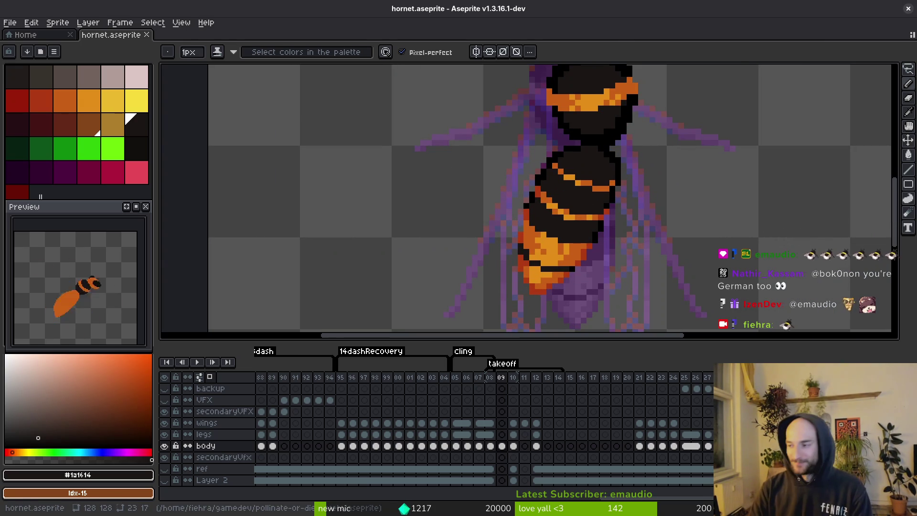
scroll(523, 215, "up", 3)
left_click(524, 218, "alt")
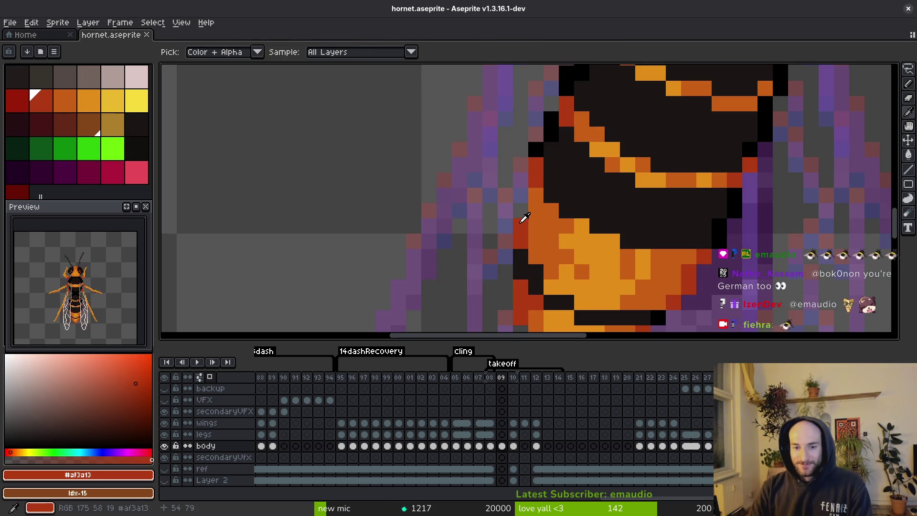
left_click(524, 218)
scroll(526, 218, "down", 3)
scroll(525, 218, "up", 2)
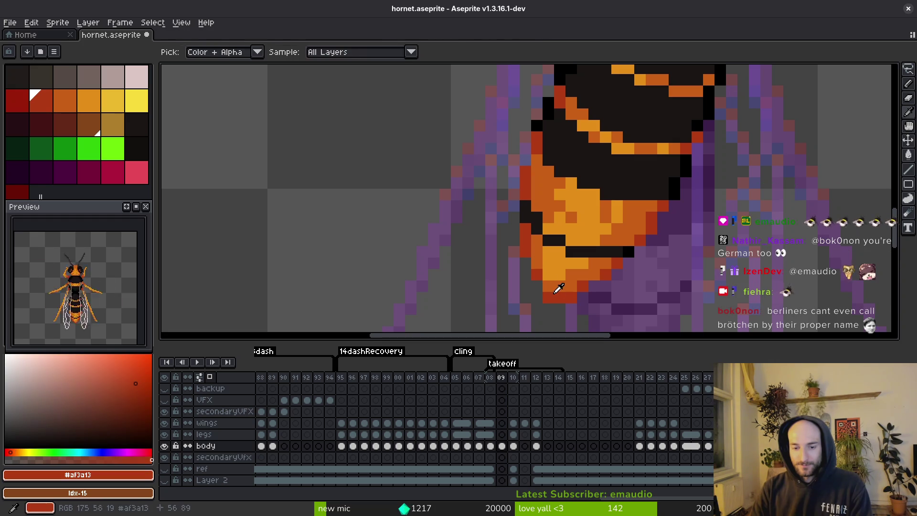
key("ctrl+s")
Sample the darker and light orange stripe colours, saving the sprite in between
scroll(590, 301, "down", 3)
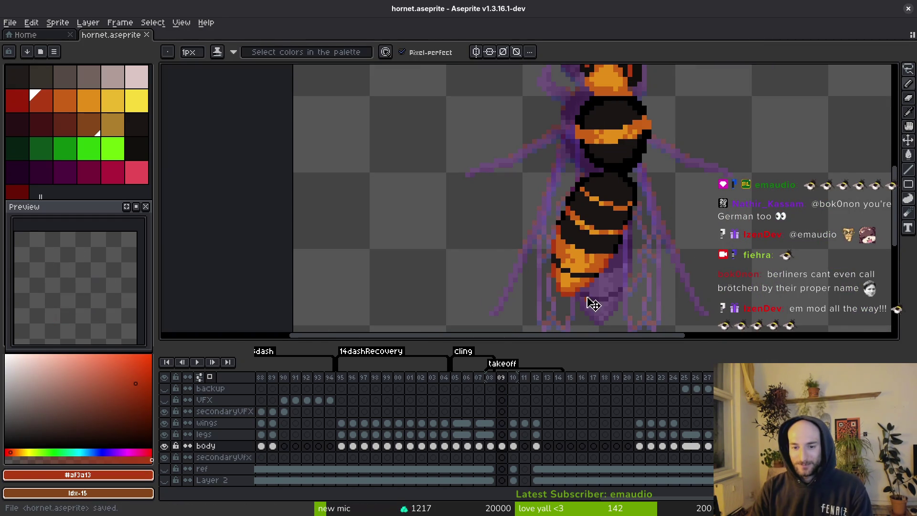
scroll(592, 300, "up", 3)
key("v")
key("ctrl+s")
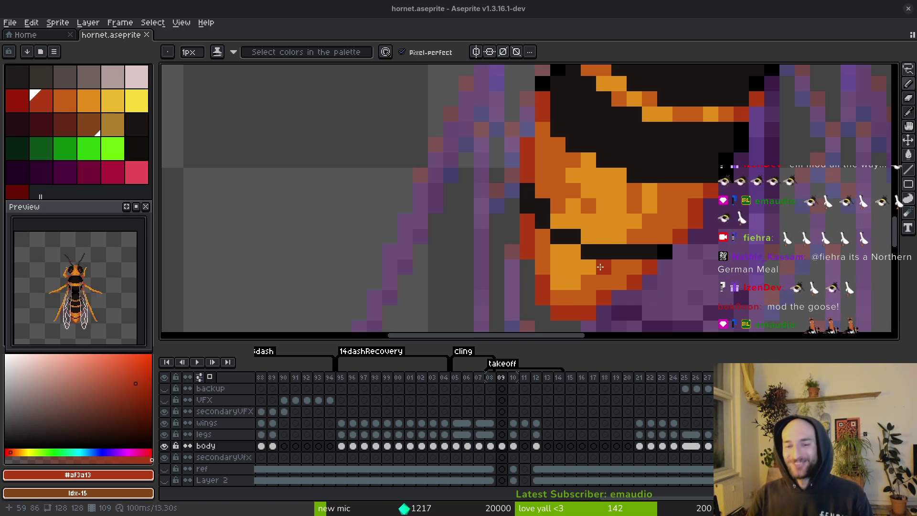
left_click(600, 268, "alt")
key("ctrl+s")
scroll(656, 246, "up", 2)
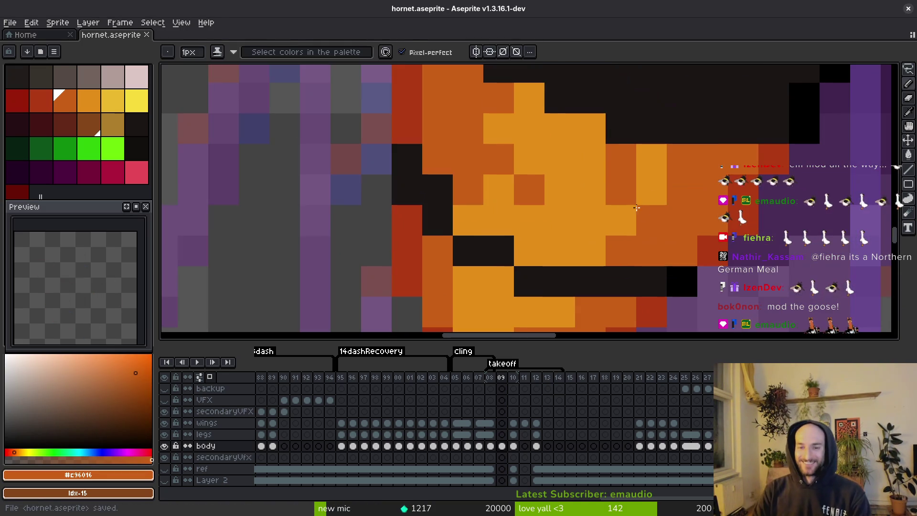
left_click(628, 164, "alt")
left_click(674, 226, "alt")
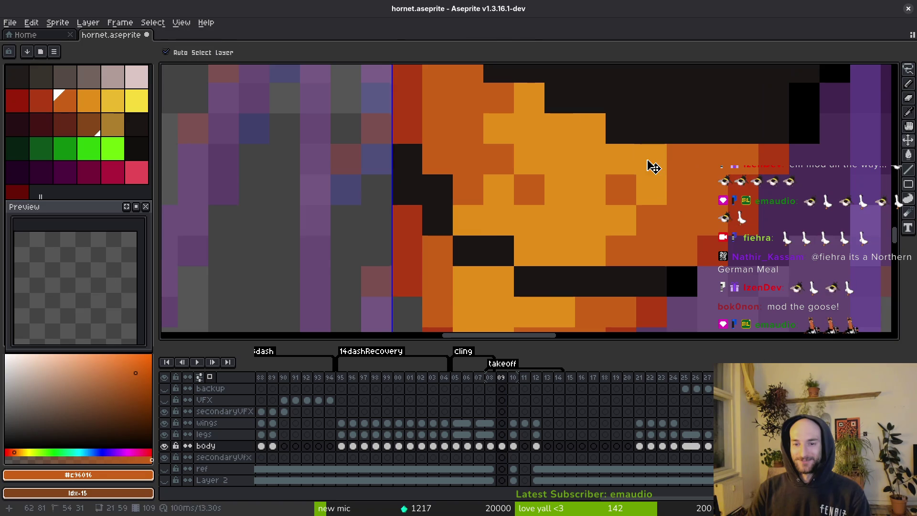
scroll(650, 156, "down", 2)
key("ctrl+s")
Pick up the abdomen stripe's orange and paint the stray red pixel with it
scroll(731, 191, "down", 1)
scroll(692, 205, "up", 1)
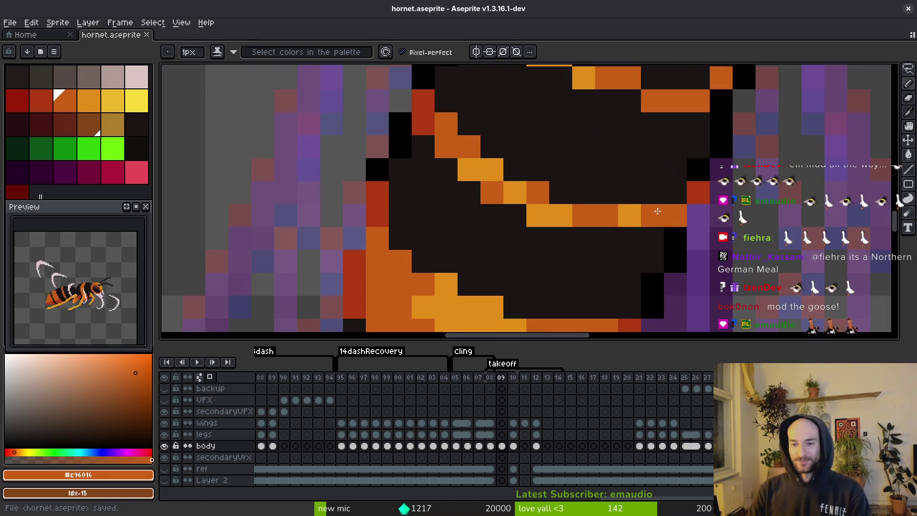
scroll(626, 214, "down", 2)
scroll(582, 205, "up", 2)
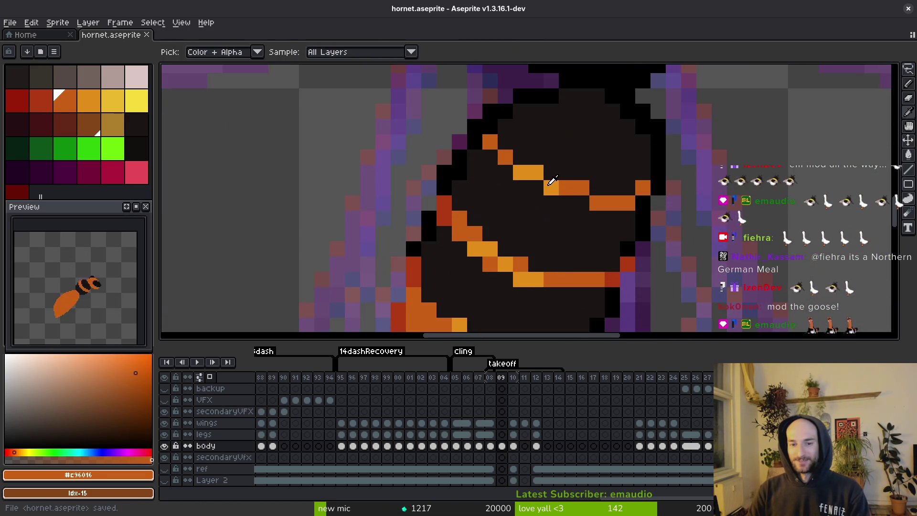
left_click(549, 187, "alt")
left_click(465, 225, "alt")
left_click(446, 222)
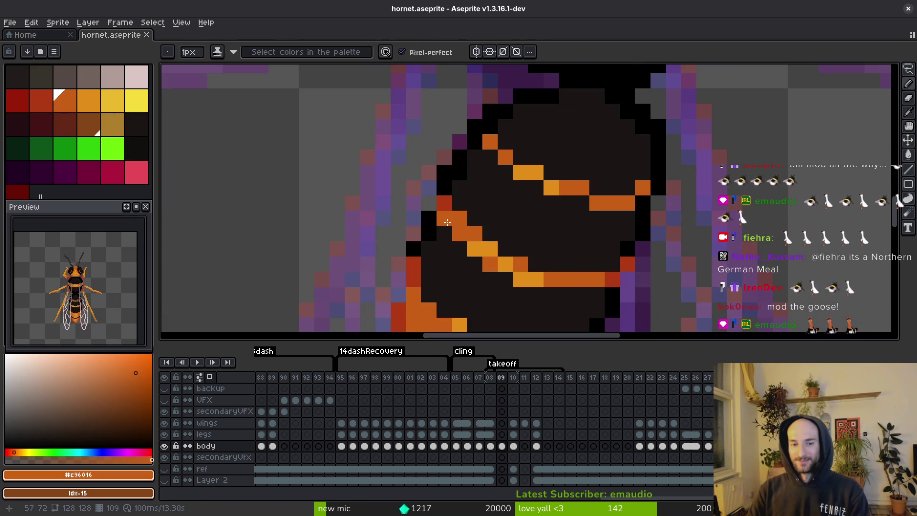
scroll(446, 222, "down", 5)
key("ctrl+s")
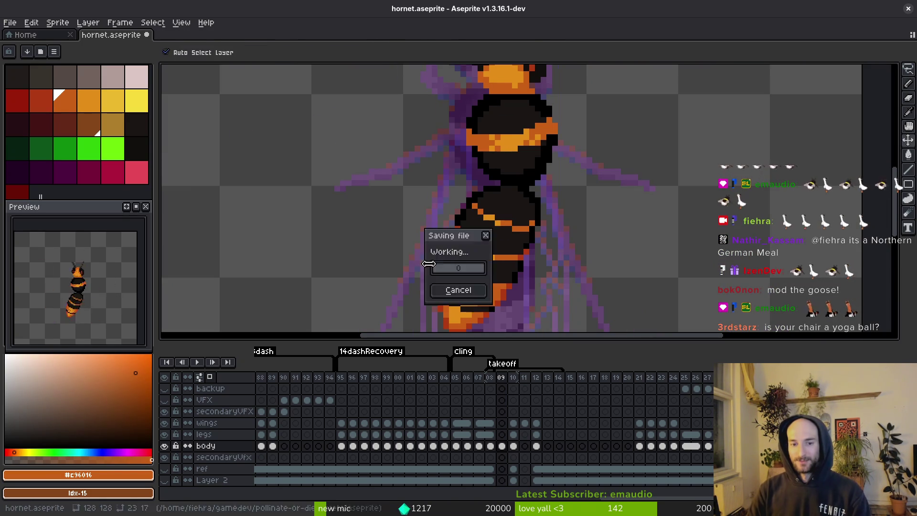
scroll(497, 293, "down", 3)
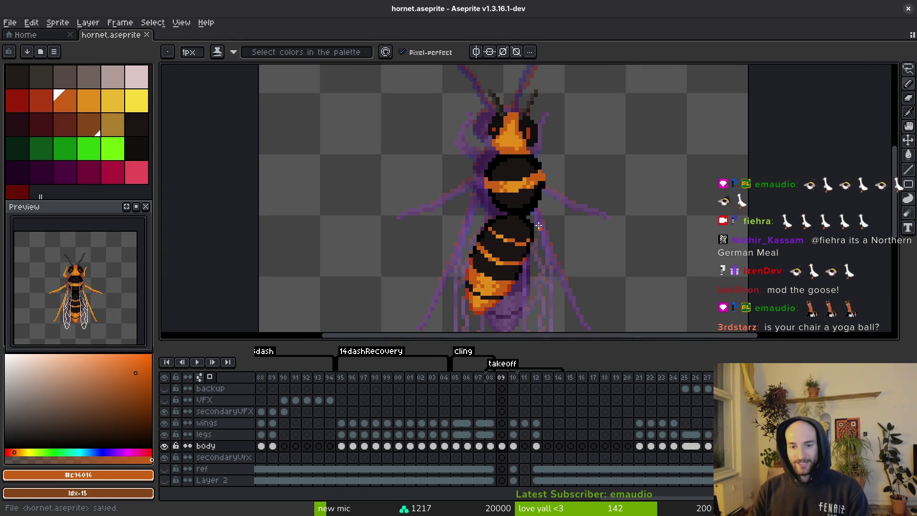
scroll(524, 254, "up", 4)
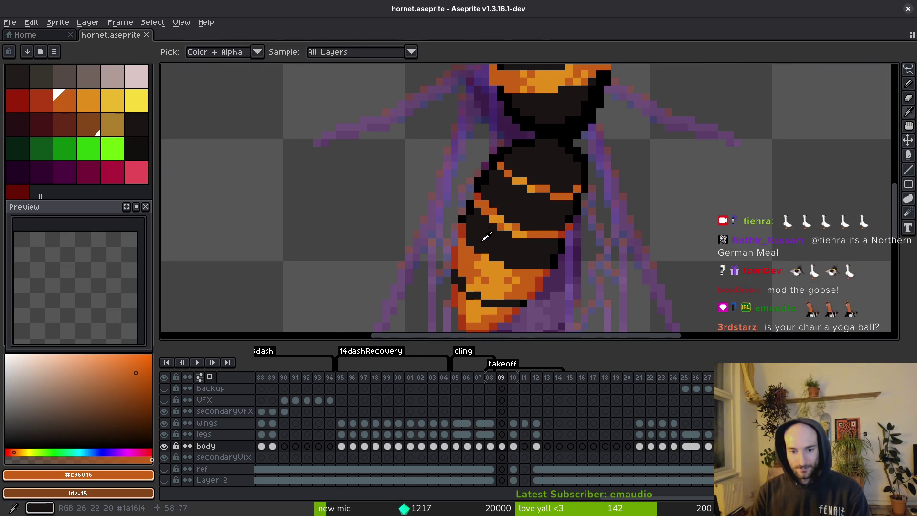
left_click(462, 228, "alt")
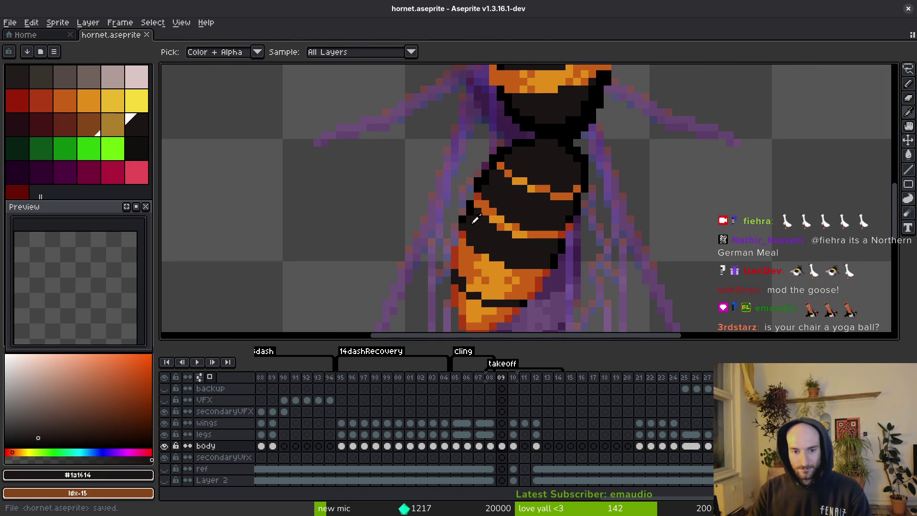
left_click(470, 220, "alt")
key("ctrl+s")
scroll(484, 246, "down", 2)
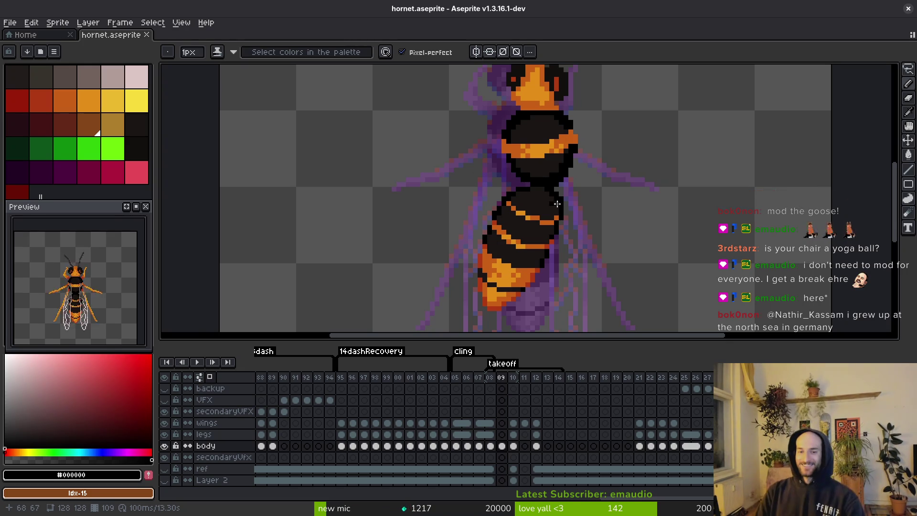
scroll(564, 224, "up", 2)
scroll(564, 224, "up", 4)
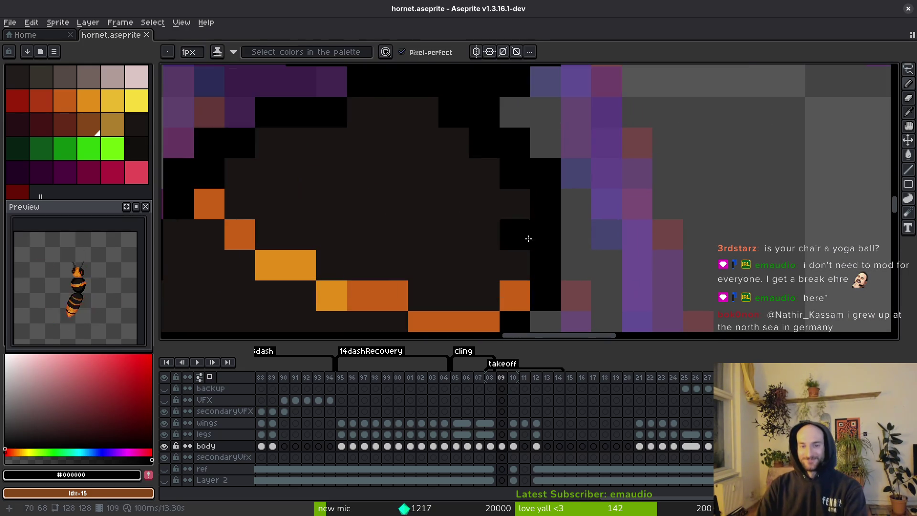
key("alt")
scroll(636, 227, "down", 6)
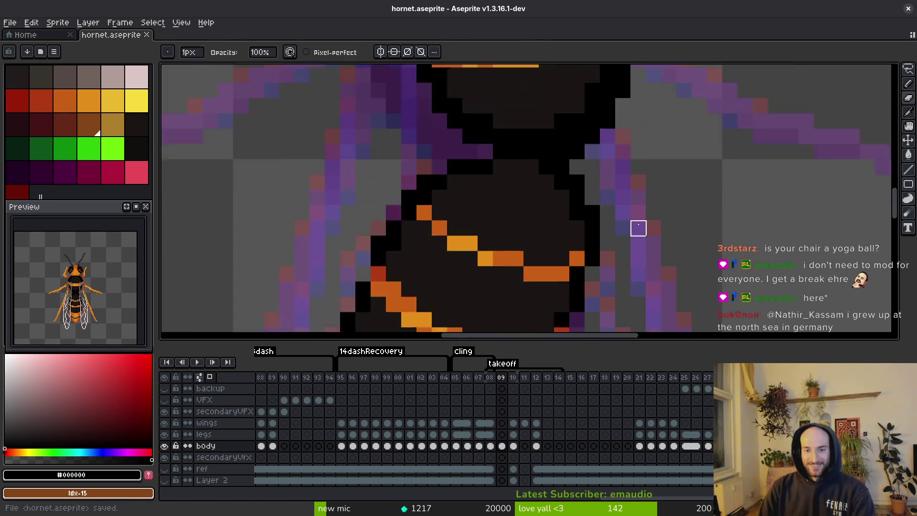
key("ctrl+s")
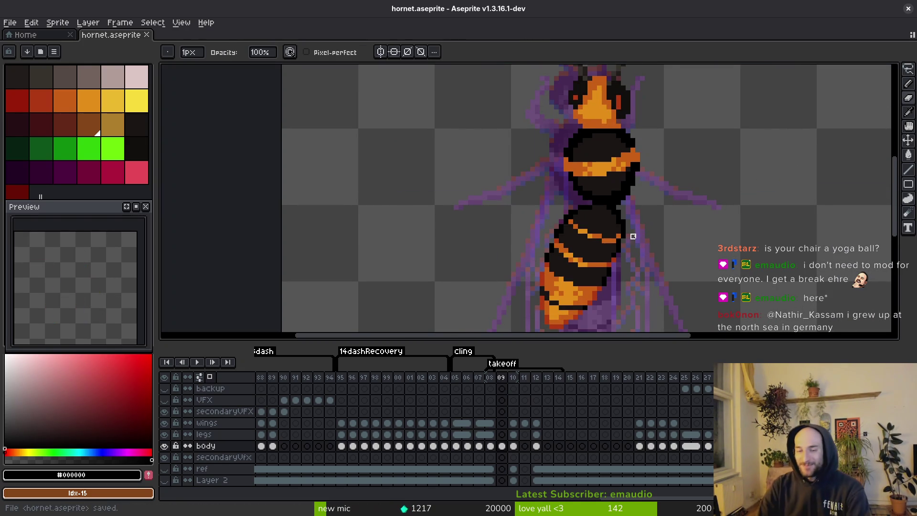
scroll(575, 218, "up", 3)
key("alt")
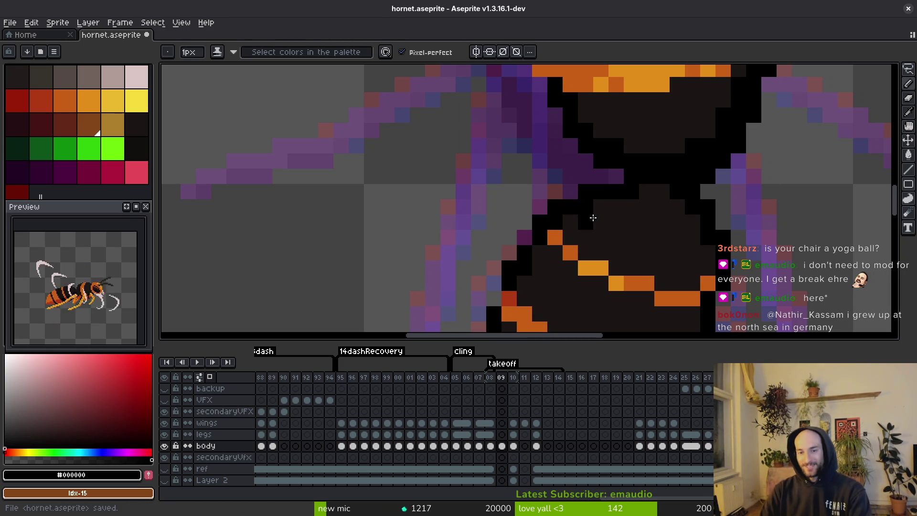
scroll(696, 260, "down", 3)
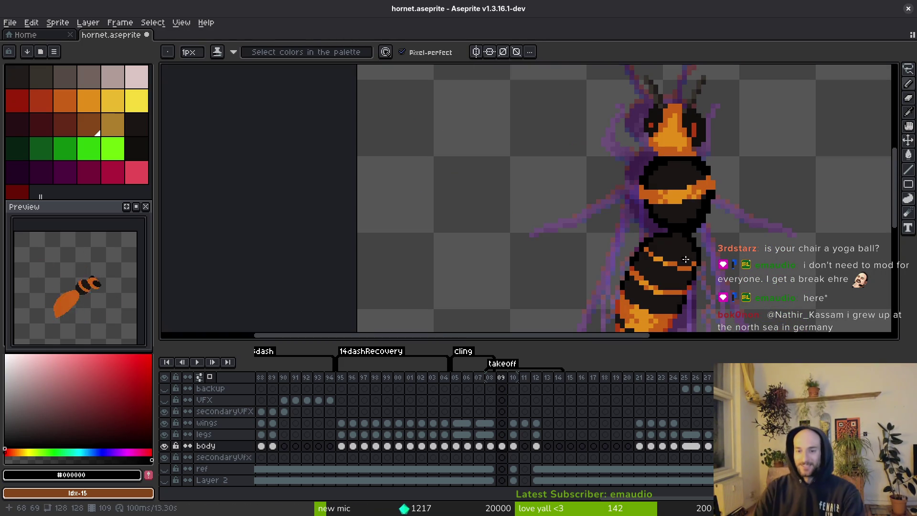
key("ctrl+s")
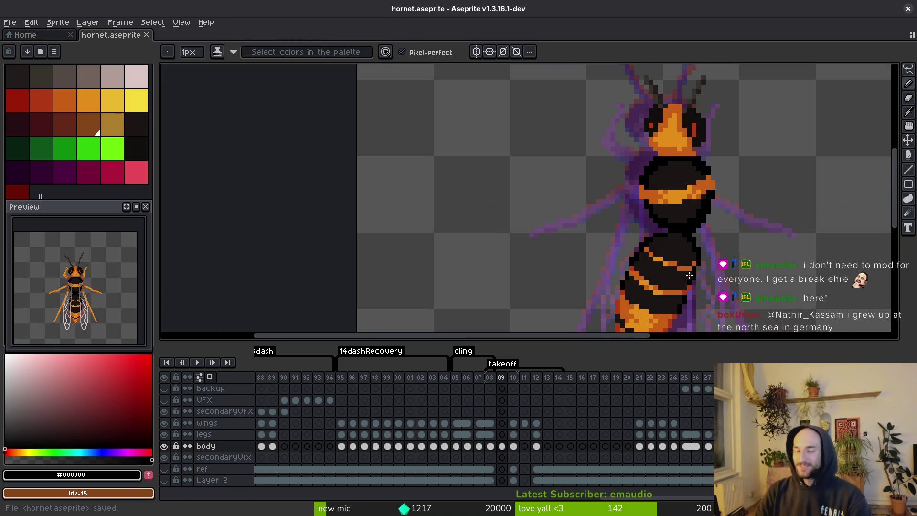
scroll(689, 275, "down", 3)
scroll(689, 275, "up", 5)
left_click(683, 206, "alt")
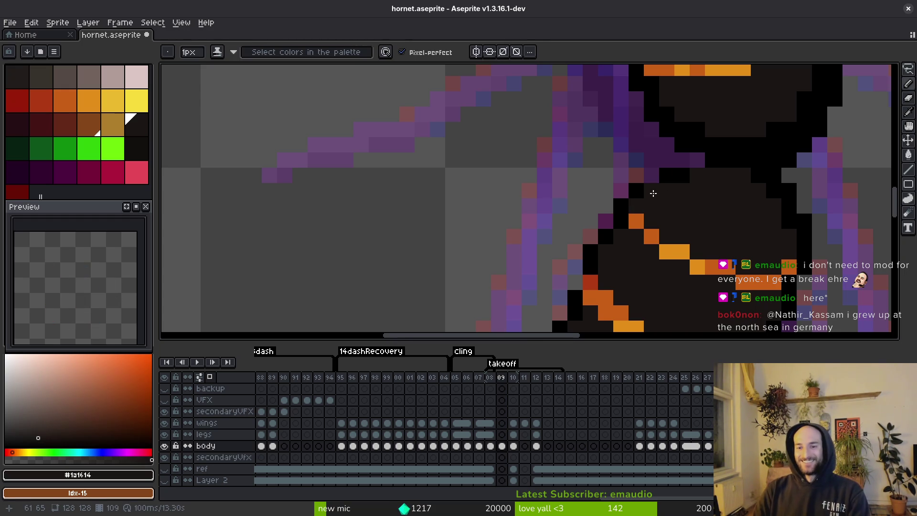
scroll(652, 262, "down", 3)
scroll(652, 261, "up", 2)
key("ctrl+s")
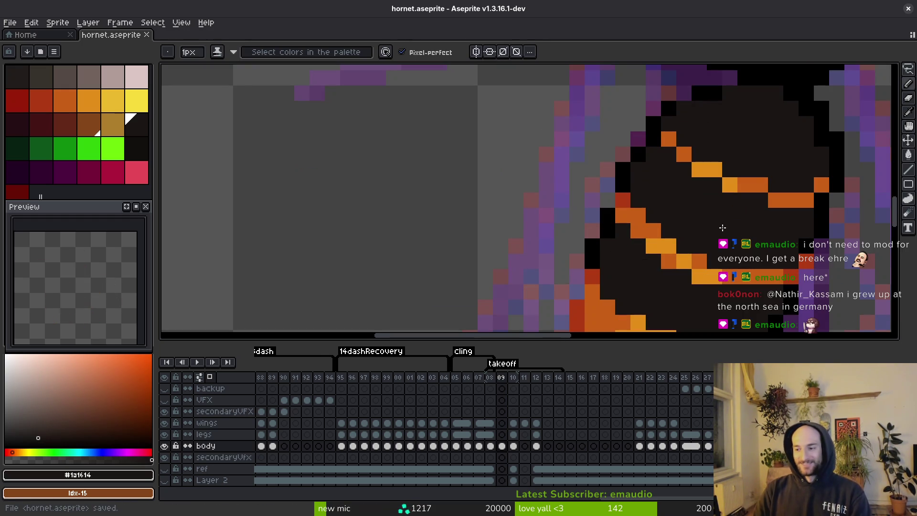
left_click_drag(768, 244, 779, 212)
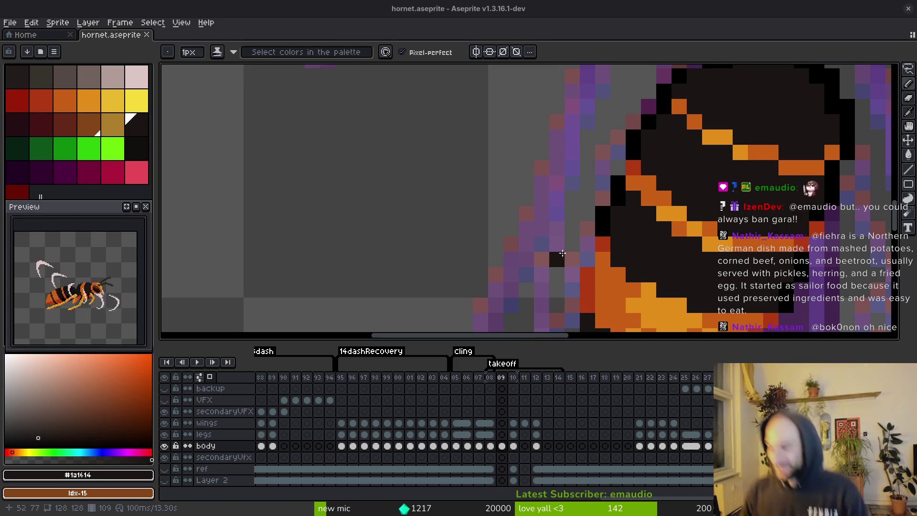
Save, then nudge a 5×3 block of thorax stripe up and a 5×2 piece two pixels left
scroll(688, 275, "down", 3)
key("ctrl+s")
scroll(683, 257, "down", 2)
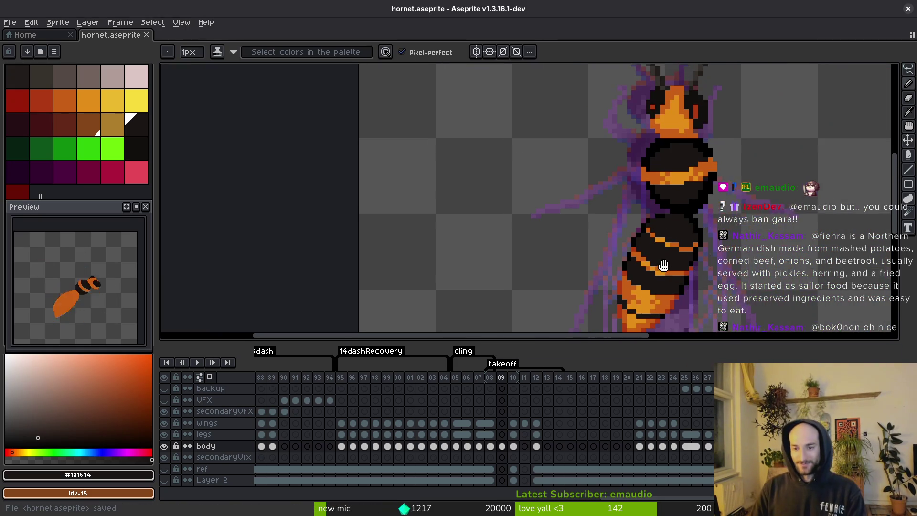
scroll(677, 240, "up", 3)
left_click(641, 188, "alt")
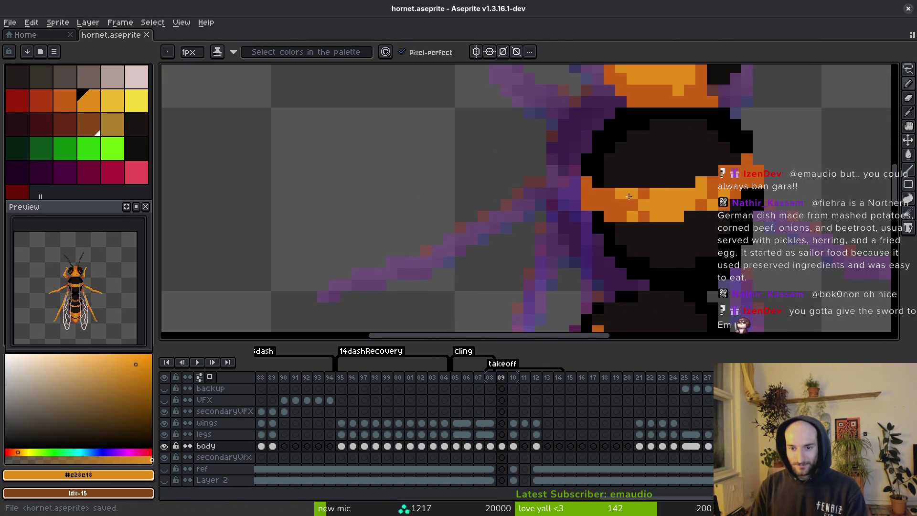
key("m")
mouse_move(619, 190)
left_mouse_down()
mouse_move(678, 214)
mouse_move(651, 214)
mouse_move(658, 219)
left_mouse_up()
key("ctrl+z")
key("ctrl+z")
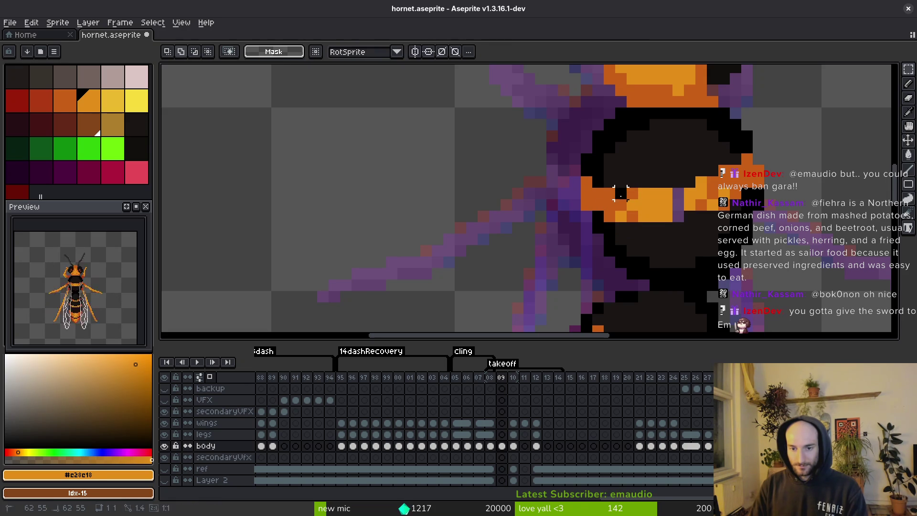
key("Return")
scroll(658, 218, "up", 2)
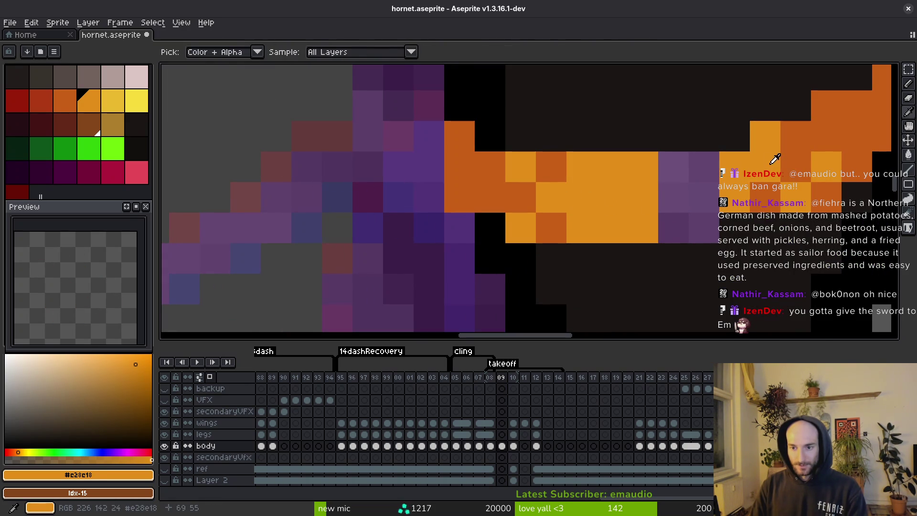
mouse_move(804, 189)
left_mouse_down()
mouse_move(819, 194)
mouse_move(744, 196)
left_mouse_up()
key("Return")
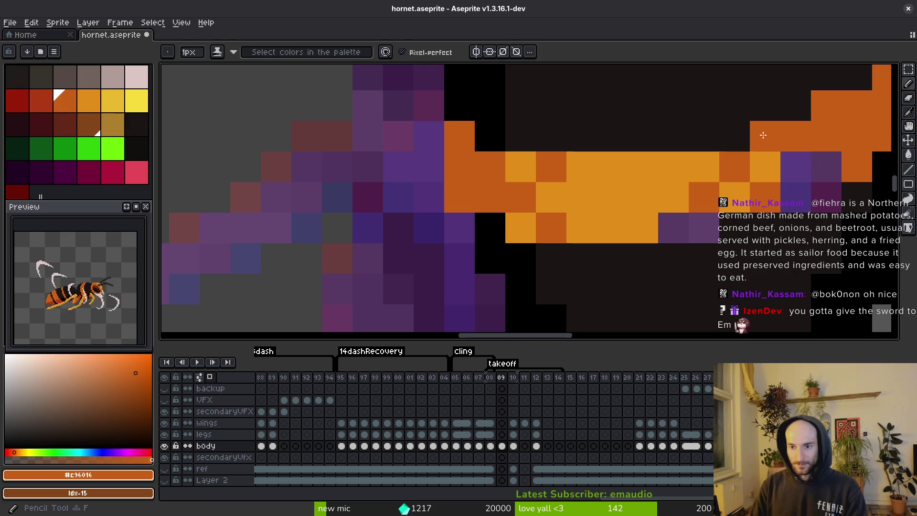
Flood-fill the three purple gaps in the thorax stripe with orange and save
key("i")
key("g")
left_click(811, 167)
left_click(704, 228)
left_click(673, 228)
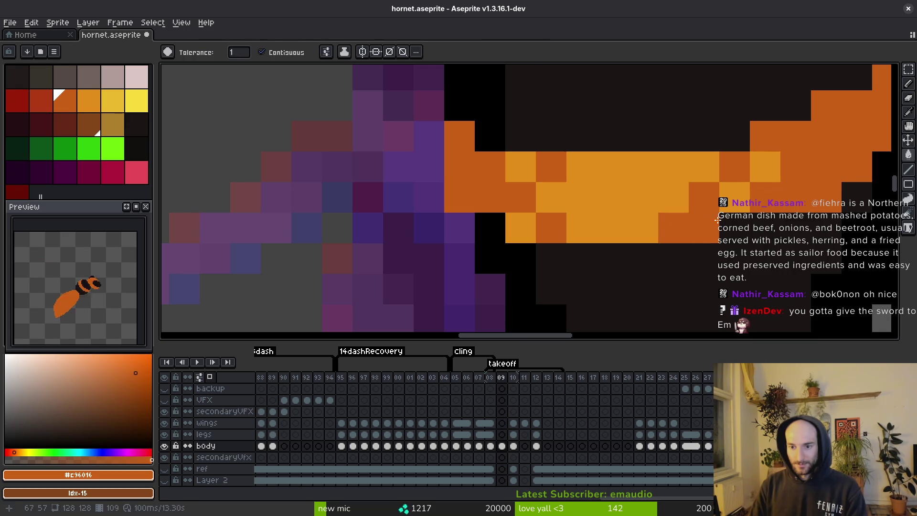
key("ctrl+s")
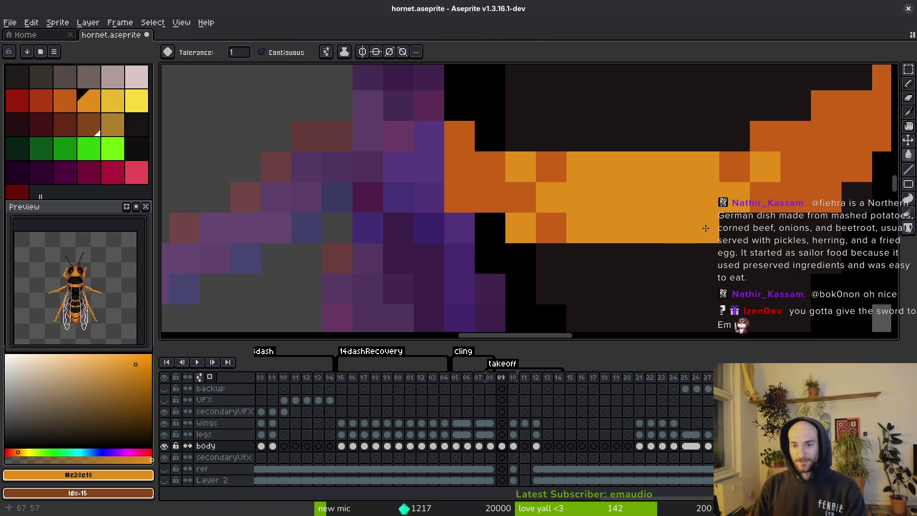
Add two dark-red #af3a13 pixels at the stripe's right end
key("b")
scroll(716, 234, "down", 6)
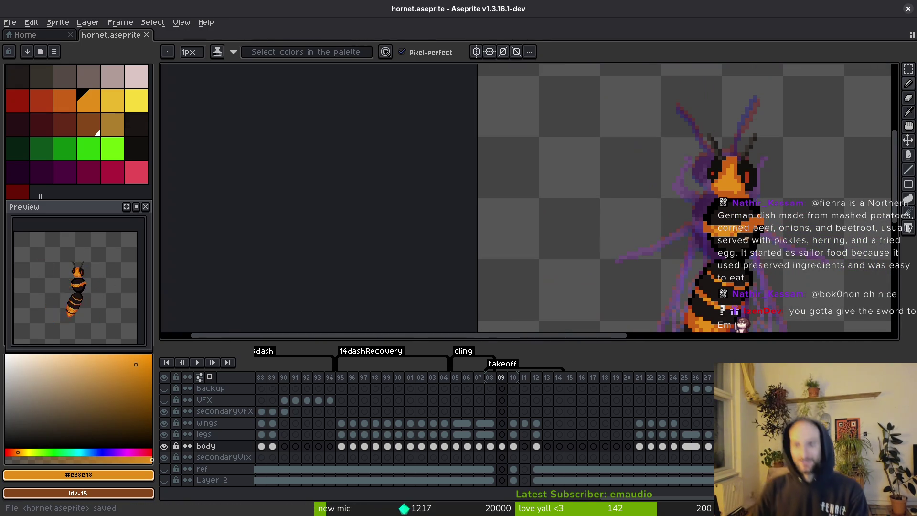
key("ctrl+s")
scroll(749, 240, "up", 6)
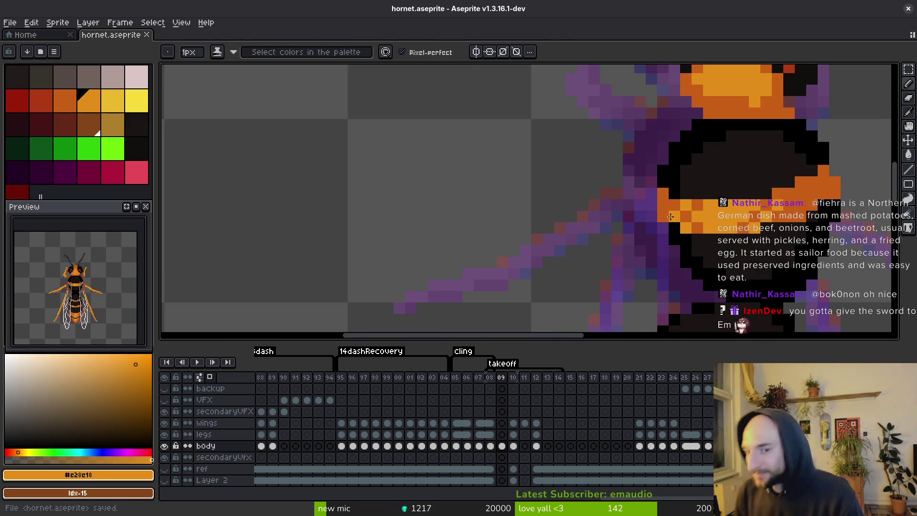
key("i")
scroll(692, 226, "down", 3)
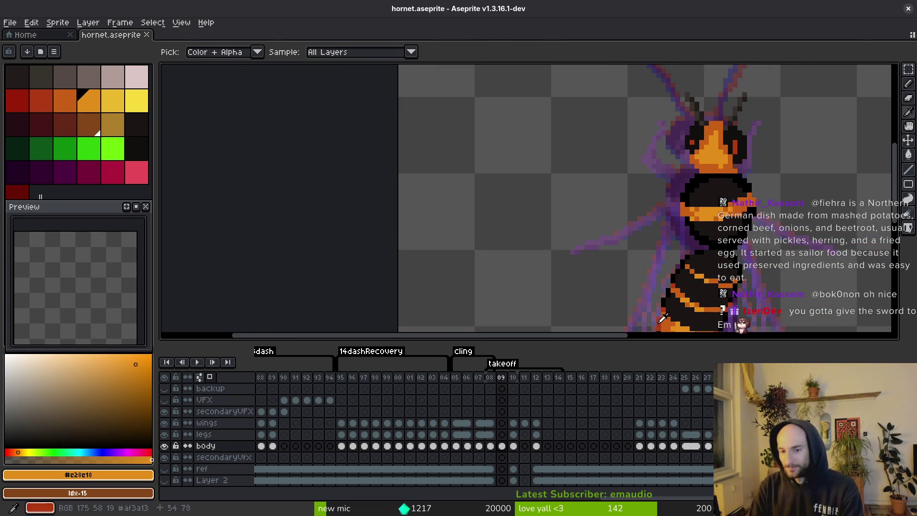
left_click(715, 226, "alt")
scroll(714, 225, "up", 3)
left_click_drag(773, 207, 773, 219)
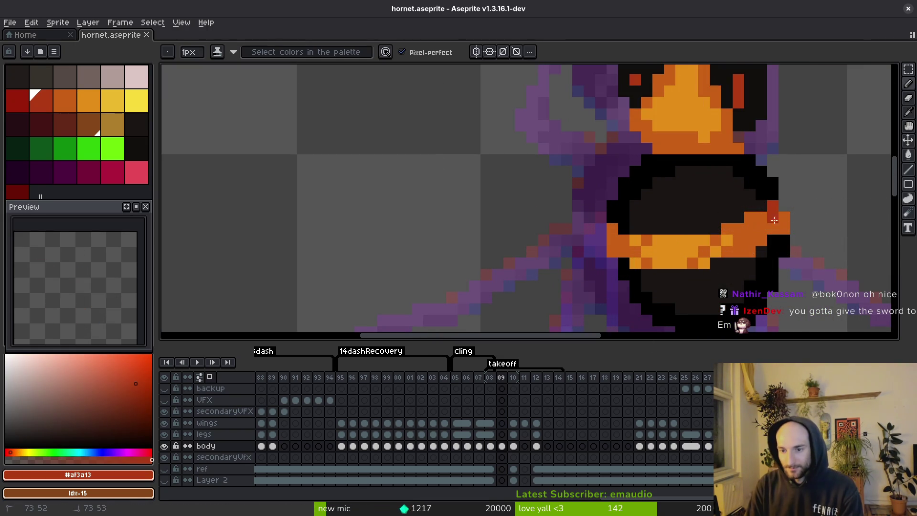
scroll(752, 278, "down", 3)
scroll(752, 279, "up", 2)
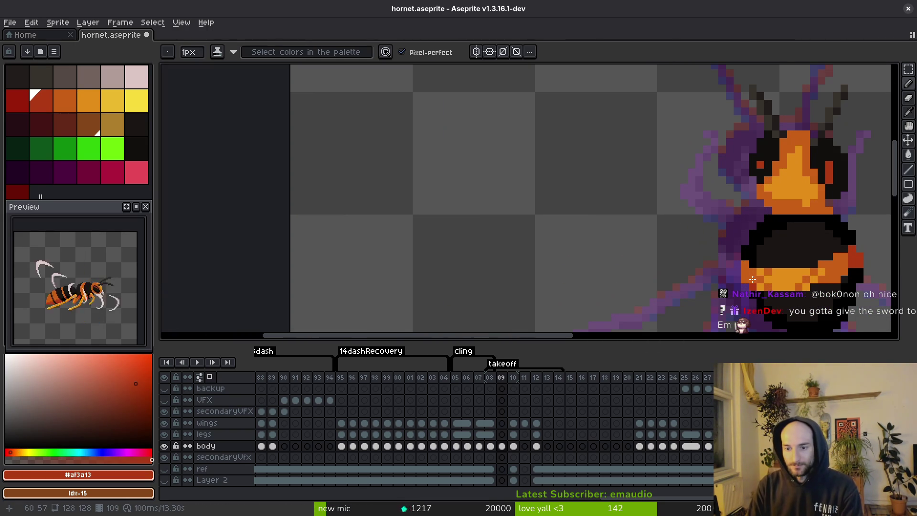
scroll(743, 272, "down", 2)
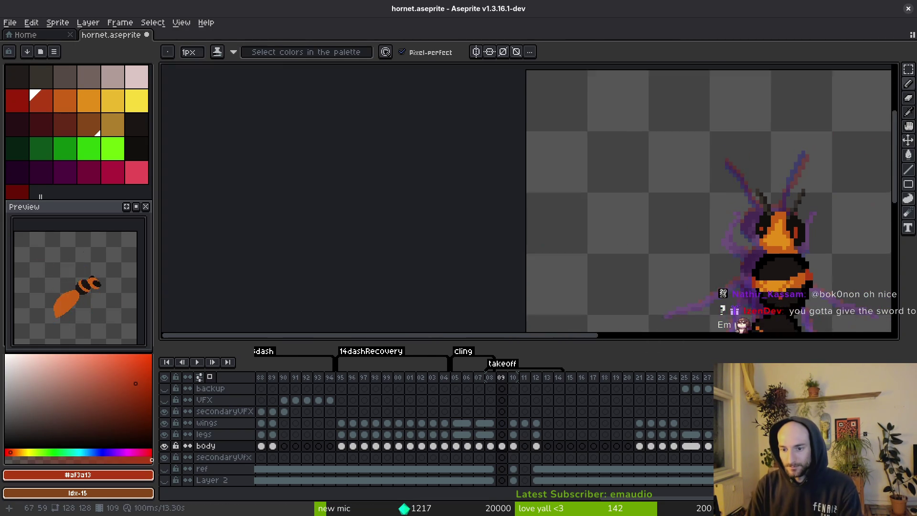
scroll(746, 278, "up", 3)
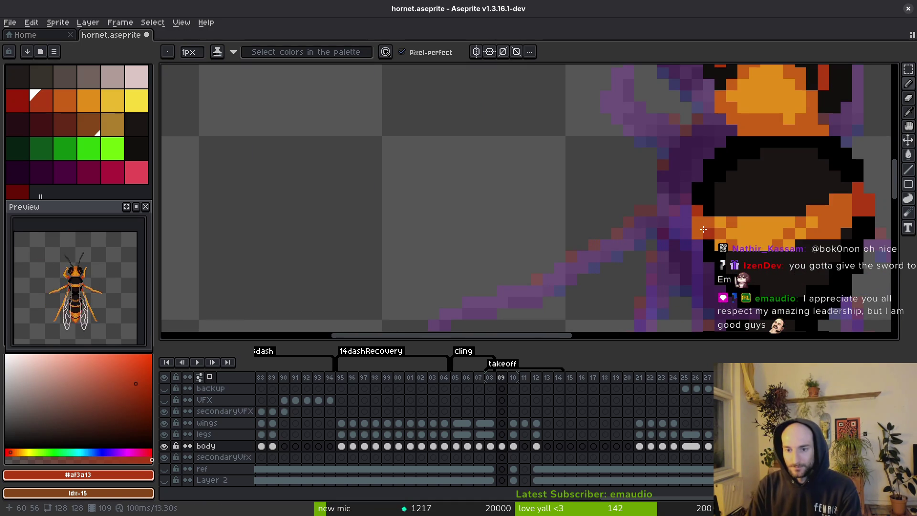
scroll(716, 237, "down", 3)
Repaint a few head pixels in the head's orange and save
key("ctrl+s")
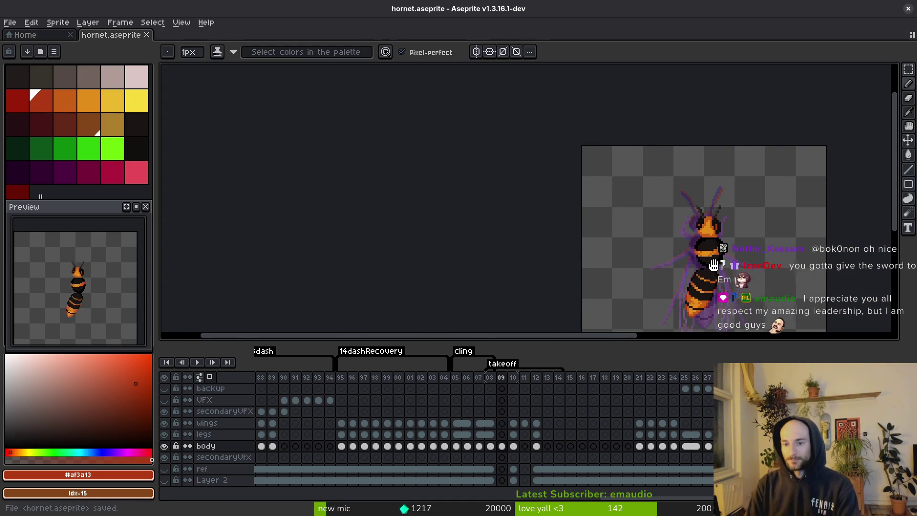
scroll(650, 234, "up", 5)
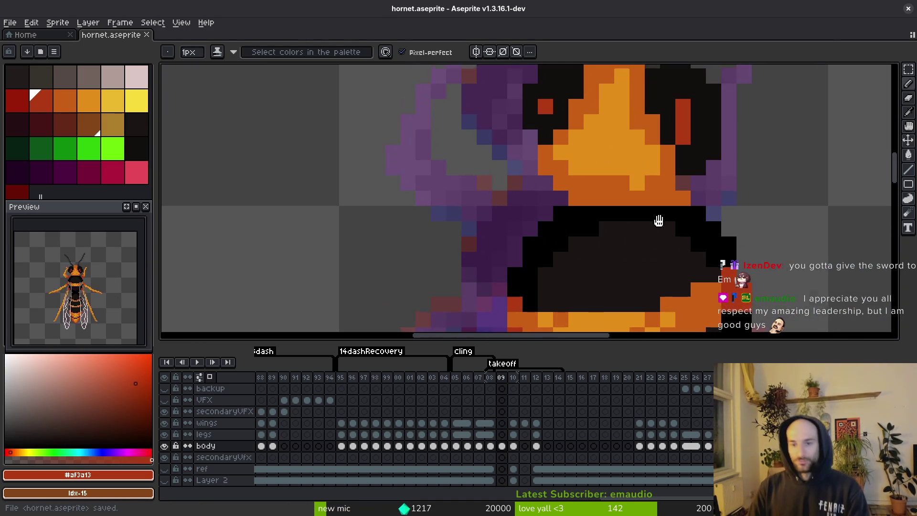
left_click(667, 211, "alt")
left_click(694, 205)
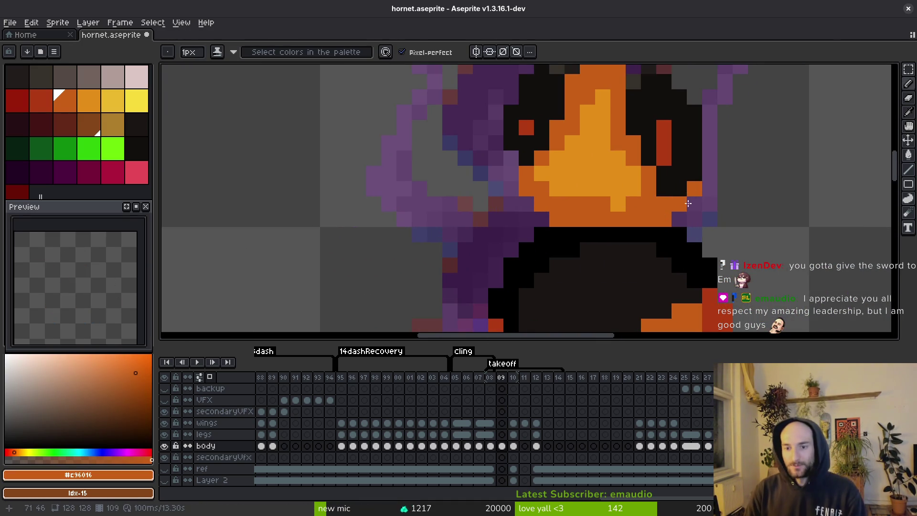
scroll(696, 249, "down", 5)
scroll(686, 188, "up", 2)
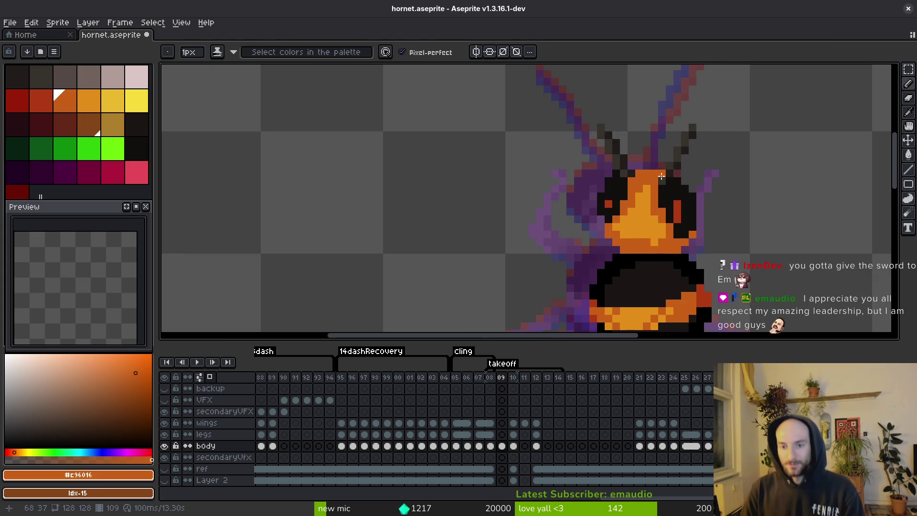
key("ctrl+s")
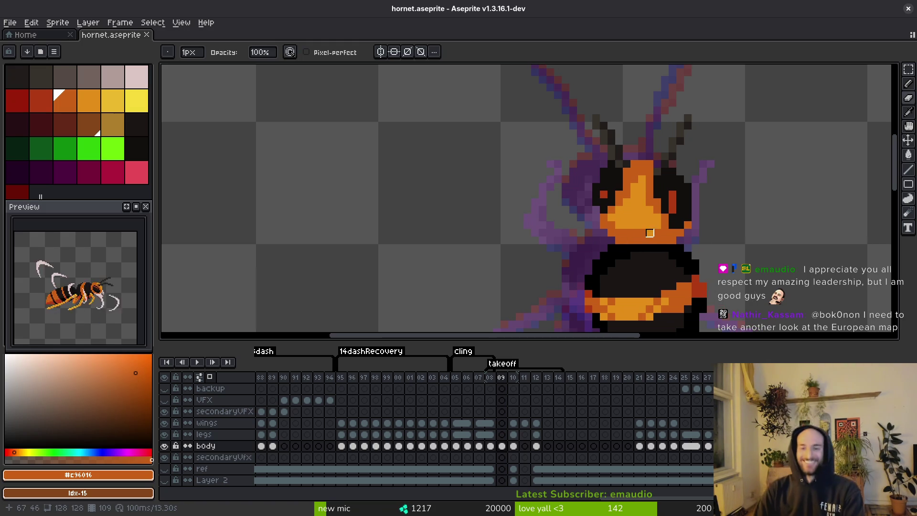
Paint a light orange stroke across the face and dark orange pixels, saving
key("f")
left_click(635, 210, "alt")
scroll(631, 221, "up", 3)
left_click_drag(616, 260, 711, 259)
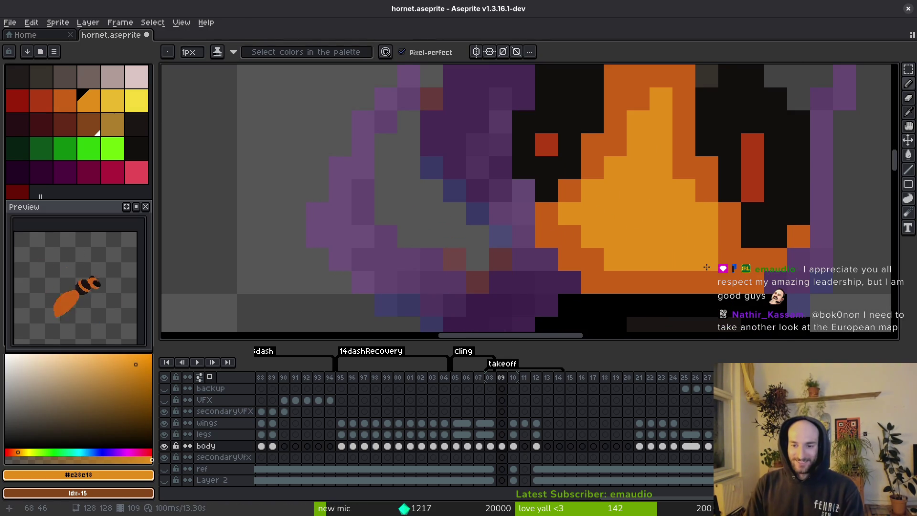
left_click(730, 263, "alt")
key("ctrl+s")
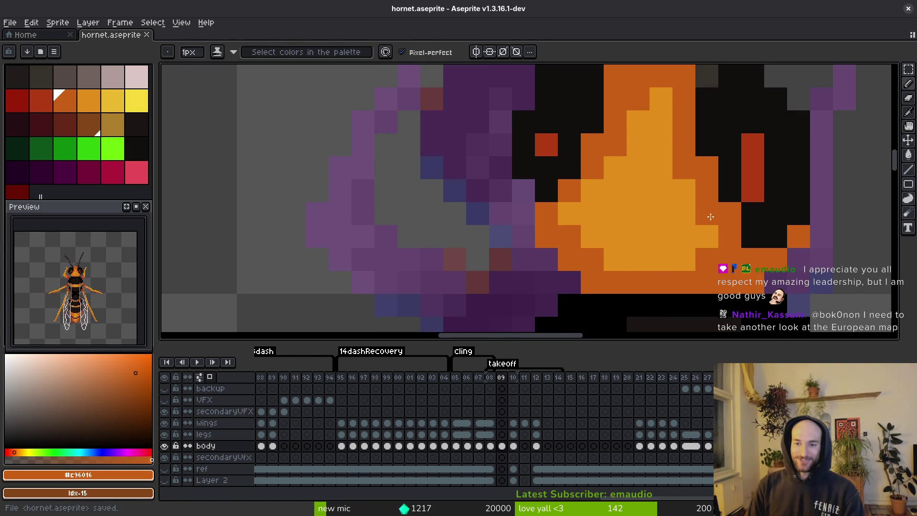
left_click(707, 220)
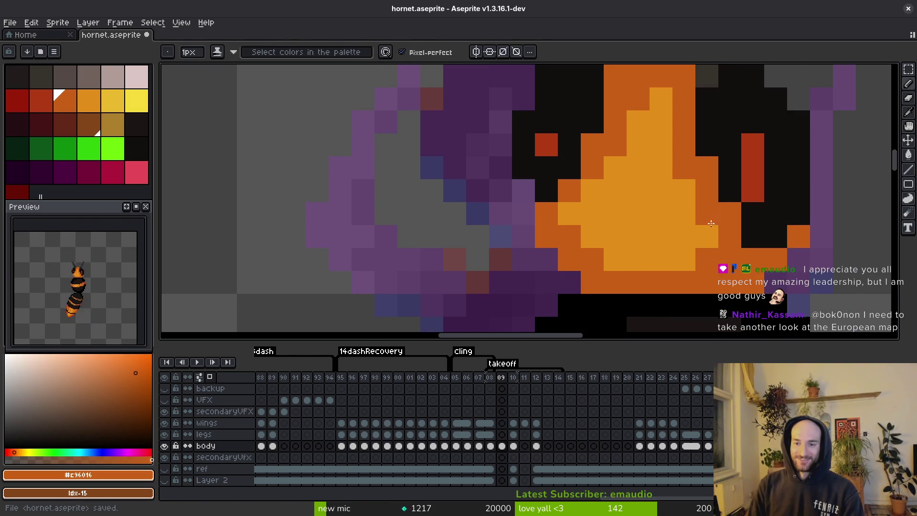
key("ctrl+s")
Paint lighter orange pixels on the face, save, and pan across the face
scroll(721, 251, "down", 5)
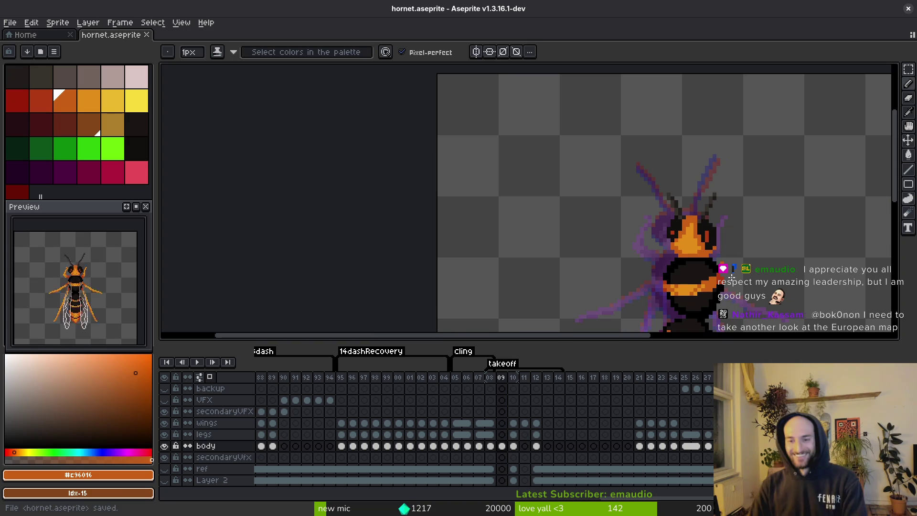
scroll(687, 239, "up", 3)
left_click(650, 232, "alt")
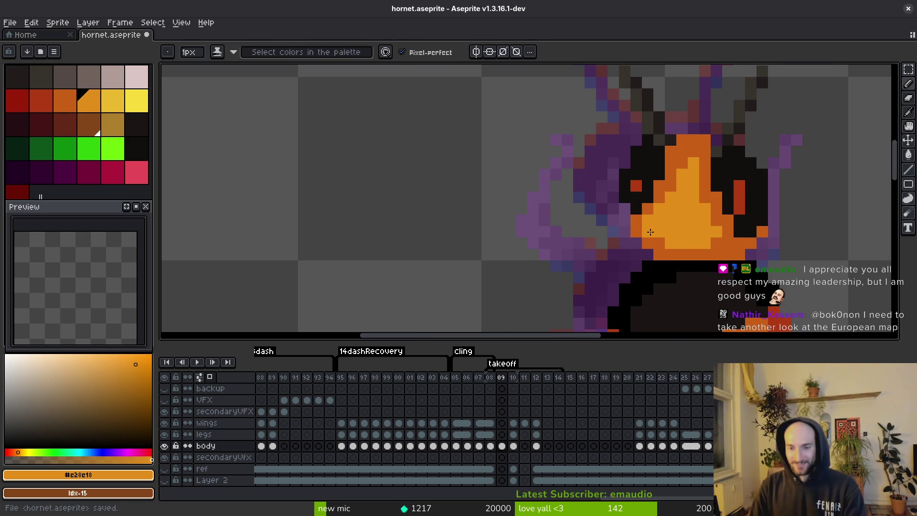
left_click(650, 232)
key("ctrl+s")
scroll(669, 229, "down", 3)
scroll(695, 222, "up", 3)
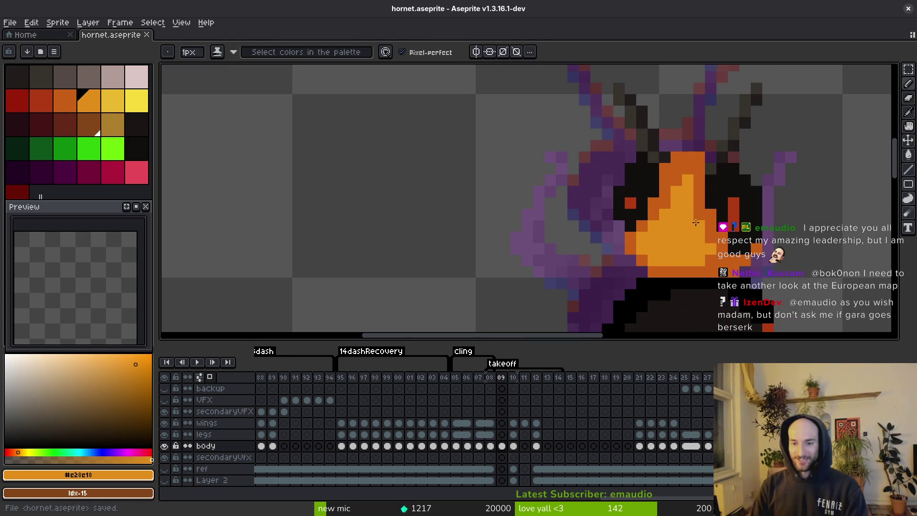
left_click_drag(686, 221, 673, 218)
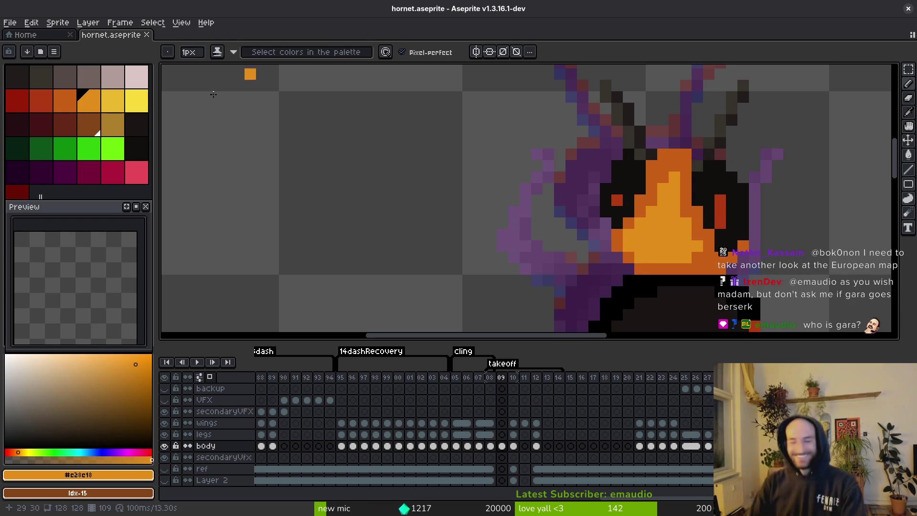
key("ctrl+s")
scroll(669, 266, "down", 3)
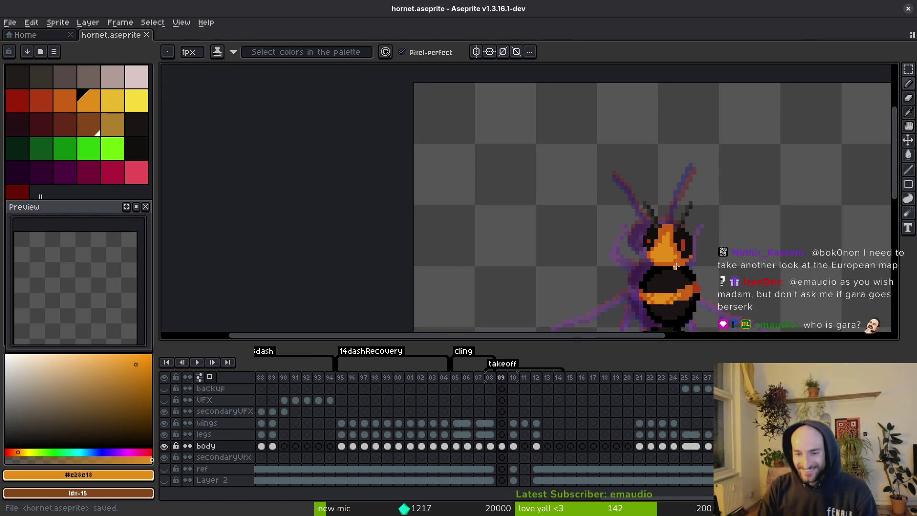
scroll(676, 266, "up", 3)
left_click(642, 199, "alt")
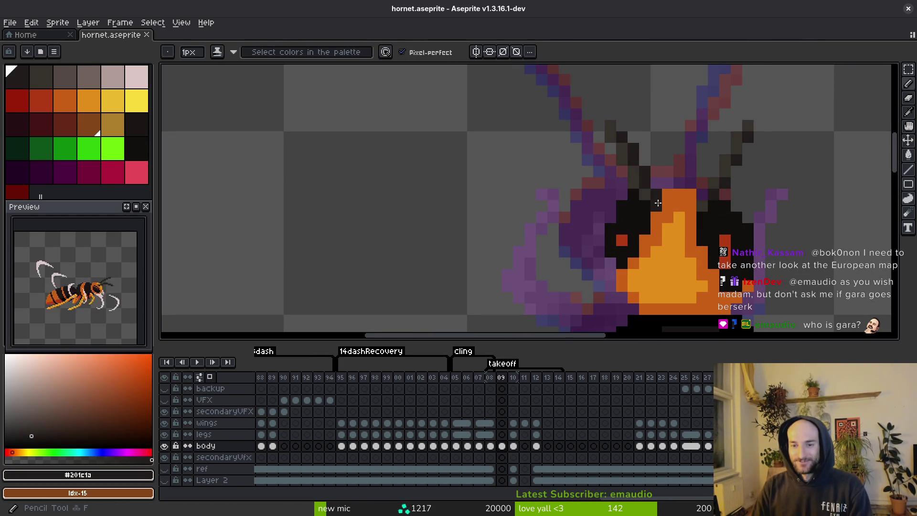
left_click(645, 200, "alt")
scroll(645, 201, "down", 3)
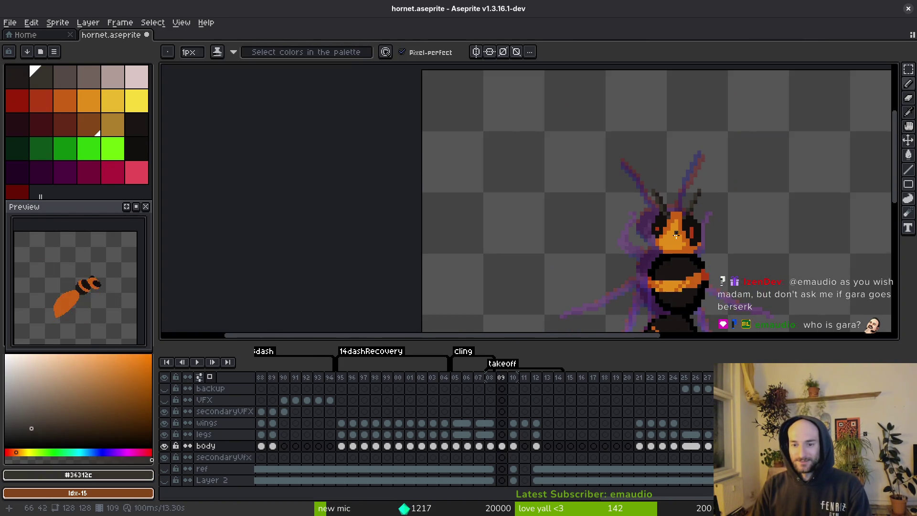
key("ctrl+s")
scroll(680, 246, "down", 2)
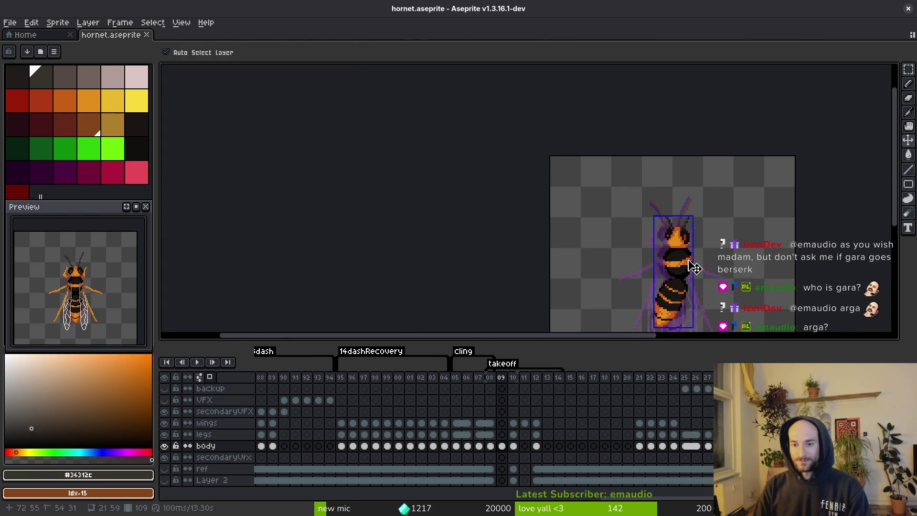
key("ctrl+s")
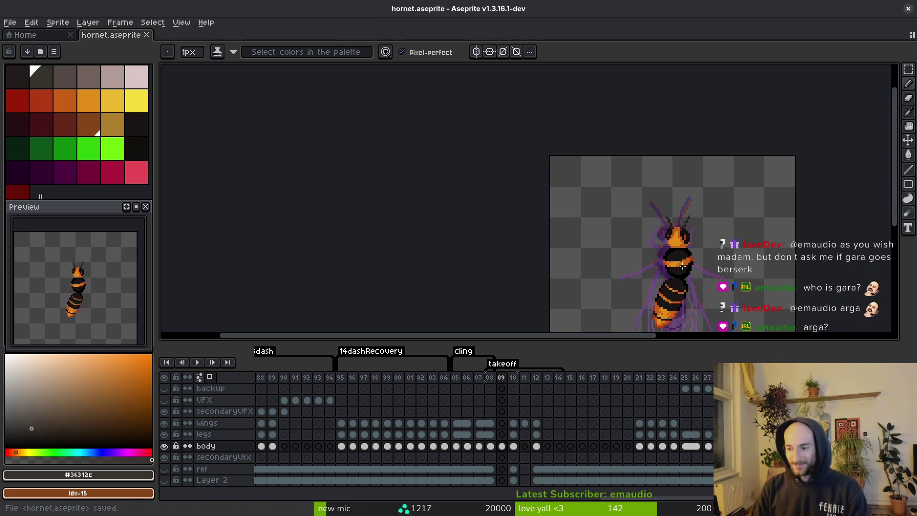
scroll(680, 277, "down", 2)
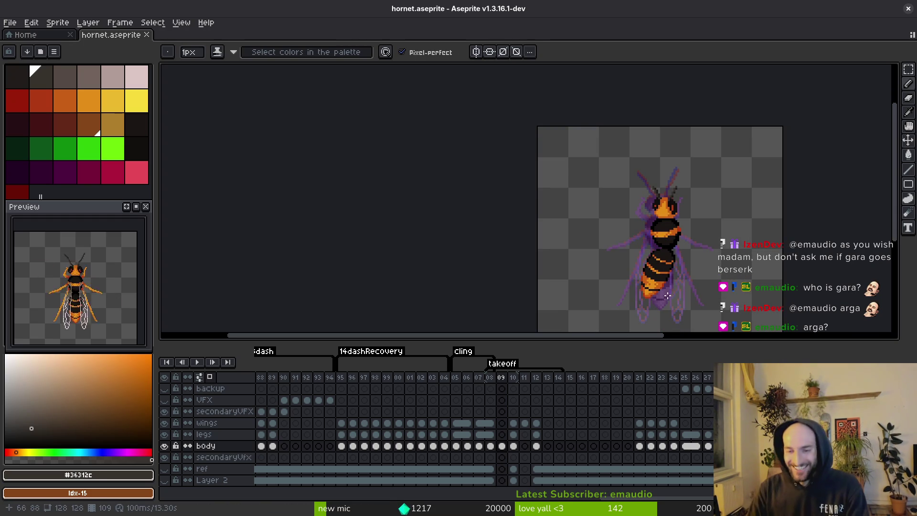
key("ctrl+s")
scroll(652, 246, "down", 2)
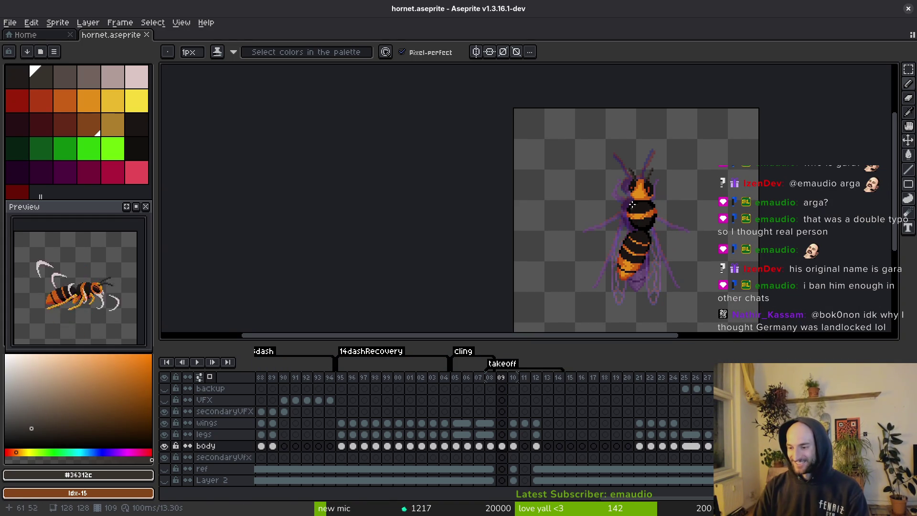
Lasso the middle body segment, nudge it into place, commit, and save
key("ctrl+s")
scroll(621, 220, "up", 5)
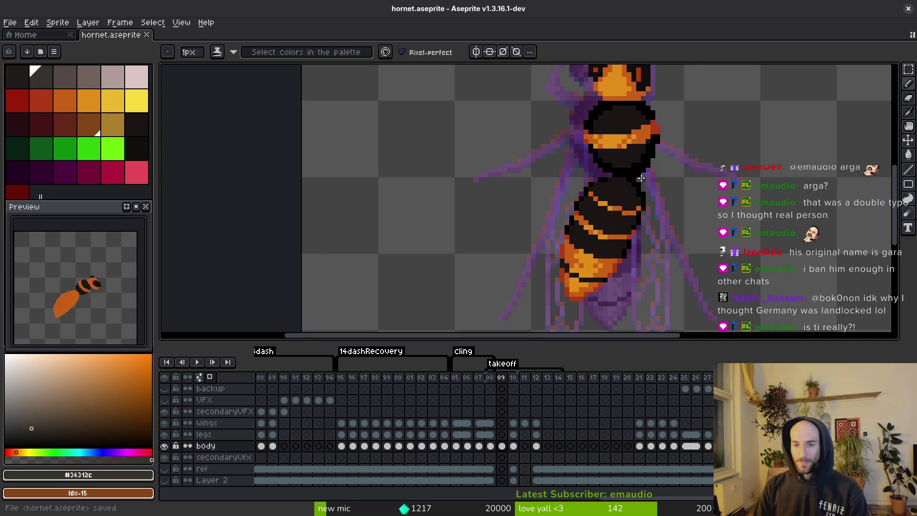
key("q")
mouse_move(623, 150)
left_mouse_down()
mouse_move(579, 150)
mouse_move(511, 175)
mouse_move(482, 251)
mouse_move(510, 314)
mouse_move(632, 277)
mouse_move(592, 163)
left_mouse_up()
scroll(481, 250, "down", 1)
scroll(584, 203, "up", 1)
key("Right")
key("Right")
key("Right")
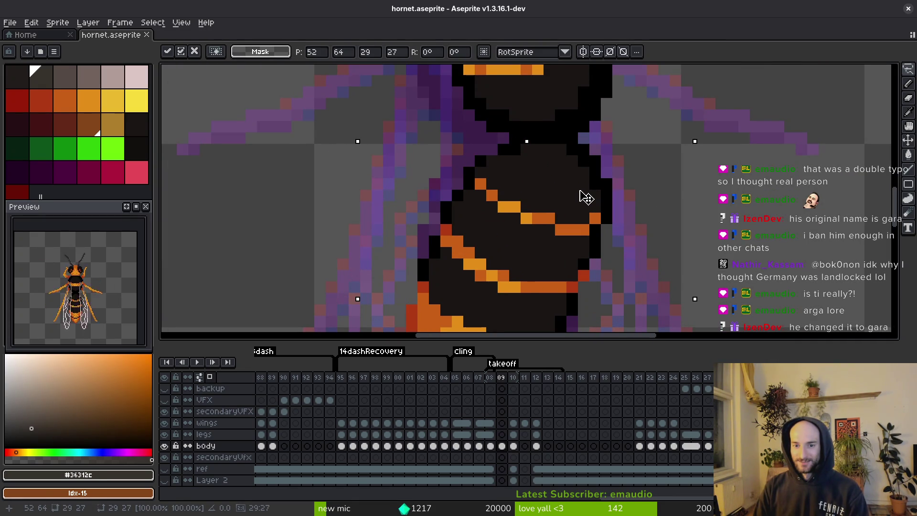
mouse_move(578, 190)
left_mouse_down()
mouse_move(553, 189)
mouse_move(561, 191)
left_mouse_up()
key("ctrl+z")
key("Return")
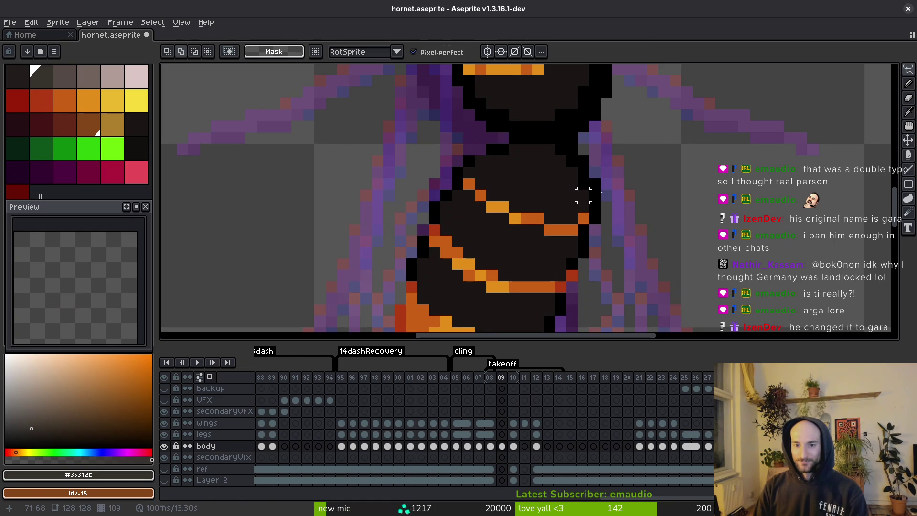
key("ctrl+s")
scroll(626, 195, "down", 2)
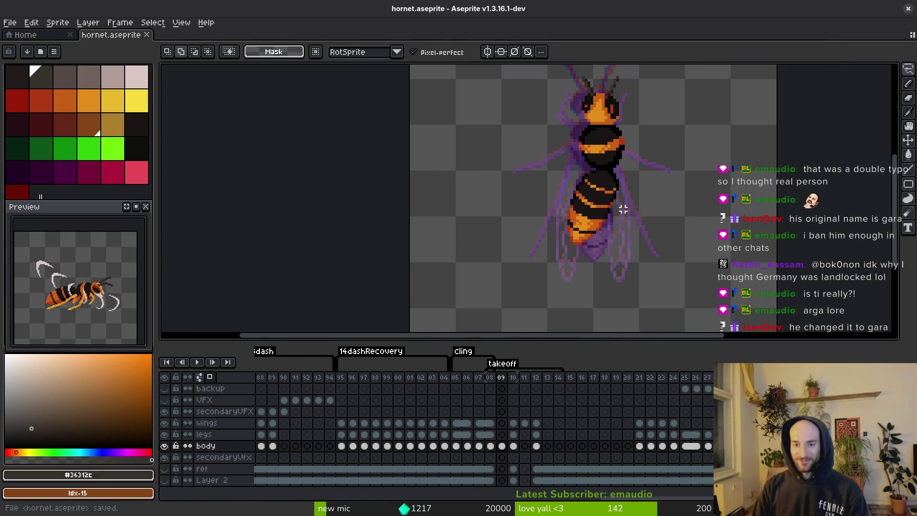
scroll(623, 209, "up", 6)
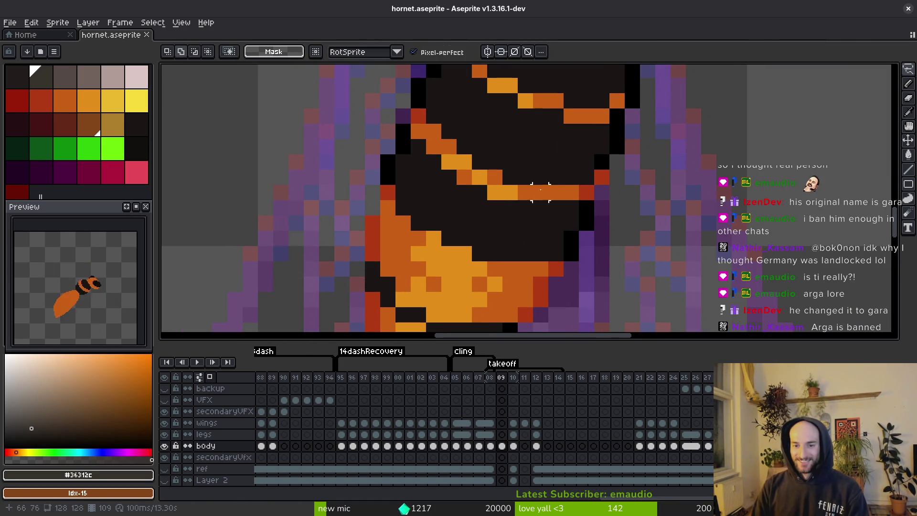
Extend the stripe's end with one dark orange pixel and save
key("f")
left_click(597, 193, "alt")
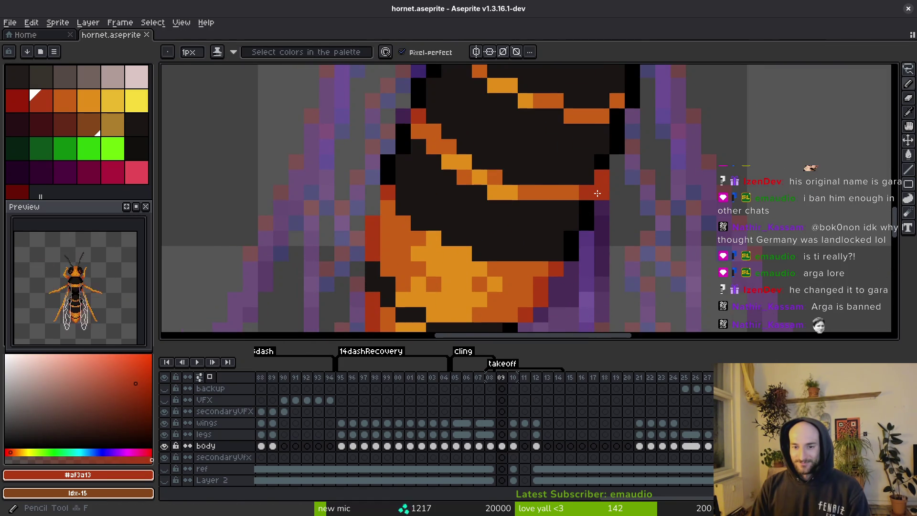
left_click(578, 191, "alt")
left_click(617, 193)
scroll(630, 210, "down", 4)
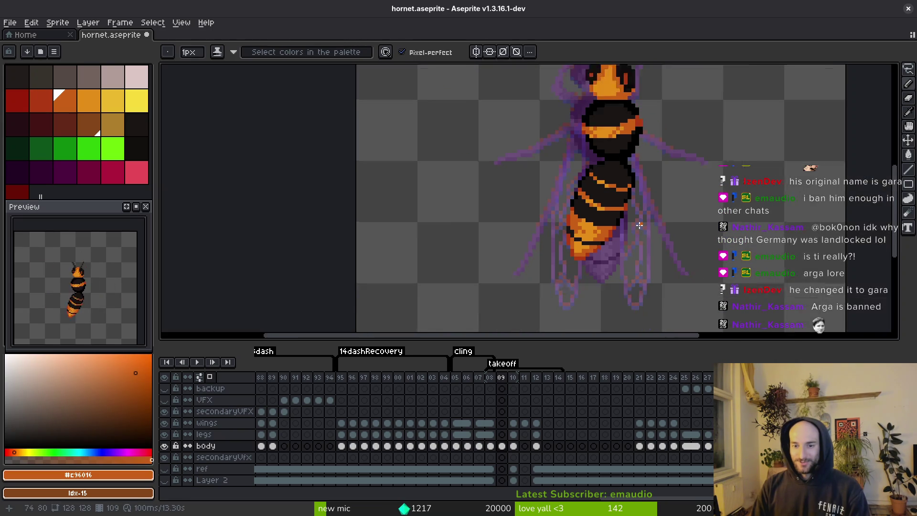
key("ctrl+s")
Sample bright and dark oranges from the lower abdomen for touch-ups, saving repeatedly
scroll(639, 222, "down", 1)
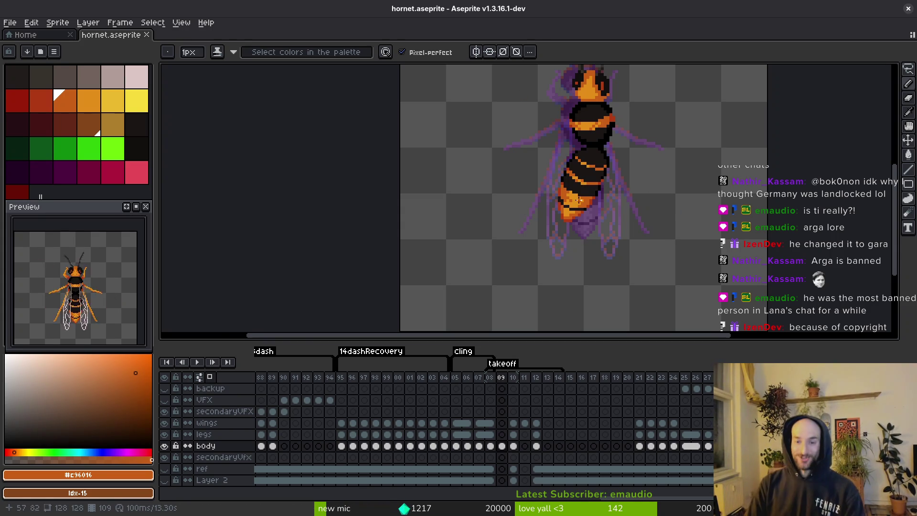
scroll(579, 200, "up", 3)
key("alt")
left_click(566, 206, "alt")
scroll(558, 201, "up", 2)
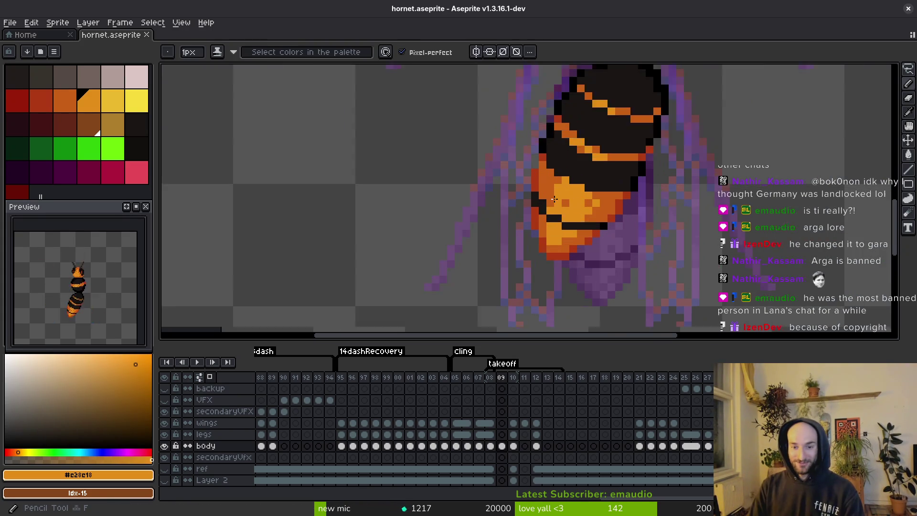
key("ctrl+s")
scroll(550, 193, "down", 5)
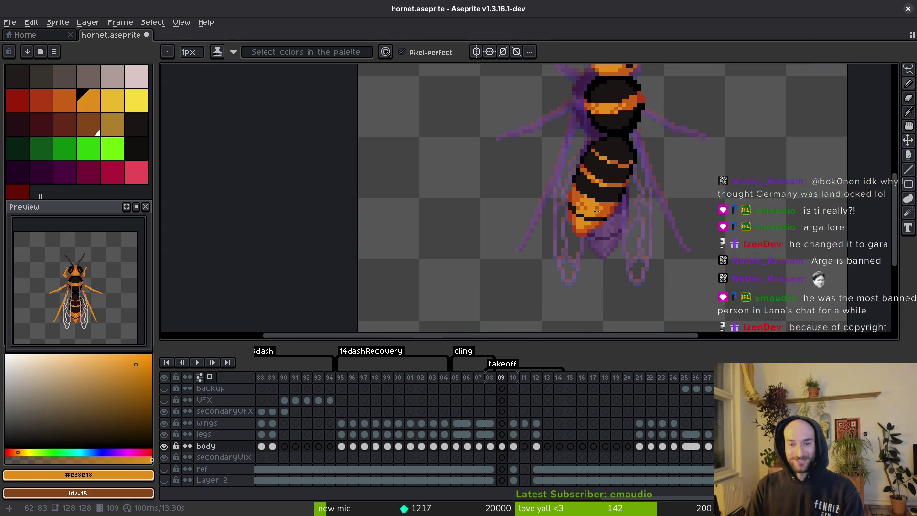
scroll(613, 213, "up", 2)
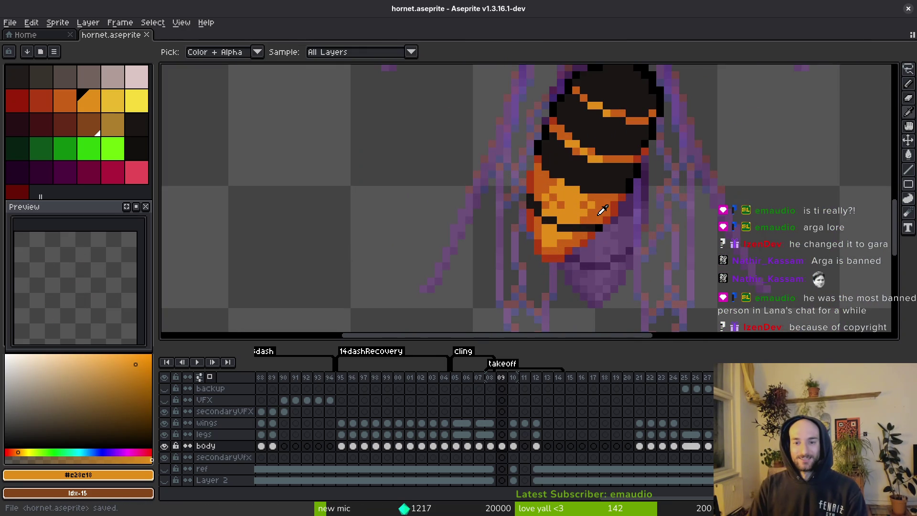
left_click(592, 204, "alt")
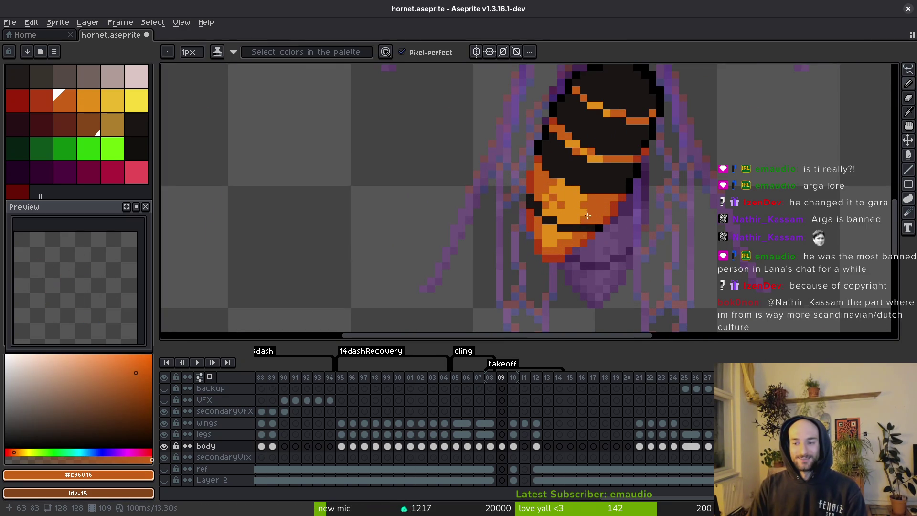
scroll(591, 217, "down", 2)
scroll(583, 205, "up", 2)
left_click(579, 199, "alt")
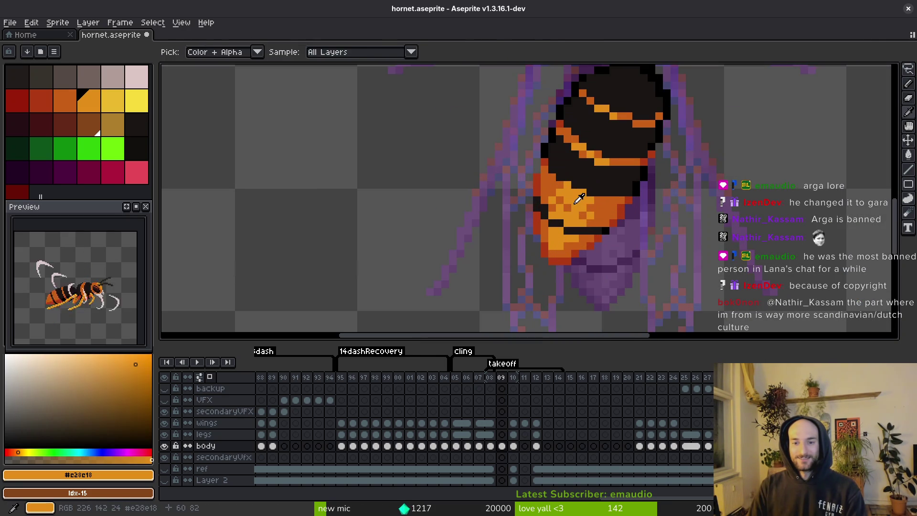
scroll(594, 233, "down", 2)
key("ctrl+s")
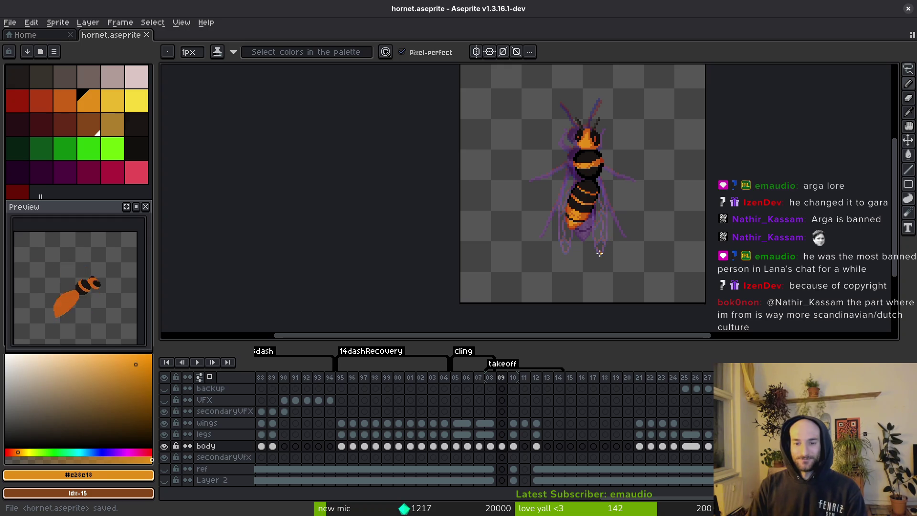
scroll(599, 250, "up", 4)
scroll(592, 229, "down", 2)
key("ctrl+s")
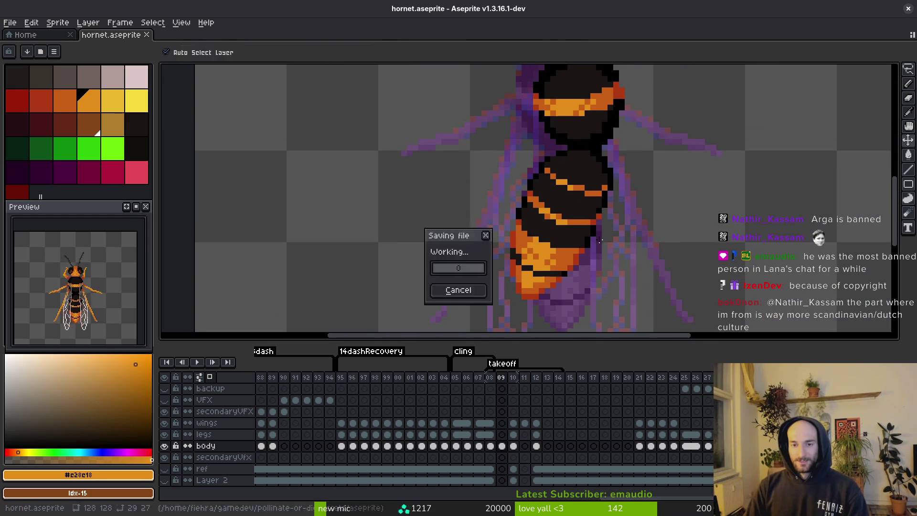
scroll(592, 234, "down", 5)
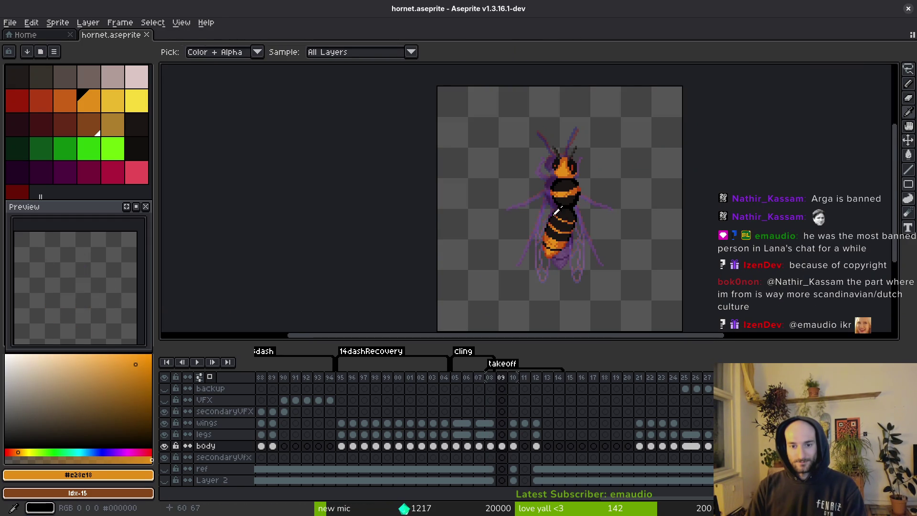
Eyedrop the dark antenna colour and try a line up the right antenna, then undo it
scroll(573, 143, "up", 3)
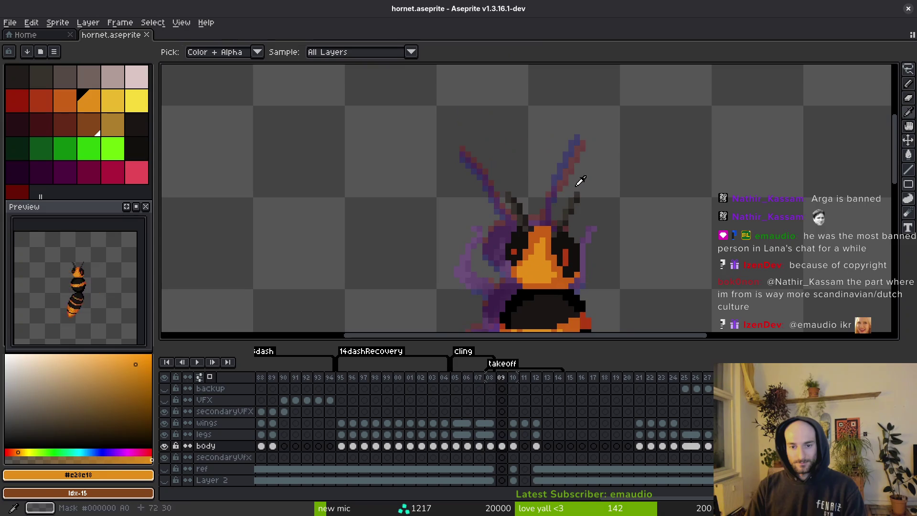
left_click(556, 224, "alt")
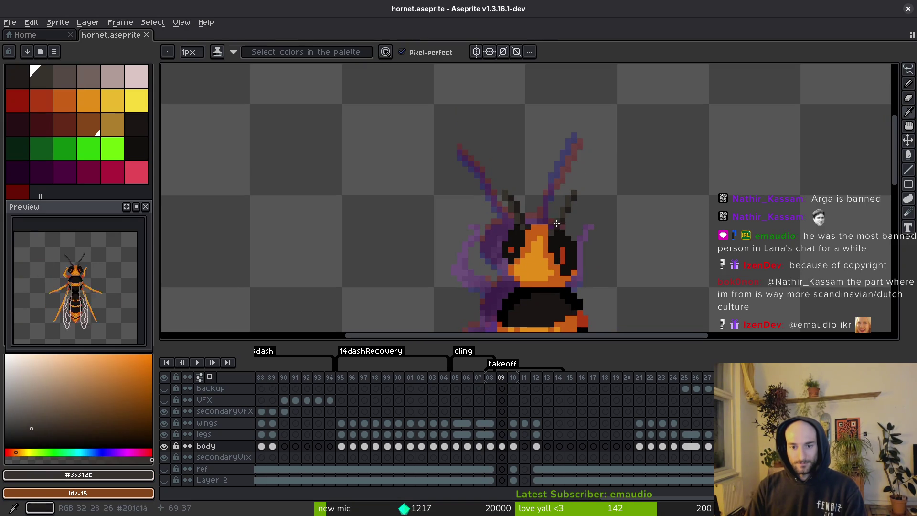
left_click_drag(551, 177, 565, 141)
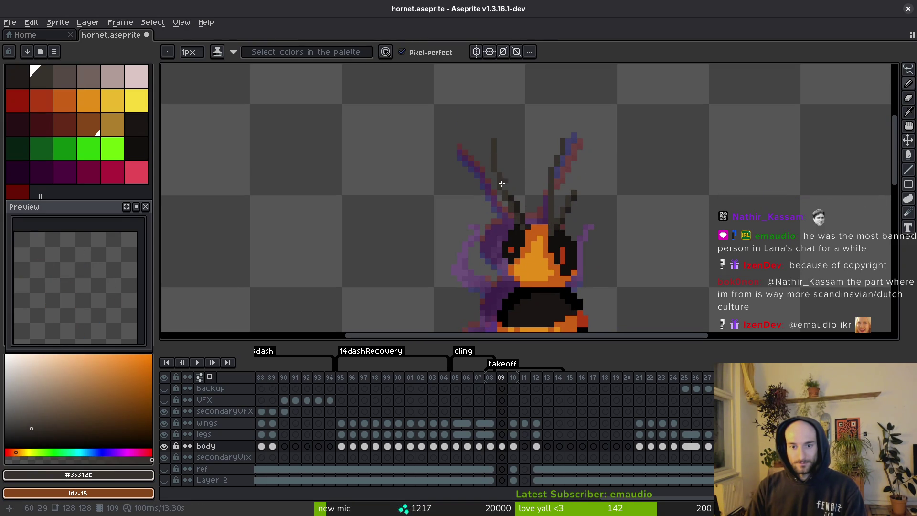
key("ctrl+z")
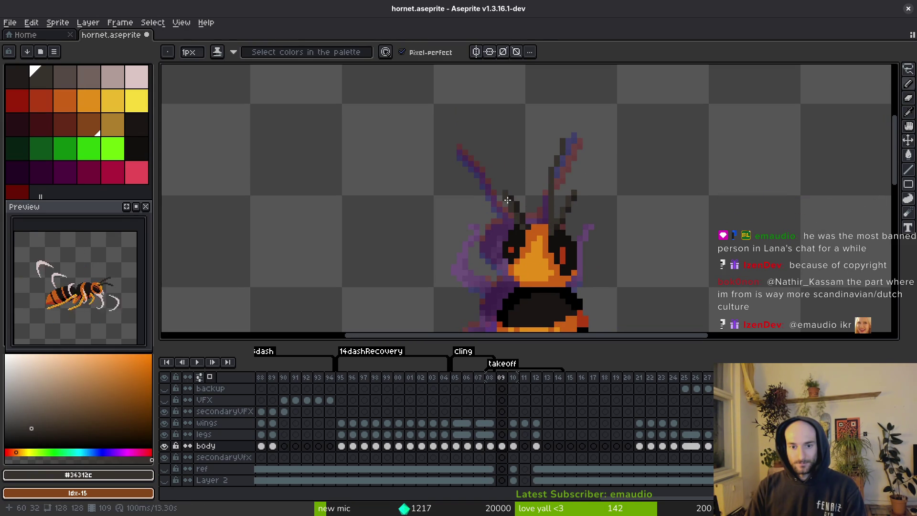
Redraw both antennae in darker brown with the pixel-perfect pencil and save
scroll(494, 144, "up", 1)
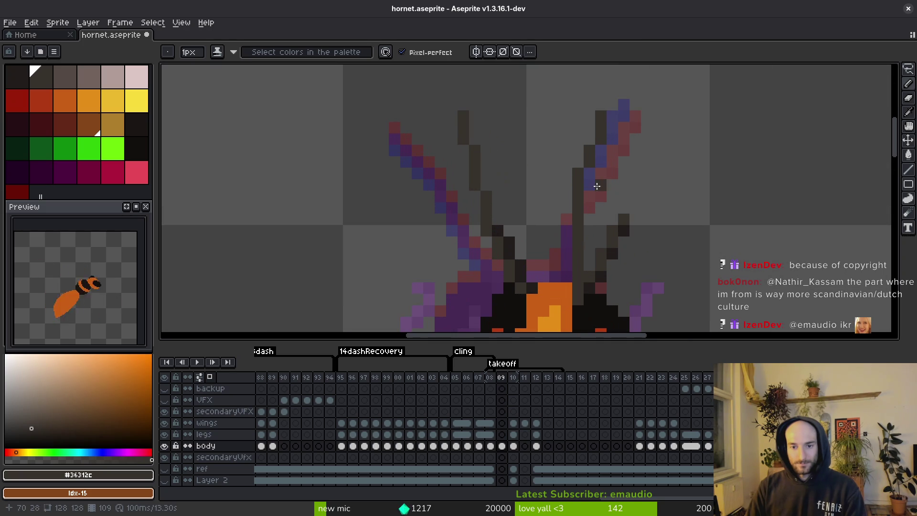
key("e")
left_click(601, 262, "alt")
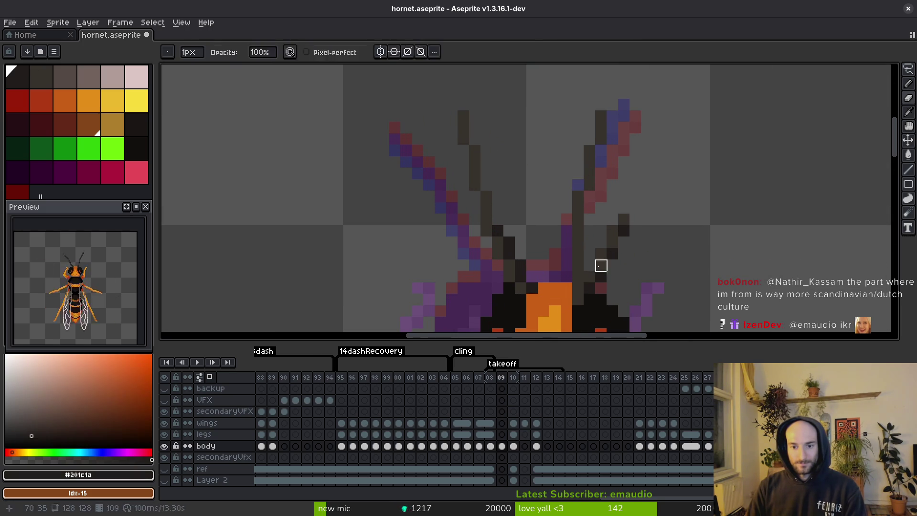
key("b")
left_click_drag(588, 274, 587, 197)
left_click_drag(601, 182, 612, 124)
left_click_drag(488, 164, 499, 216)
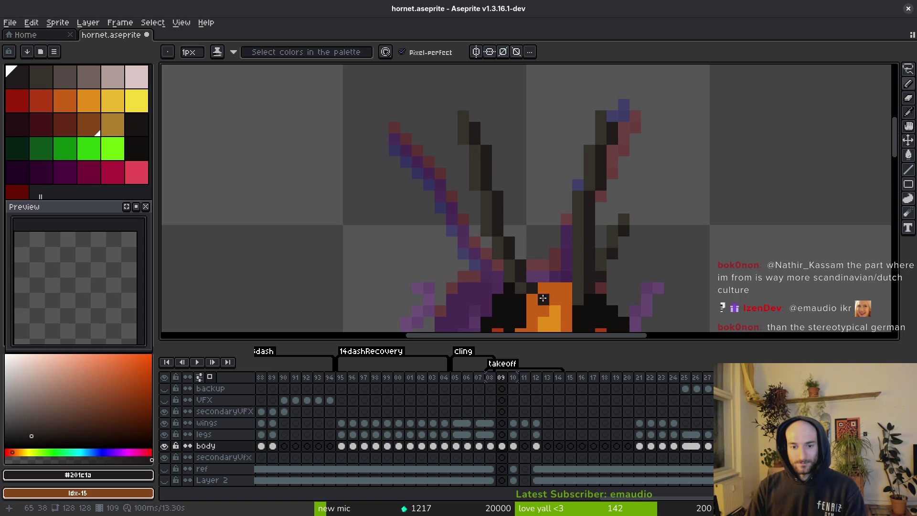
scroll(640, 258, "down", 2)
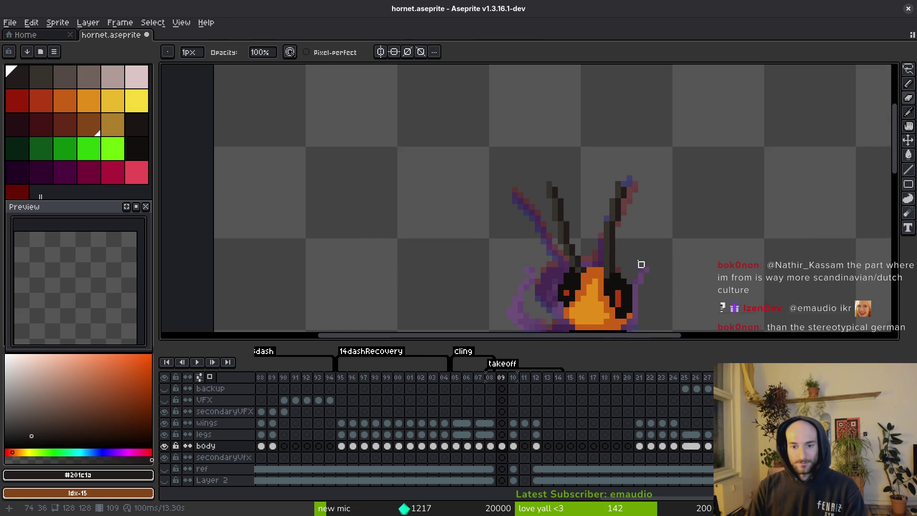
key("ctrl+s")
mouse_move(638, 264)
left_mouse_down()
mouse_move(622, 221)
mouse_move(647, 218)
left_mouse_up()
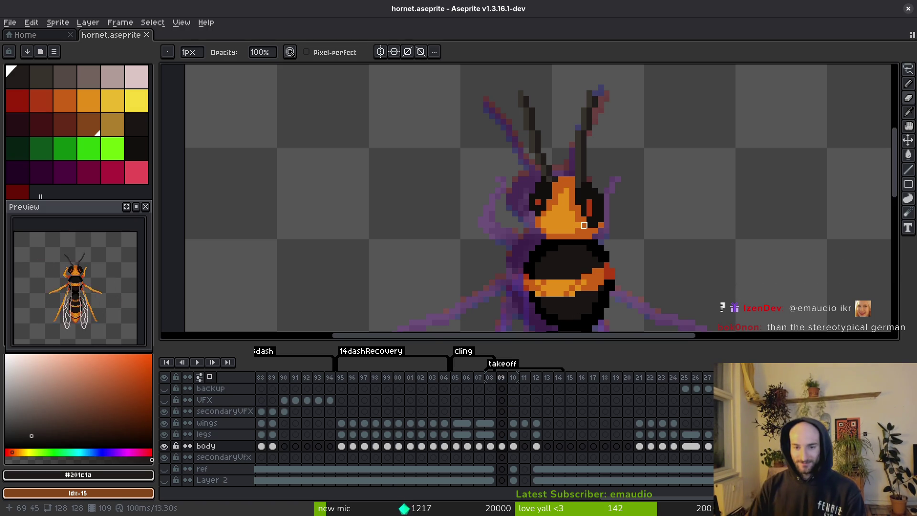
Add an orange #c96016 pixel to the hornet's eye and save
scroll(583, 215, "up", 3)
left_click(587, 205, "alt")
left_click(599, 212)
scroll(599, 212, "down", 1)
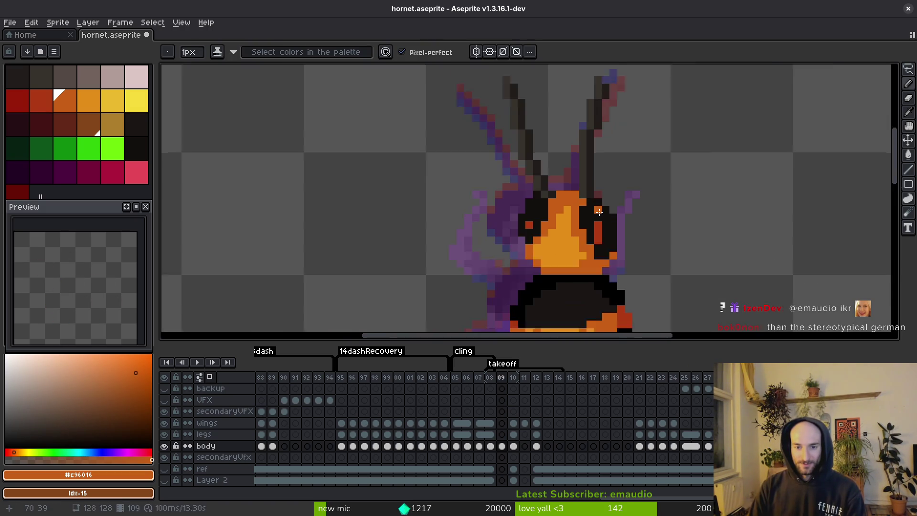
scroll(598, 212, "down", 2)
key("Left")
key("ctrl+s")
Centre the hornet and flip between frames 08, 09 and 10 to compare the takeoff pose
scroll(612, 243, "up", 1)
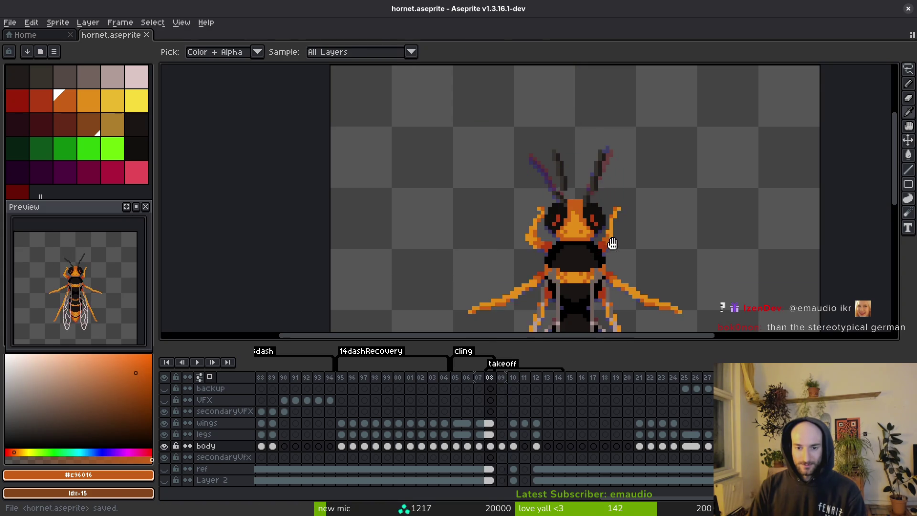
mouse_move(612, 243)
left_mouse_down()
mouse_move(603, 212)
mouse_move(555, 211)
left_mouse_up()
key("Right")
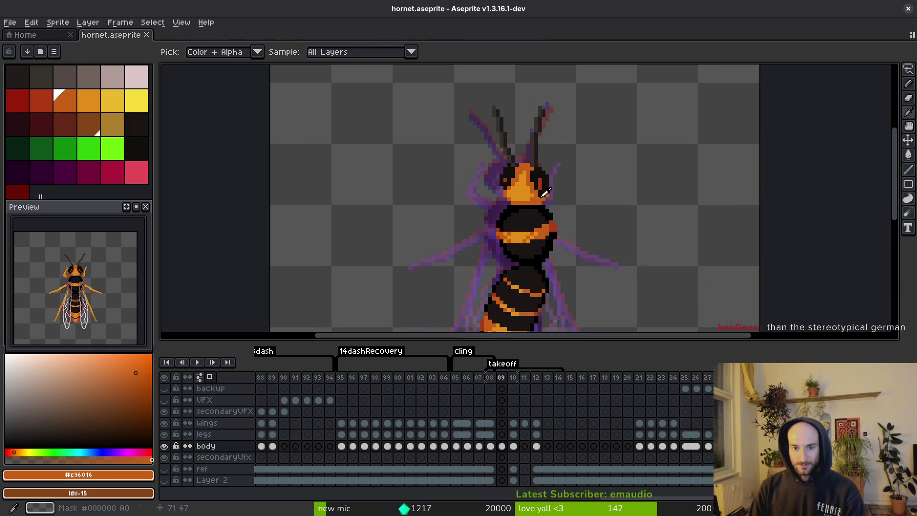
scroll(554, 200, "up", 4)
key("Left")
scroll(490, 132, "up", 2)
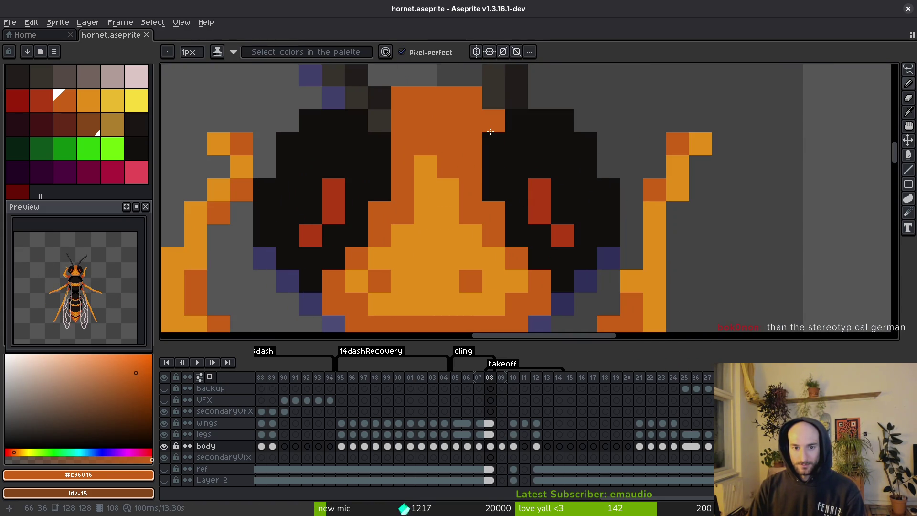
scroll(518, 208, "down", 6)
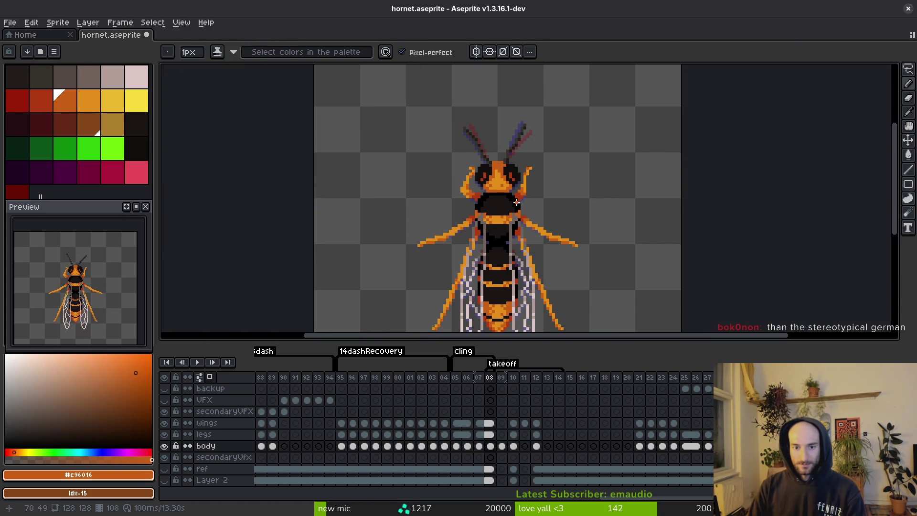
scroll(498, 172, "up", 3)
scroll(499, 187, "down", 3)
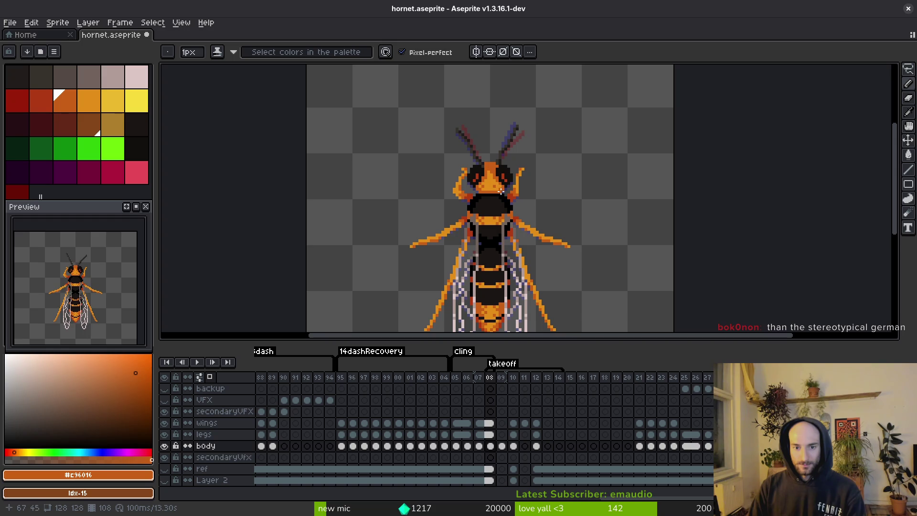
scroll(534, 208, "down", 2)
scroll(535, 208, "up", 1)
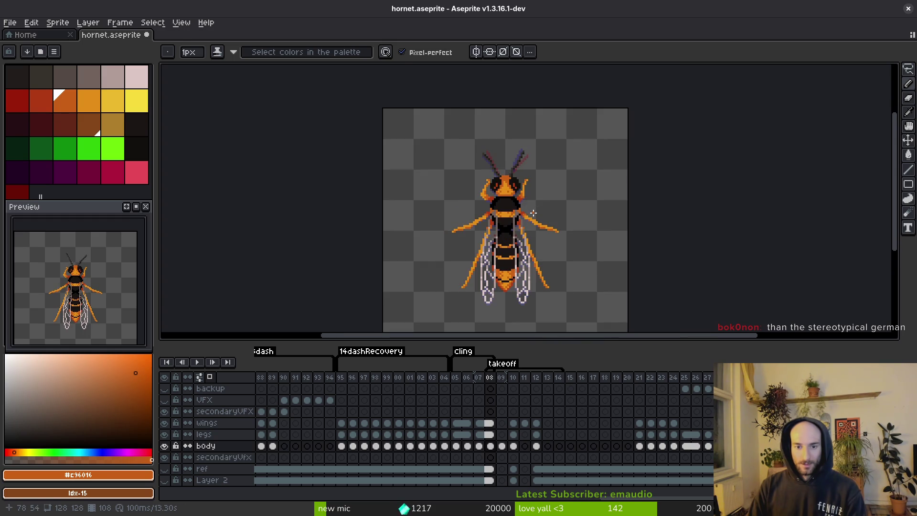
key("i")
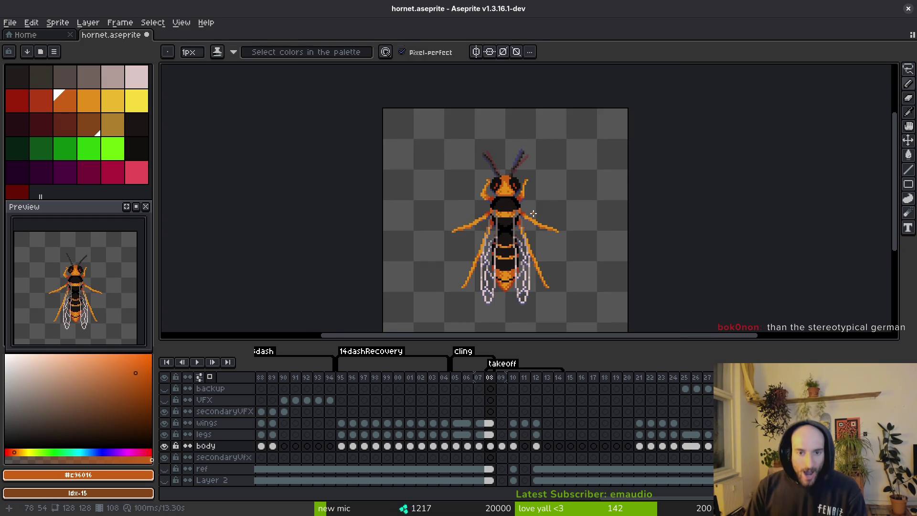
key("Right")
key("Right")
key("Left")
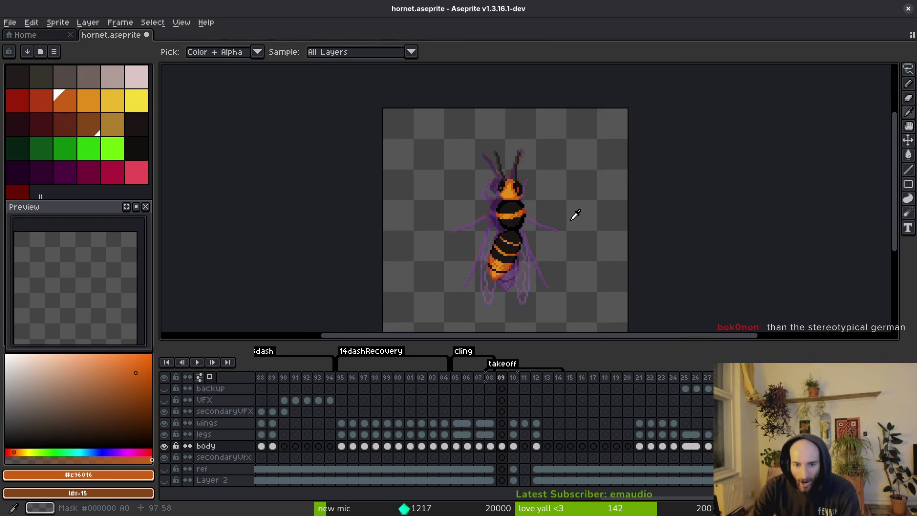
key("Left")
Step through frames 09, 10 and 11 again to check the animation flow
key("b")
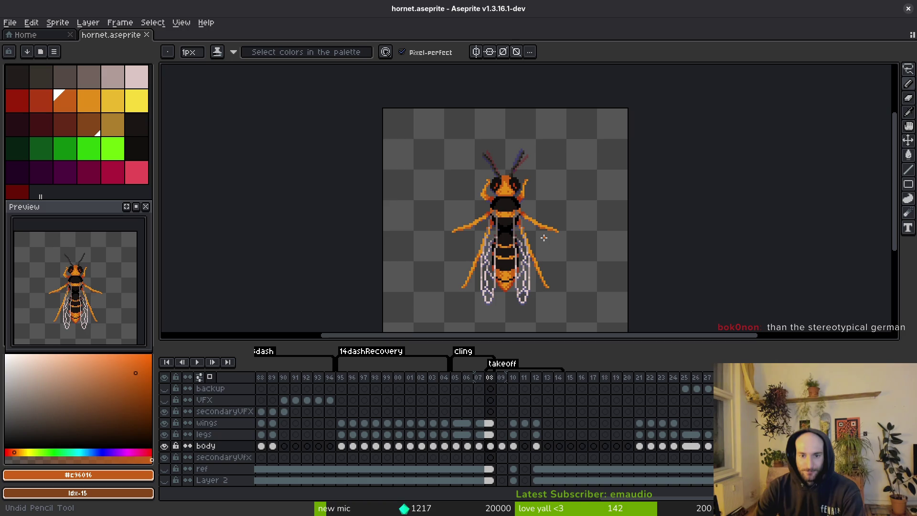
key("i")
key("Right")
key("Right")
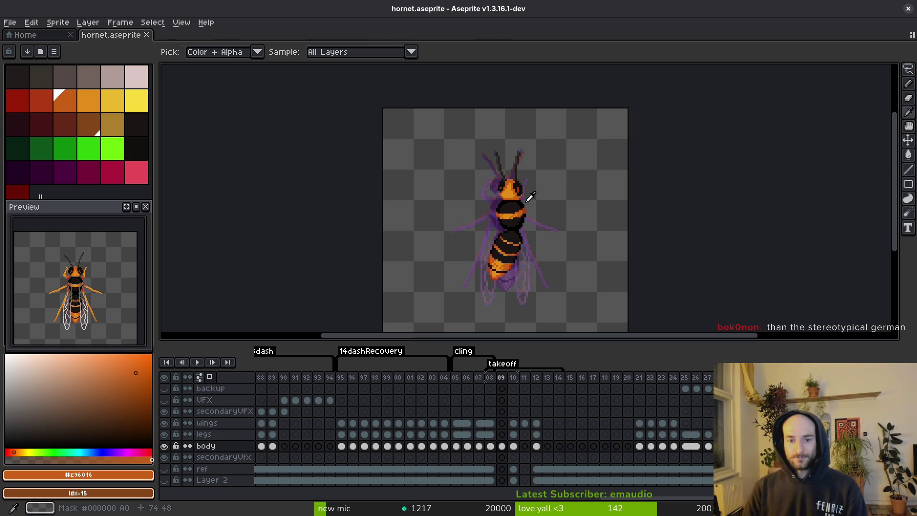
key("Left")
key("b")
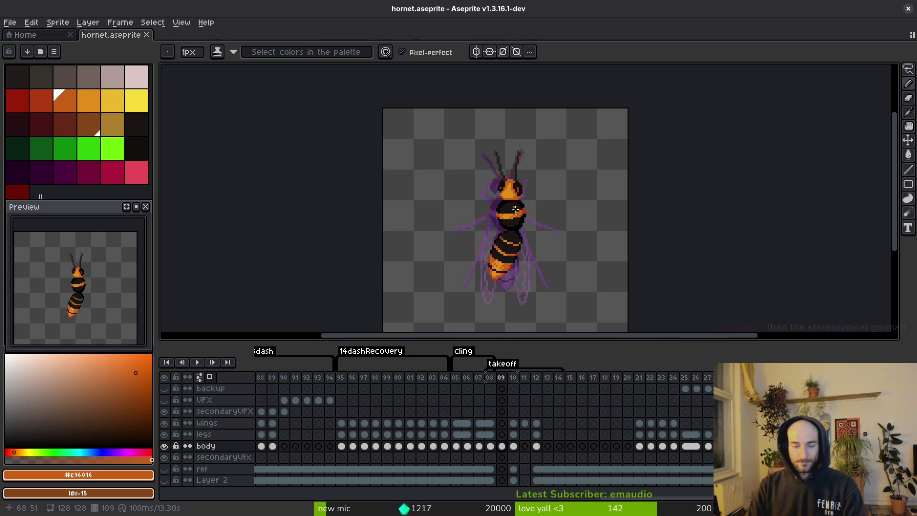
scroll(525, 206, "up", 2)
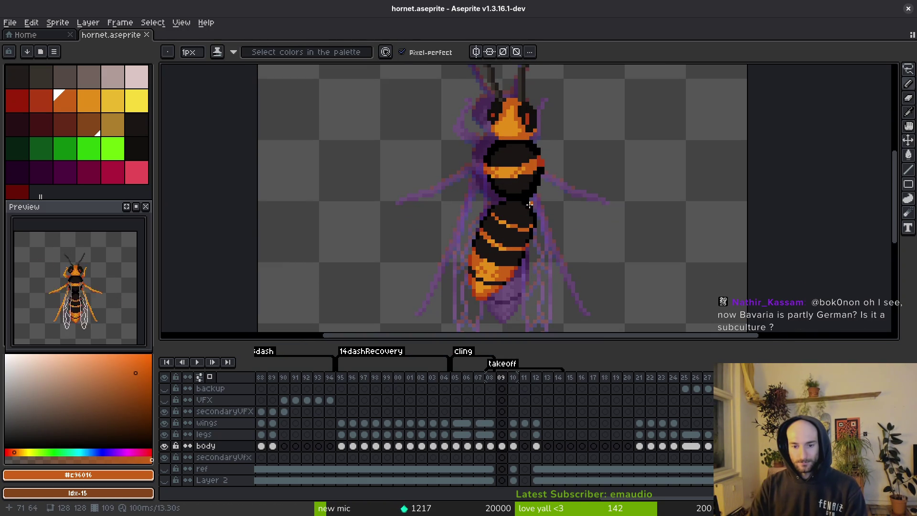
key("i")
key("Right")
key("Right")
Compare frames 09 and 10 of the hornet takeoff with the pencil tool active
key("Left")
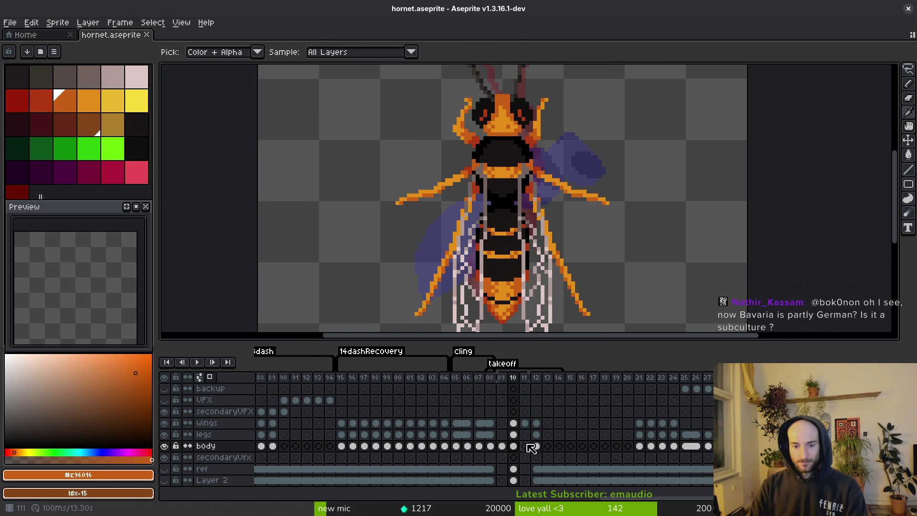
left_click(513, 377)
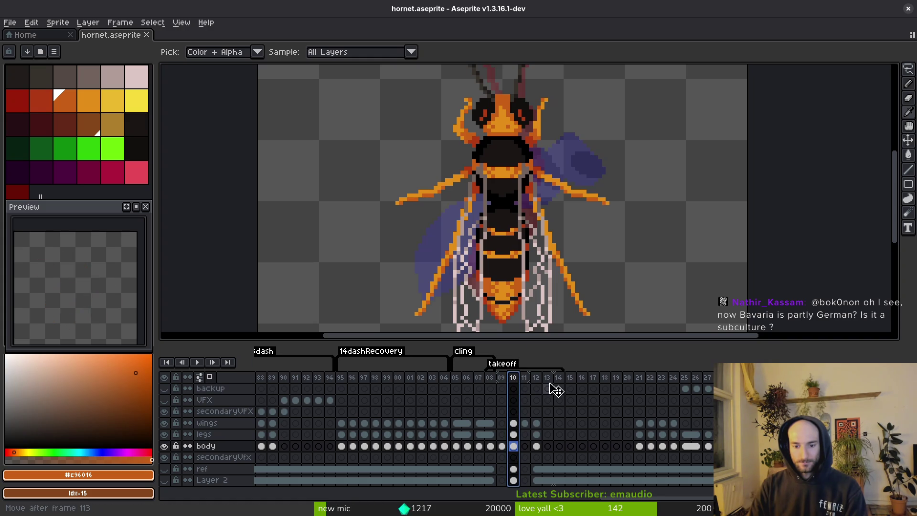
left_click(501, 423)
key("b")
scroll(529, 229, "down", 1)
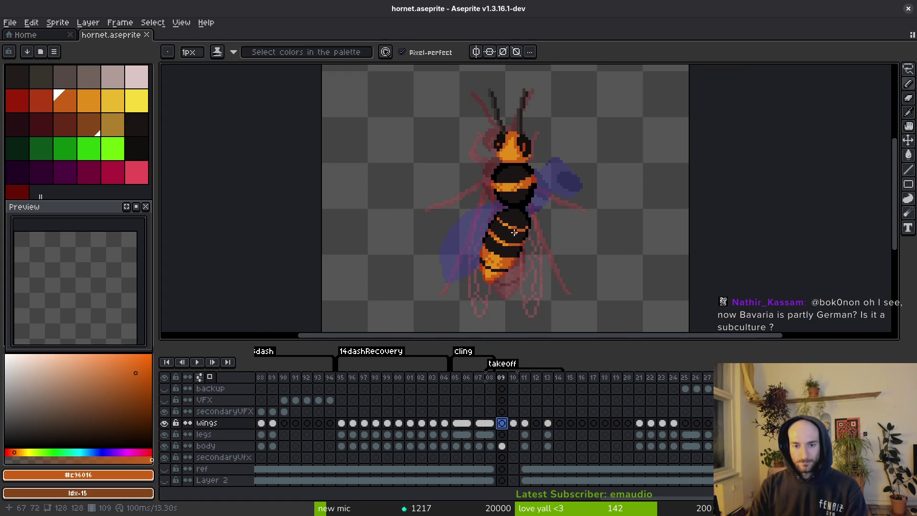
key("Right")
key("Left")
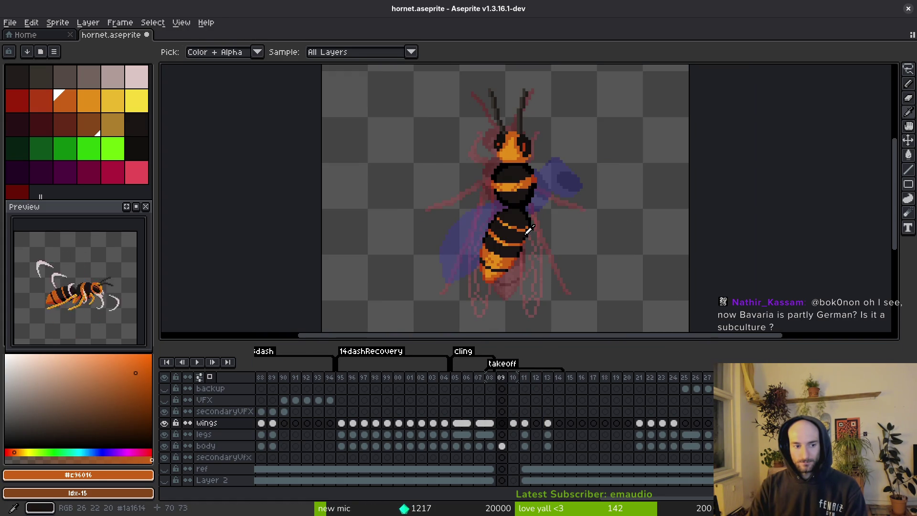
key("b")
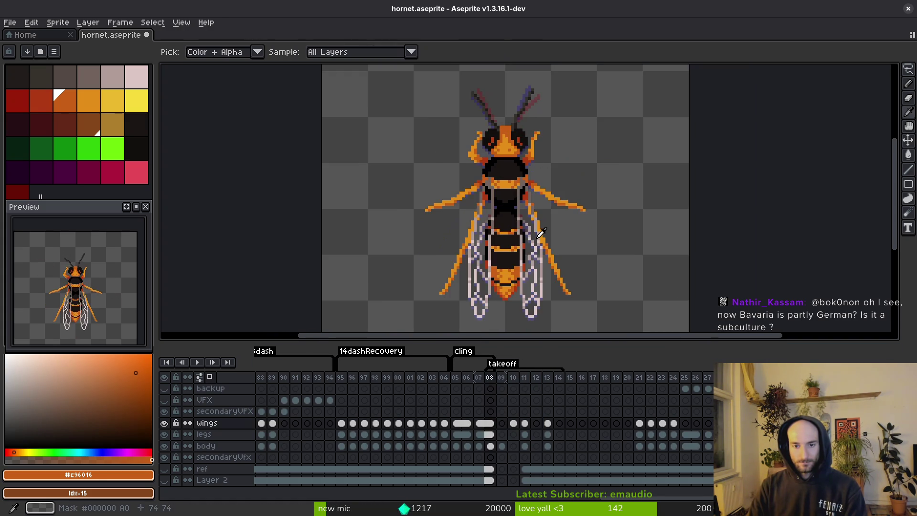
left_click_drag(532, 237, 539, 222)
Insert an empty frame after frame 09, check frames 11 and 12, and save the sprite
left_click(504, 447)
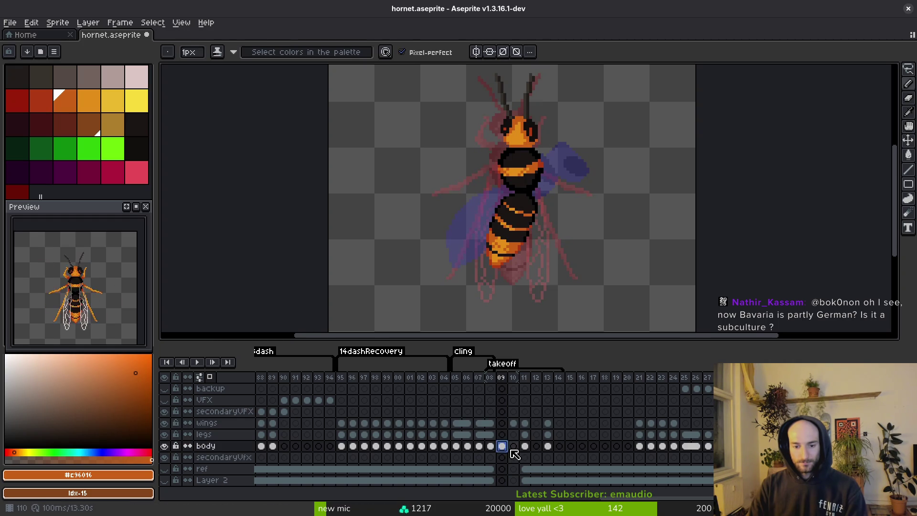
key("alt+shift+n")
key("Left")
left_click(526, 425)
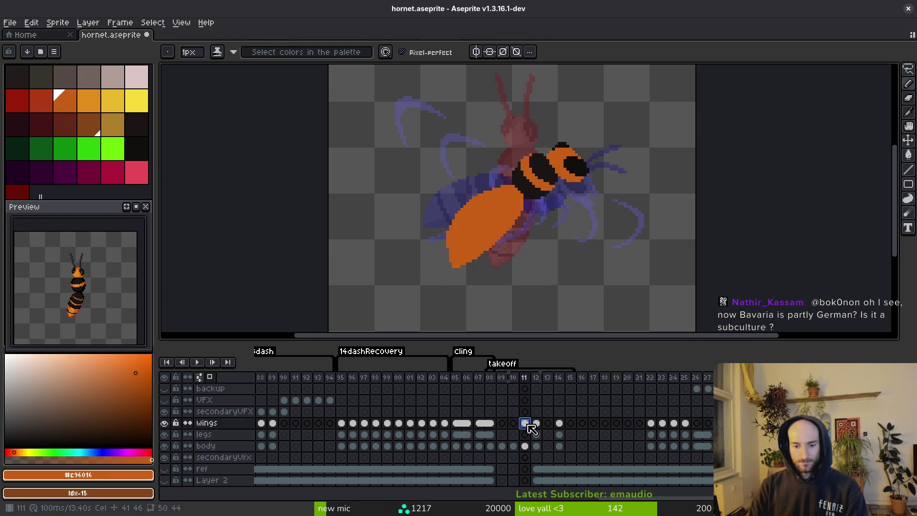
left_click(532, 424)
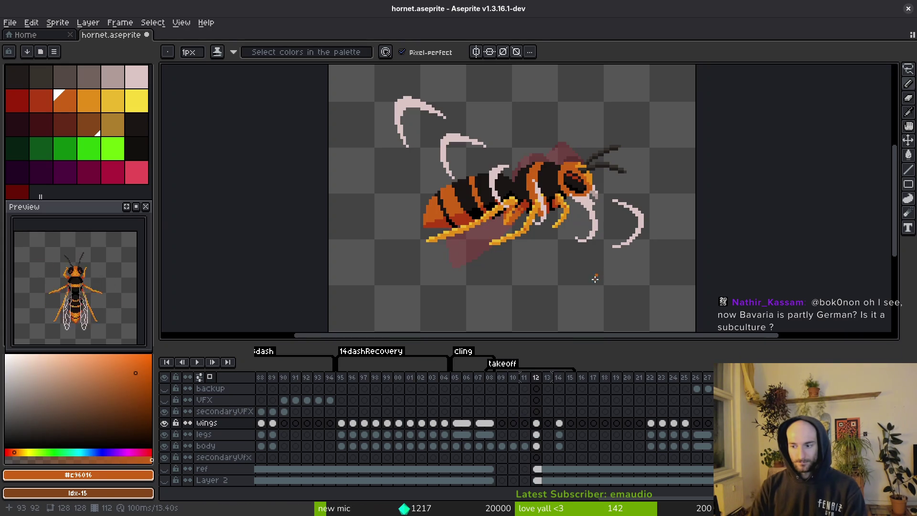
key("ctrl+s")
scroll(537, 247, "down", 1)
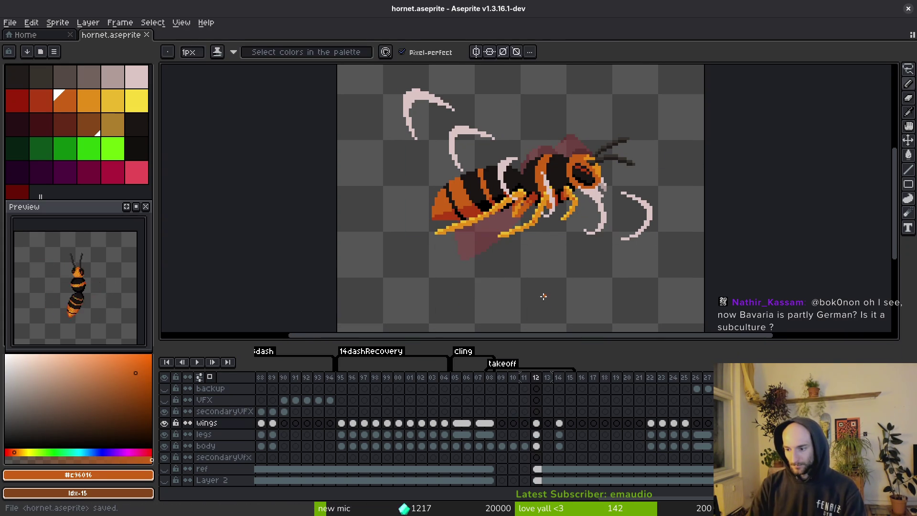
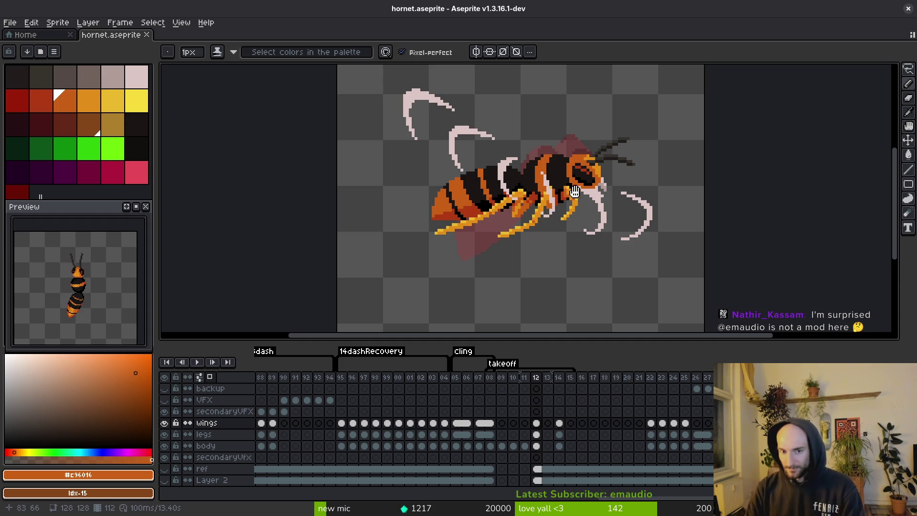
Save hornet.aseprite and return to frame 11
key("ctrl+s")
key("Left")
key("Left")
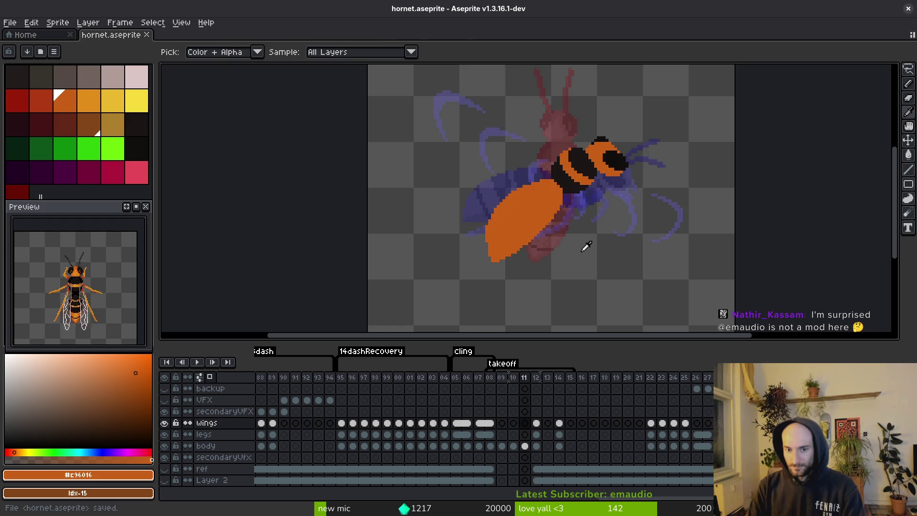
key("Right")
On the body layer, reshape the abdomen's lower-left edge pixels and sample its orange
scroll(488, 244, "up", 4)
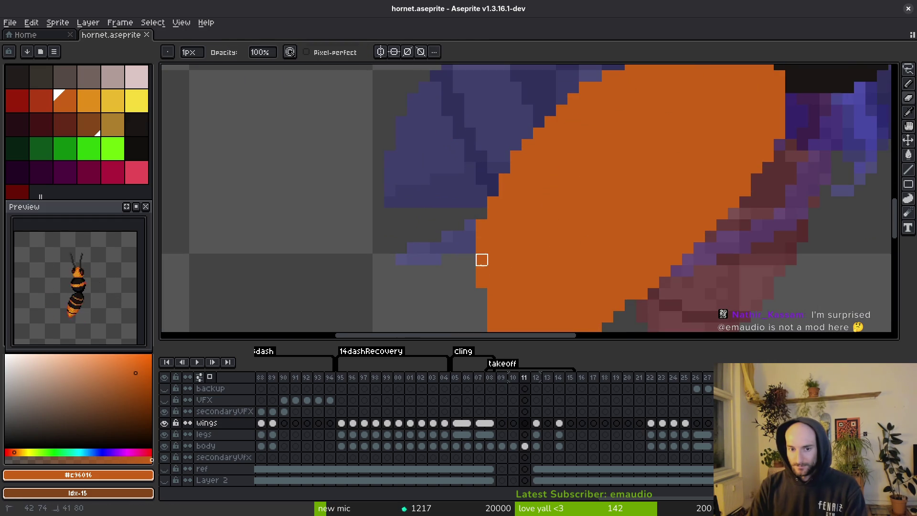
left_click(481, 267, "ctrl")
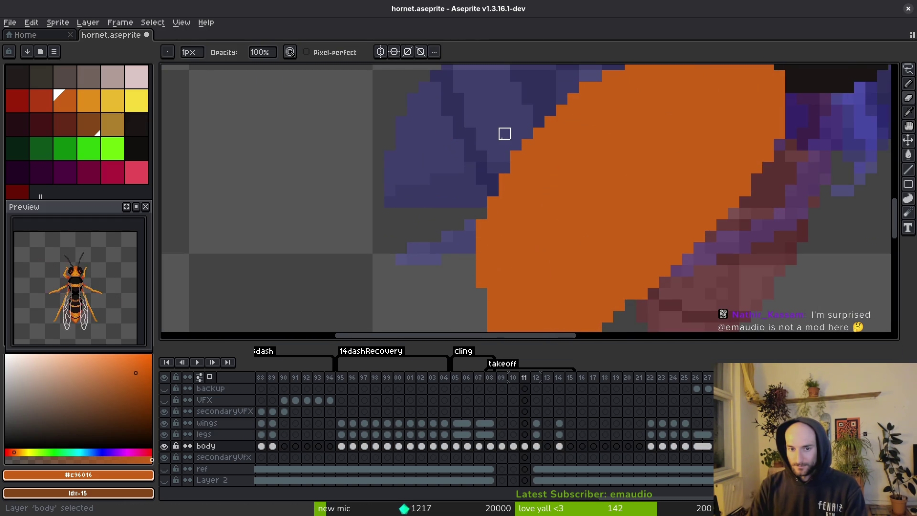
left_click_drag(494, 191, 470, 280)
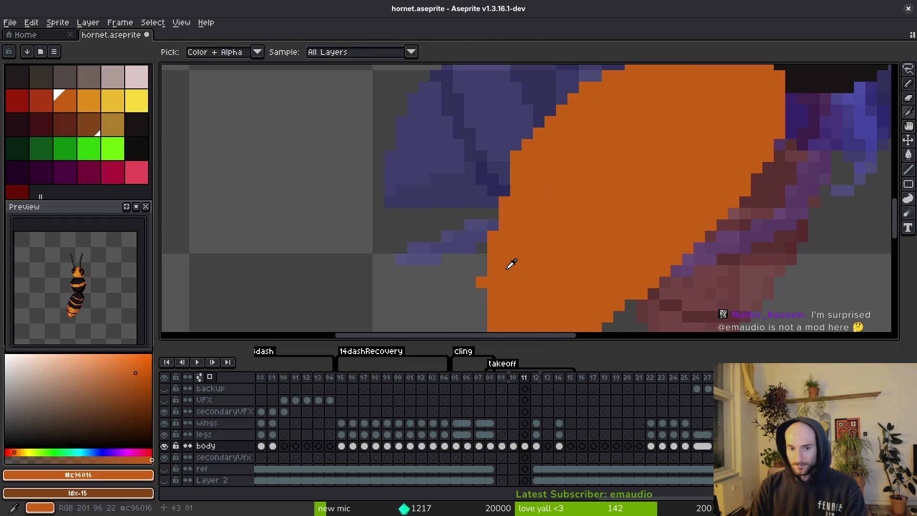
key("b")
scroll(506, 178, "down", 3)
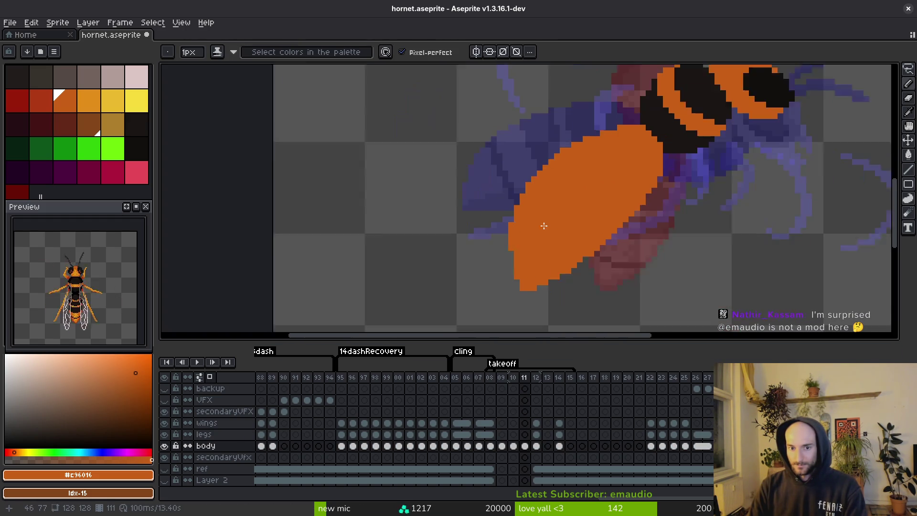
scroll(543, 221, "down", 1)
scroll(528, 245, "up", 4)
scroll(499, 254, "down", 1)
scroll(534, 237, "down", 4)
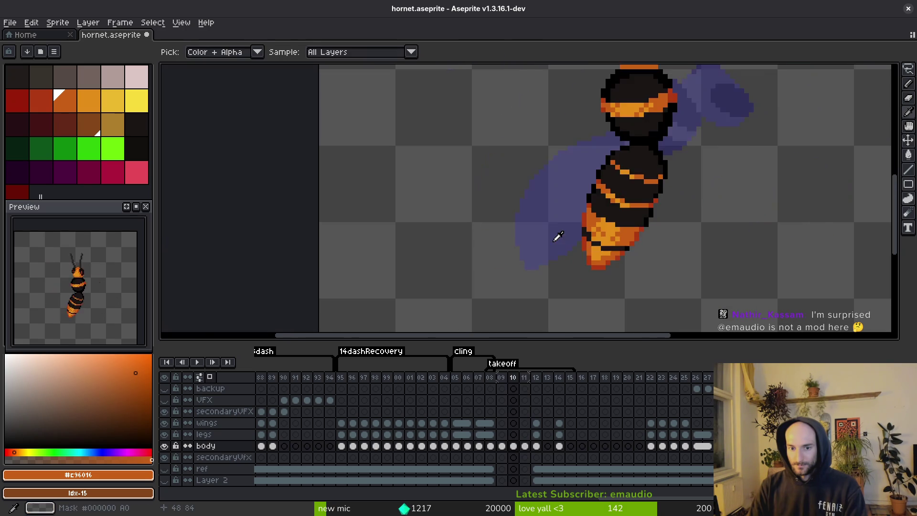
scroll(557, 236, "up", 4)
scroll(658, 198, "up", 3)
Erase a stray pixel at the abdomen edge and save the hornet file
key("e")
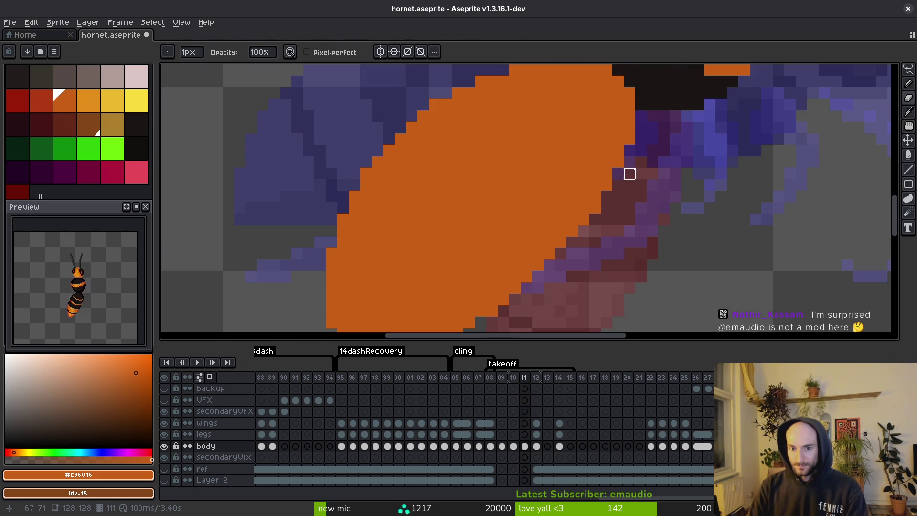
scroll(640, 186, "down", 3)
key("ctrl+s")
scroll(640, 172, "up", 3)
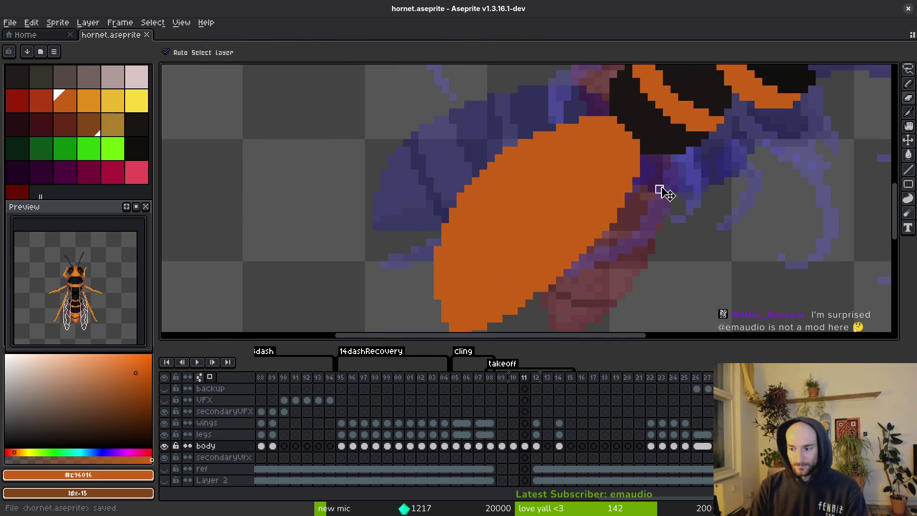
scroll(659, 189, "down", 3)
scroll(656, 202, "up", 3)
left_click(653, 180)
scroll(685, 202, "down", 1)
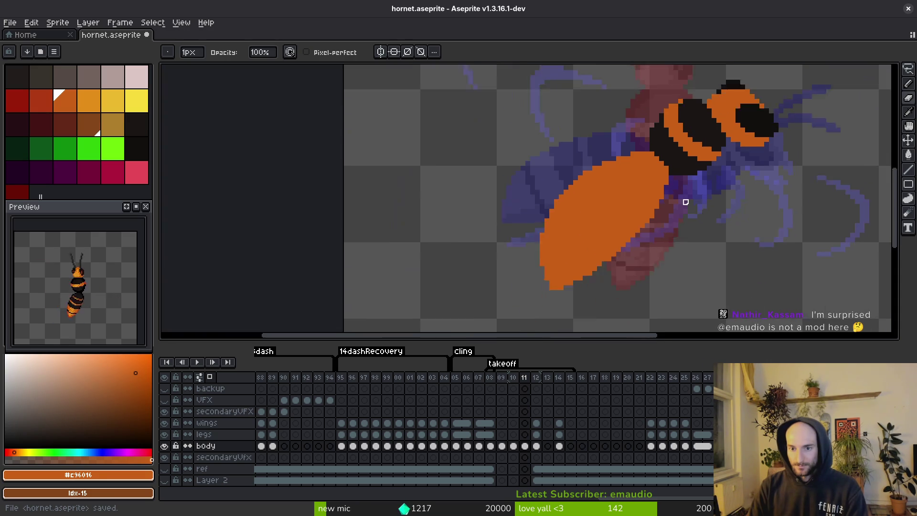
scroll(686, 202, "down", 1)
key("ctrl+s")
scroll(683, 201, "up", 3)
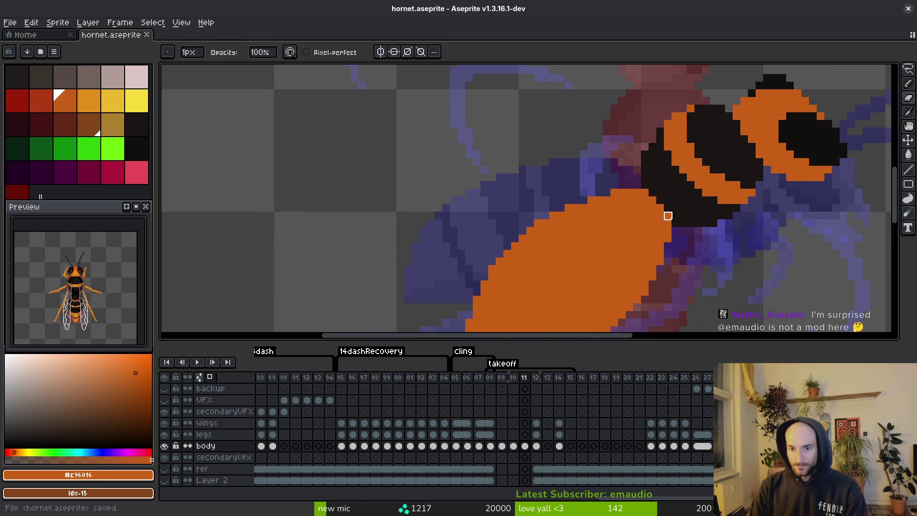
Pick the black body colour for the pencil and save again
left_click(668, 213, "alt")
key("b")
scroll(687, 218, "down", 2)
key("ctrl+s")
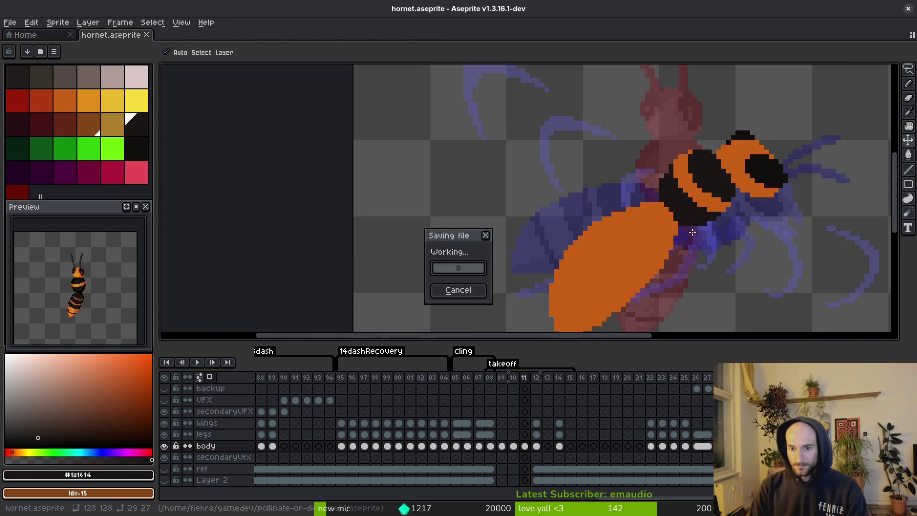
scroll(688, 218, "down", 2)
Compare frame 11 against its neighbouring frames, saving along the way, and settle on frame 10
key("i")
key("Right")
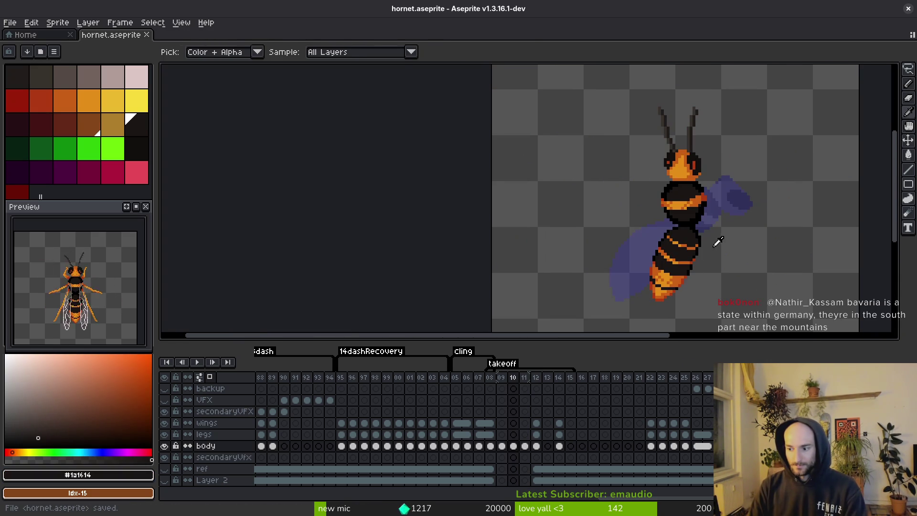
key("b")
key("Left")
key("ctrl+s")
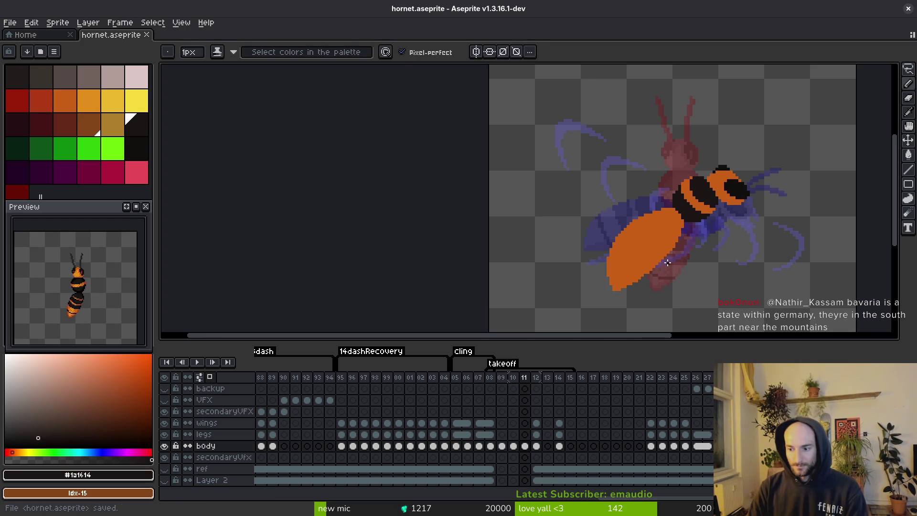
key("i")
key("Right")
key("Left")
key("Right")
key("Left")
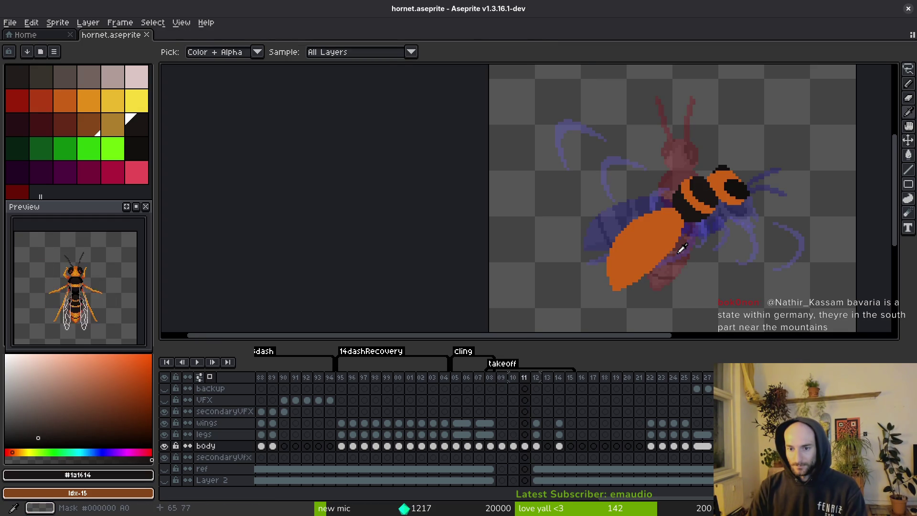
key("Left")
key("Right")
key("Right")
key("Left")
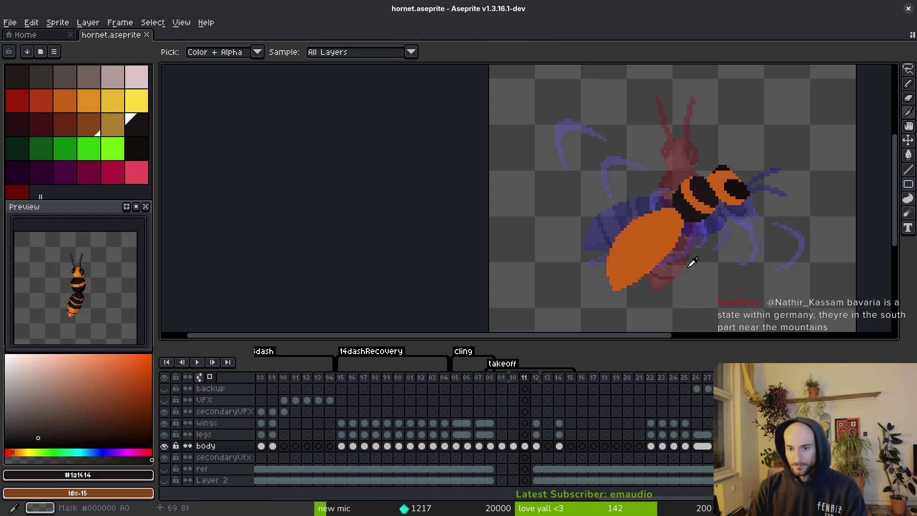
key("Left")
On frame 10, sample a canvas colour and switch to the Rectangular Marquee tool
key("b")
scroll(681, 251, "up", 1)
key("alt")
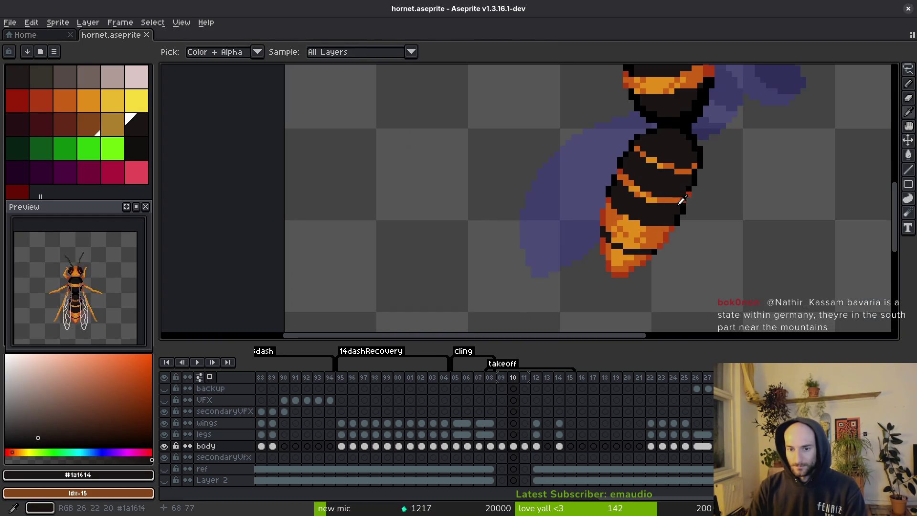
scroll(678, 214, "down", 1)
scroll(681, 217, "down", 1)
scroll(685, 175, "up", 3)
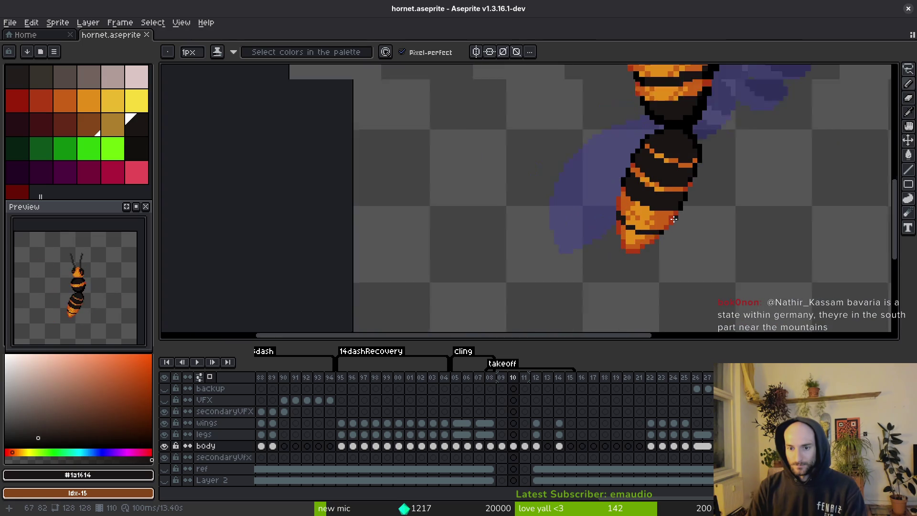
key("m")
scroll(672, 123, "up", 2)
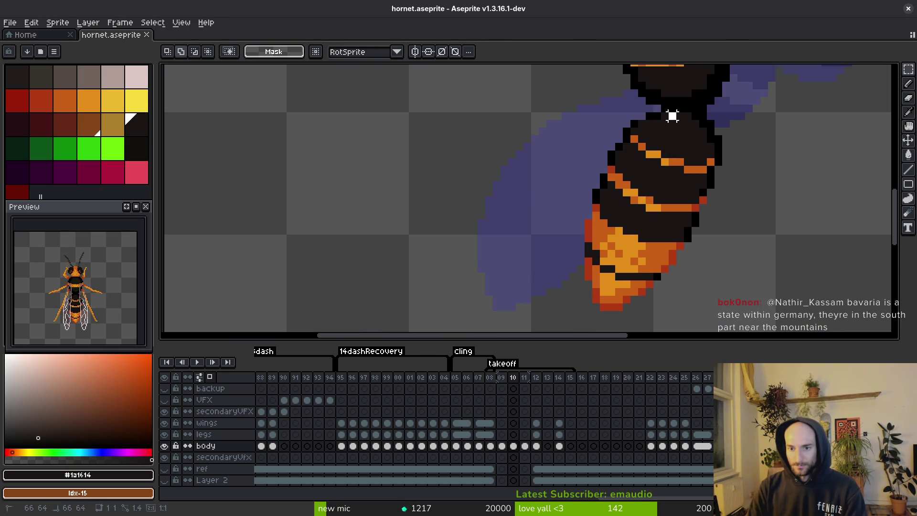
Select the abdomen's bottom and upper segments and shift them one pixel left
left_click_drag(673, 116, 599, 265)
left_click(619, 300)
mouse_move(611, 316)
left_mouse_down()
mouse_move(594, 221)
mouse_move(559, 156)
left_mouse_up()
mouse_move(676, 112)
left_mouse_down()
mouse_move(600, 204)
mouse_move(647, 235)
mouse_move(626, 256)
mouse_move(634, 252)
mouse_move(632, 262)
mouse_move(606, 279)
left_mouse_up()
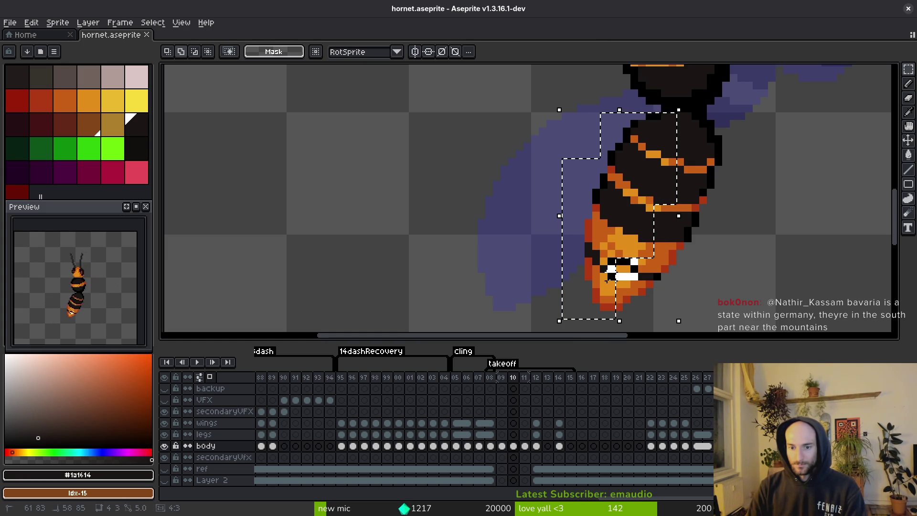
left_click_drag(642, 218, 631, 221)
left_click(620, 301, "alt")
Repaint the abdomen tip pixels in lighter and darker orange
scroll(604, 283, "up", 1)
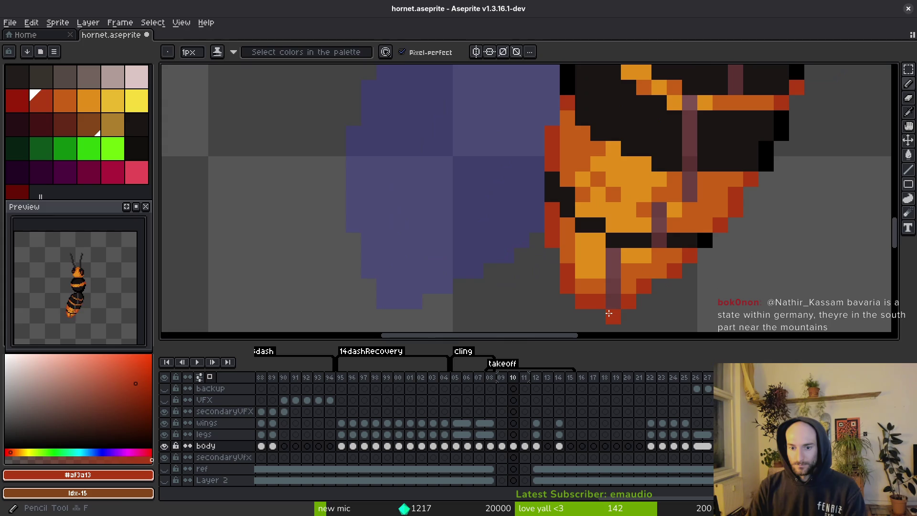
left_click(604, 283, "alt")
left_click(597, 315)
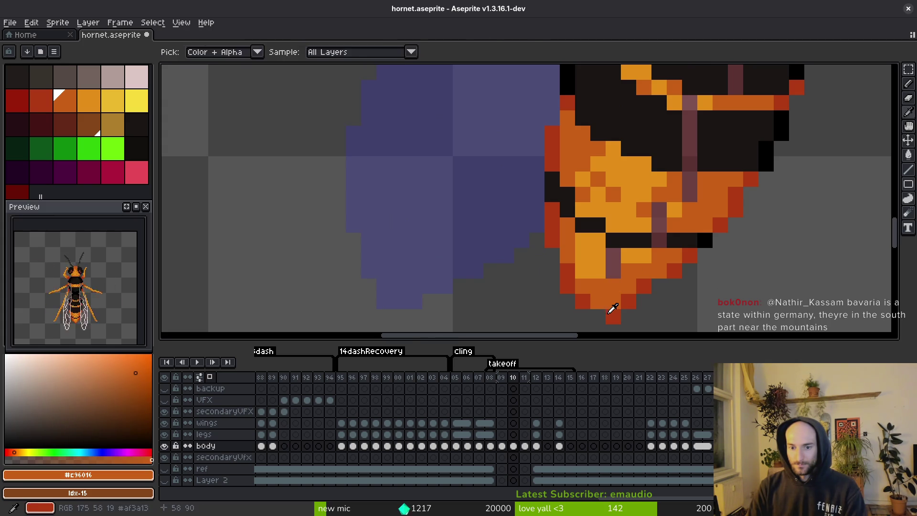
left_click(606, 307, "alt")
left_click(611, 270, "alt")
left_click(613, 256)
left_click(612, 279, "alt")
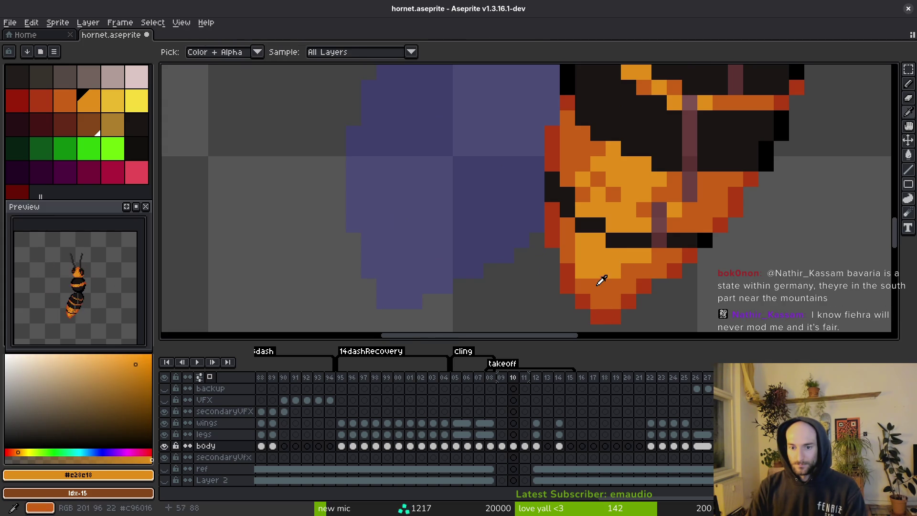
left_click(603, 271)
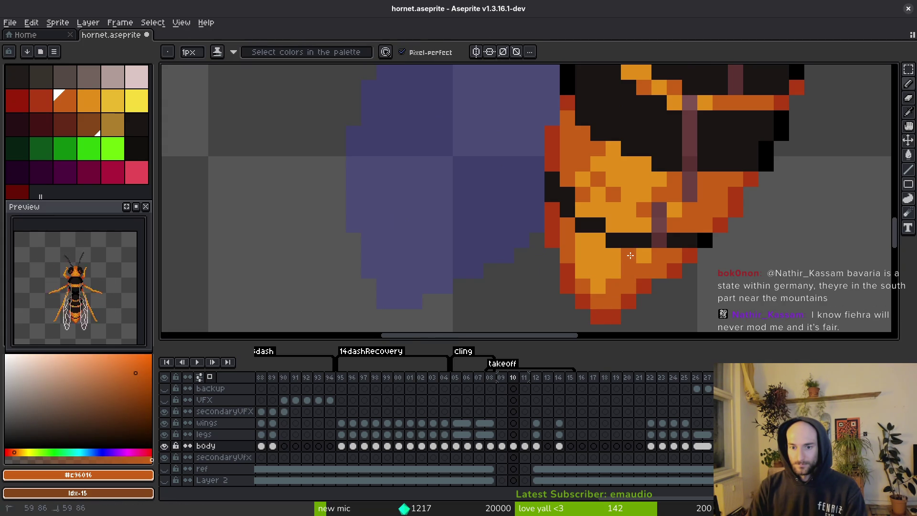
mouse_move(630, 255)
left_mouse_down()
mouse_move(652, 259)
mouse_move(603, 271)
left_mouse_up()
Darken the mauve pixel and mauve stripes on the abdomen to the black body colour
scroll(628, 277, "up", 1)
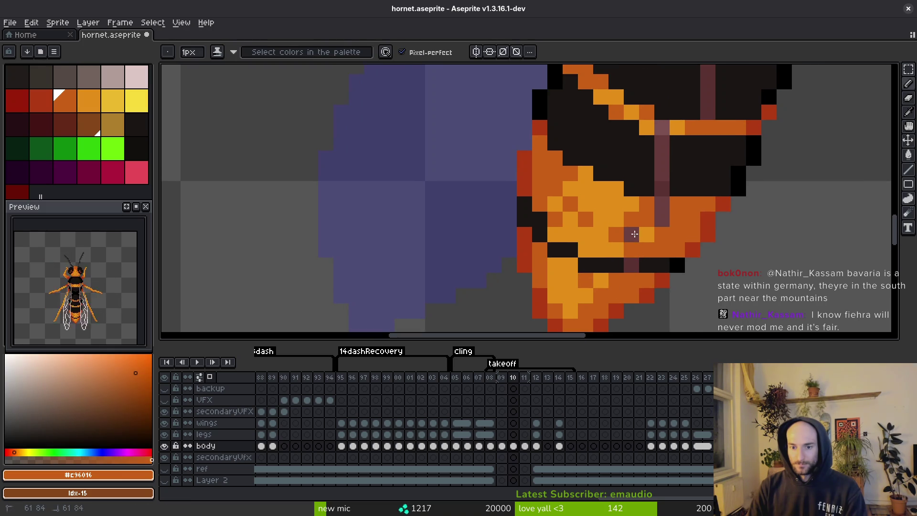
left_click(646, 257, "alt")
left_click(631, 265)
left_click_drag(661, 191, 663, 155)
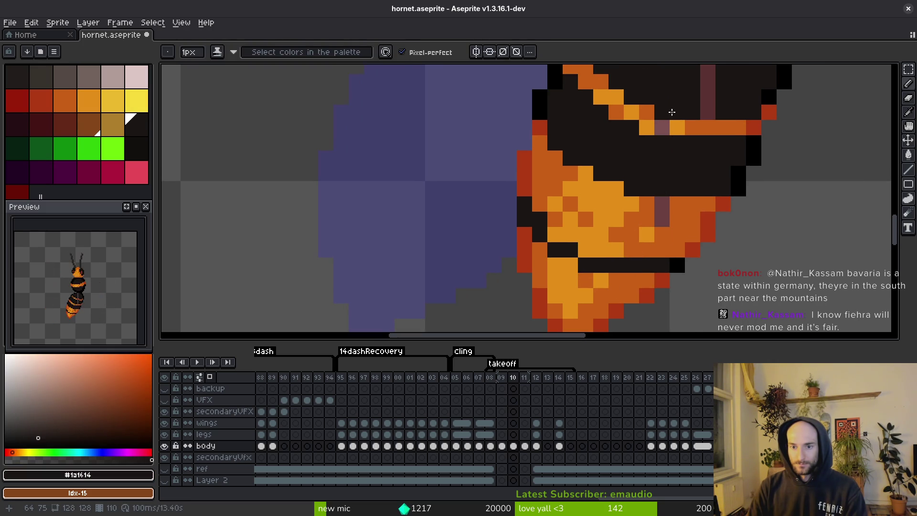
left_click_drag(702, 95, 705, 127)
Paint over a leftover mauve body pixel in orange #c96016 and save the file
scroll(687, 144, "up", 2)
left_click(670, 163, "alt")
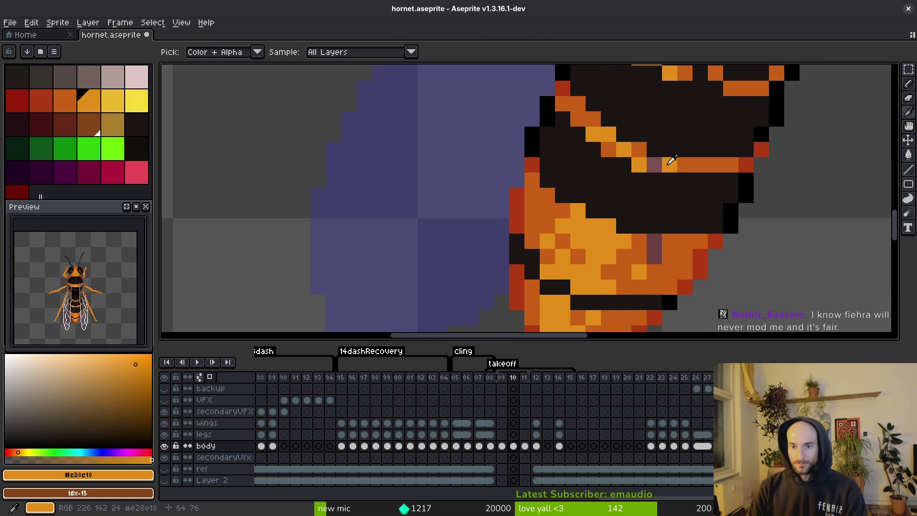
left_click(654, 272, "alt")
left_click(655, 243)
scroll(670, 278, "down", 3)
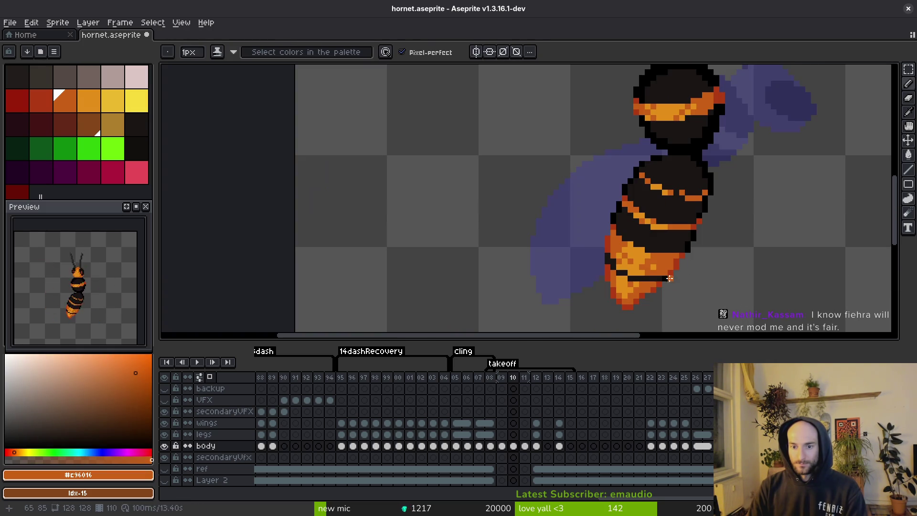
key("ctrl+s")
scroll(669, 251, "up", 2)
left_click(669, 251, "alt")
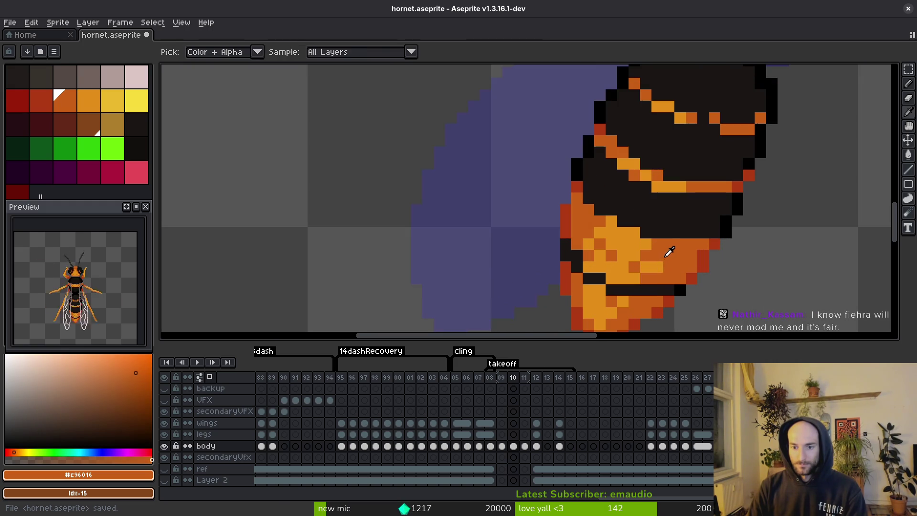
scroll(669, 251, "down", 2)
key("ctrl+s")
key("ctrl+s")
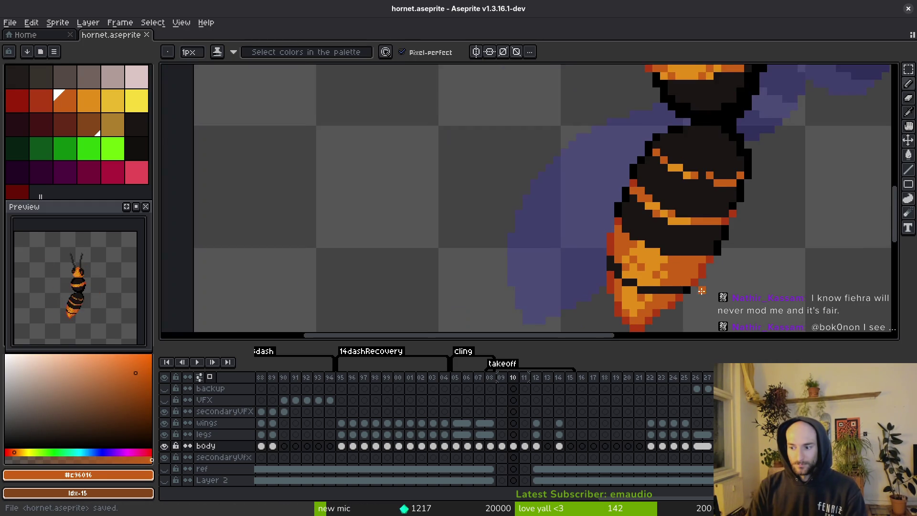
Pick the dark red-orange from the abdomen tip and save the sprite
scroll(701, 290, "up", 1)
scroll(720, 265, "down", 1)
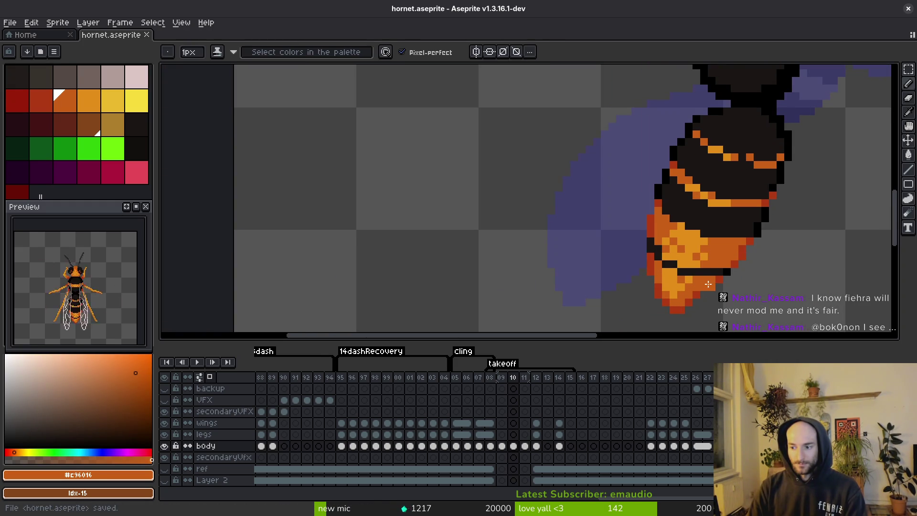
scroll(726, 272, "down", 2)
scroll(716, 260, "down", 1)
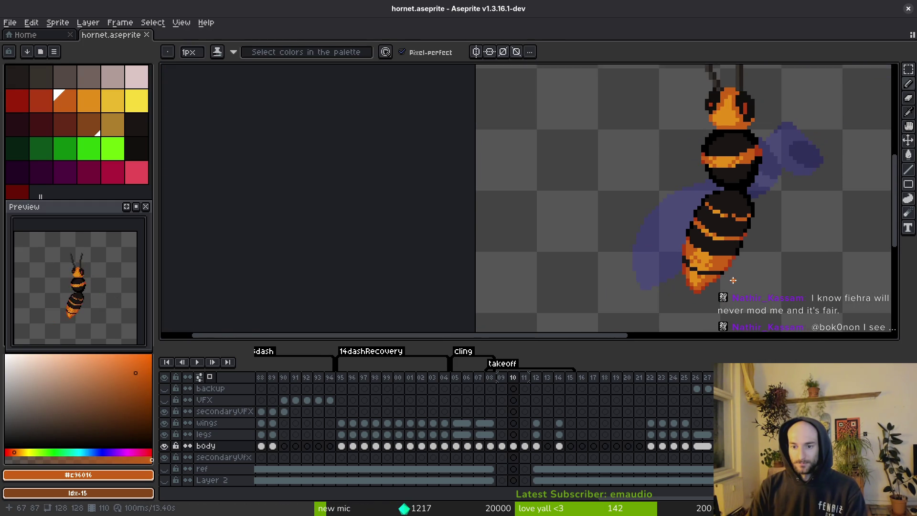
scroll(697, 267, "up", 4)
left_click(696, 265, "alt")
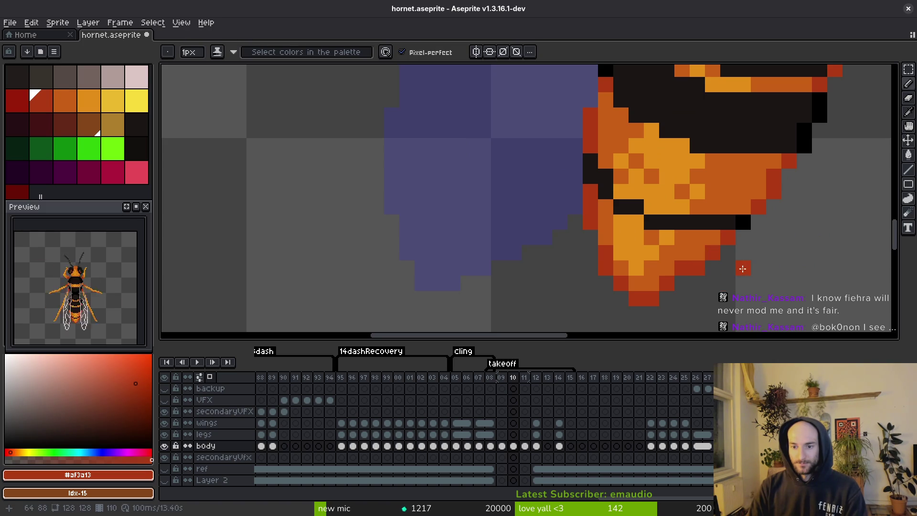
key("ctrl+s")
Repaint a tail tip shading pixel, sample darker orange #c96016, and save
scroll(742, 267, "down", 3)
scroll(743, 266, "up", 3)
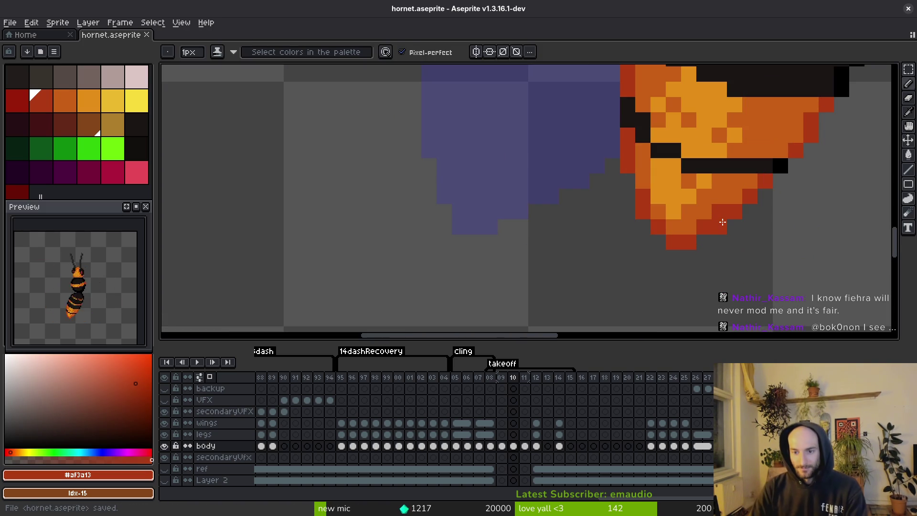
left_click(722, 222)
left_click(720, 205, "alt")
scroll(771, 286, "down", 3)
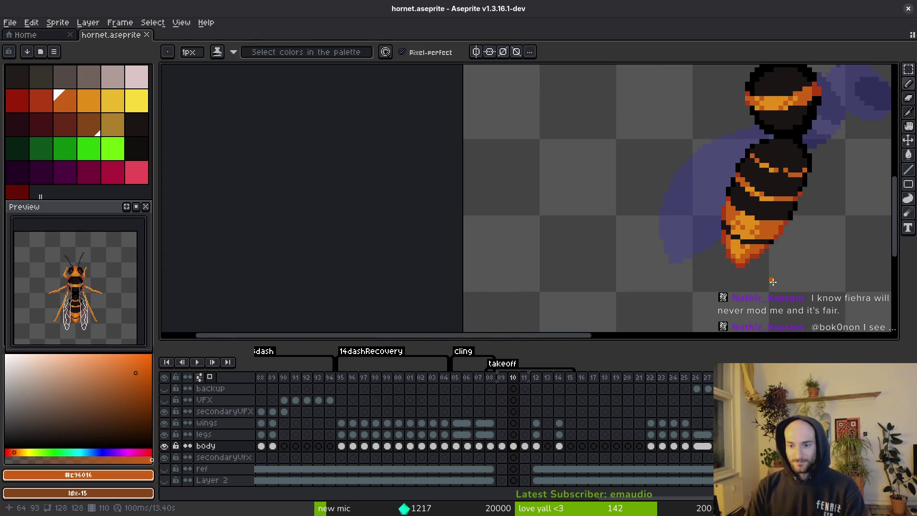
key("ctrl+s")
scroll(773, 272, "down", 2)
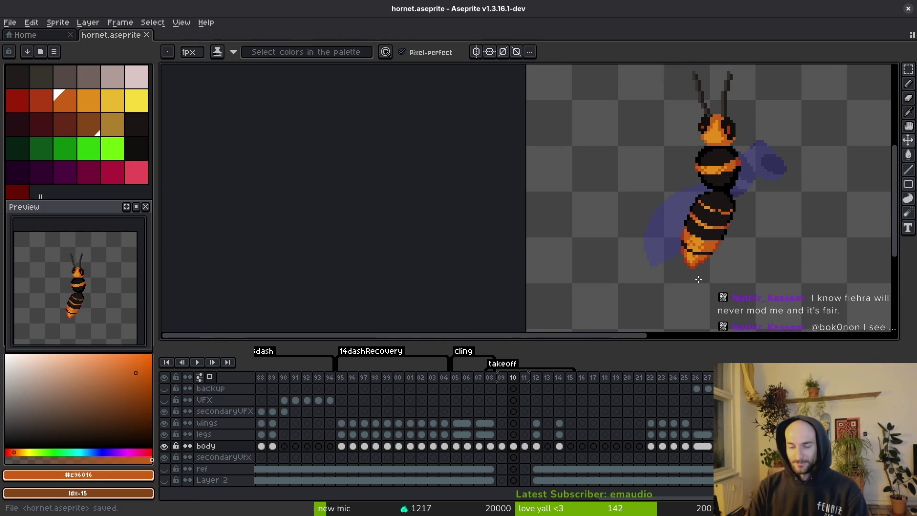
scroll(699, 279, "down", 1)
scroll(698, 274, "up", 1)
scroll(687, 260, "up", 5)
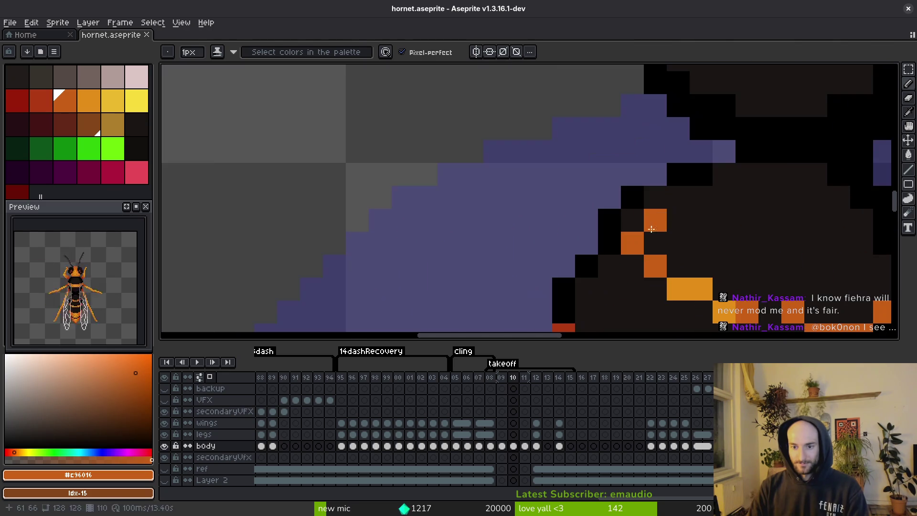
Add a black outline pixel on the abdomen edge and save the sprite
left_click(658, 192, "alt")
left_click(722, 173)
key("ctrl+s")
scroll(668, 200, "down", 3)
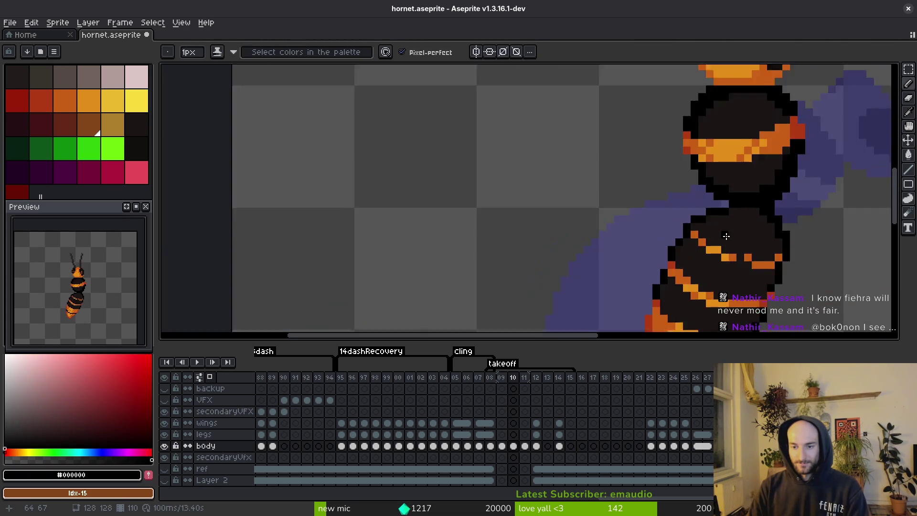
scroll(654, 215, "up", 3)
Erase three stray pixels at the body edge, return to the Pencil, and save
left_click(650, 210)
key("e")
left_click(635, 209)
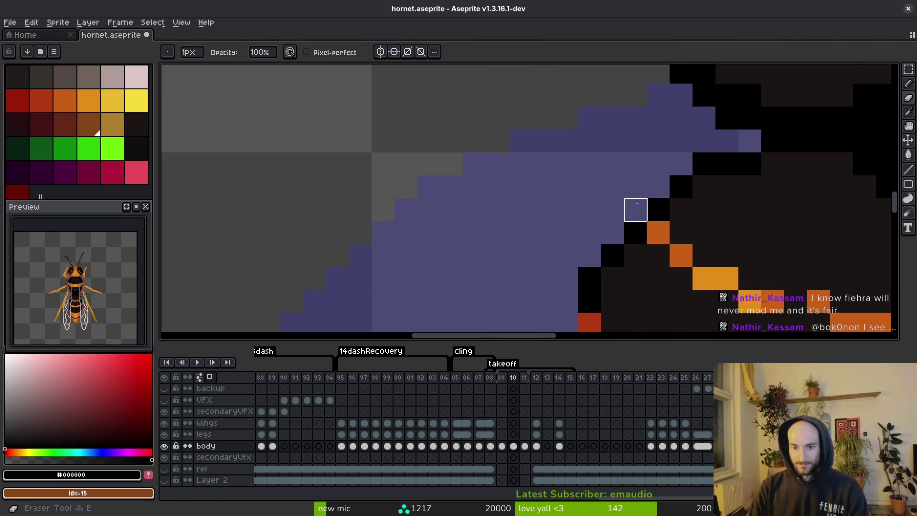
left_click(681, 186)
scroll(683, 215, "down", 3)
scroll(684, 242, "up", 2)
key("b")
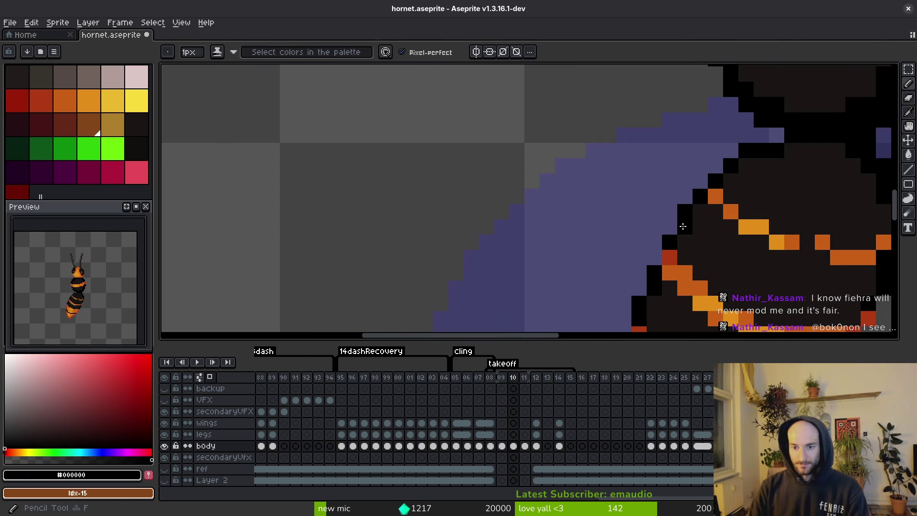
key("ctrl+s")
Extend the black abdomen outline by one pixel and save
scroll(692, 248, "down", 3)
scroll(678, 275, "down", 1)
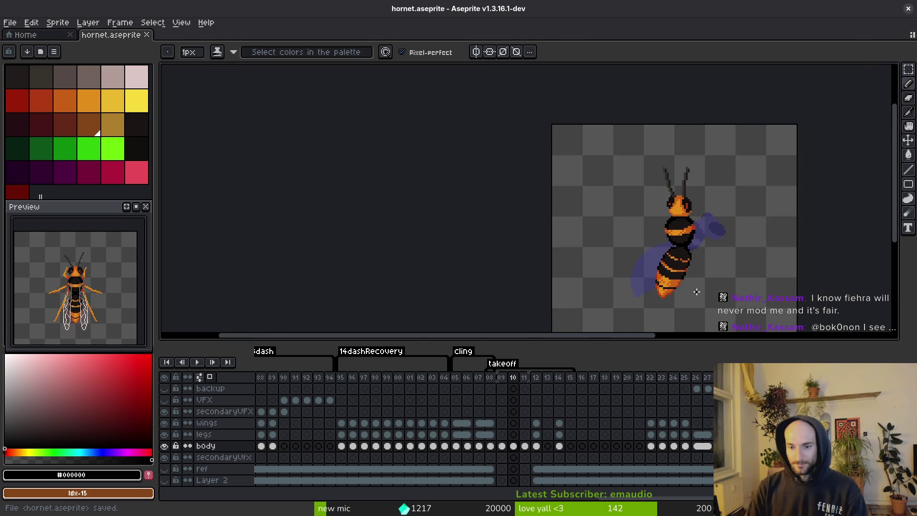
scroll(667, 286, "up", 4)
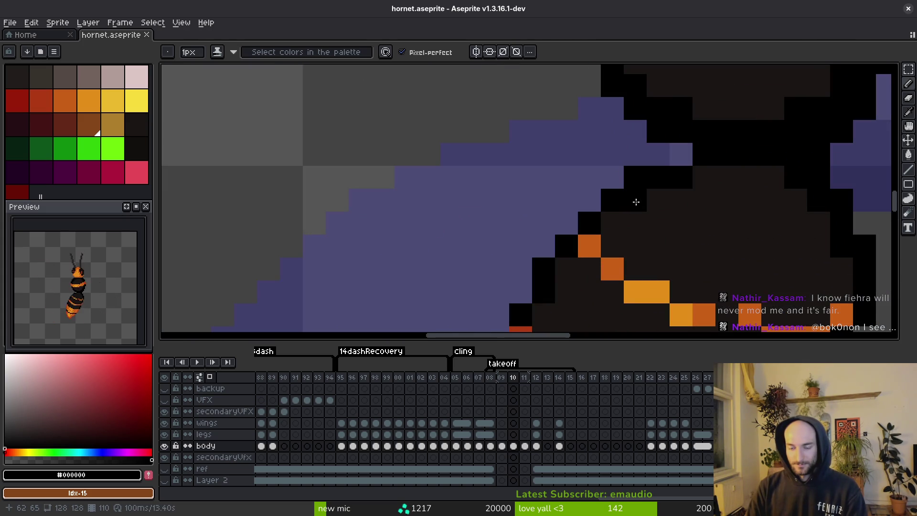
left_click(708, 176)
key("b")
scroll(681, 219, "down", 4)
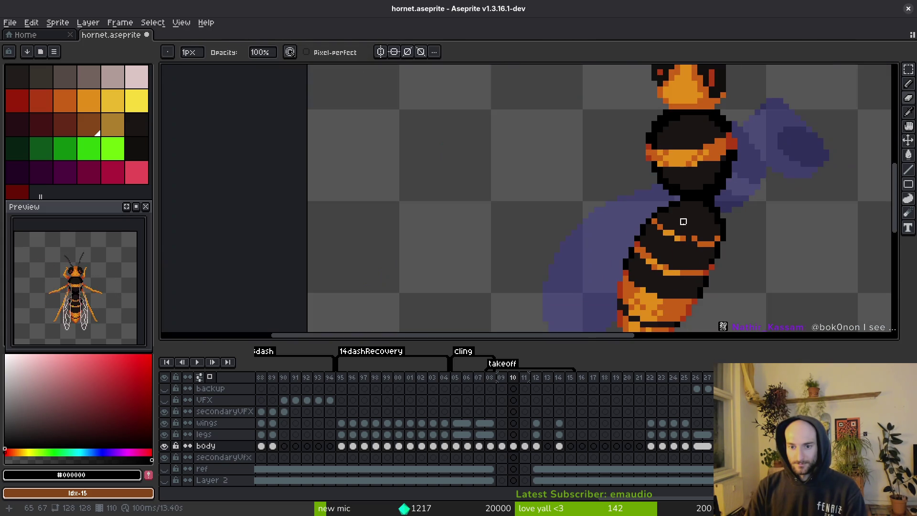
key("ctrl+s")
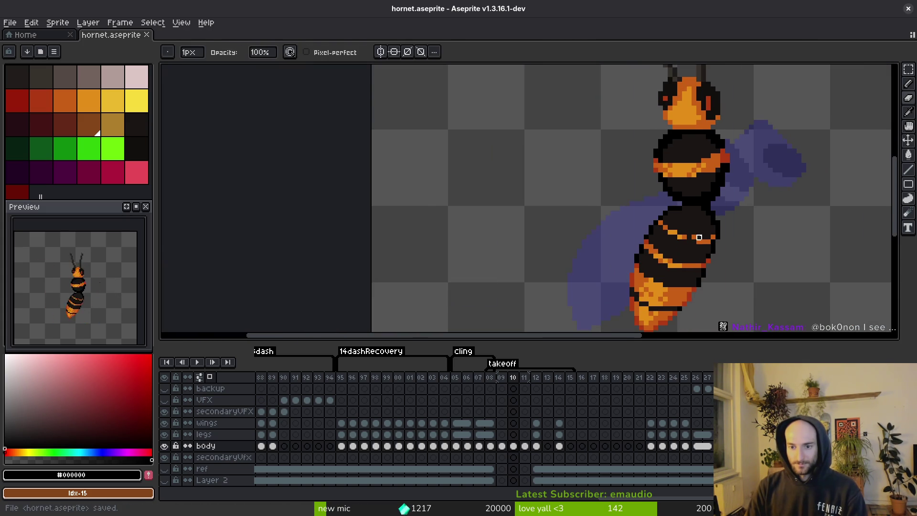
scroll(687, 224, "up", 4)
Paint an abdomen pixel using the dark body colour #1a1614, then save
key("alt")
left_click(655, 160)
scroll(707, 219, "down", 4)
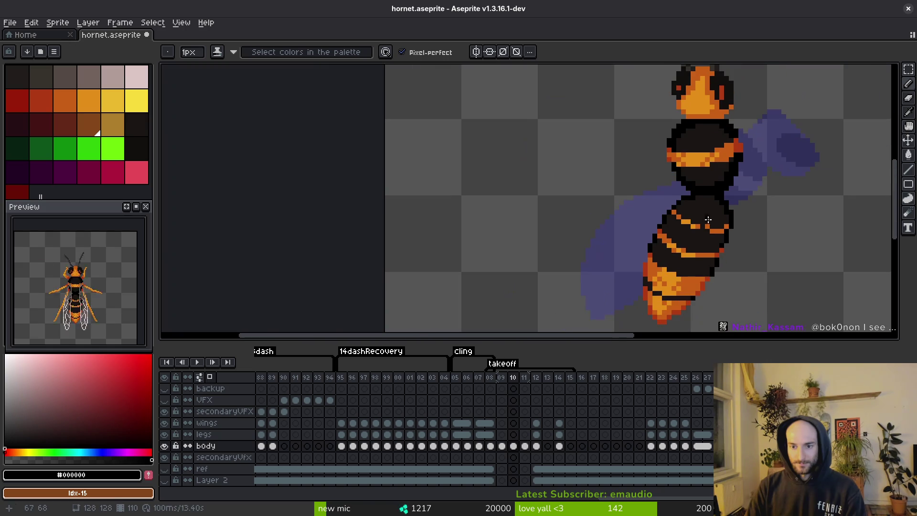
scroll(708, 220, "up", 4)
left_click(661, 162, "alt")
scroll(690, 190, "down", 4)
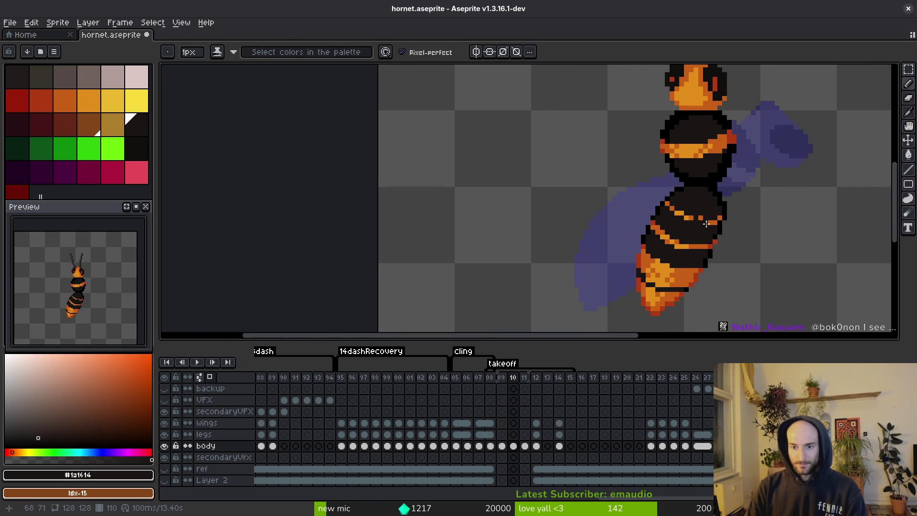
key("ctrl+s")
scroll(704, 225, "down", 1)
key("alt")
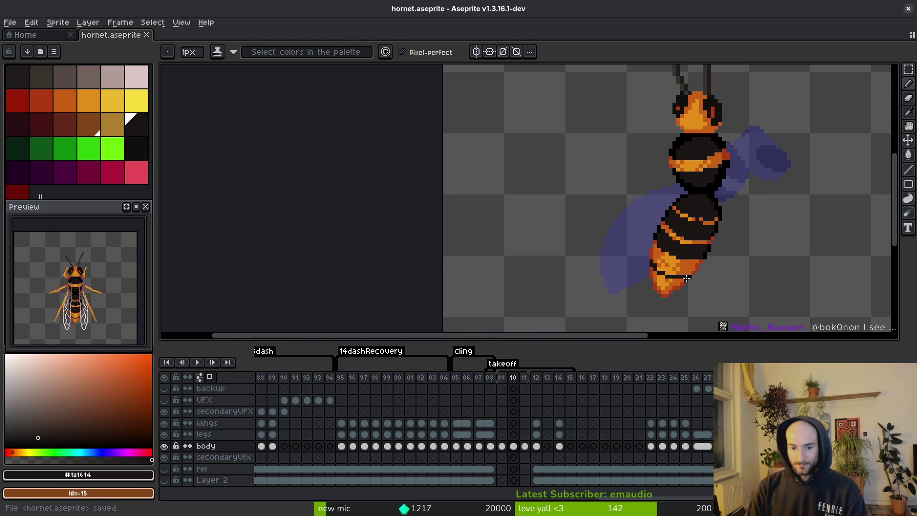
On frame 09, paint orange into the abdomen stripe, save, and advance to frame 10
key("alt")
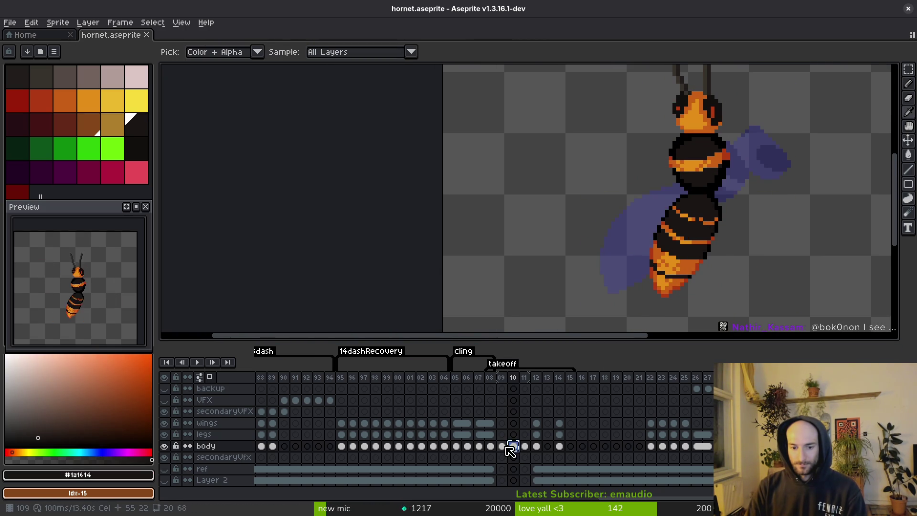
left_click(503, 447)
key("ctrl+s")
scroll(718, 193, "up", 4)
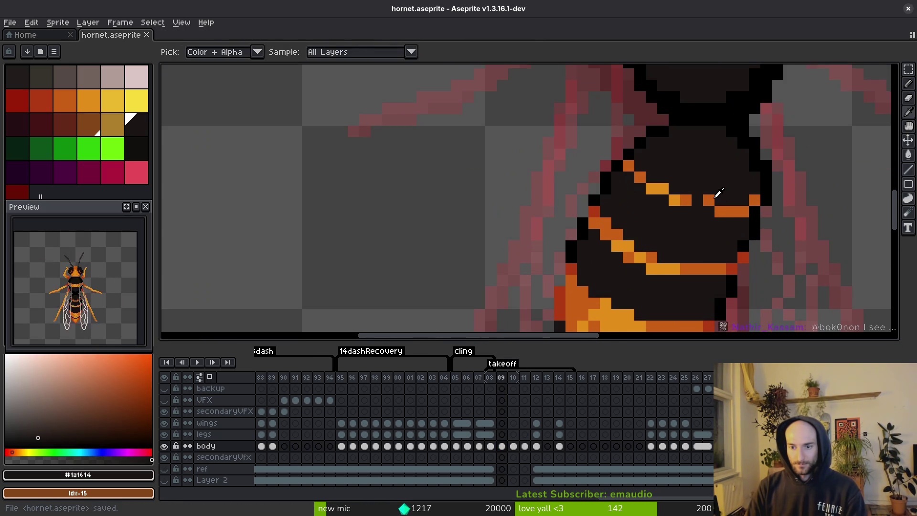
left_click_drag(697, 200, 731, 212)
key("ctrl+s")
key("Right")
Compare frame 10's abdomen stripe against frame 09 and save
left_click(715, 212, "alt")
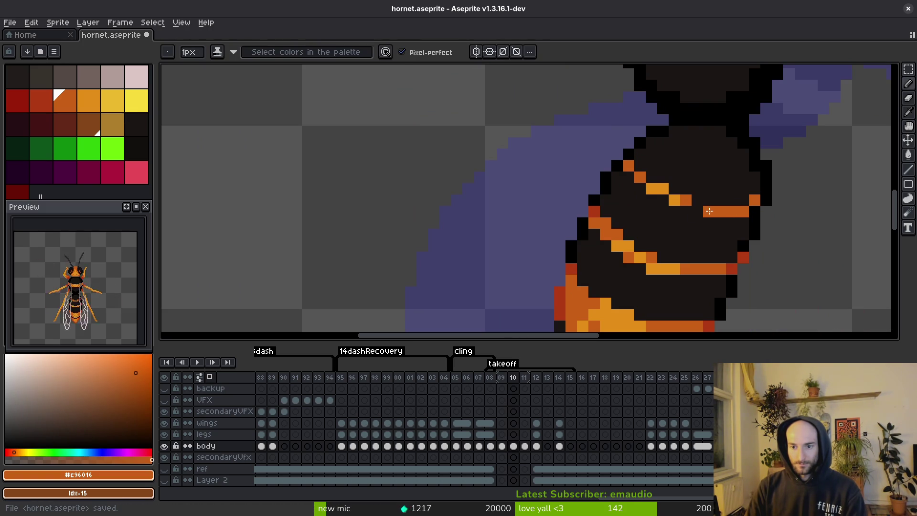
key("ctrl+z")
scroll(743, 253, "down", 3)
key("Left")
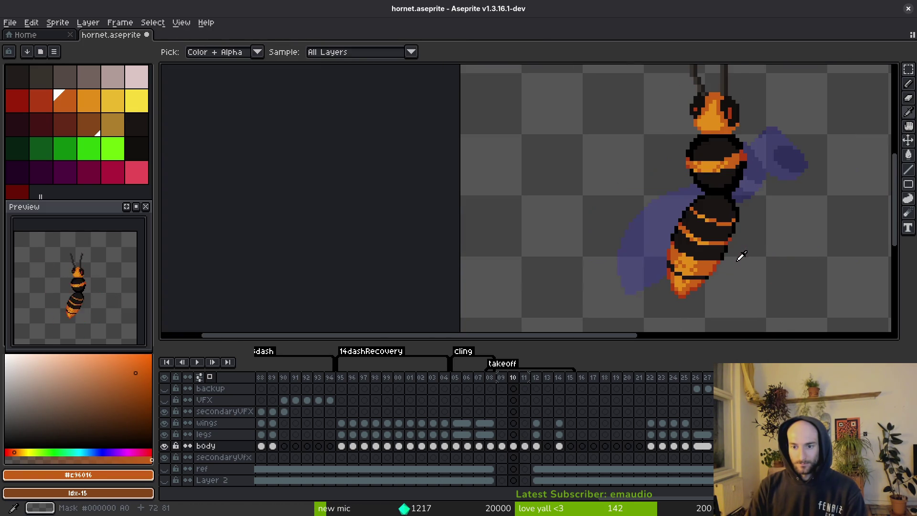
scroll(727, 265, "up", 3)
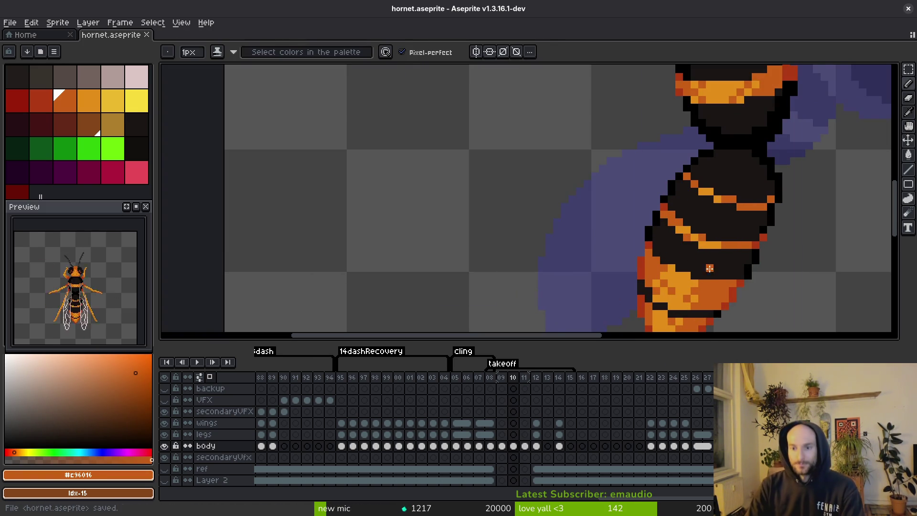
scroll(715, 276, "down", 2)
scroll(711, 258, "up", 2)
key("ctrl+s")
Retouch the abdomen tip with light orange #e28e18, darker orange #c96016 and #1a1614, then save
left_click(702, 235, "alt")
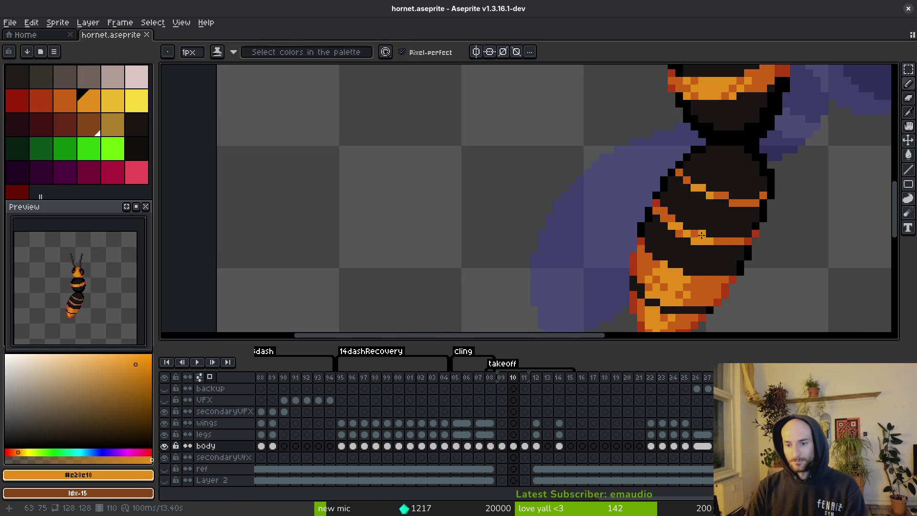
key("ctrl+z")
left_click(707, 236, "alt")
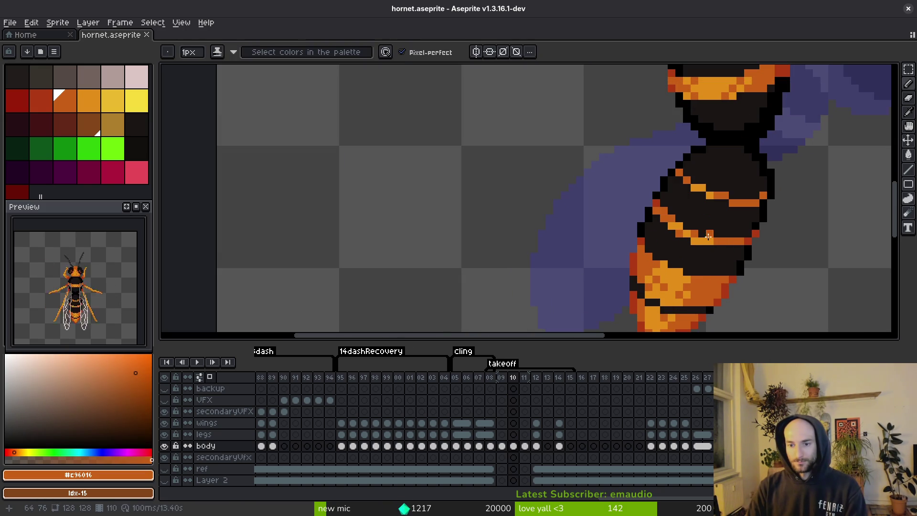
left_click(695, 243, "alt")
scroll(716, 270, "down", 2)
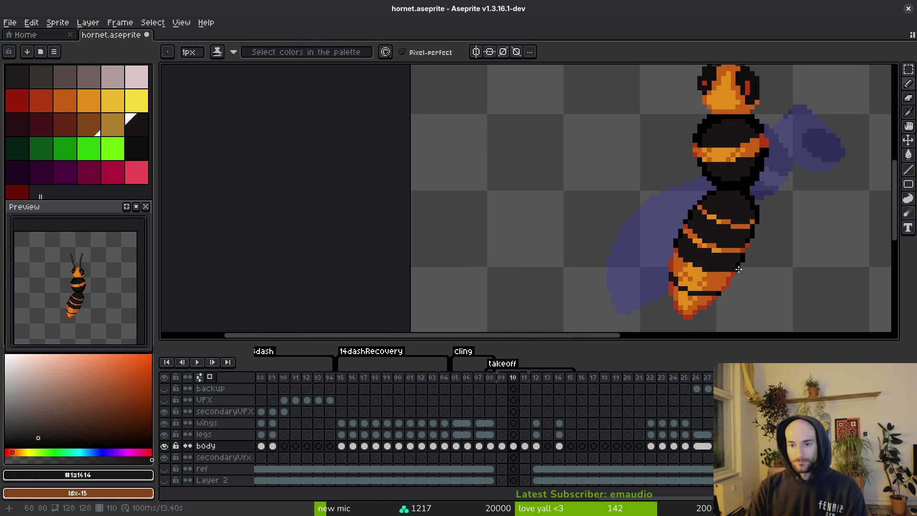
scroll(700, 256, "up", 2)
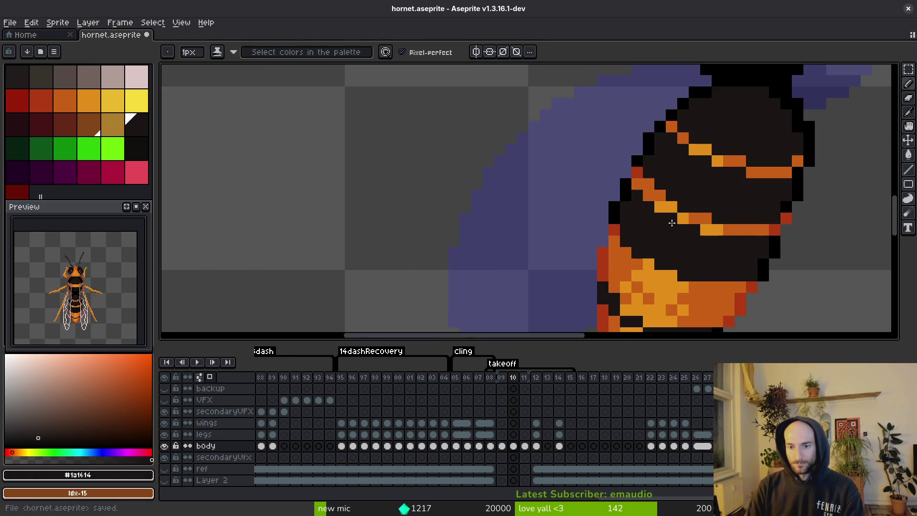
left_click(674, 208, "alt")
scroll(680, 213, "down", 2)
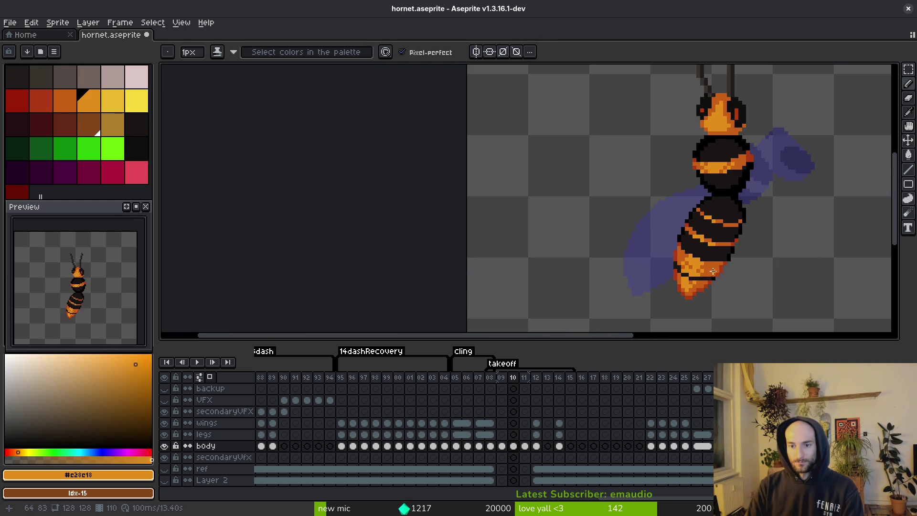
key("ctrl+s")
Touch up more tip pixels in #c96016 and #e28e18 and save
scroll(715, 251, "up", 4)
left_click(706, 231, "alt")
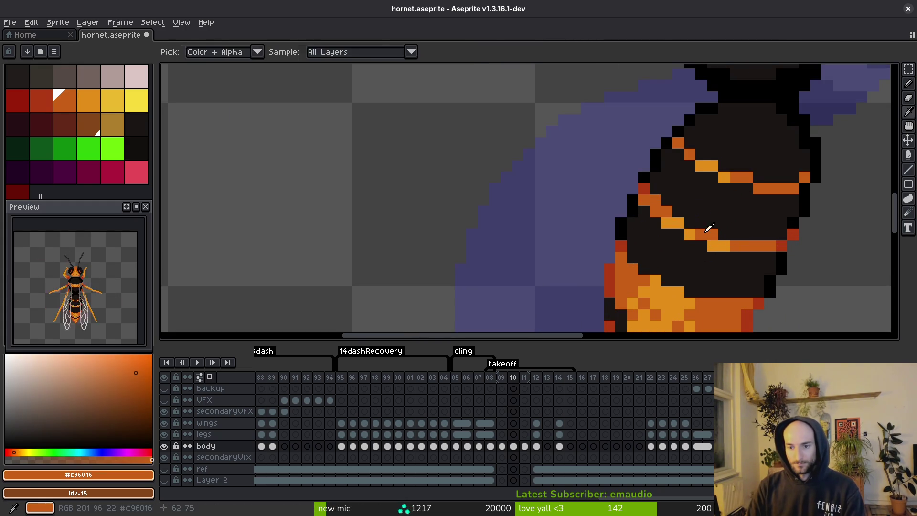
left_click(698, 236, "alt")
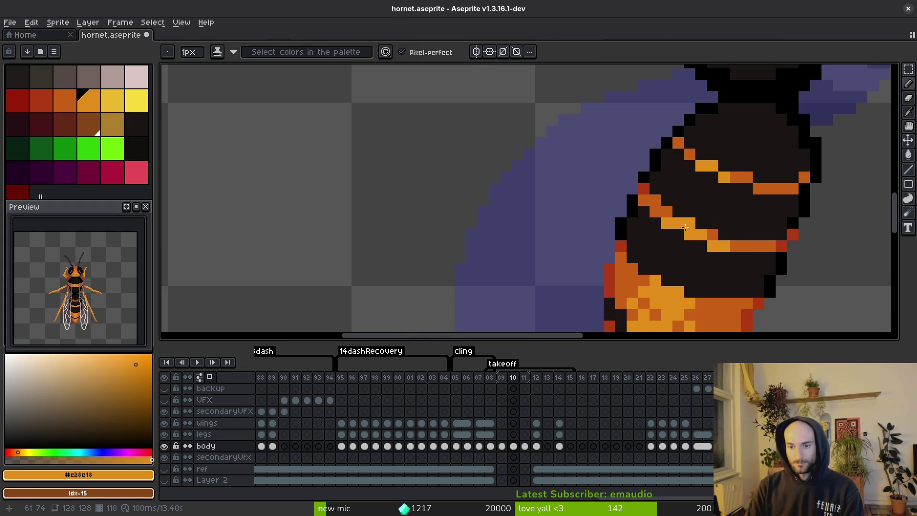
scroll(724, 258, "down", 3)
key("ctrl+s")
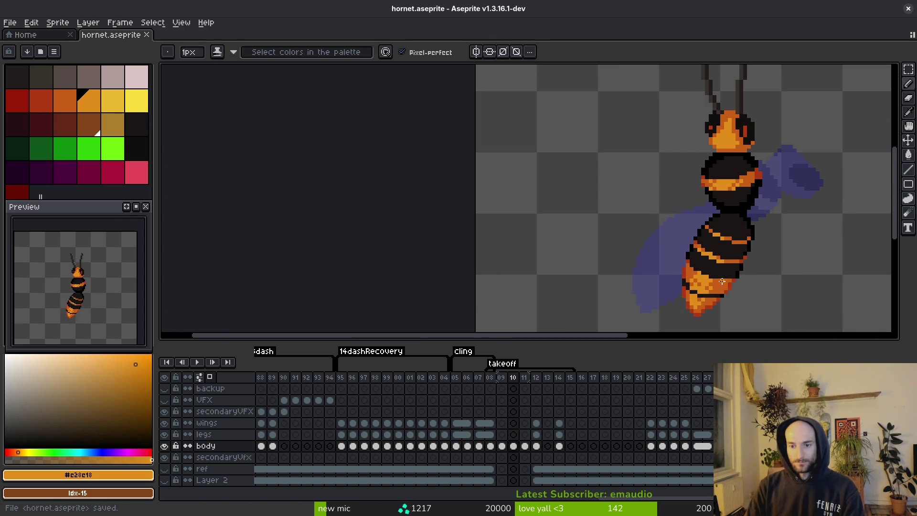
Check frame 109 for comparison, save, and return to frame 110
key("alt")
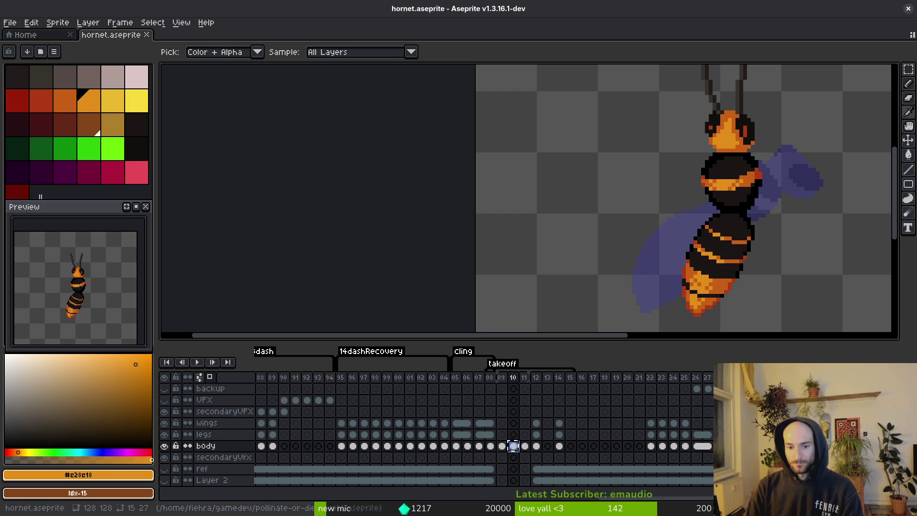
left_click(502, 447)
key("ctrl+s")
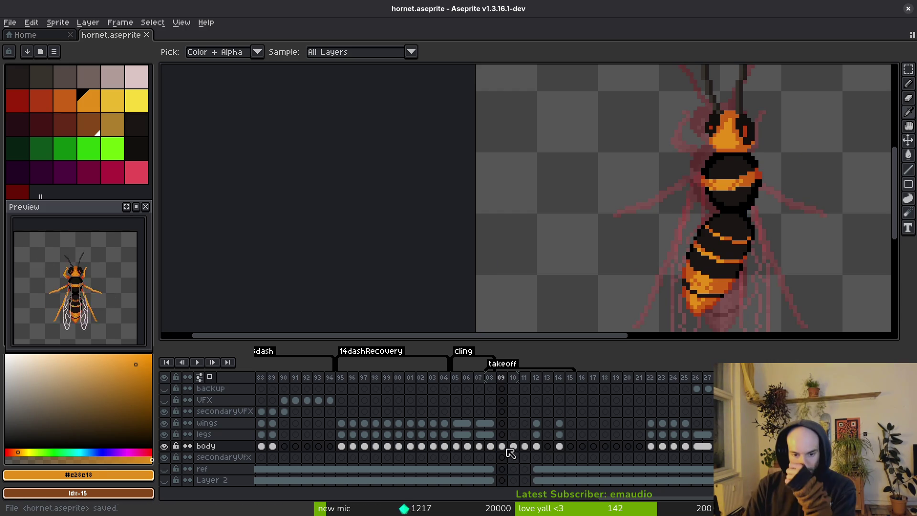
left_click(513, 446)
right_click(512, 446)
key("Escape")
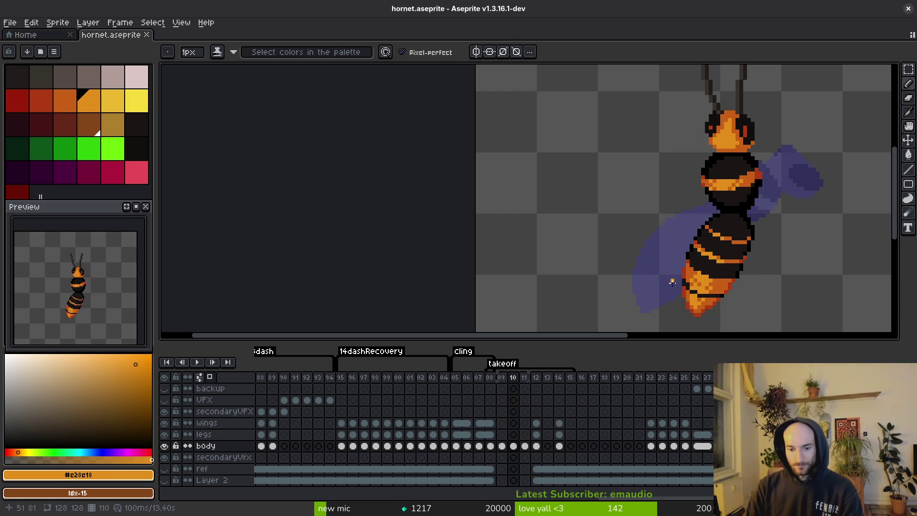
key("w")
key("shift+w")
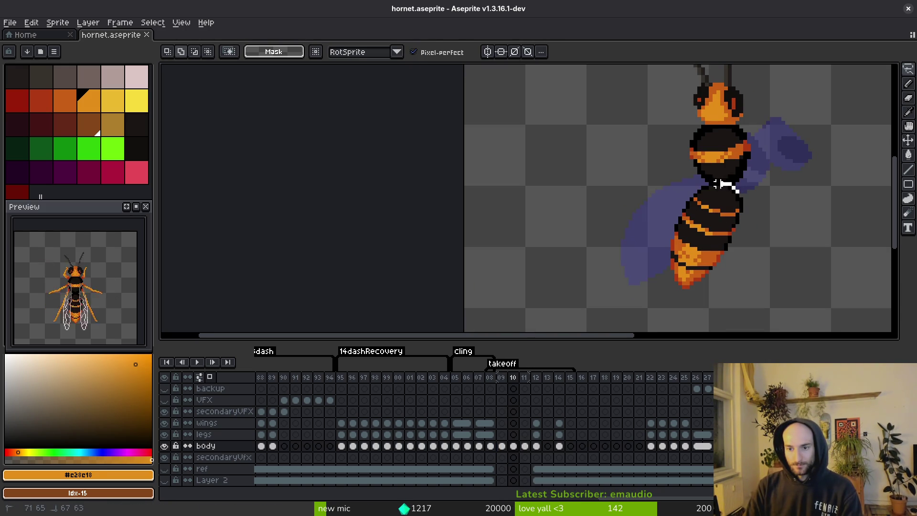
Lasso the lower abdomen, rotate it to -9.5°, nudge it up two pixels, and commit
scroll(753, 269, "up", 2)
mouse_move(731, 143)
left_mouse_down()
mouse_move(619, 196)
mouse_move(749, 248)
mouse_move(746, 176)
left_mouse_up()
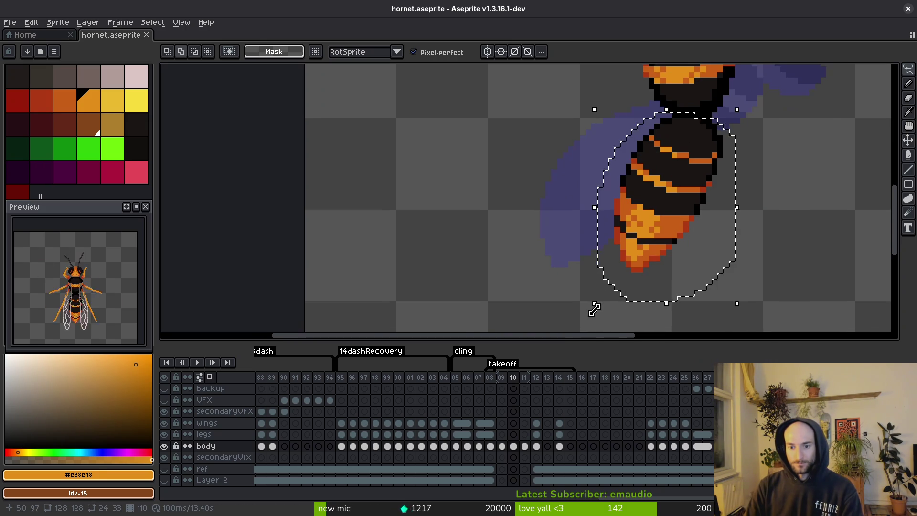
left_click_drag(594, 309, 579, 311)
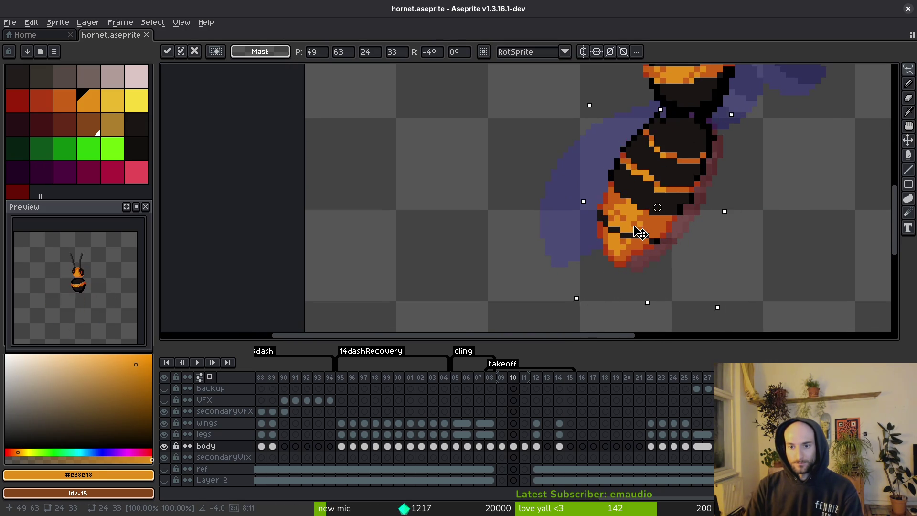
left_click_drag(640, 232, 641, 233)
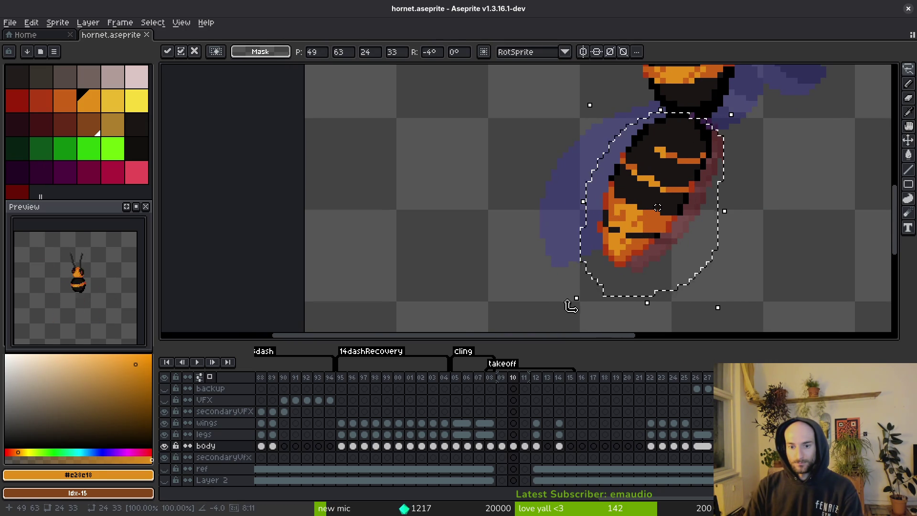
left_click_drag(571, 305, 563, 289)
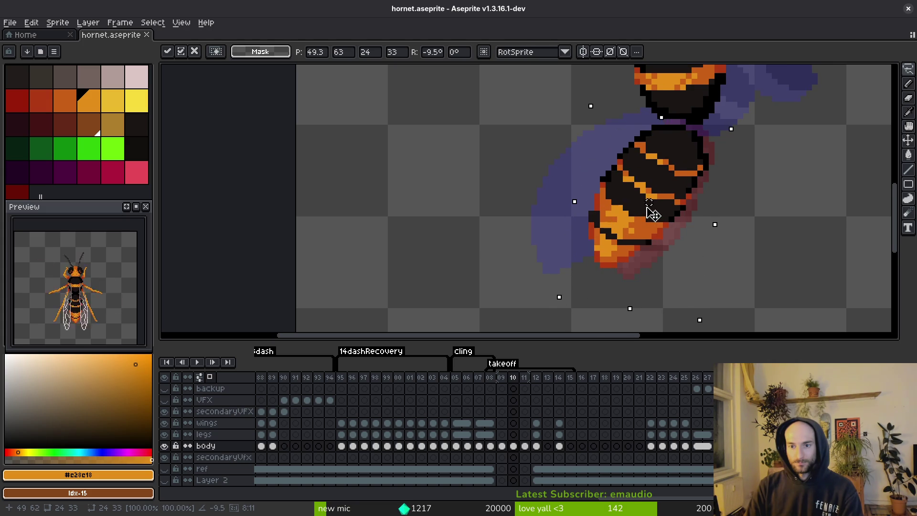
left_click_drag(648, 207, 660, 179)
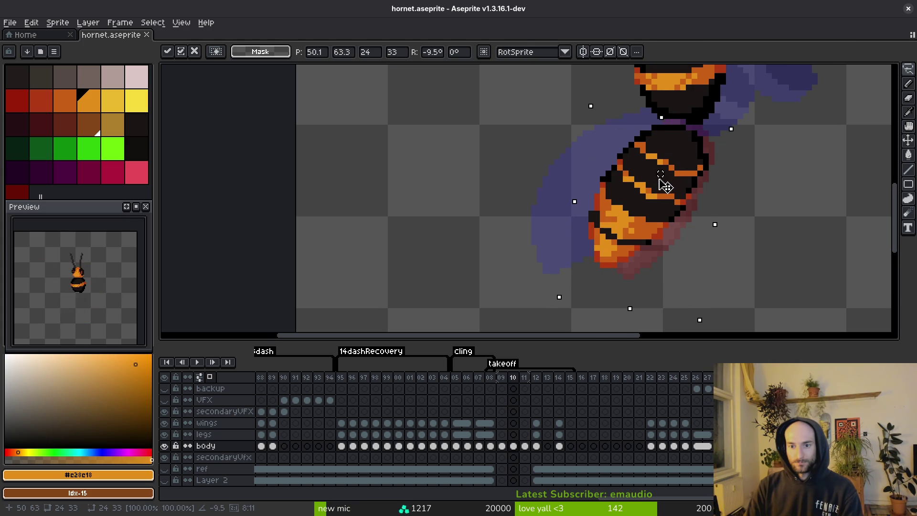
key("Up")
key("Up")
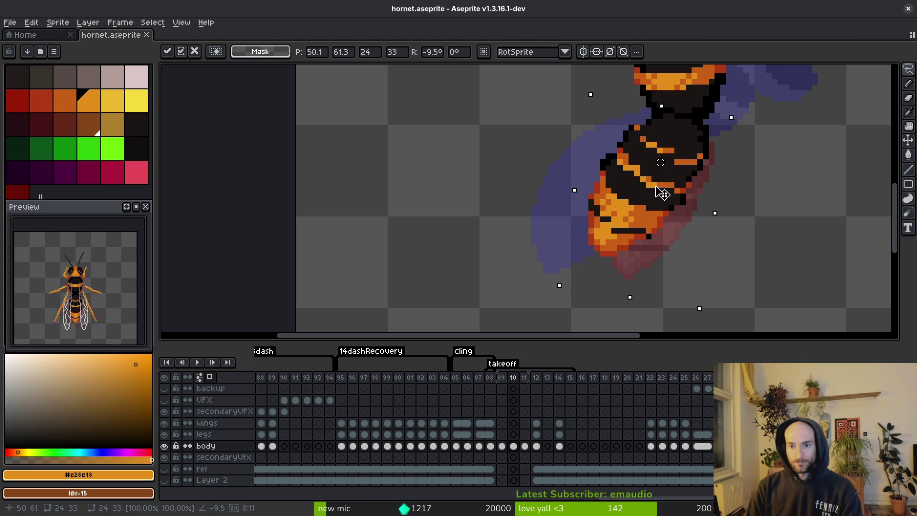
key("Return")
Paint a column of orange #c96016 along the abdomen tip's left edge
scroll(650, 201, "up", 3)
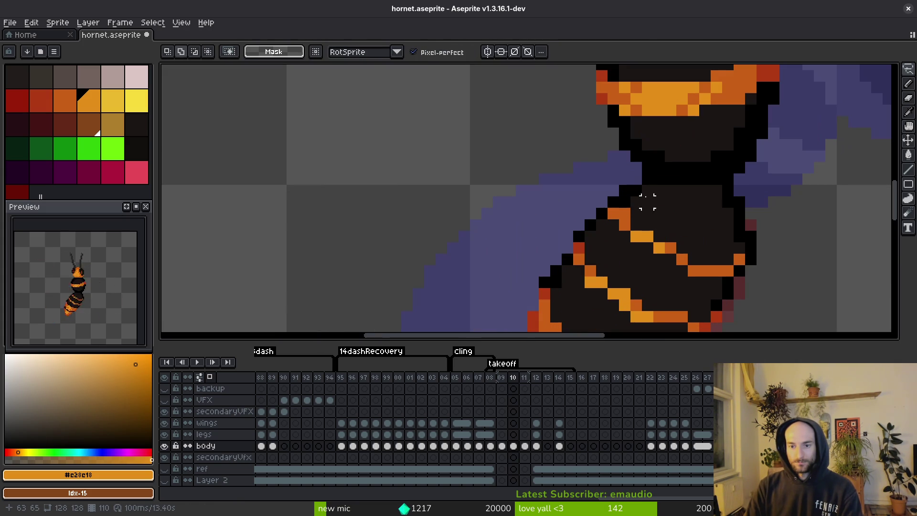
key("m")
left_click_drag(745, 188, 713, 239)
scroll(713, 244, "down", 3)
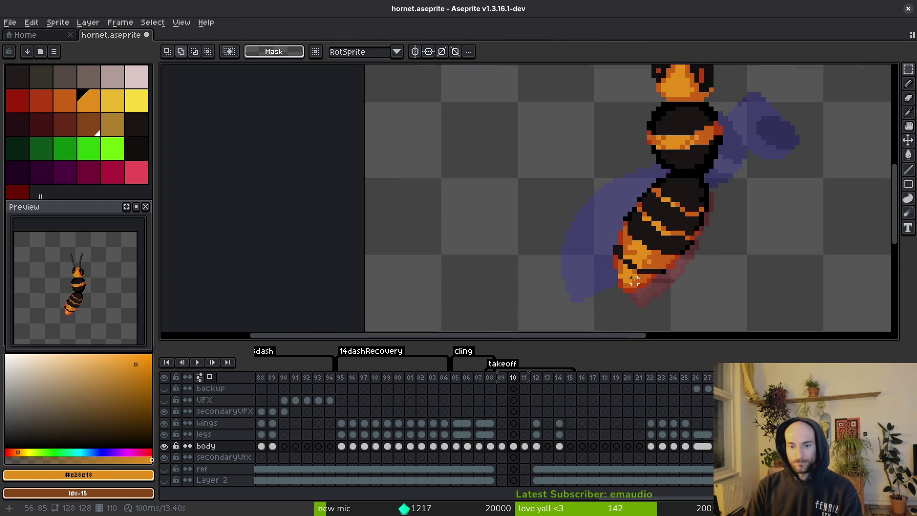
scroll(634, 281, "up", 3)
left_click(588, 231, "alt")
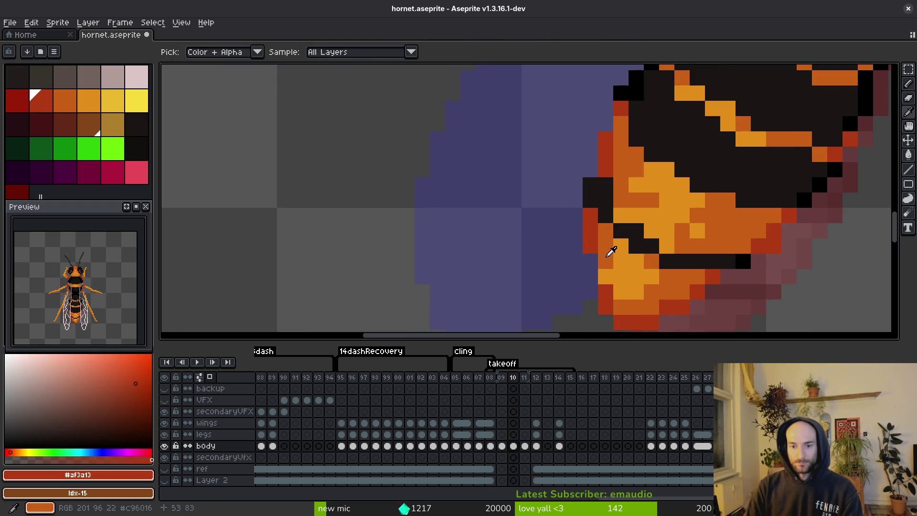
left_click(607, 256, "alt")
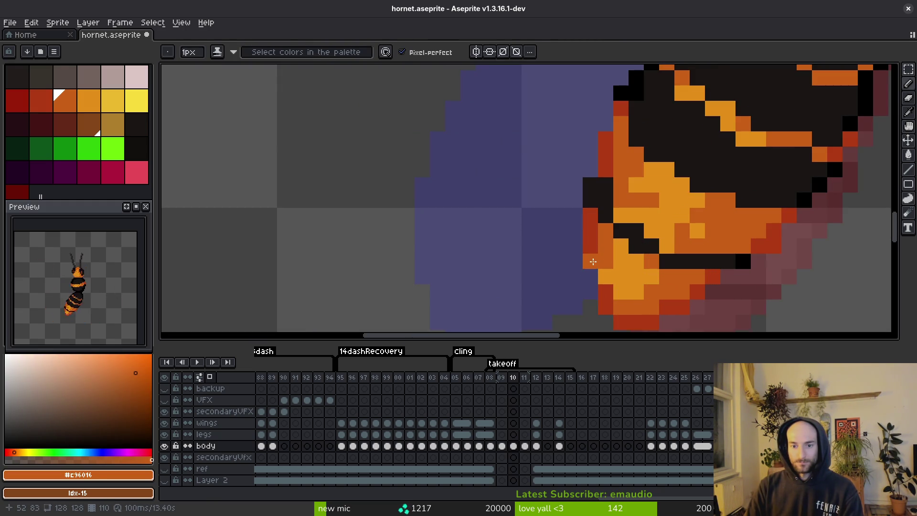
left_click(605, 276)
left_click_drag(592, 277, 590, 214)
left_click(590, 222)
left_click(590, 232)
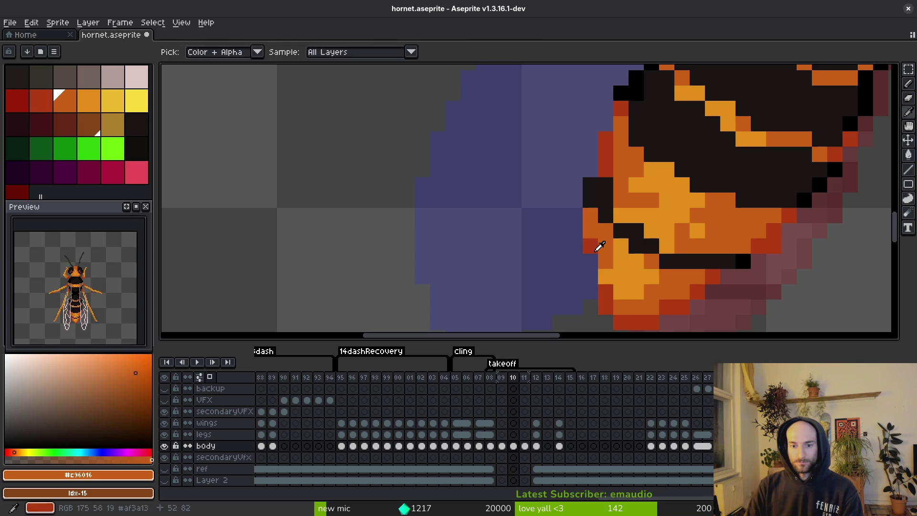
Add dark red #af3a13 pixels and mid/light orange shading along the tip edge
left_click(597, 247, "alt")
left_click(591, 262)
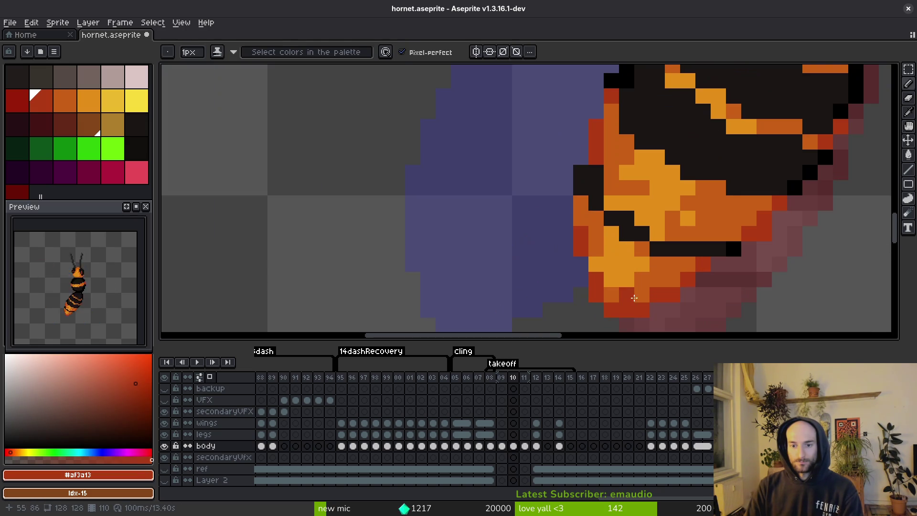
left_click(601, 271, "alt")
left_click(616, 285, "alt")
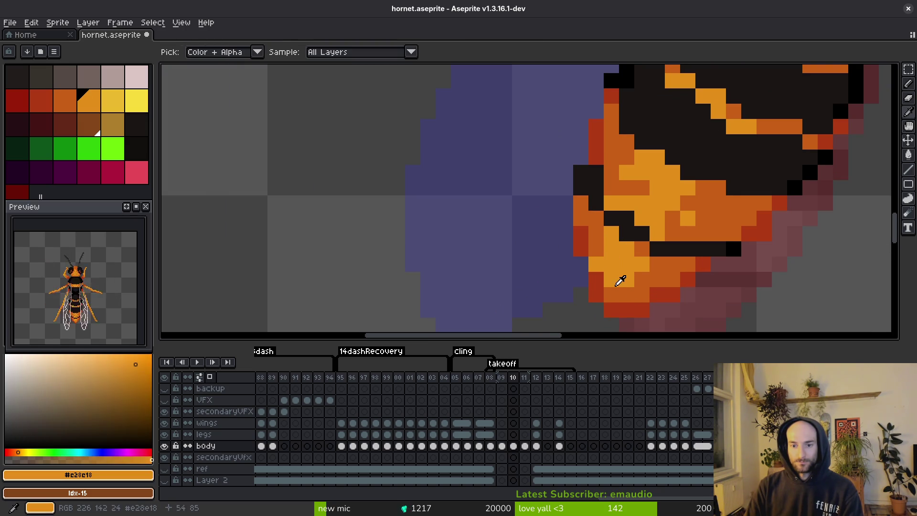
left_click(594, 279, "alt")
left_click(595, 292, "alt")
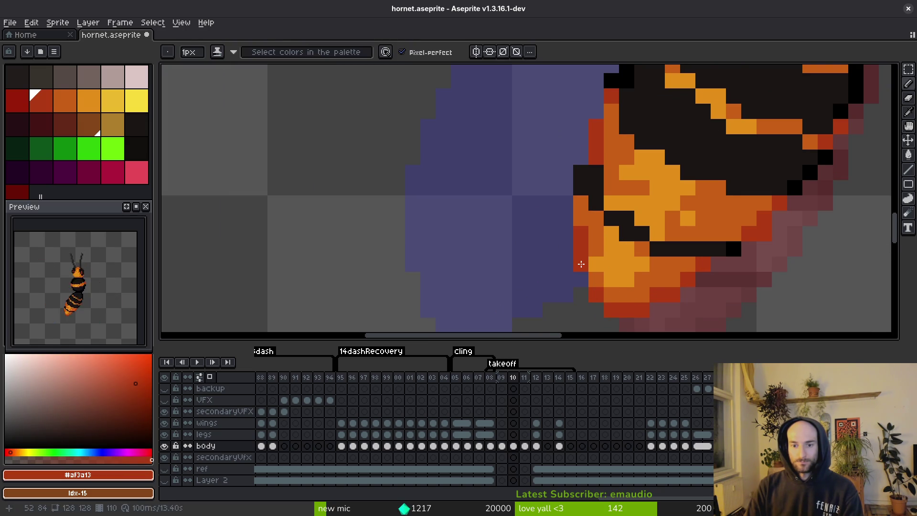
scroll(668, 283, "down", 3)
scroll(639, 240, "up", 3)
left_click(618, 278, "alt")
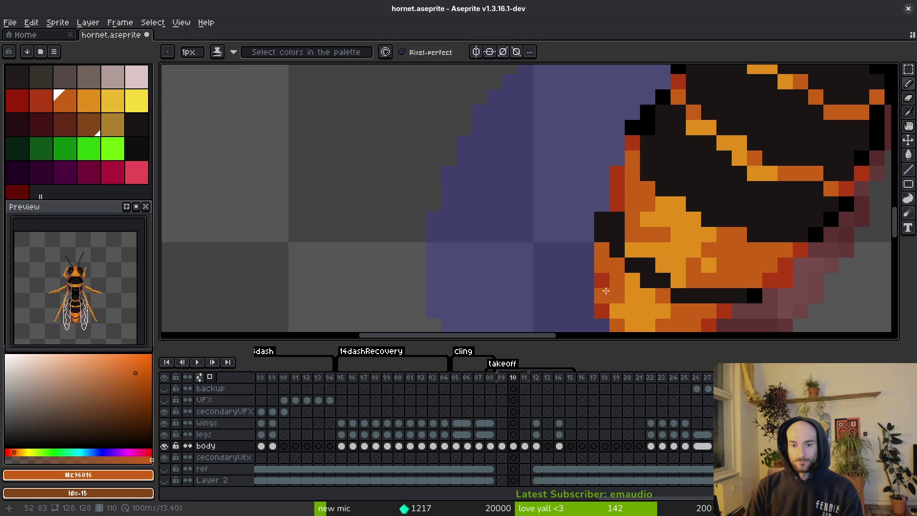
left_click(604, 287, "alt")
left_click(613, 270, "alt")
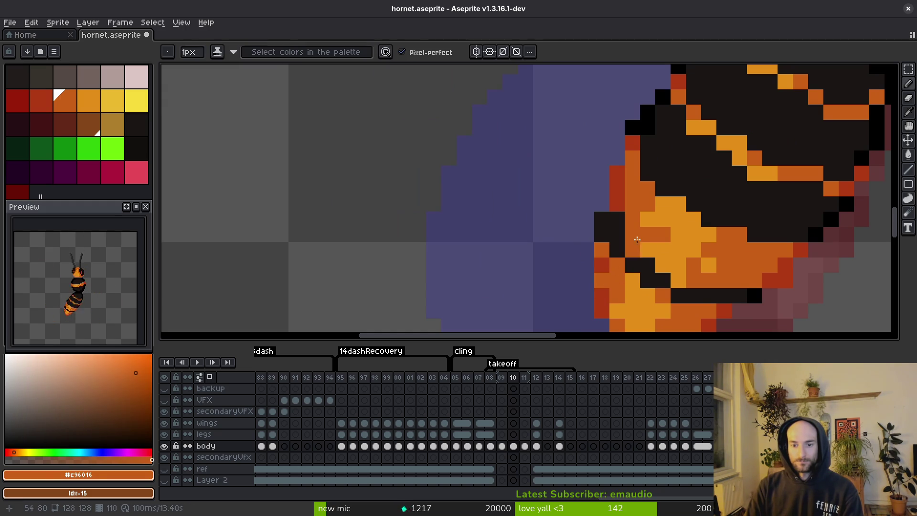
Save hornet.aseprite and paint one more orange pixel on the tip
key("ctrl+s")
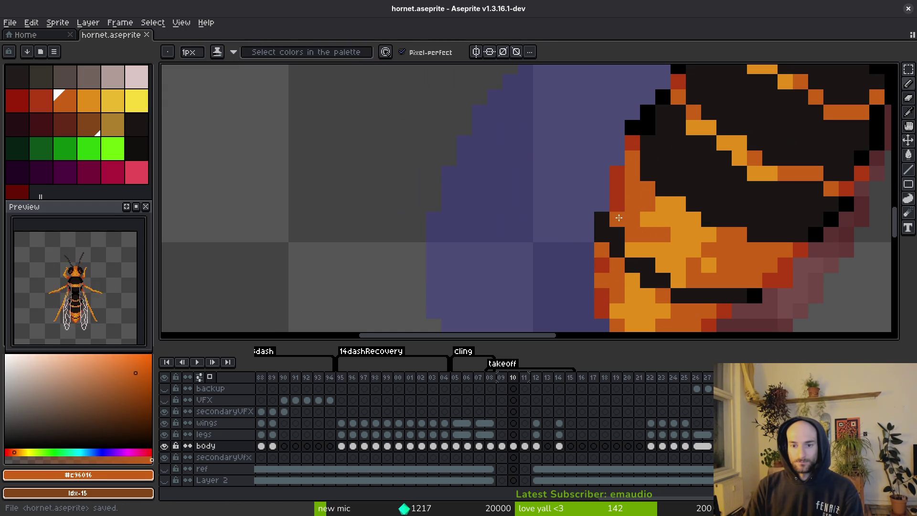
scroll(668, 267, "down", 3)
scroll(665, 229, "up", 1)
left_click(697, 258)
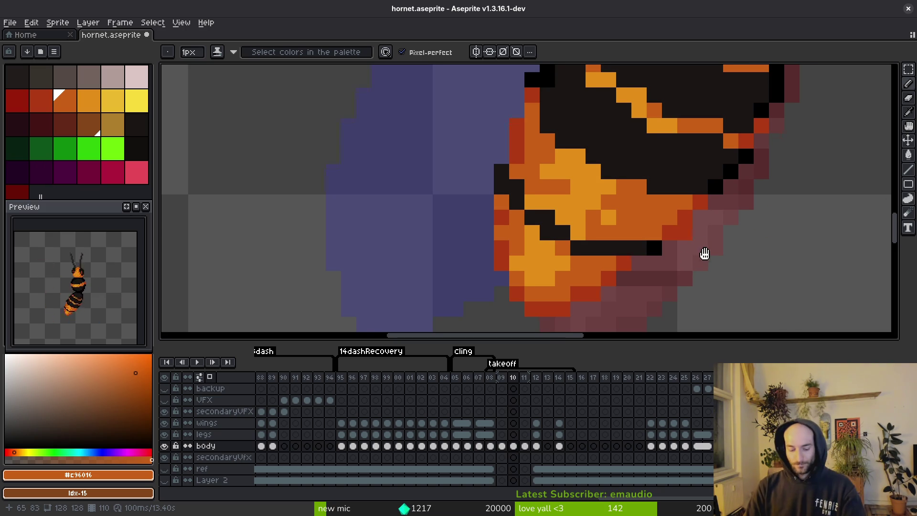
Remove the stray orange pixel, add orange pixels to the abdomen stripe, and darken an unwanted one
key("ctrl+z")
key("e")
scroll(681, 243, "up", 3)
scroll(681, 244, "right", 1)
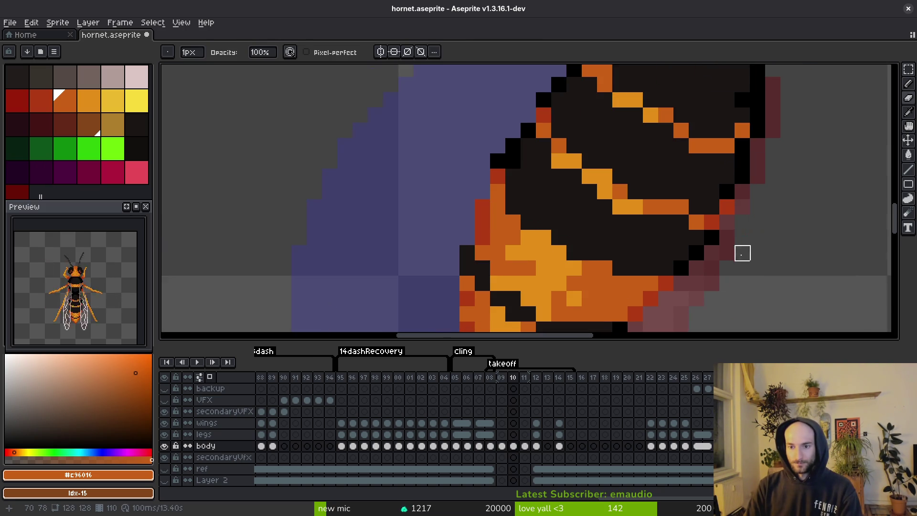
scroll(741, 253, "up", 2)
left_click(733, 158, "alt")
key("b")
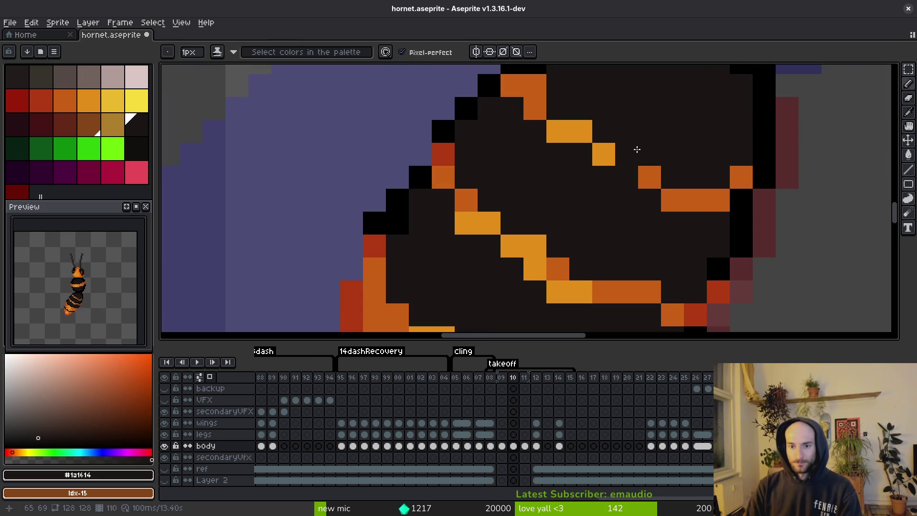
left_click(535, 109, "alt")
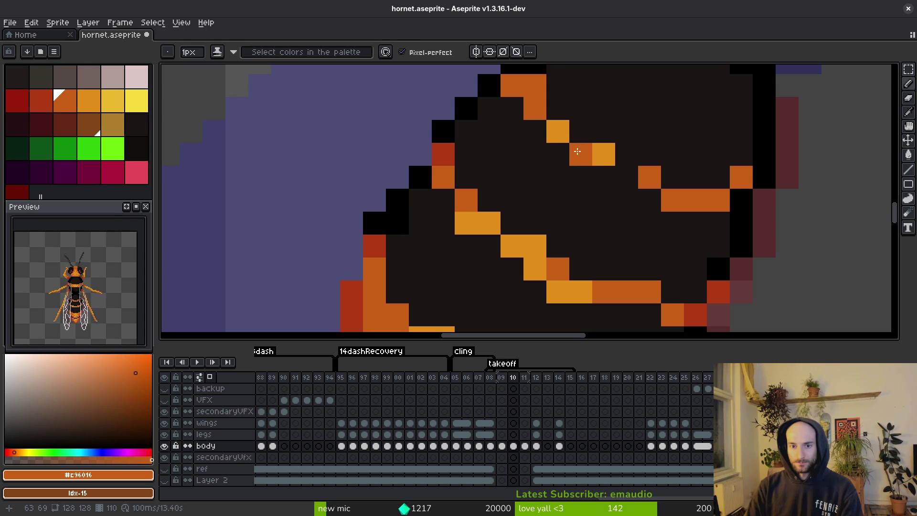
left_click(573, 150)
left_click(631, 180)
right_click(707, 182)
Extend the upper orange stripe across the abdomen with new mid-orange pixels
scroll(708, 182, "down", 5)
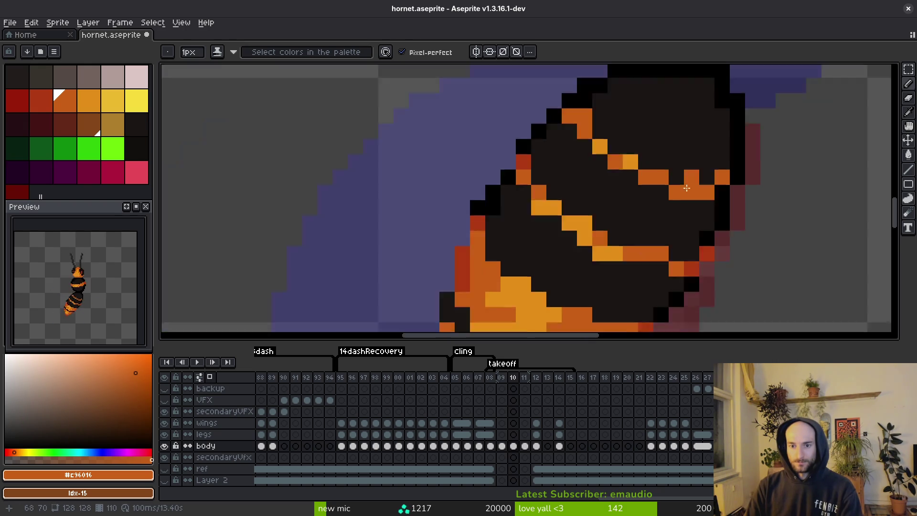
scroll(630, 184, "up", 4)
left_click(581, 166, "alt")
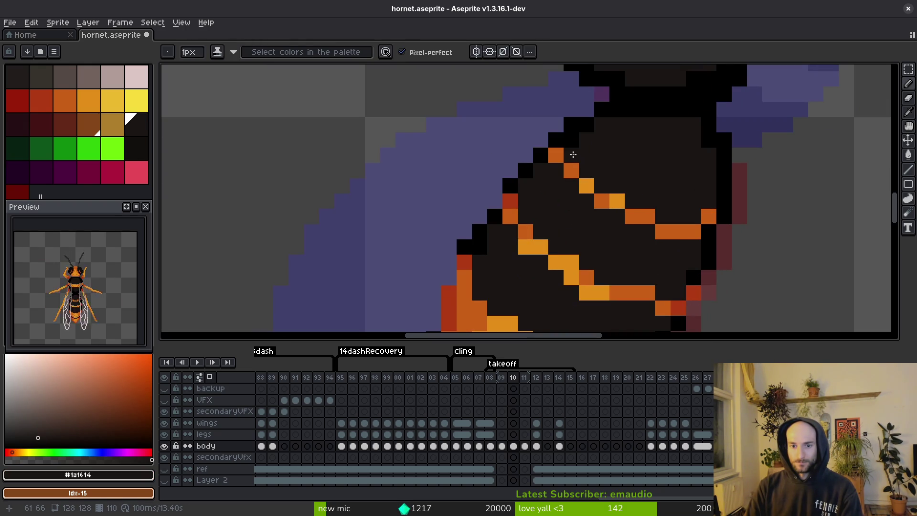
right_click(706, 216)
scroll(706, 216, "down", 4)
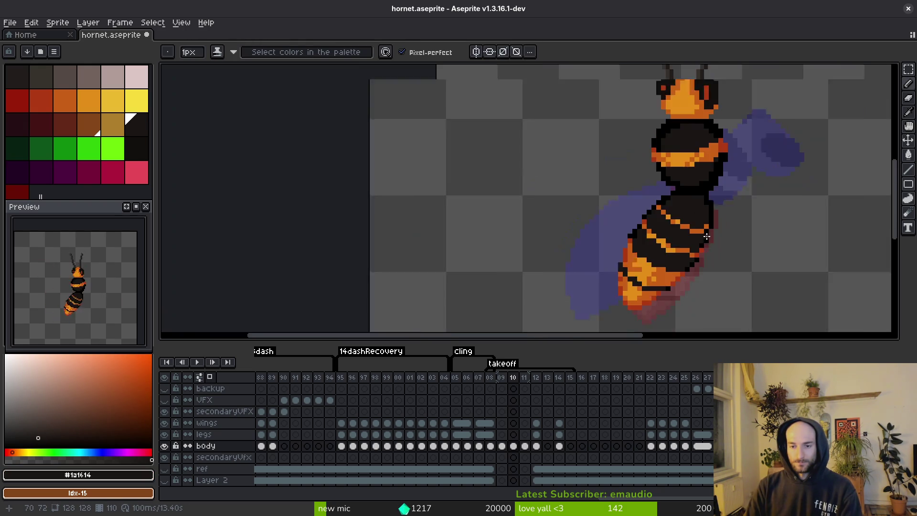
scroll(678, 210, "up", 3)
left_click(670, 220, "alt")
left_click(699, 220)
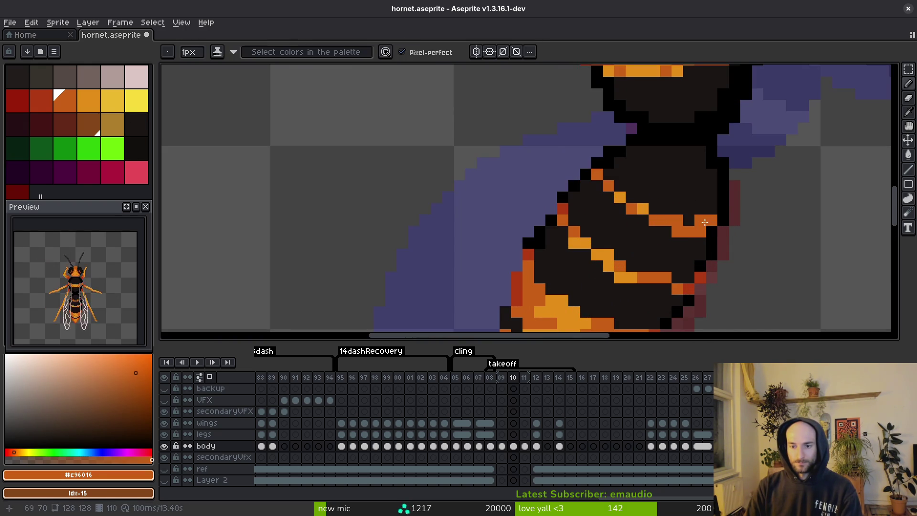
left_click(687, 226, "alt")
left_click_drag(678, 231, 702, 231)
left_click(694, 223, "alt")
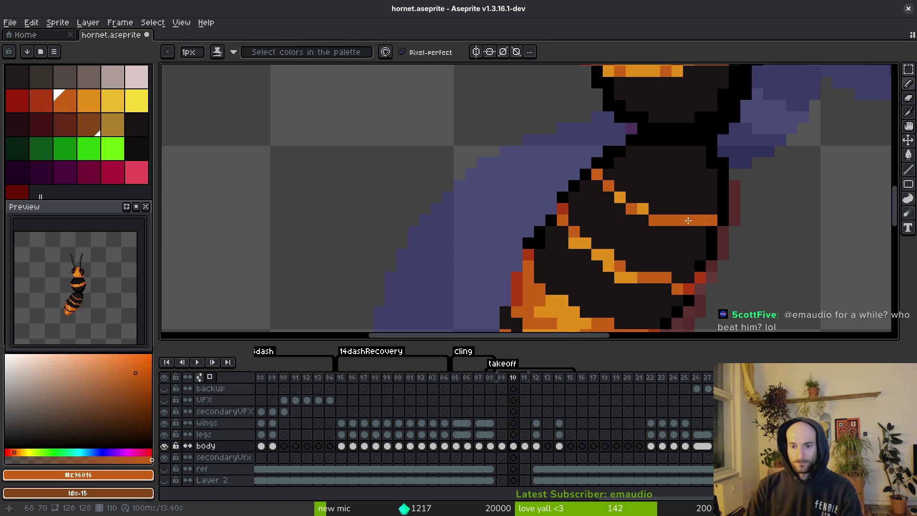
Darken stray stripe pixels and reshape the orange stripe pixel by pixel, then save
left_click(663, 210, "alt")
left_click(654, 219)
left_click(642, 209, "alt")
left_click(631, 198)
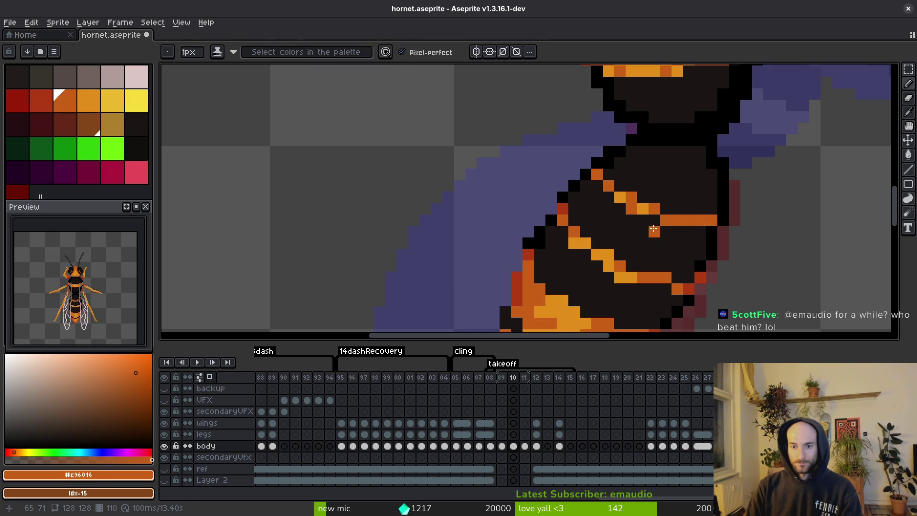
left_click(622, 206, "alt")
left_click(629, 208)
scroll(630, 209, "down", 3)
key("ctrl+s")
Add single orange pixels to the stripe and lengthen the upper stripe, then save
scroll(671, 240, "up", 3)
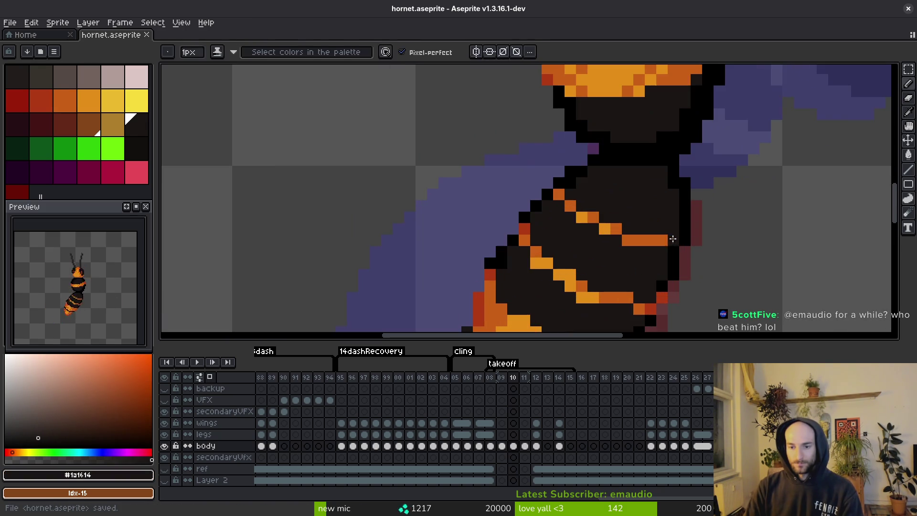
left_click(678, 237, "alt")
scroll(707, 258, "down", 3)
scroll(652, 262, "up", 2)
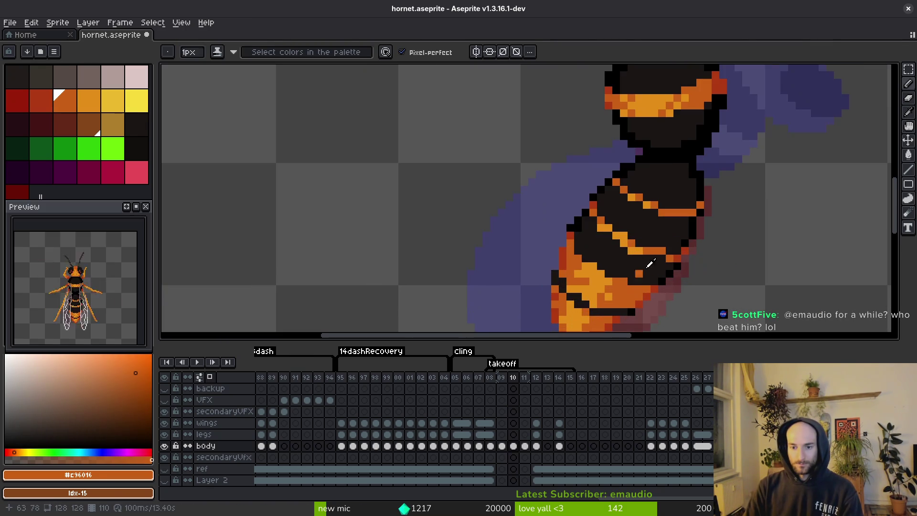
left_click(690, 241, "alt")
scroll(674, 234, "up", 2)
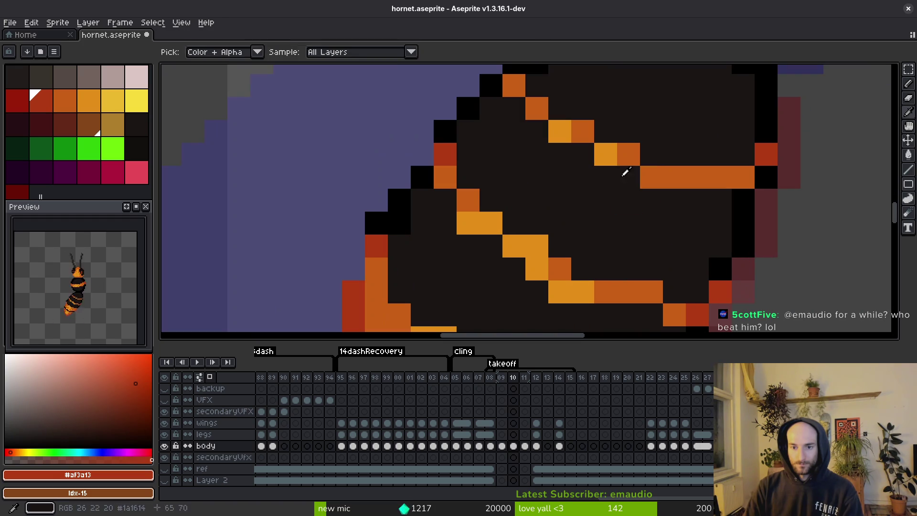
left_click(624, 155, "alt")
left_click(627, 154)
scroll(667, 231, "down", 3)
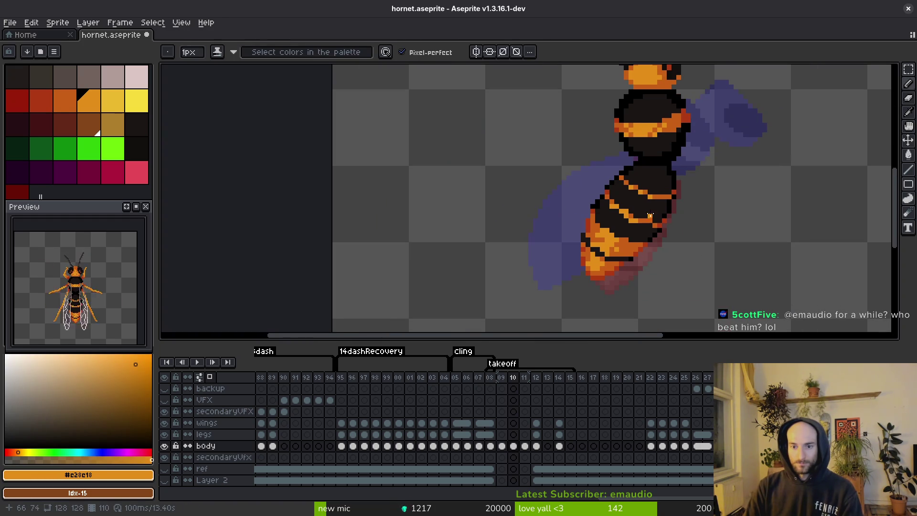
scroll(645, 196, "up", 2)
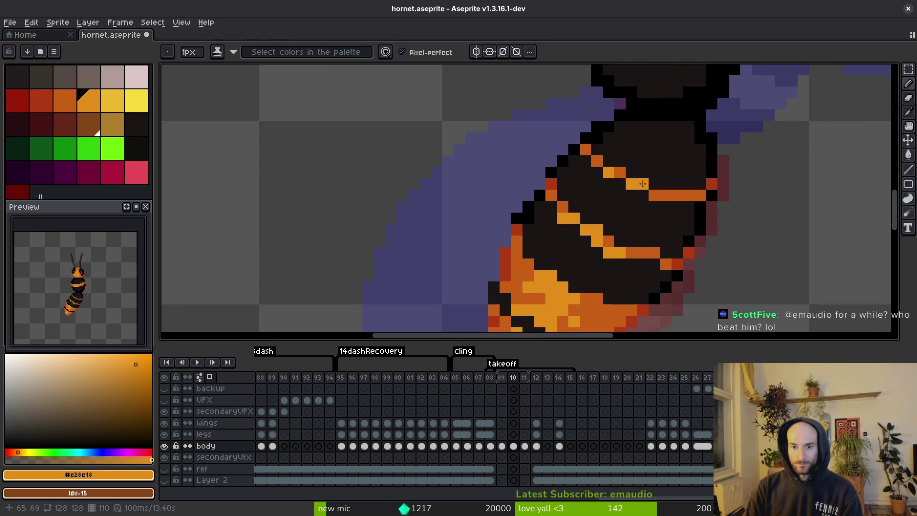
left_click(666, 195, "alt")
left_click(669, 202)
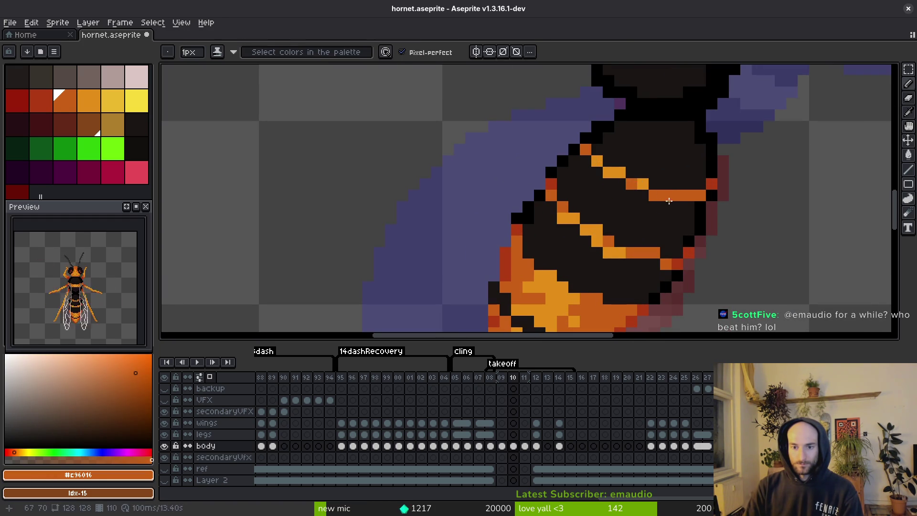
key("ctrl+s")
Smooth and widen the stripe's step with bright orange pixels and save the sprite
scroll(664, 228, "down", 2)
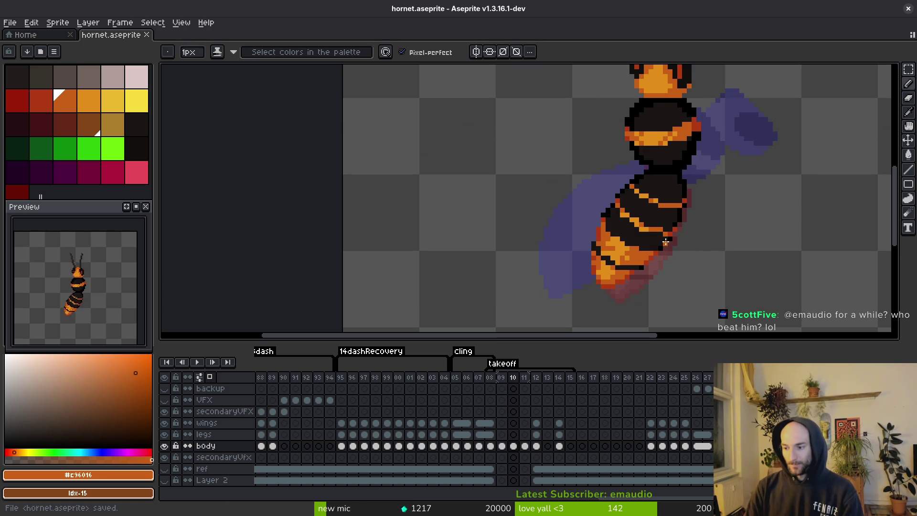
scroll(623, 230, "up", 2)
left_click(597, 208, "alt")
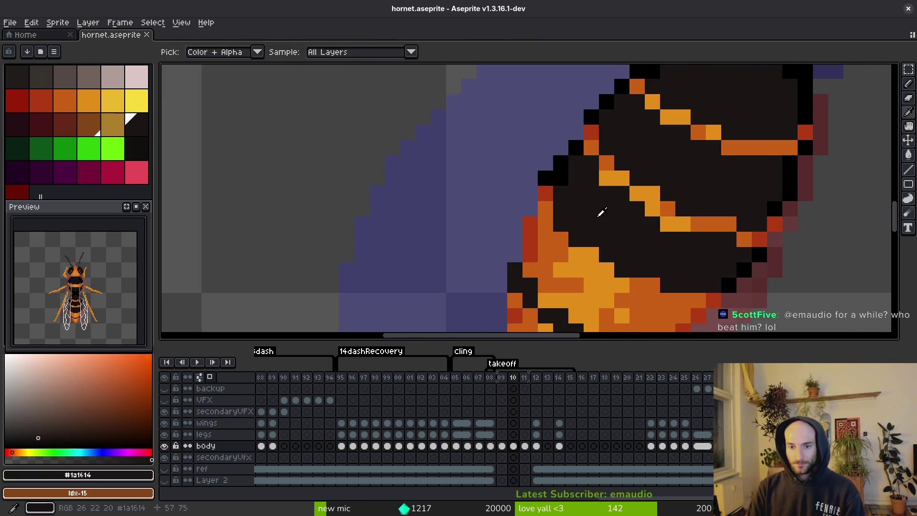
left_click(652, 193, "alt")
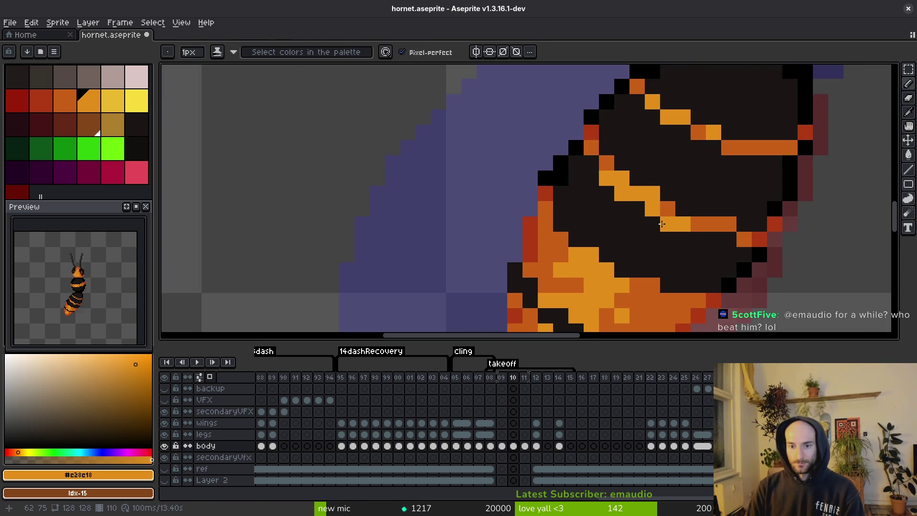
left_click(652, 209)
left_click(643, 204)
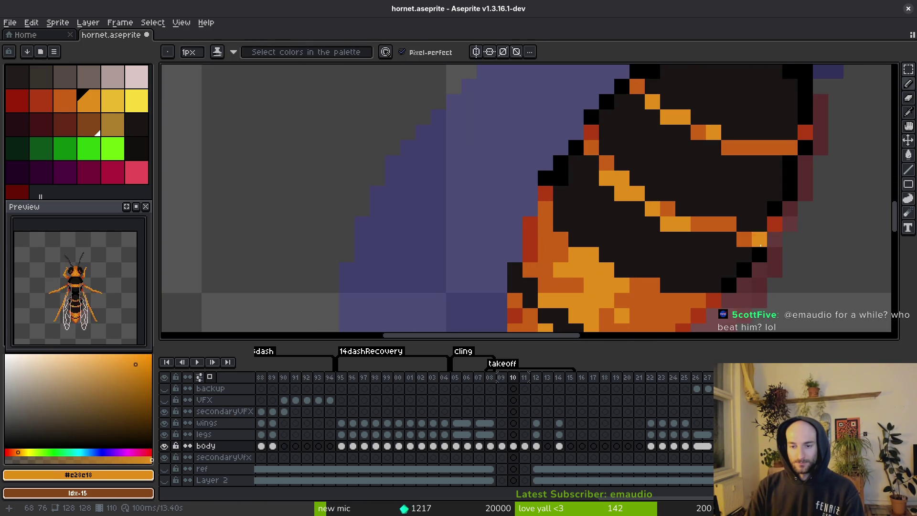
left_click(730, 213, "alt")
key("ctrl+s")
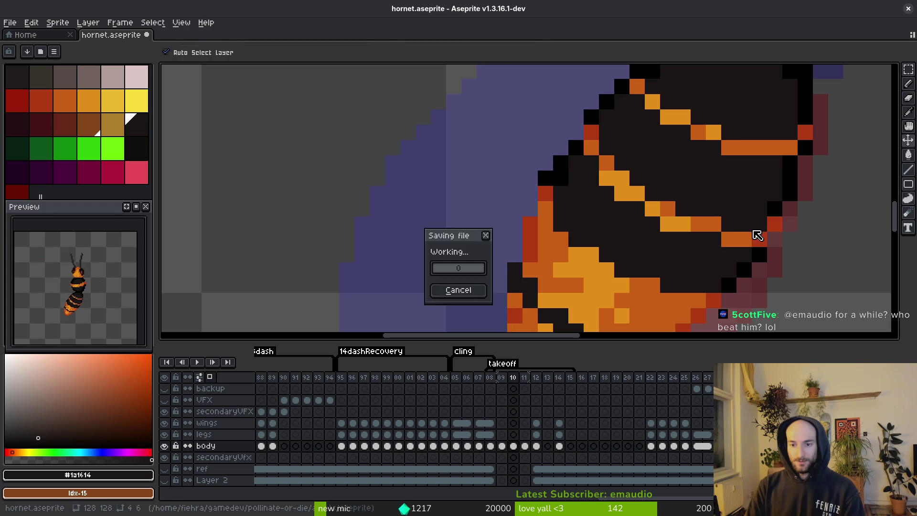
Pick pure black for the outline and save the sprite again
scroll(716, 219, "down", 3)
scroll(613, 181, "up", 5)
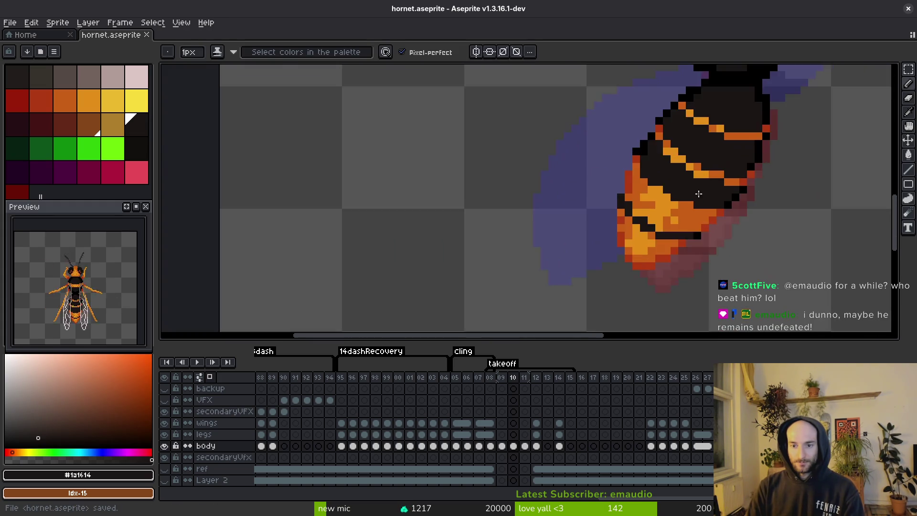
scroll(652, 177, "down", 3)
key("ctrl+s")
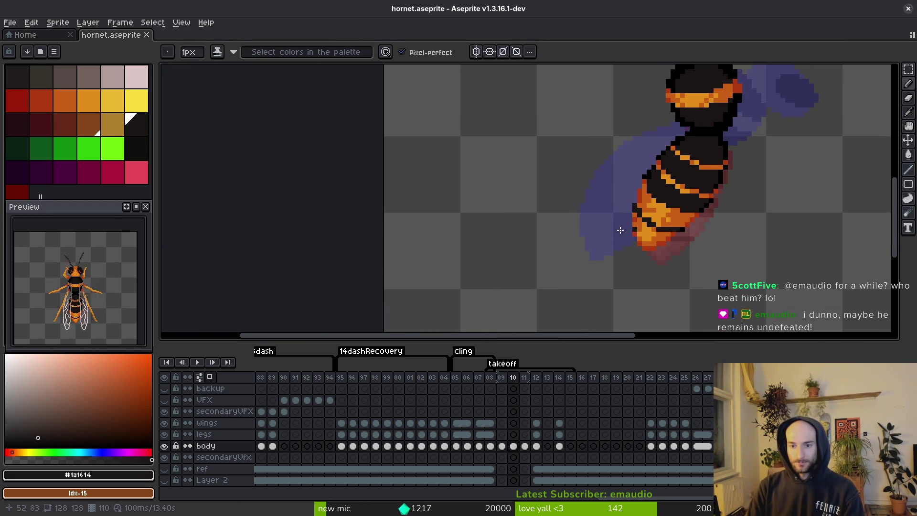
scroll(619, 230, "up", 2)
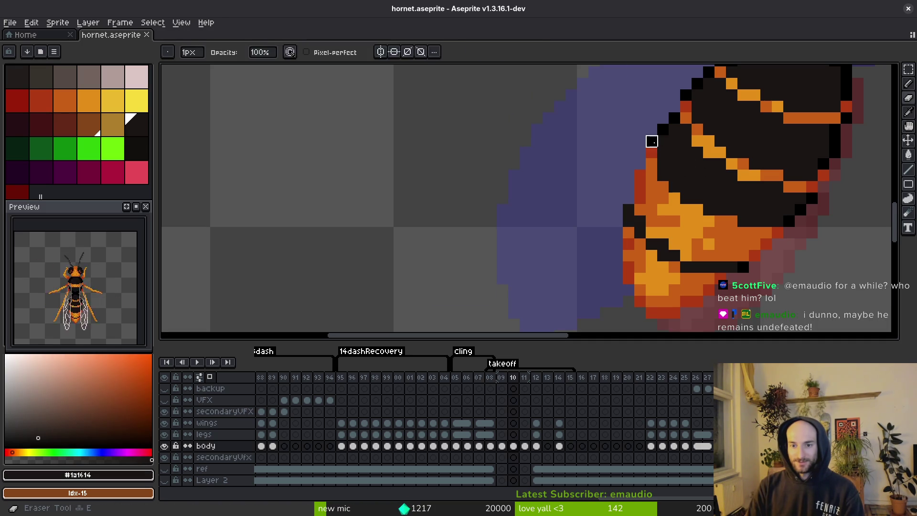
left_click(661, 141, "alt")
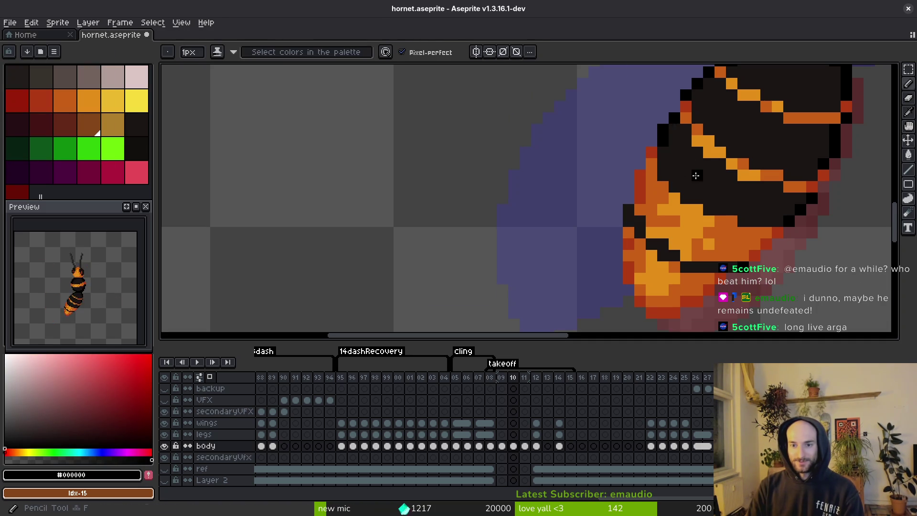
key("ctrl+s")
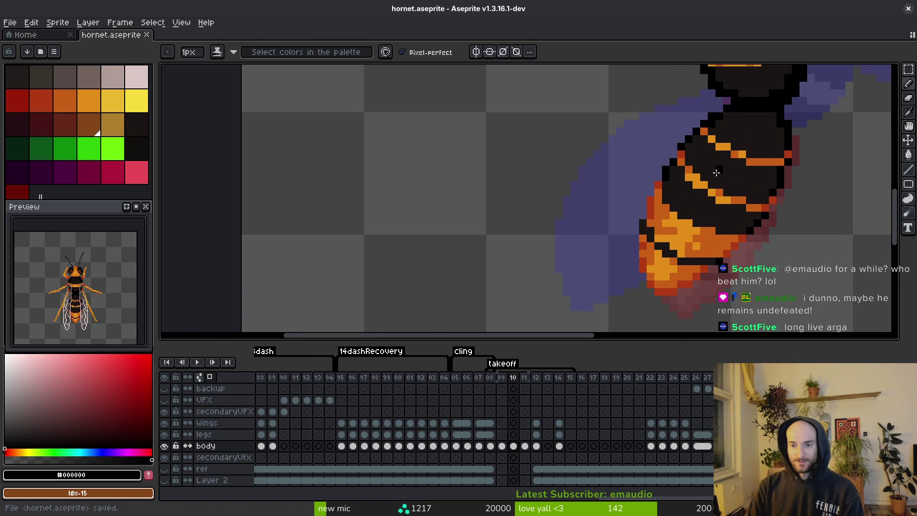
Try a dark pixel on the abdomen tip, then undo it
scroll(696, 204, "up", 2)
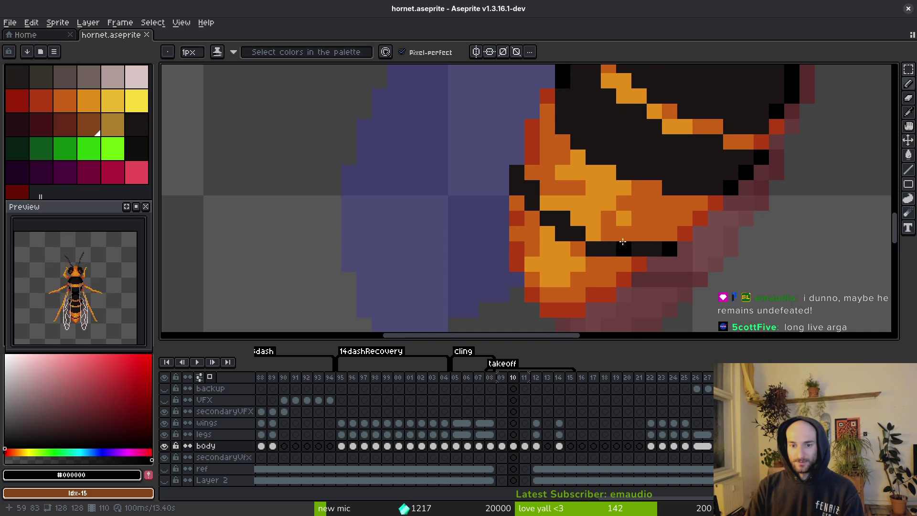
scroll(714, 247, "down", 3)
scroll(712, 251, "up", 3)
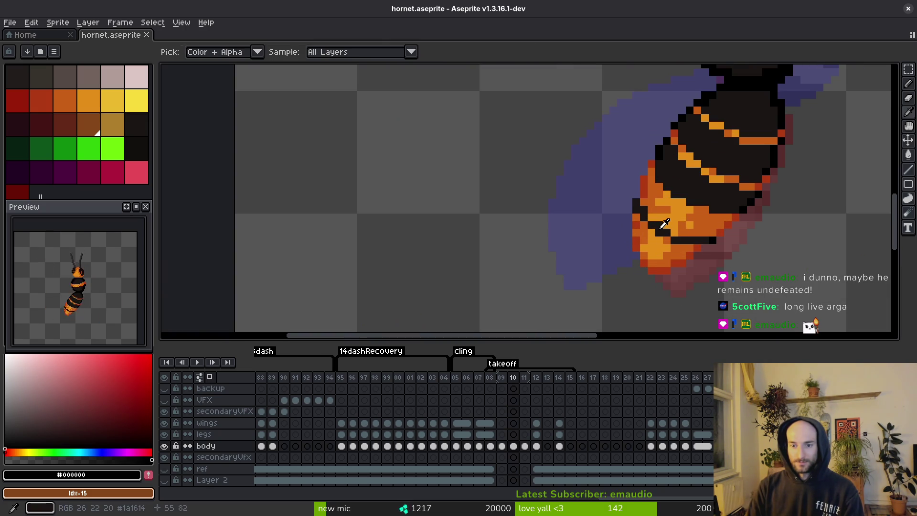
left_click(665, 220, "alt")
left_click(650, 219)
scroll(682, 233, "down", 2)
key("ctrl+z")
Paint a bright orange pixel on the abdomen tip and save the sprite
scroll(682, 233, "down", 2)
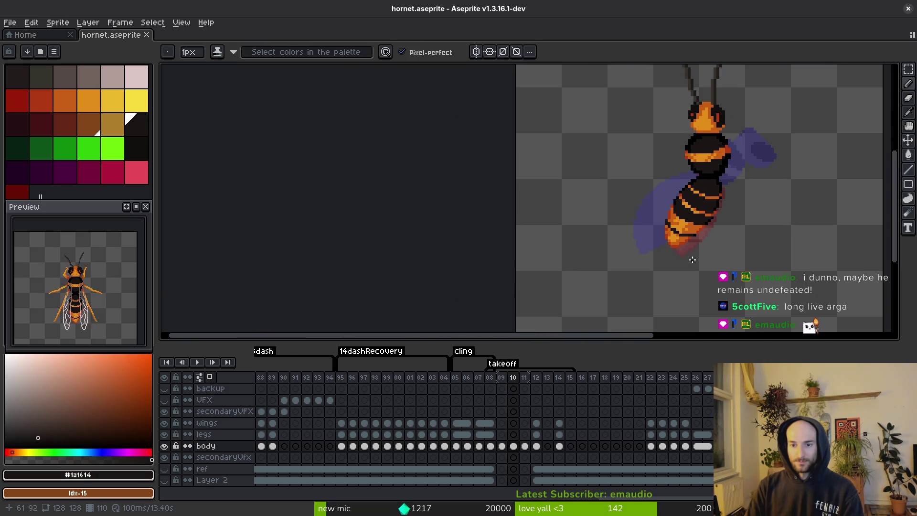
scroll(692, 245, "up", 3)
left_click(682, 215, "alt")
scroll(687, 224, "down", 3)
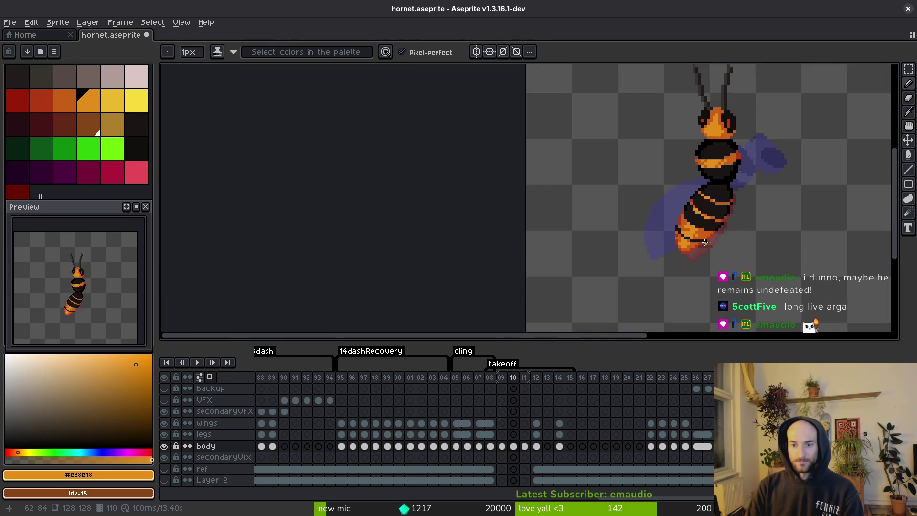
left_click(699, 244)
scroll(696, 232, "up", 4)
left_click(641, 199, "alt")
scroll(672, 259, "down", 4)
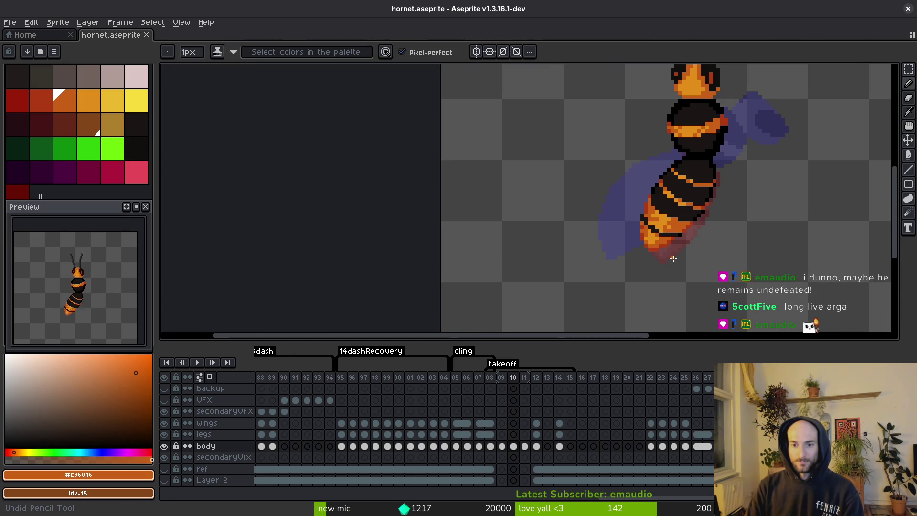
scroll(633, 202, "up", 2)
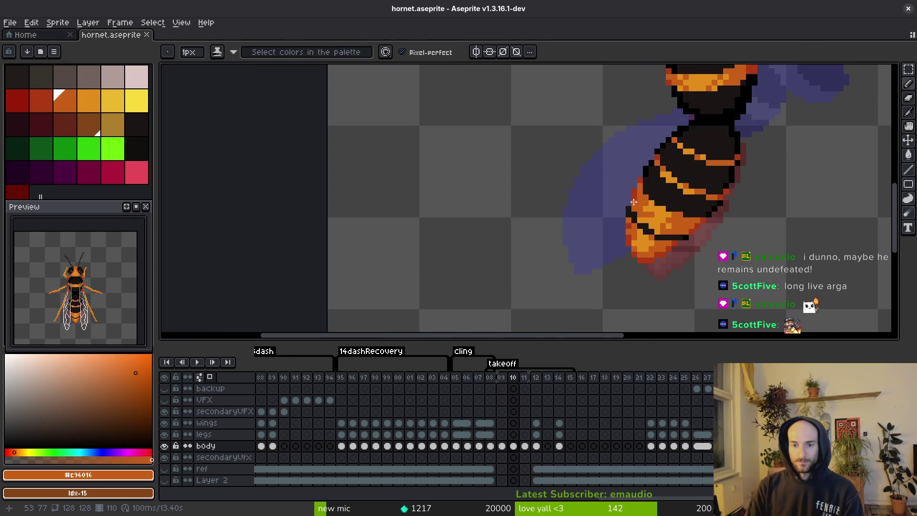
scroll(633, 202, "down", 3)
key("ctrl+s")
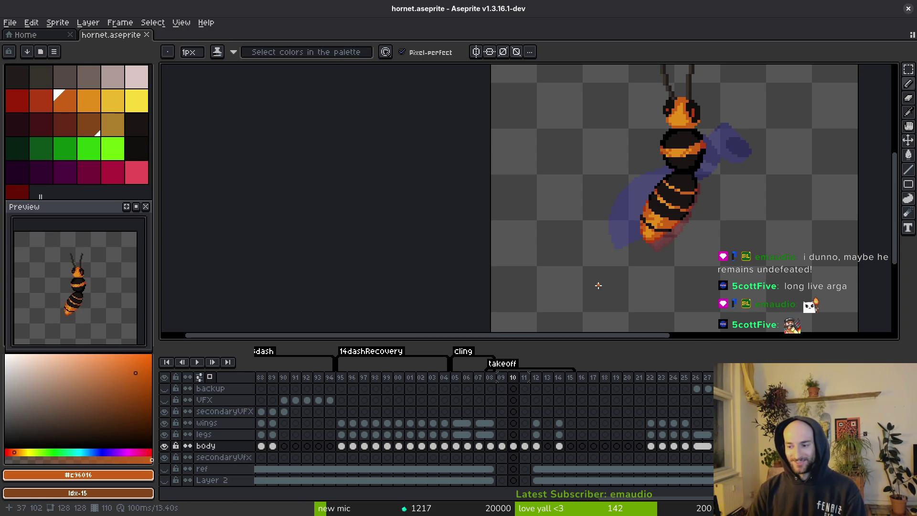
scroll(706, 209, "up", 2)
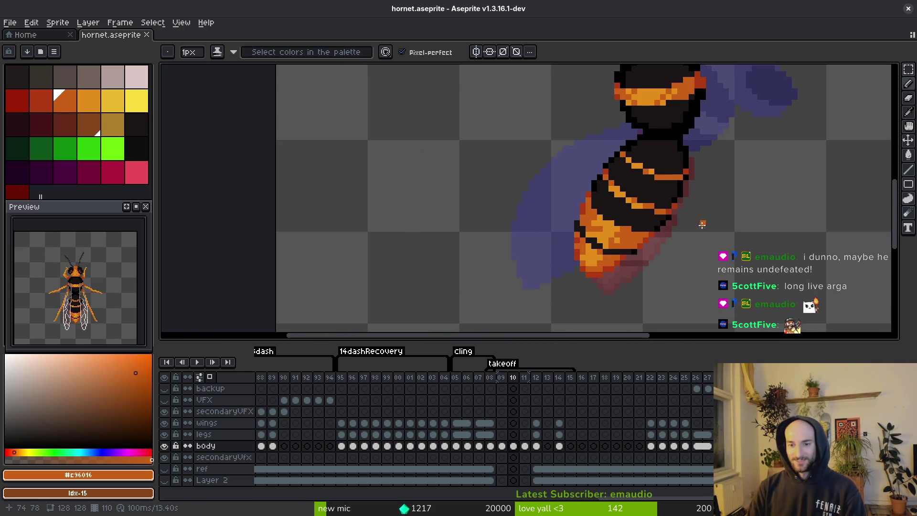
scroll(666, 258, "up", 1)
Darken a body-edge pixel and draw a black outline down the abdomen's right edge, then save
scroll(683, 168, "up", 1)
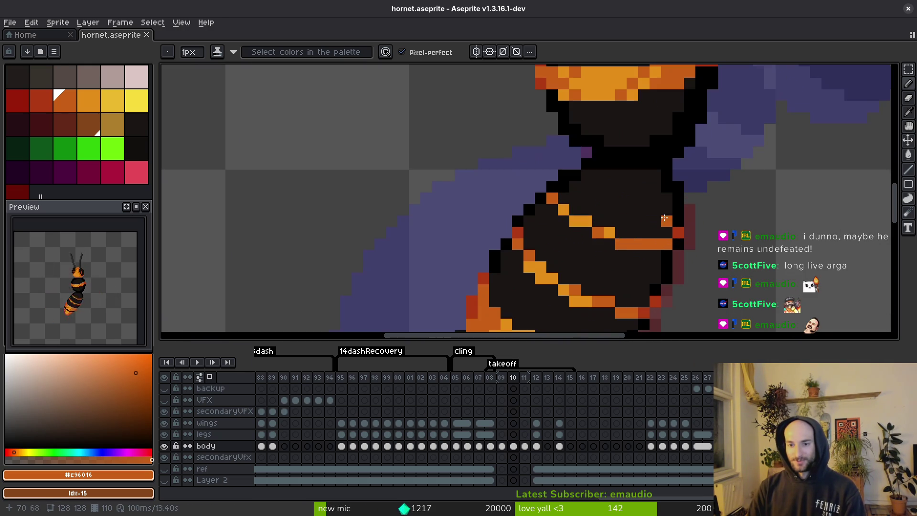
left_click(669, 191, "alt")
left_click(665, 199)
left_click(673, 177, "alt")
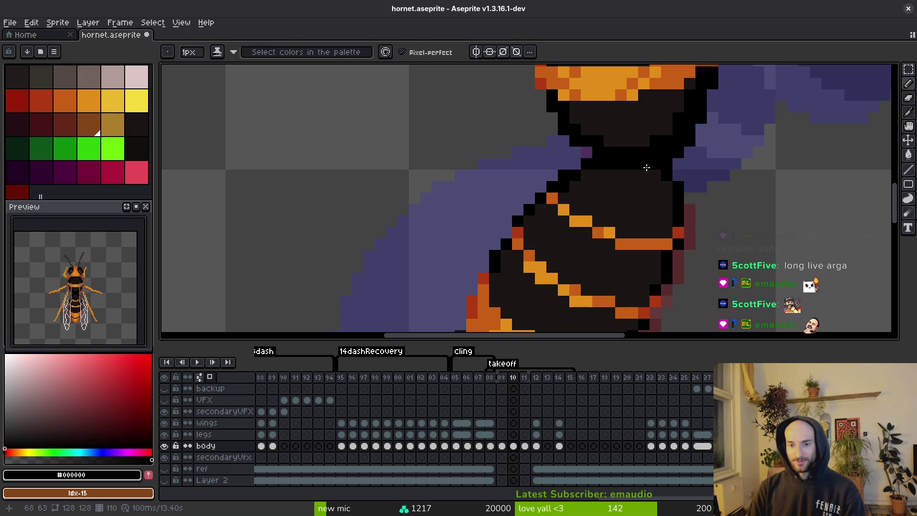
left_click_drag(653, 172, 672, 229)
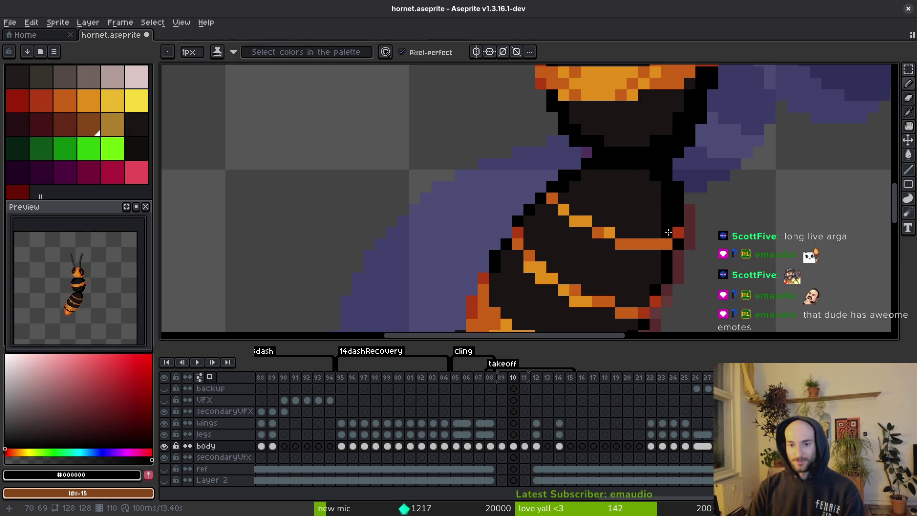
scroll(665, 223, "down", 2)
left_click_drag(665, 196, 635, 260)
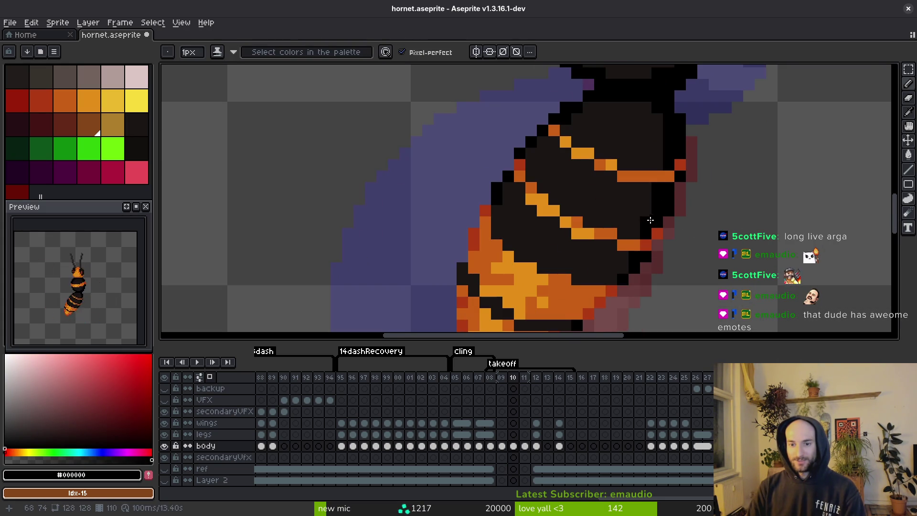
left_click(667, 178, "alt")
key("ctrl+s")
Add a deep red-orange pixel on the abdomen edge, pick black, and save the hornet file
scroll(694, 207, "down", 3)
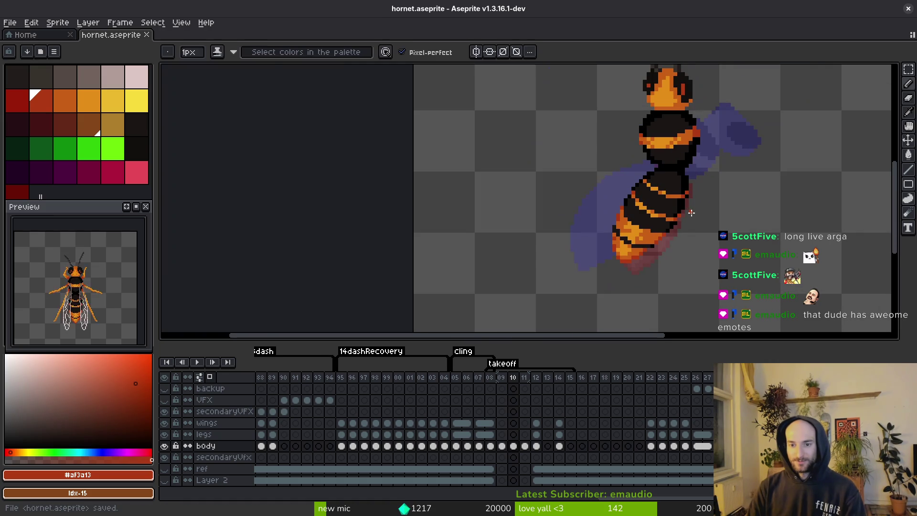
scroll(692, 216, "up", 2)
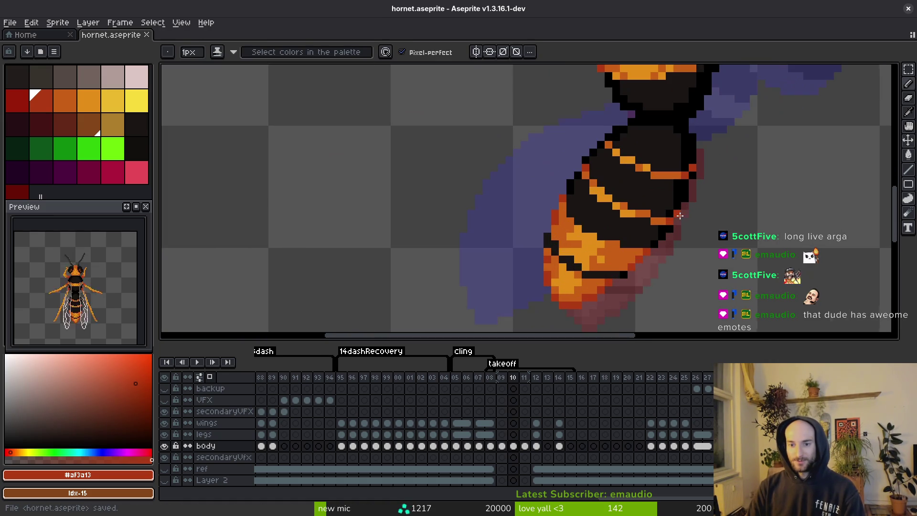
left_click(679, 178)
scroll(703, 225, "down", 2)
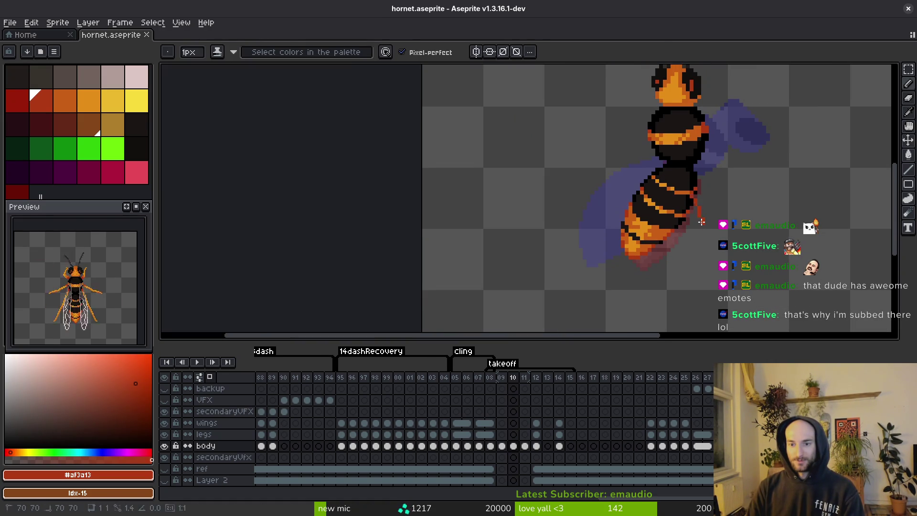
scroll(695, 191, "up", 2)
left_click(689, 191, "alt")
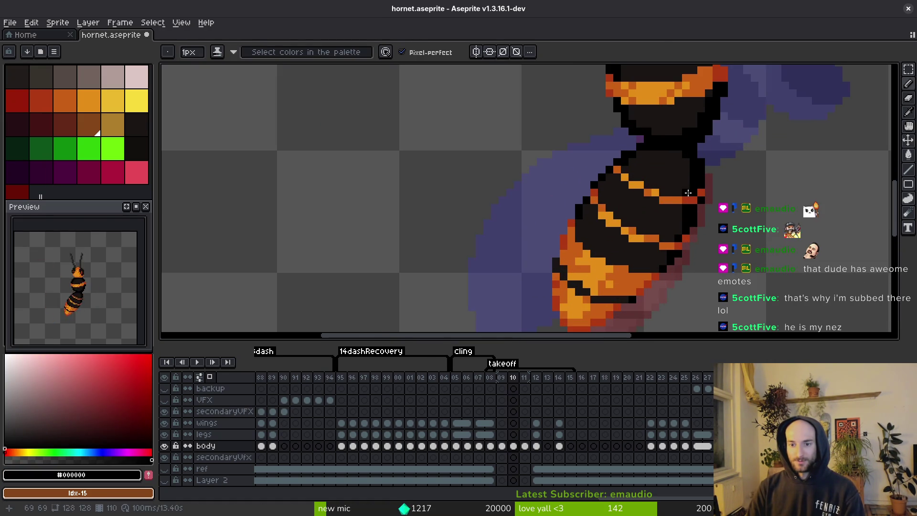
scroll(683, 238, "up", 2)
left_click_drag(666, 263, 692, 189)
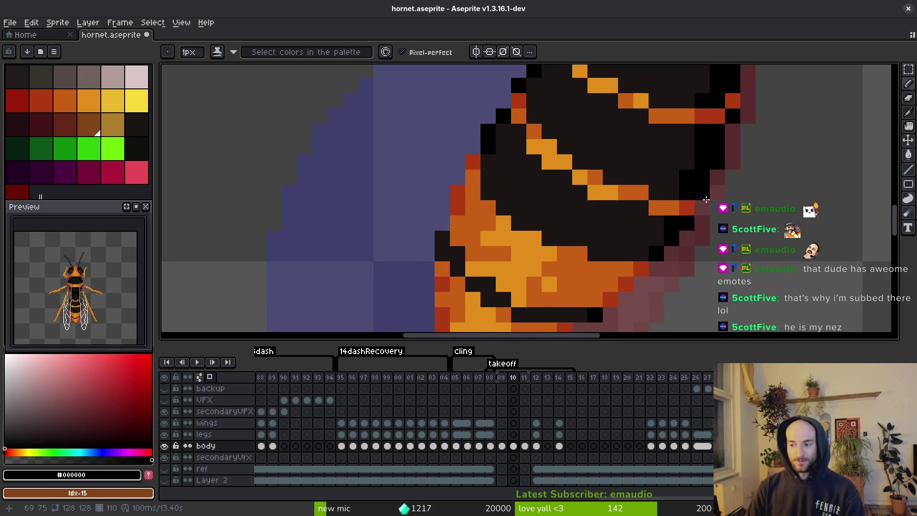
key("ctrl+s")
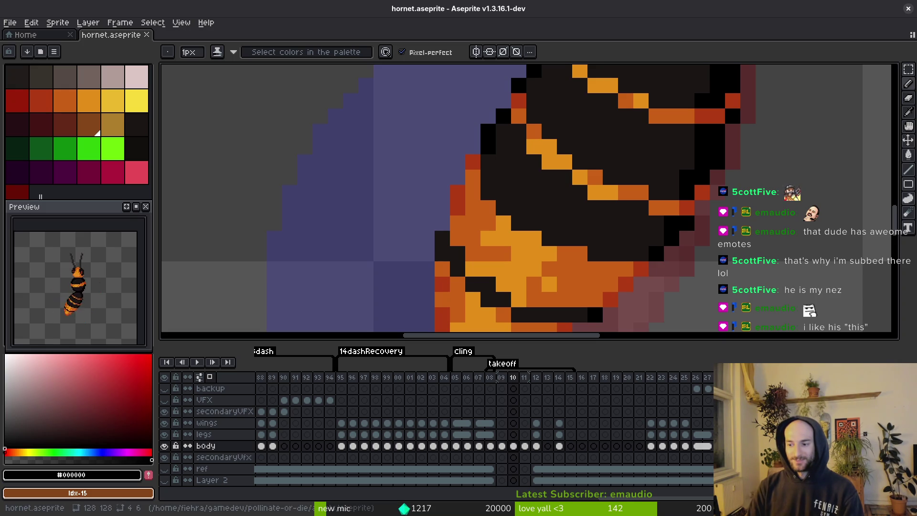
Repaint a pixel on the abdomen stripe and save the hornet file
scroll(725, 233, "down", 5)
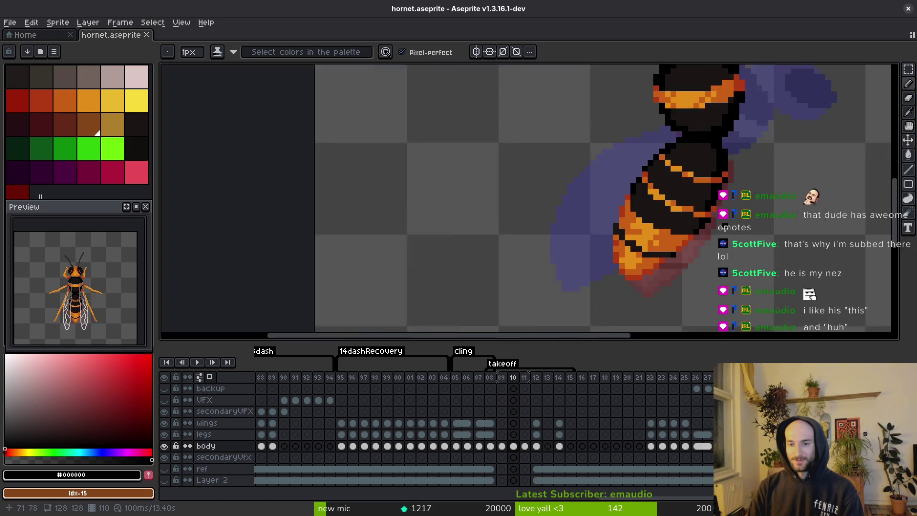
scroll(725, 233, "up", 4)
left_click(702, 191)
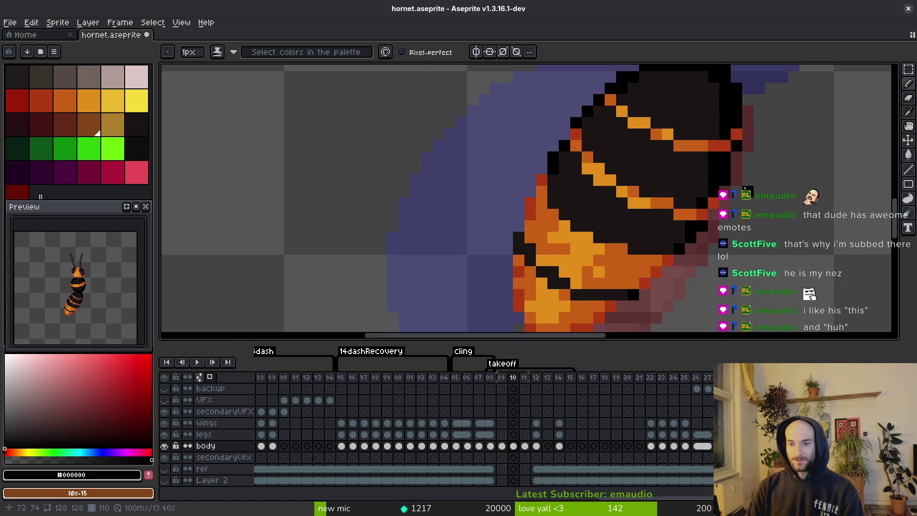
scroll(759, 227, "down", 3)
key("ctrl+s")
Compare frame 10 against frame 09, then return to frame 10
scroll(759, 228, "down", 1)
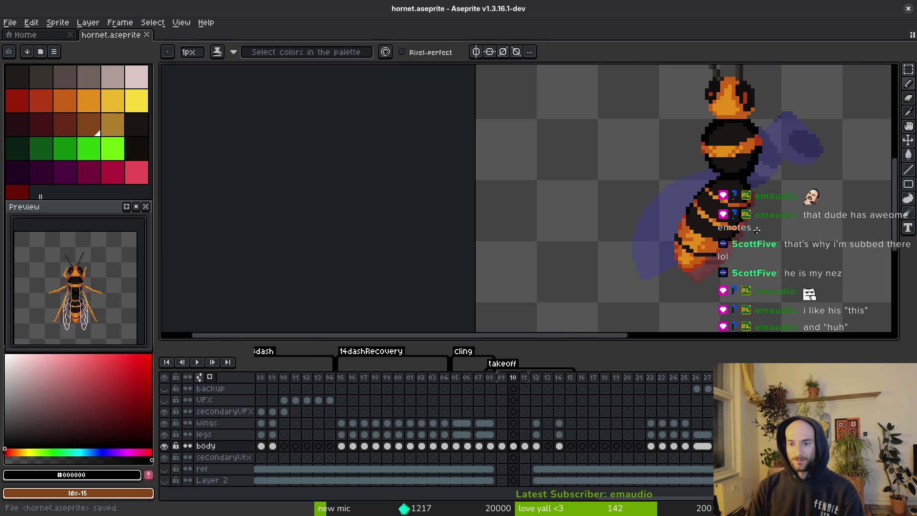
scroll(755, 229, "down", 1)
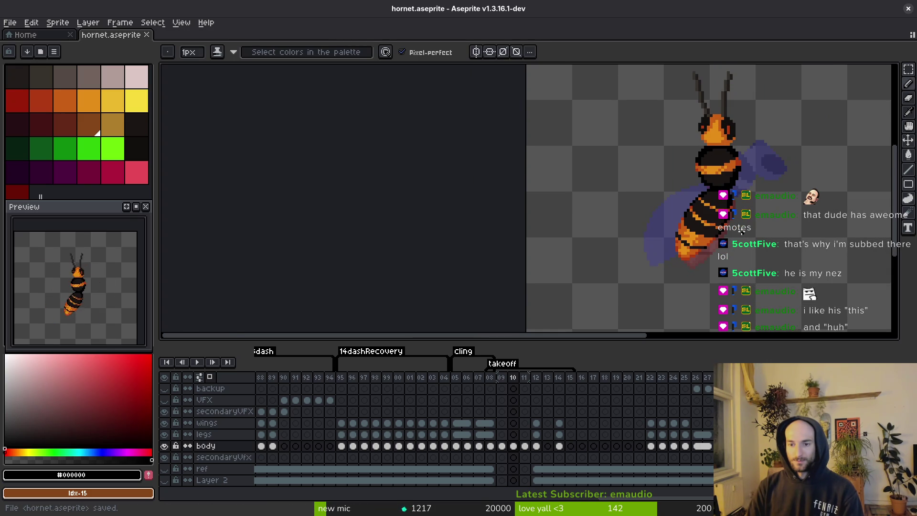
scroll(741, 231, "up", 2)
scroll(692, 257, "down", 2)
key("comma")
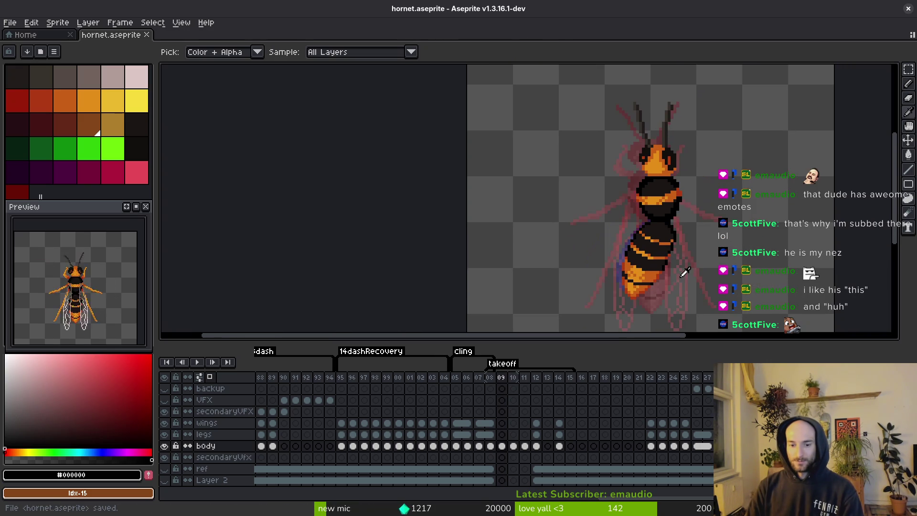
key("period")
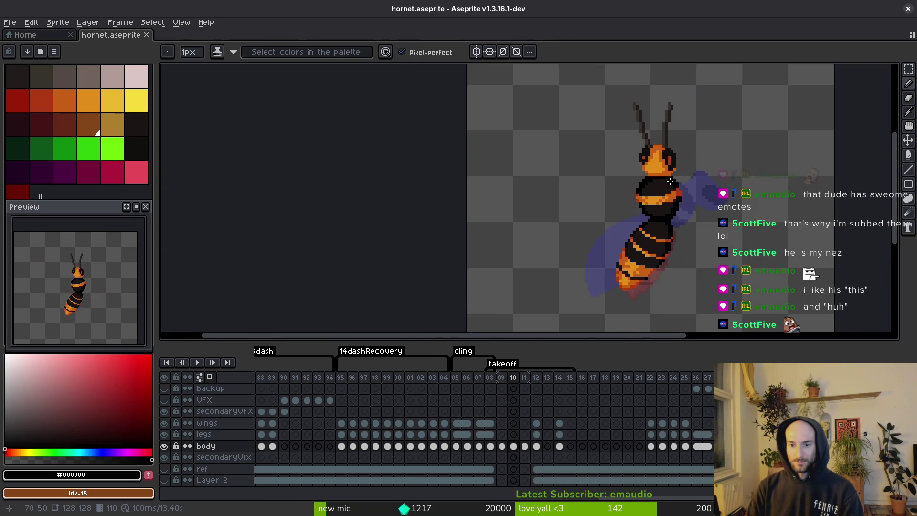
scroll(687, 191, "up", 2)
Select the head and antennae pixels on frame 10 and nudge them into place
key("m")
scroll(677, 74, "down", 2)
mouse_move(676, 74)
left_mouse_down()
mouse_move(579, 159)
mouse_move(581, 231)
left_mouse_up()
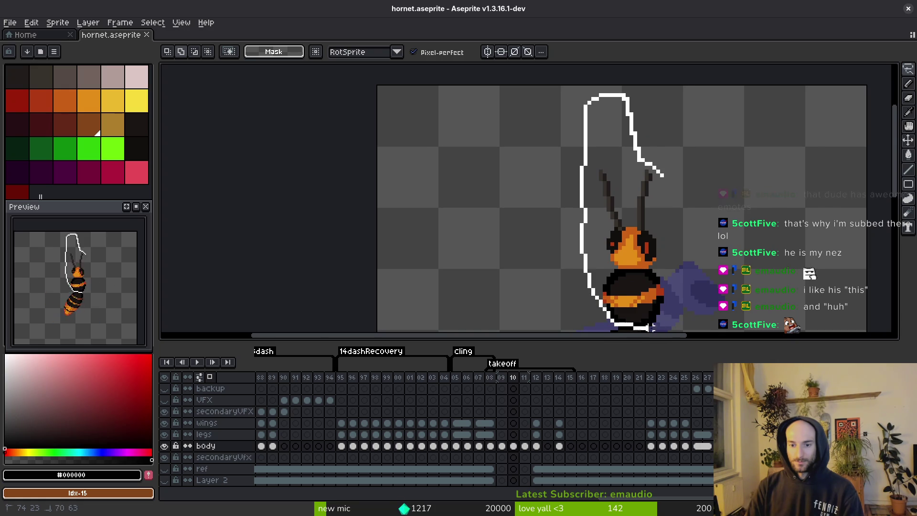
left_click_drag(665, 202, 662, 181)
left_click_drag(640, 262, 644, 262)
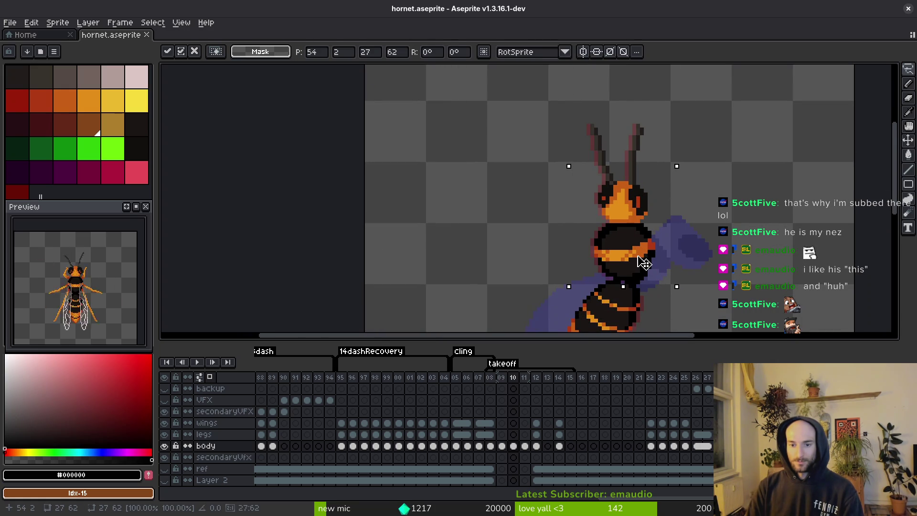
left_click_drag(667, 113, 607, 106)
left_click_drag(595, 233, 638, 225)
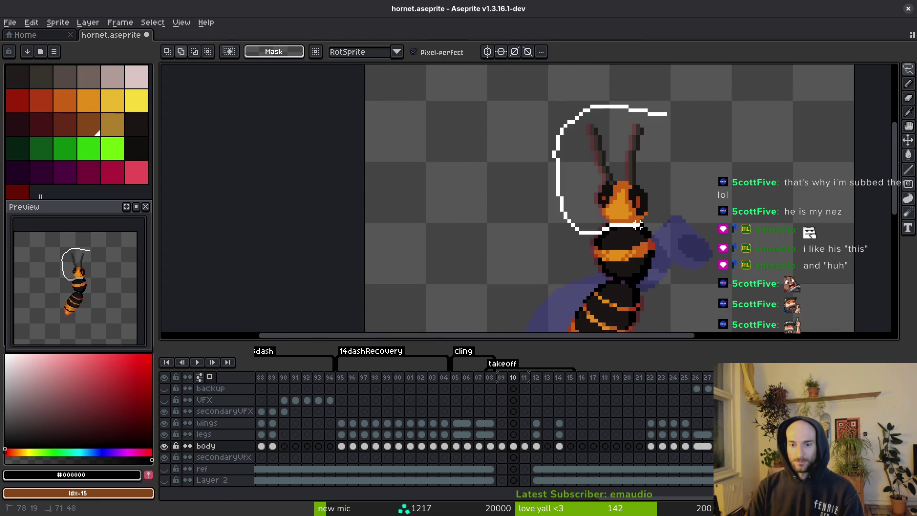
left_click_drag(676, 184, 657, 213)
scroll(620, 85, "up", 3)
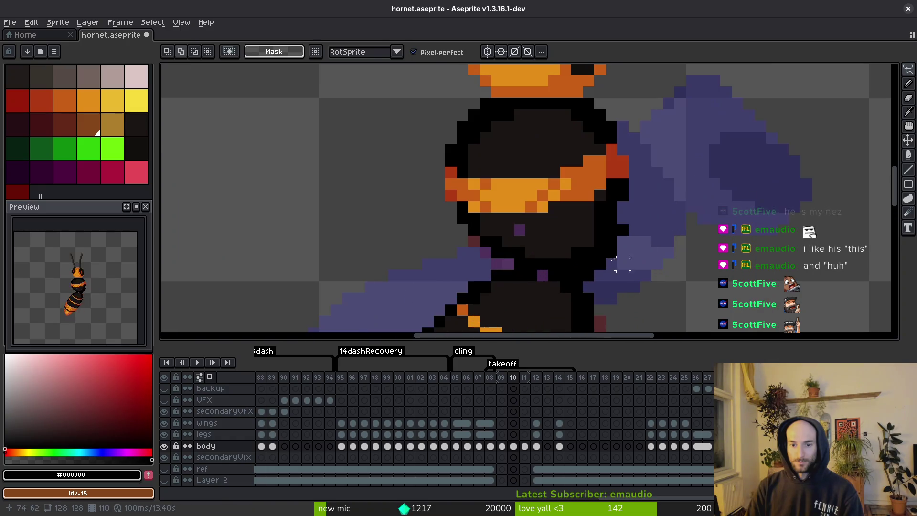
Pick black from the thorax outline and flip between frames 09 and 10 to compare
key("f")
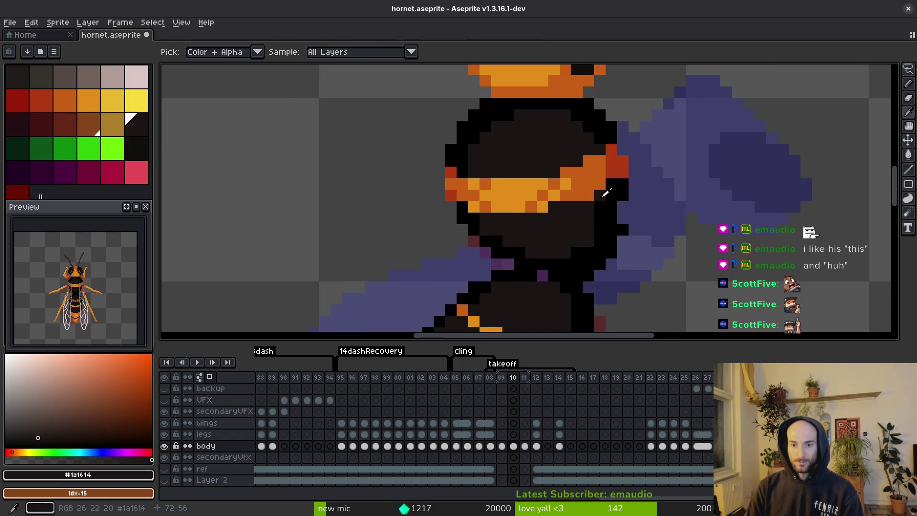
left_click(621, 218, "alt")
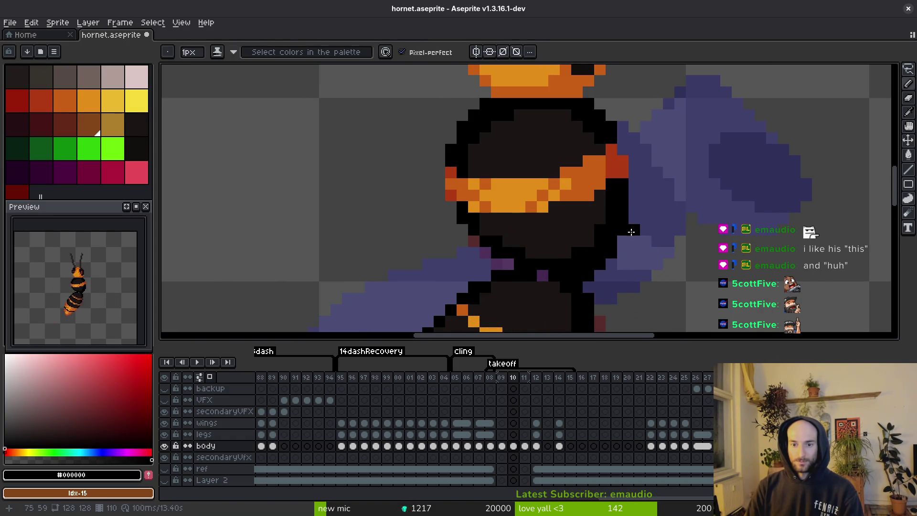
key("comma")
scroll(639, 257, "down", 2)
key("period")
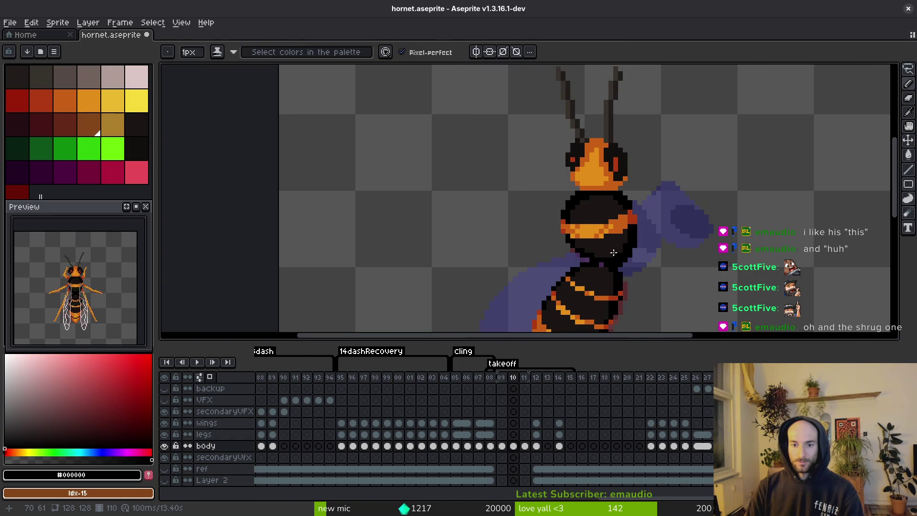
scroll(640, 238, "down", 2)
key("comma")
key("period")
scroll(583, 160, "up", 2)
Shift the selected head and antennae one pixel left and commit the move
key("m")
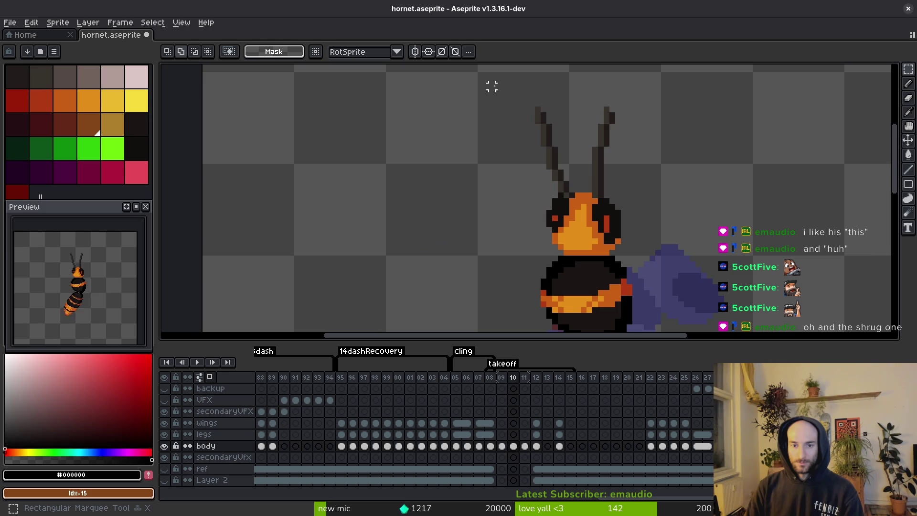
left_click_drag(488, 84, 639, 255)
mouse_move(480, 87)
left_mouse_down()
mouse_move(571, 160)
mouse_move(659, 252)
mouse_move(623, 246)
left_mouse_up()
key("ctrl+d")
scroll(624, 246, "down", 4)
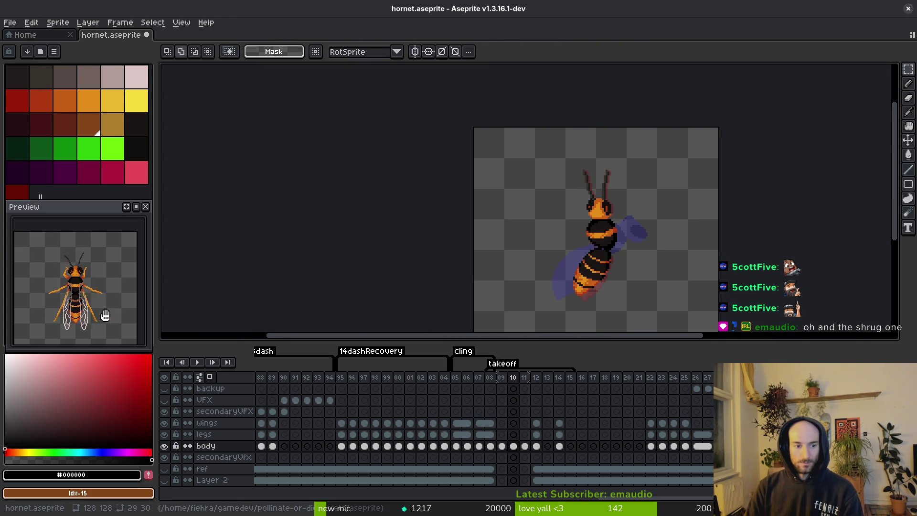
Play the takeoff animation, stop on frame 10, and sample the dark antenna colour
key("i")
key("Return")
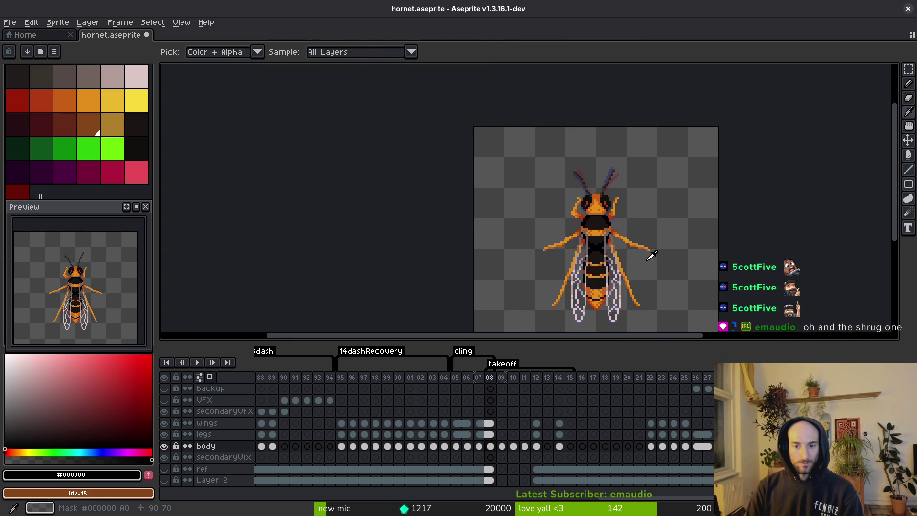
key("Return")
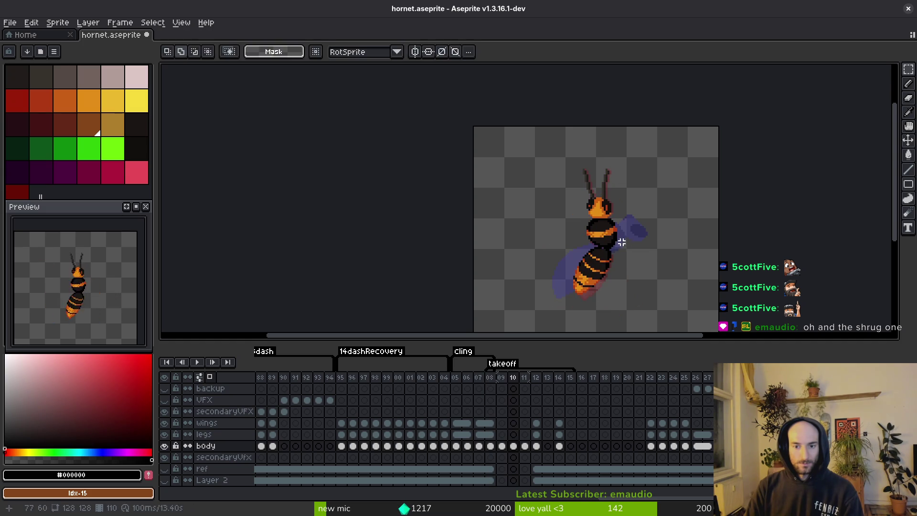
scroll(531, 164, "up", 4)
left_click(577, 204)
scroll(573, 198, "up", 2)
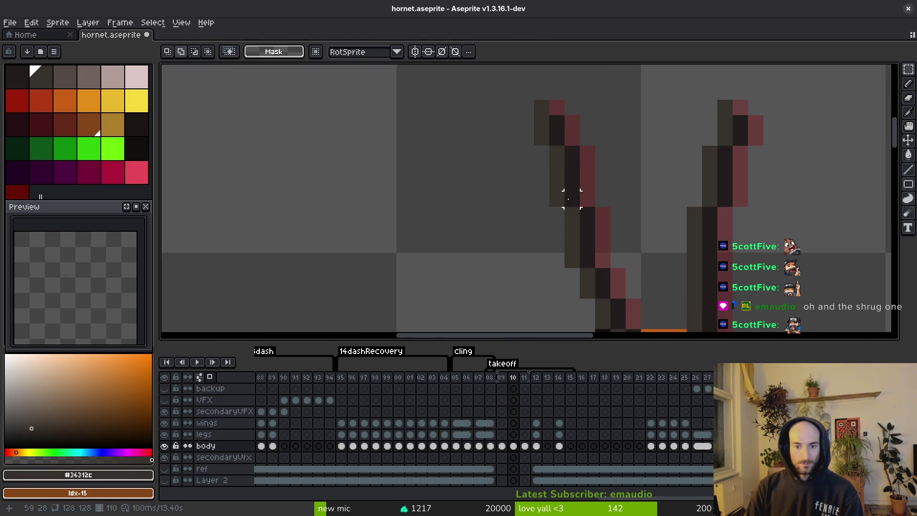
Erase a stray pixel on the left antenna and pick the darker antenna colour
key("e")
left_click(542, 138)
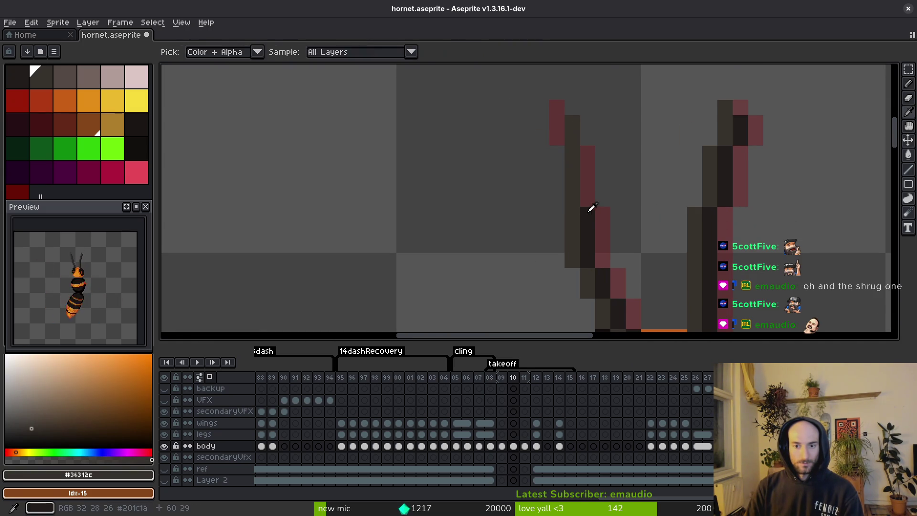
left_click(587, 215, "alt")
scroll(638, 198, "right", 2)
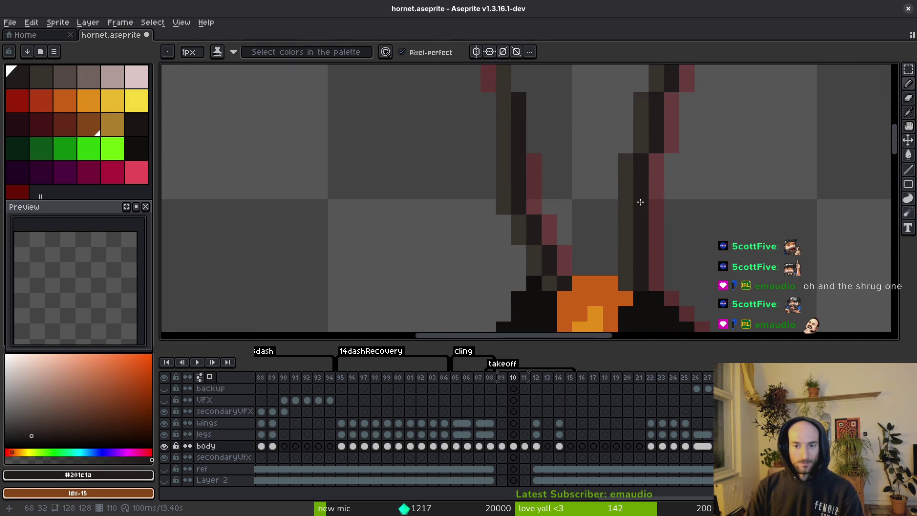
Move the right antenna's upper segment one pixel right, save, and clear the selection
key("m")
left_click_drag(579, 78, 670, 220)
left_click_drag(635, 194, 650, 199)
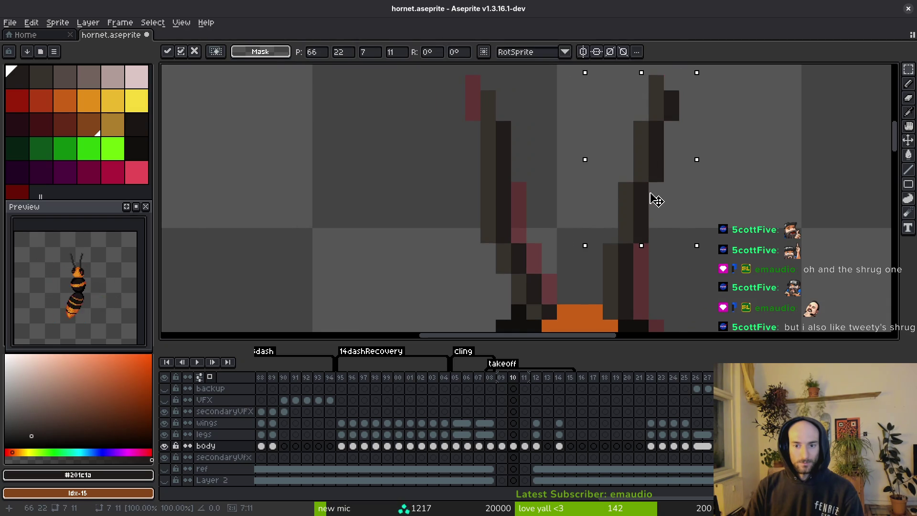
scroll(651, 201, "down", 4)
key("i")
key("m")
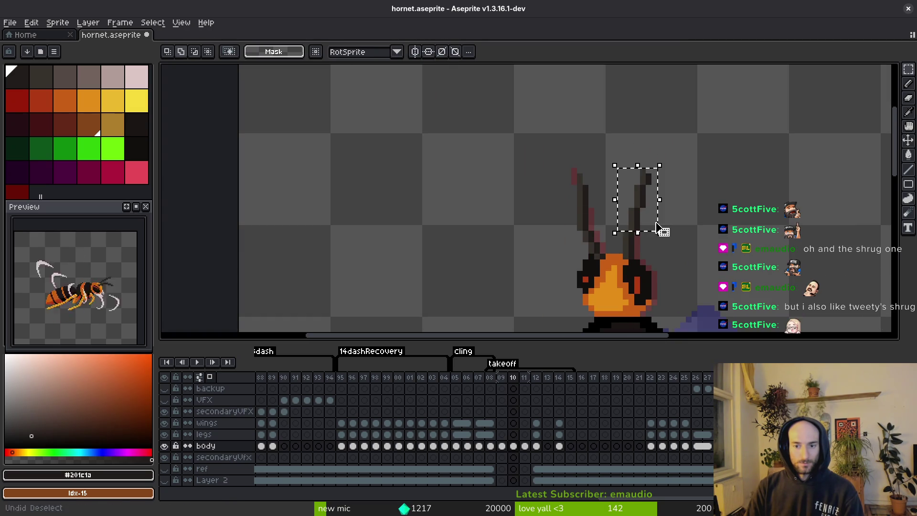
key("ctrl+s")
scroll(654, 225, "up", 1)
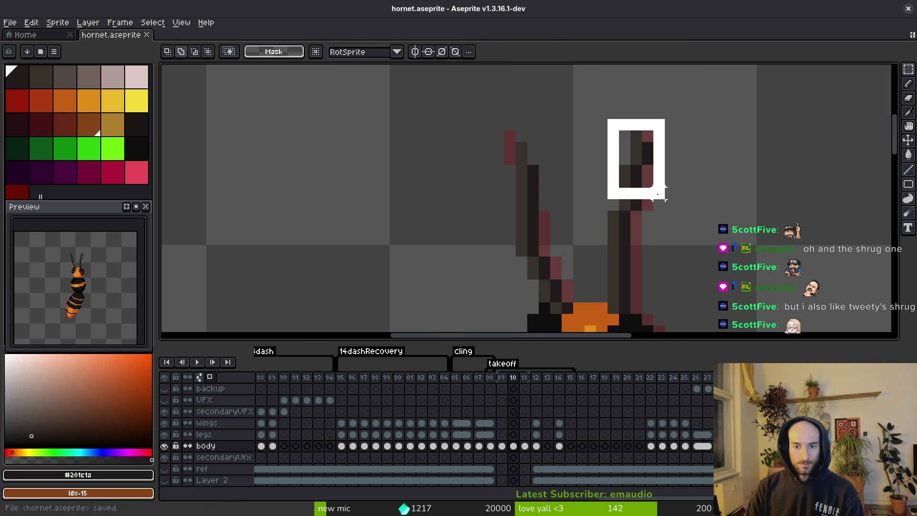
key("ctrl+d")
Check the antennae on frame 09, restore the antenna selection on frame 10, and save again
key("Left")
scroll(654, 224, "down", 2)
key("i")
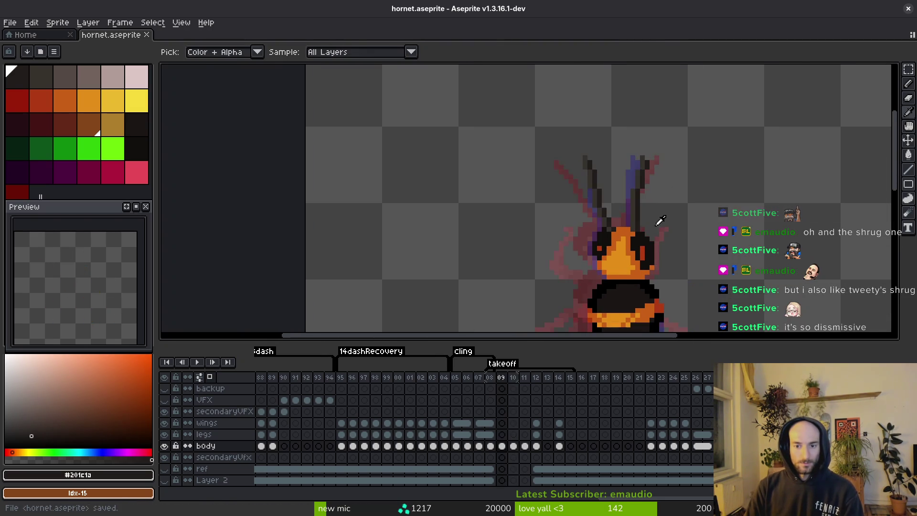
key("m")
key("Right")
scroll(573, 206, "up", 3)
key("ctrl+shift+d")
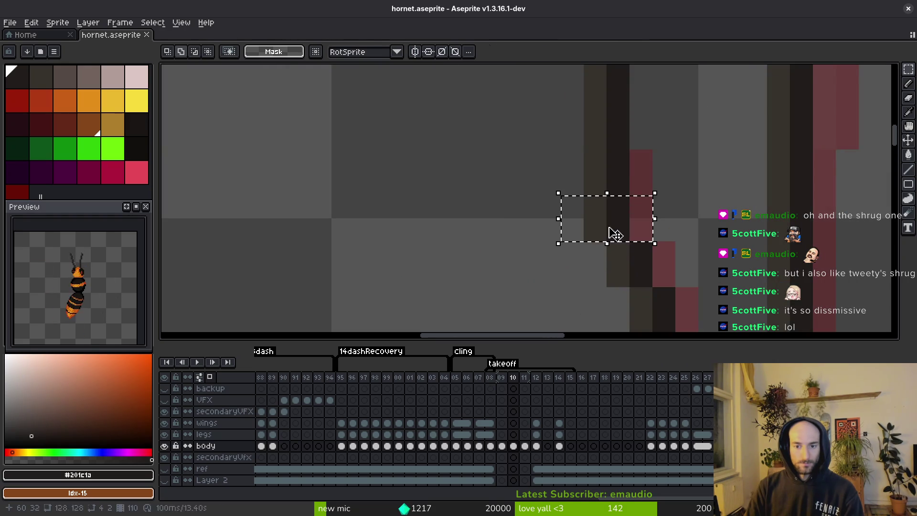
key("ctrl+s")
key("ctrl+d")
Flip between frames 09 and 10 to compare the repositioned antennae
scroll(640, 238, "down", 2)
key("Left")
key("i")
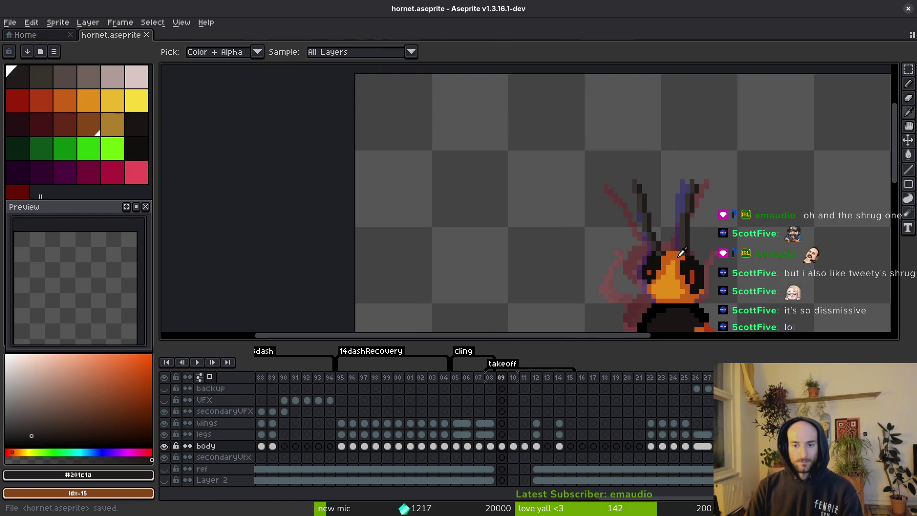
key("Right")
key("m")
scroll(212, 315, "down", 2)
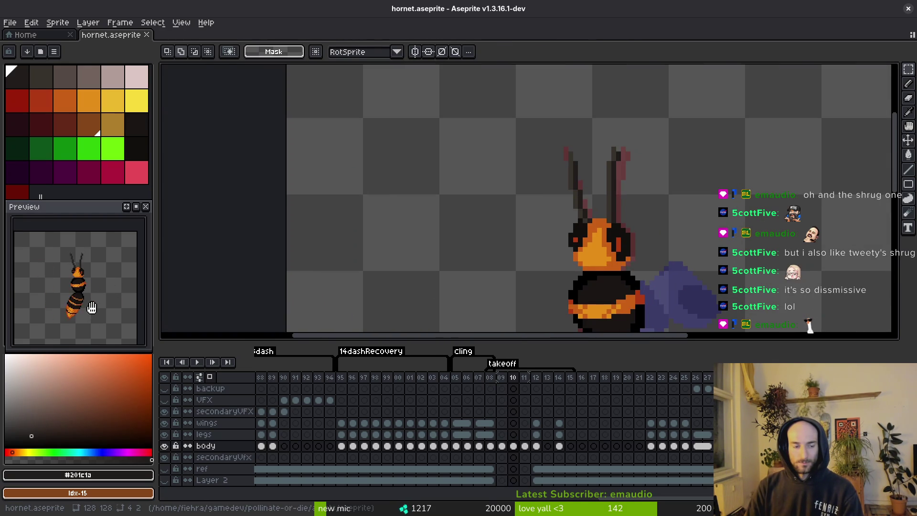
key("Left")
scroll(642, 267, "down", 4)
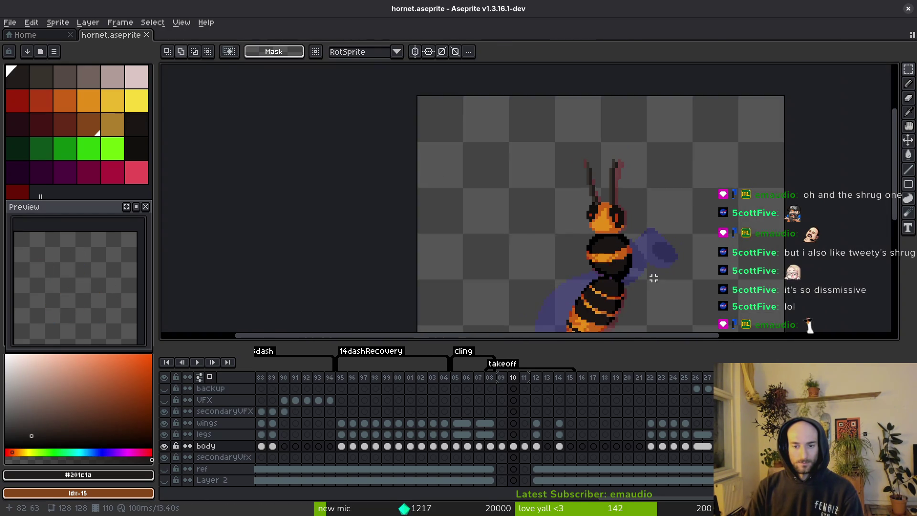
key("i")
key("Right")
scroll(626, 236, "up", 5)
Paint a near-black pixel on the abdomen with the Pencil
left_click(571, 143)
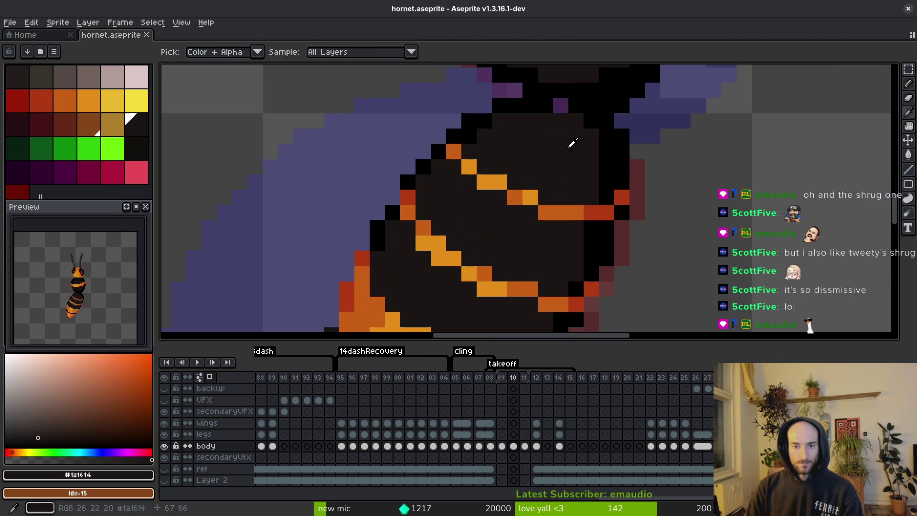
key("b")
left_click(554, 128)
scroll(578, 189, "down", 3)
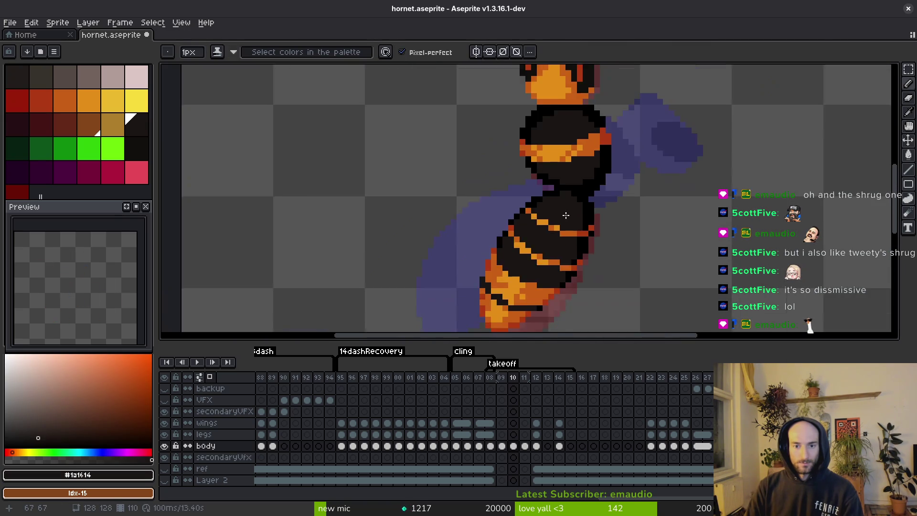
scroll(559, 192, "up", 3)
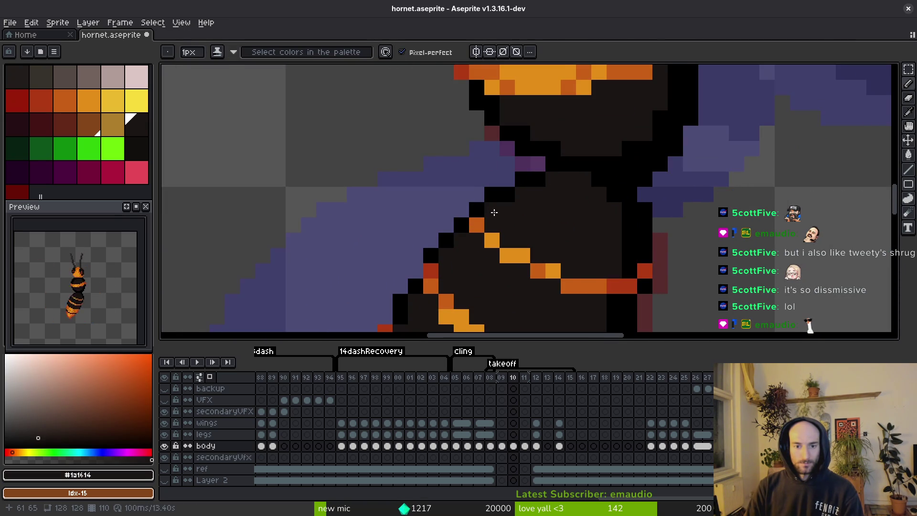
scroll(494, 212, "down", 2)
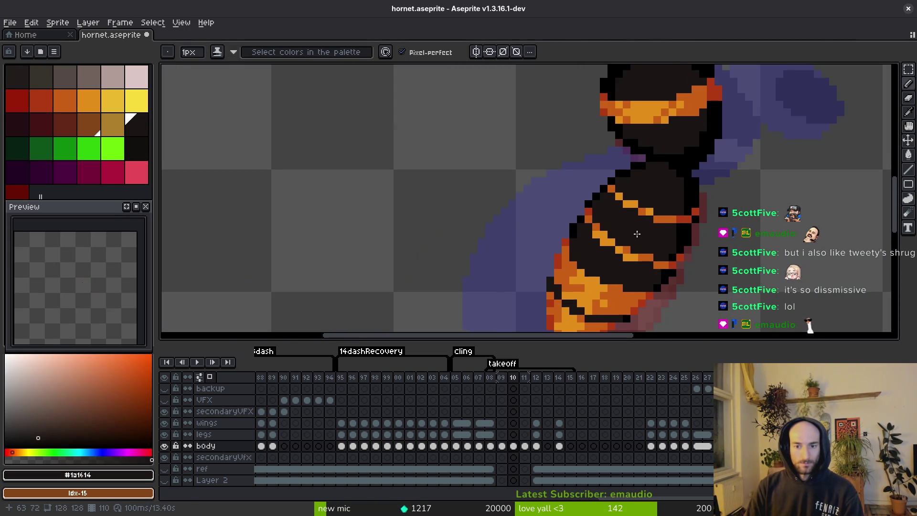
scroll(637, 233, "down", 2)
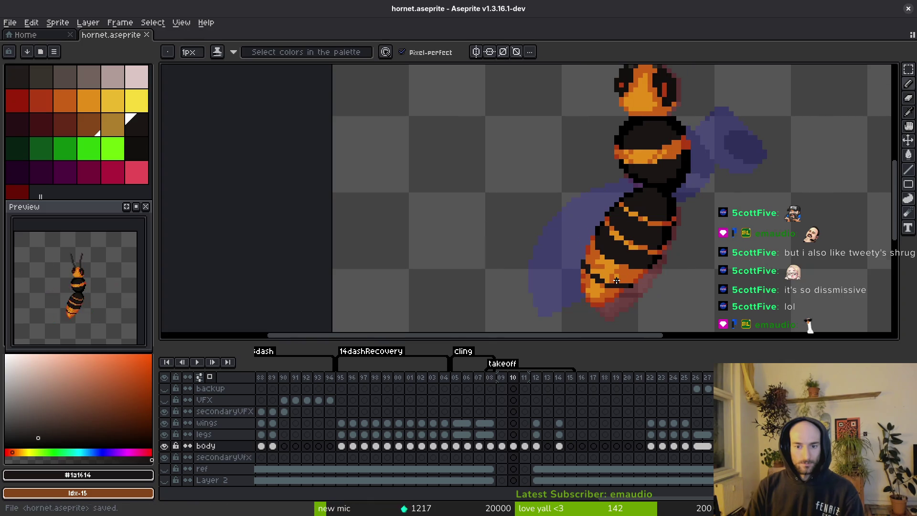
scroll(616, 281, "up", 2)
scroll(656, 232, "down", 4)
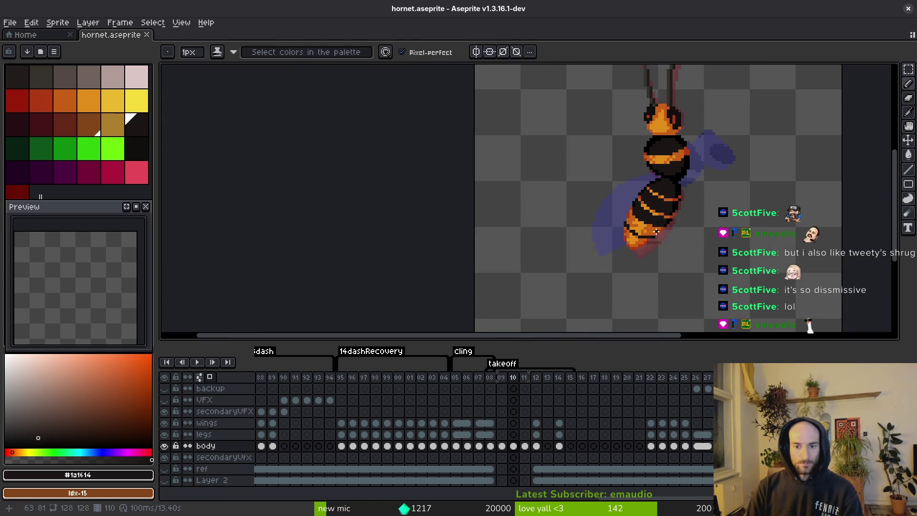
scroll(655, 231, "up", 2)
Paint a light orange #e2ae13 pixel beside the black stripe and save
left_click(616, 213, "alt")
scroll(601, 213, "up", 2)
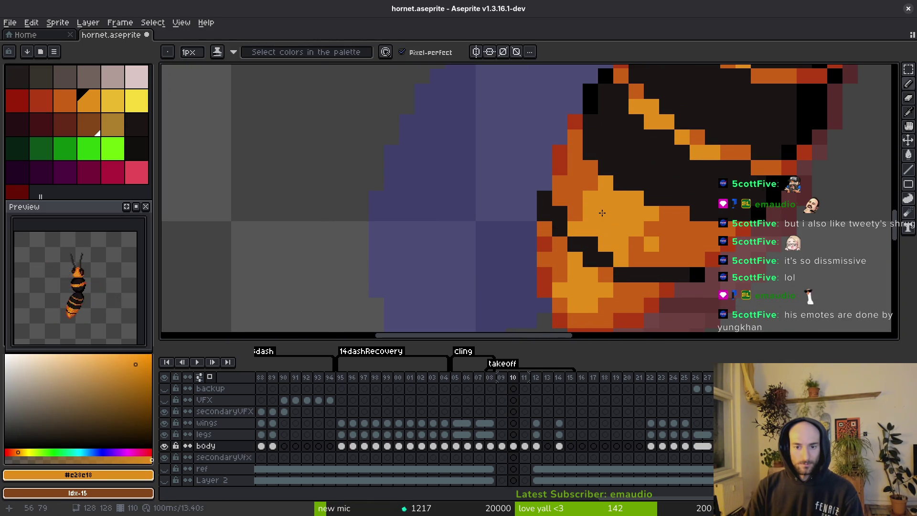
left_click(645, 225, "alt")
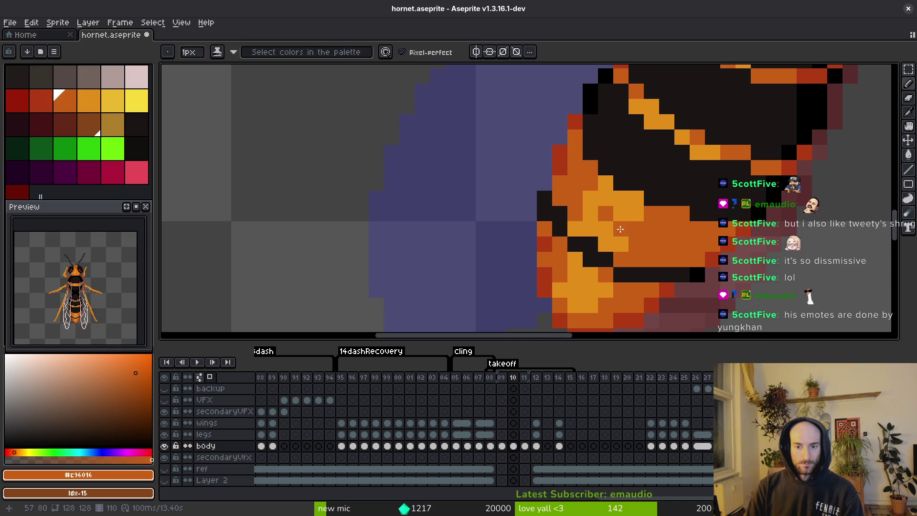
left_click(634, 228, "alt")
left_click(645, 223, "alt")
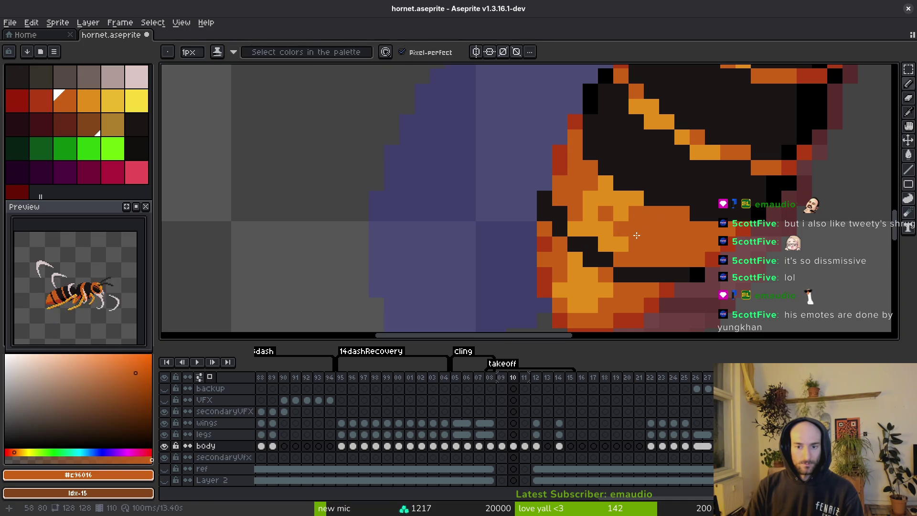
left_click(633, 231, "alt")
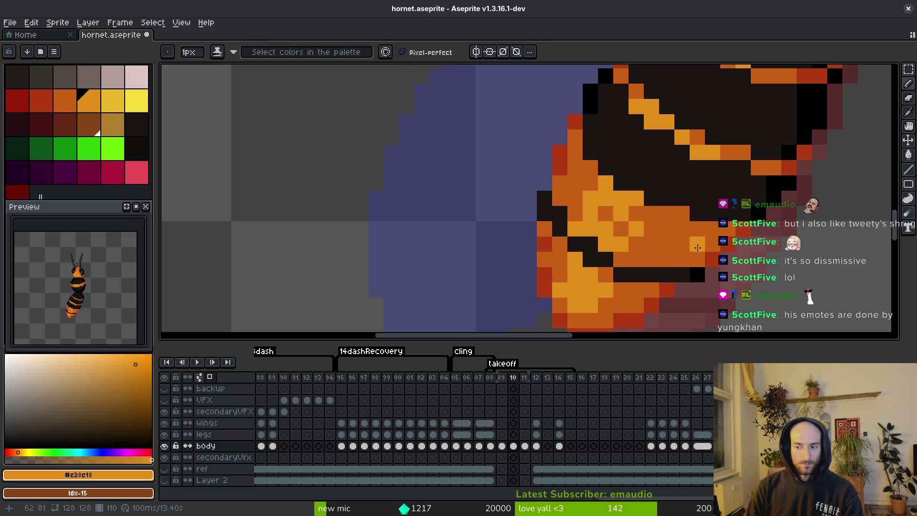
left_click(713, 274)
key("ctrl+s")
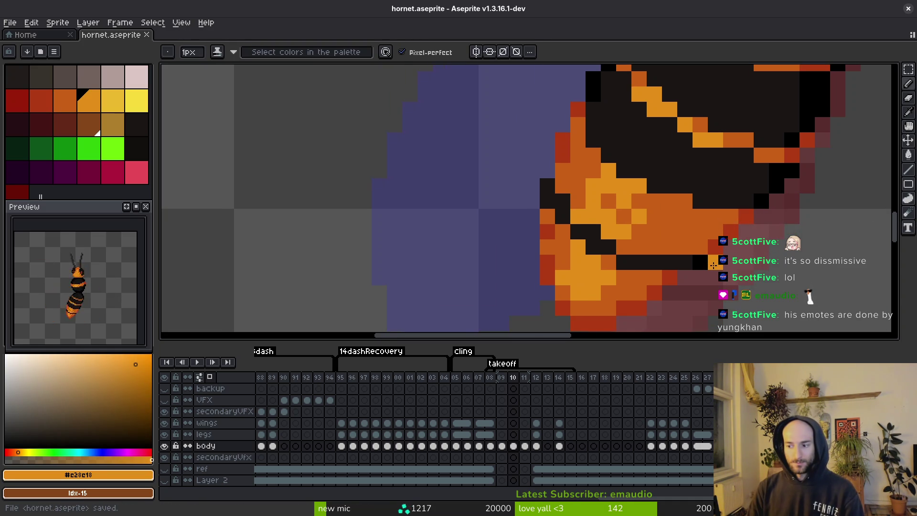
Paint two dark orange #c96016 pixels on the abdomen tip and save
left_click(607, 282, "alt")
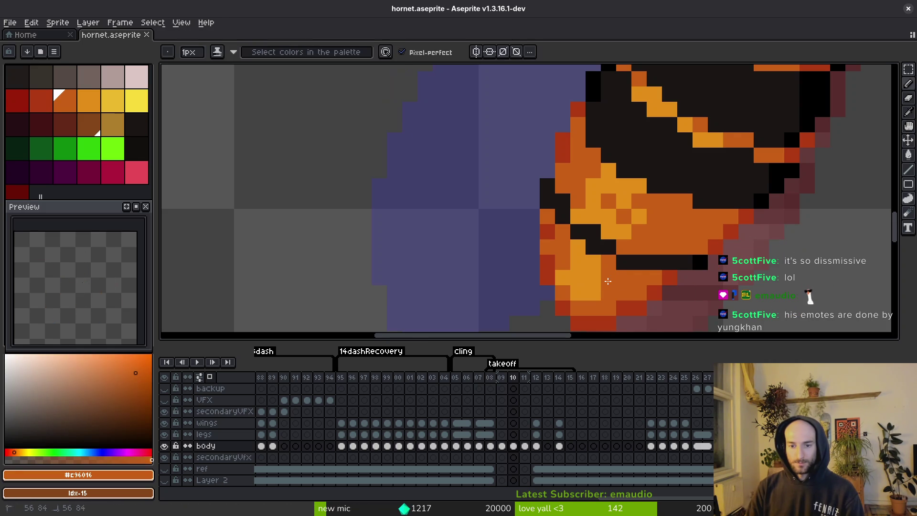
left_click(592, 278)
left_click(600, 260, "alt")
left_click(599, 268, "alt")
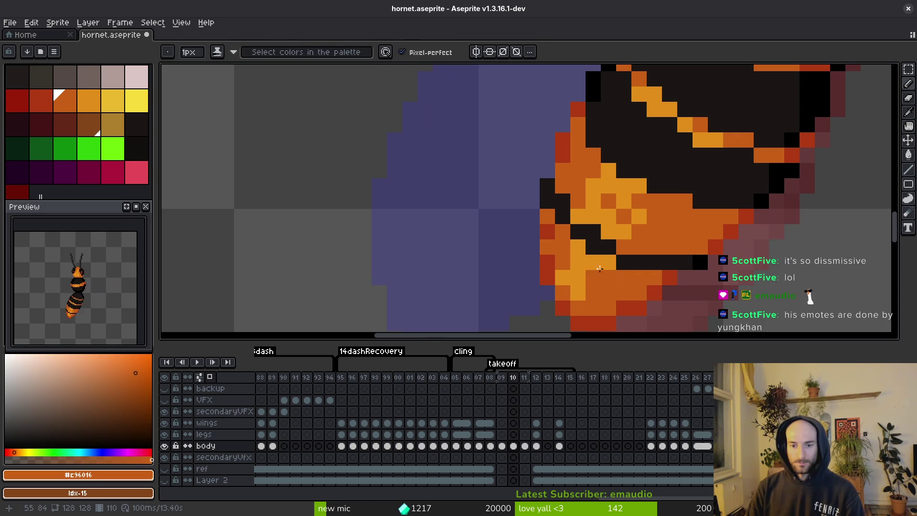
scroll(616, 273, "down", 3)
key("ctrl+s")
Sample the light orange from the abdomen again and save hornet.aseprite
scroll(612, 266, "up", 3)
left_click(605, 266, "alt")
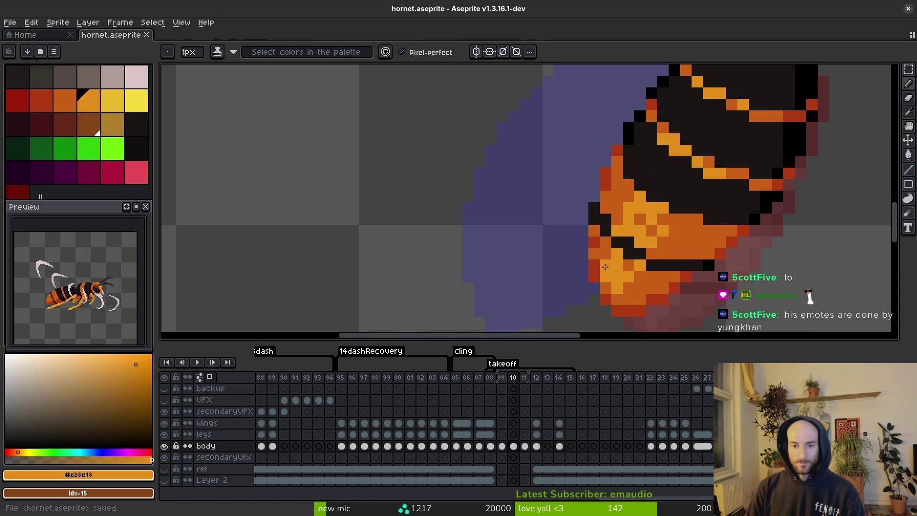
scroll(653, 242, "up", 1)
scroll(640, 194, "down", 1)
scroll(619, 276, "up", 1)
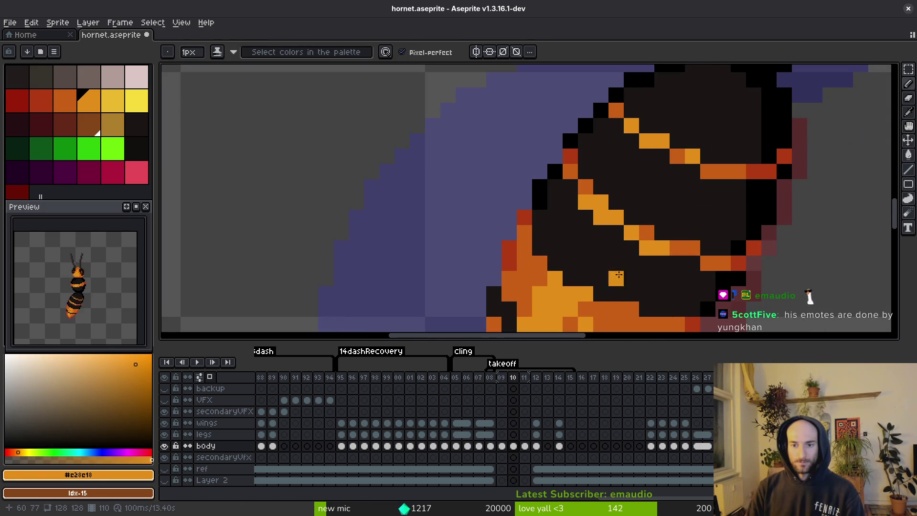
scroll(673, 252, "down", 3)
key("ctrl+s")
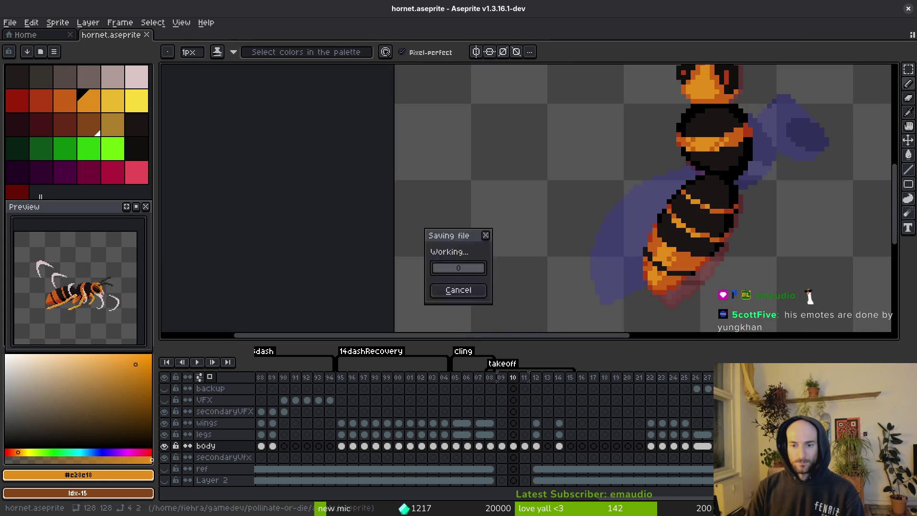
scroll(689, 281, "up", 3)
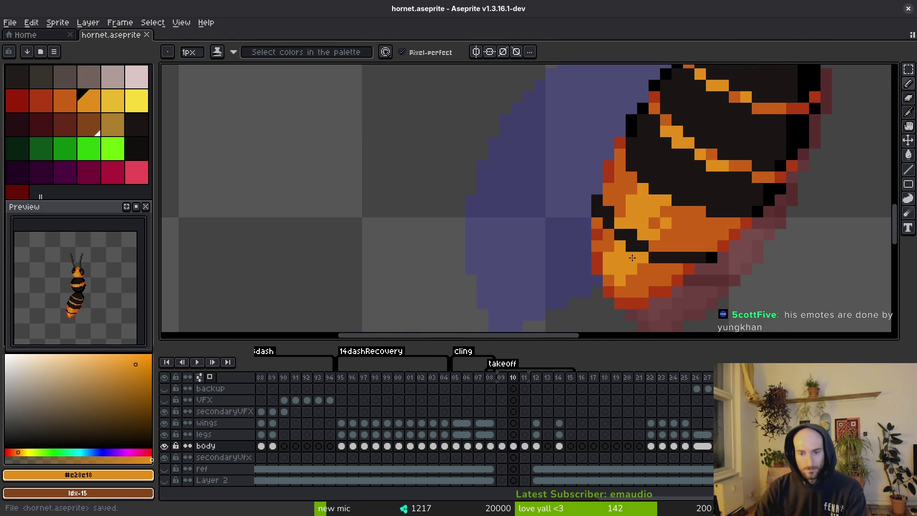
scroll(652, 276, "down", 3)
key("ctrl+s")
scroll(671, 234, "up", 1)
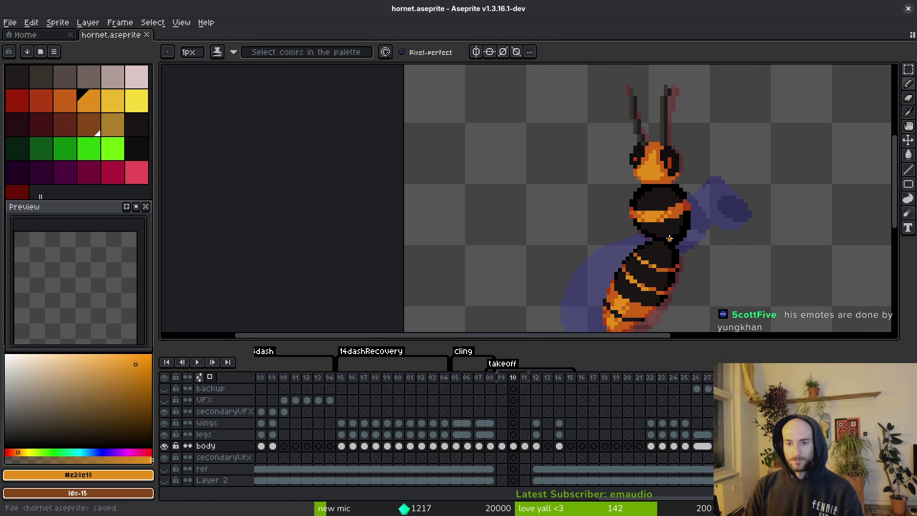
scroll(671, 234, "left", 1)
scroll(672, 234, "down", 1)
key("alt")
key("alt")
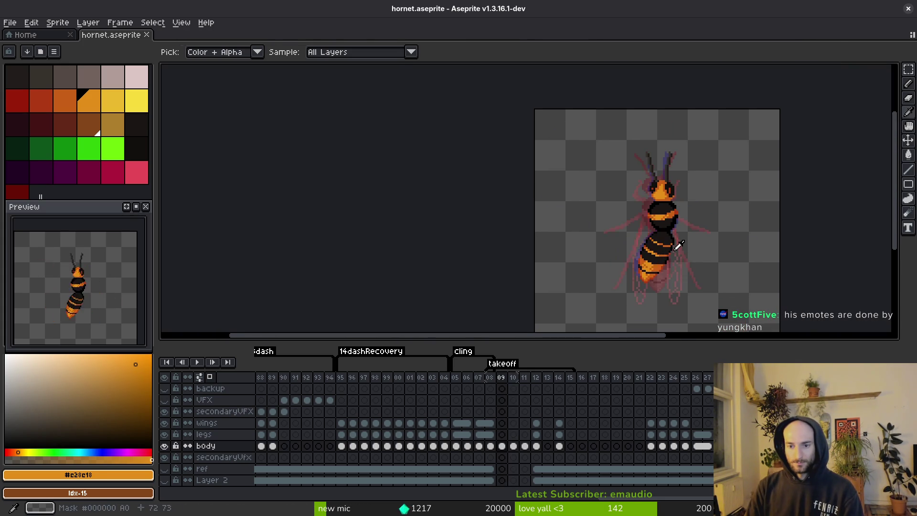
Compare with frame 09, then touch up one pixel of the orange stripe on frame 10
key("Left")
scroll(679, 246, "up", 4)
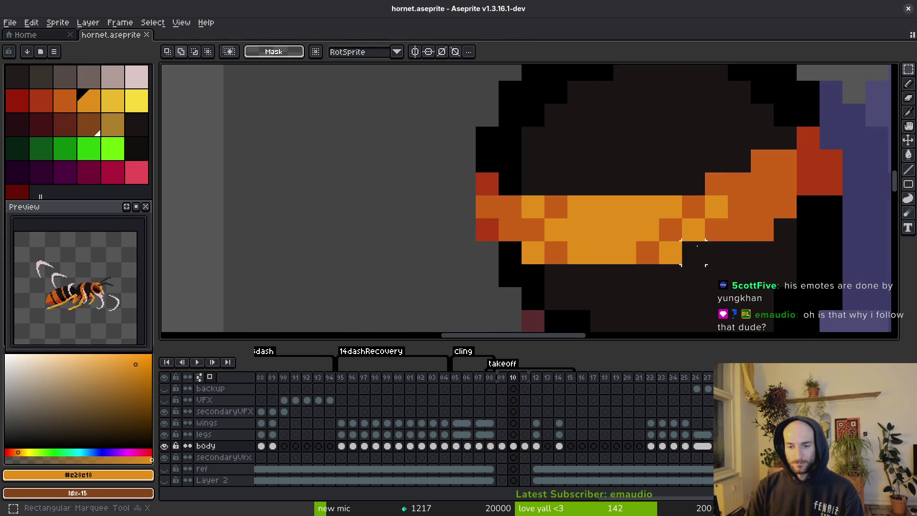
key("Right")
left_click(630, 184)
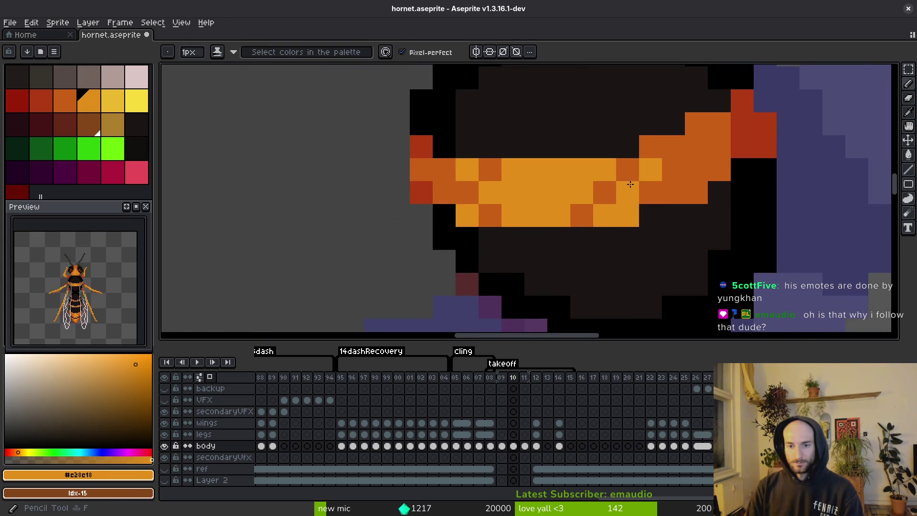
Shift a 5×4 block of the orange stripe one pixel right
key("m")
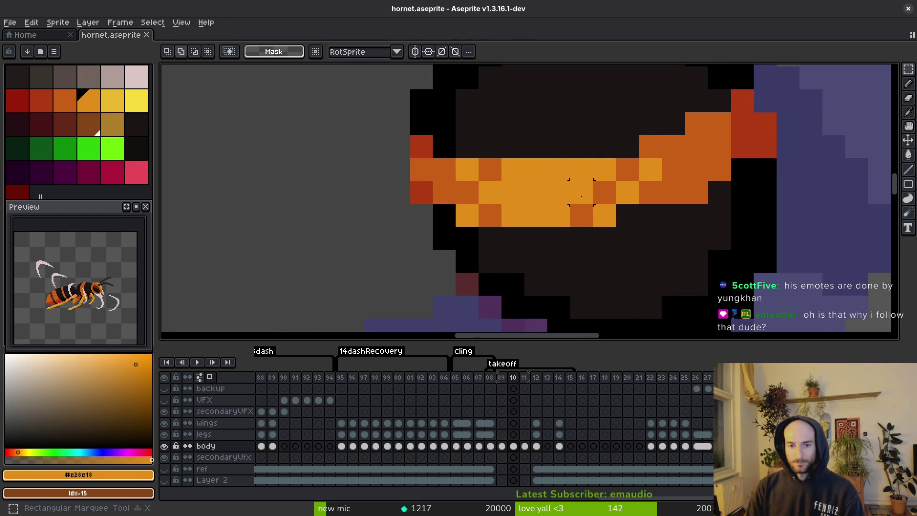
left_click_drag(577, 143, 673, 222)
left_click_drag(623, 204, 647, 204)
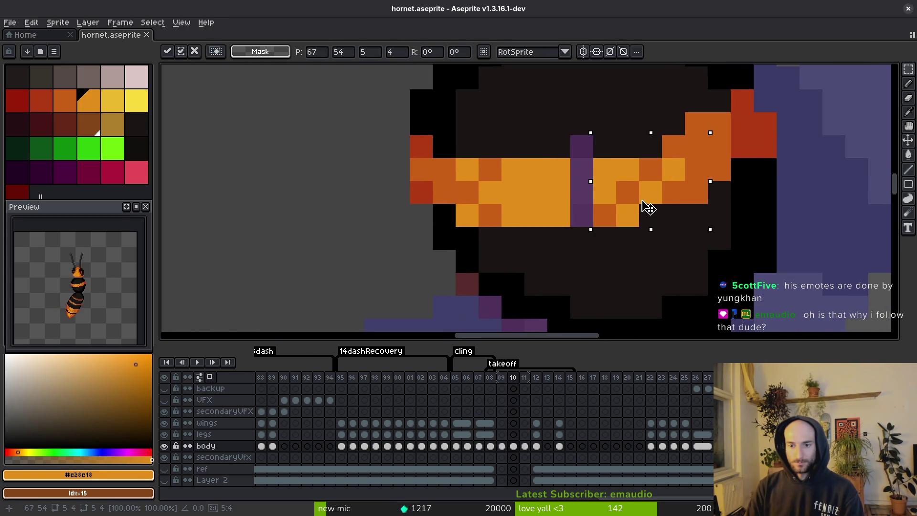
key("ctrl+d")
Fill the exposed purple gap in the stripe with light orange
key("b")
left_click(581, 149, "alt")
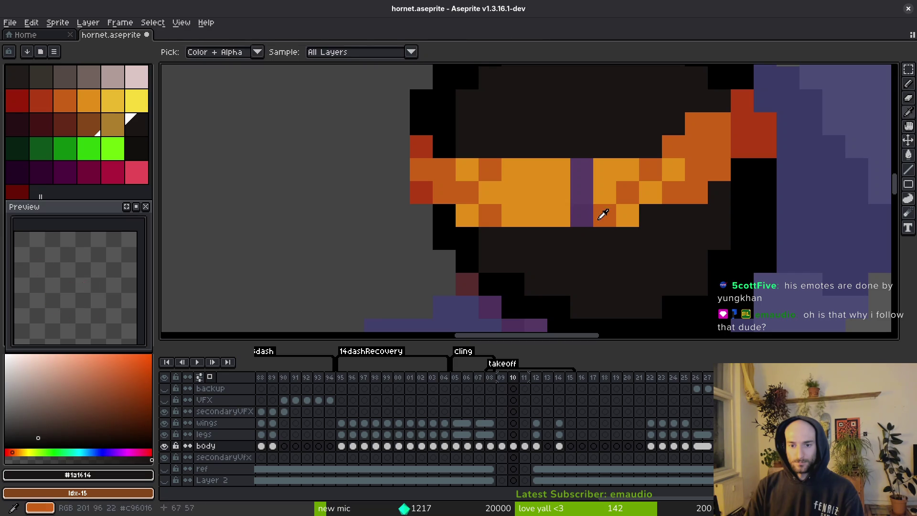
left_click(559, 191, "alt")
left_click_drag(582, 214, 582, 169)
Darken three stripe pixels with dark orange, then flip to frame 09 to compare
left_click(486, 168, "alt")
left_click(508, 175)
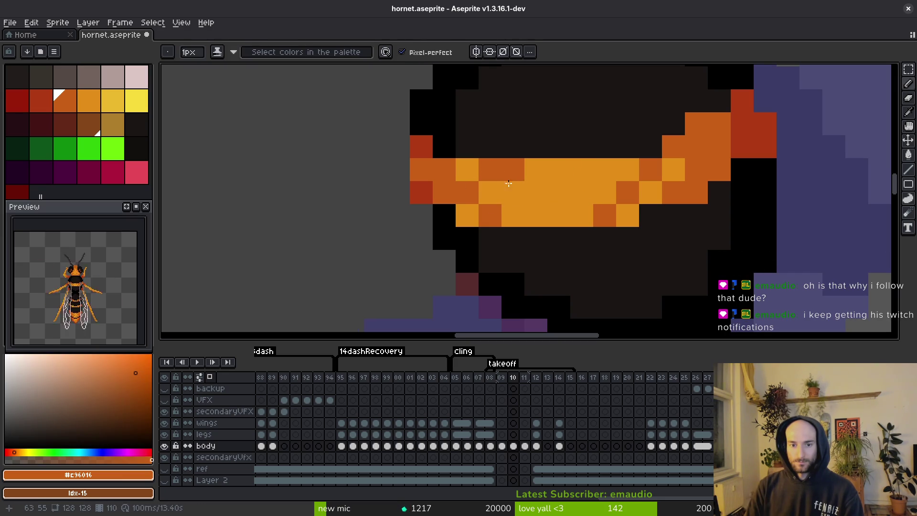
left_click(494, 212)
scroll(494, 212, "down", 2)
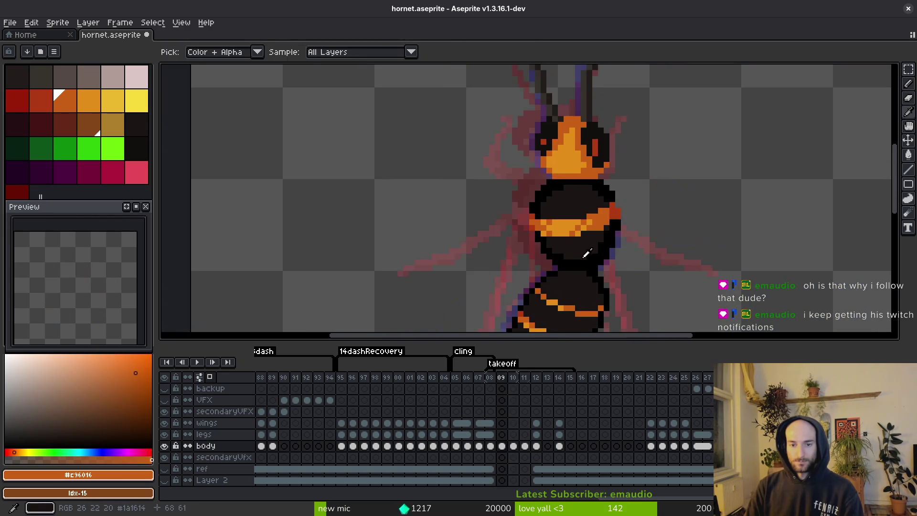
scroll(583, 246, "up", 2)
left_click(586, 250)
scroll(643, 262, "down", 5)
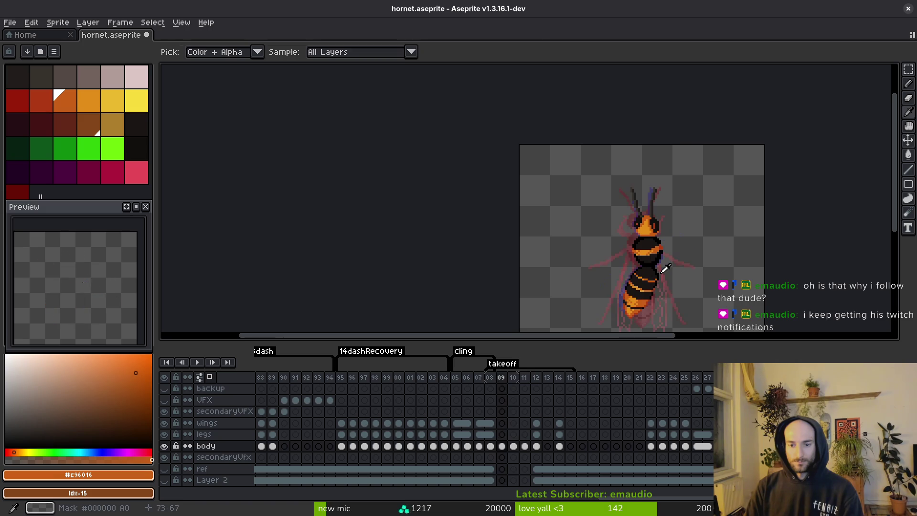
scroll(609, 223, "up", 7)
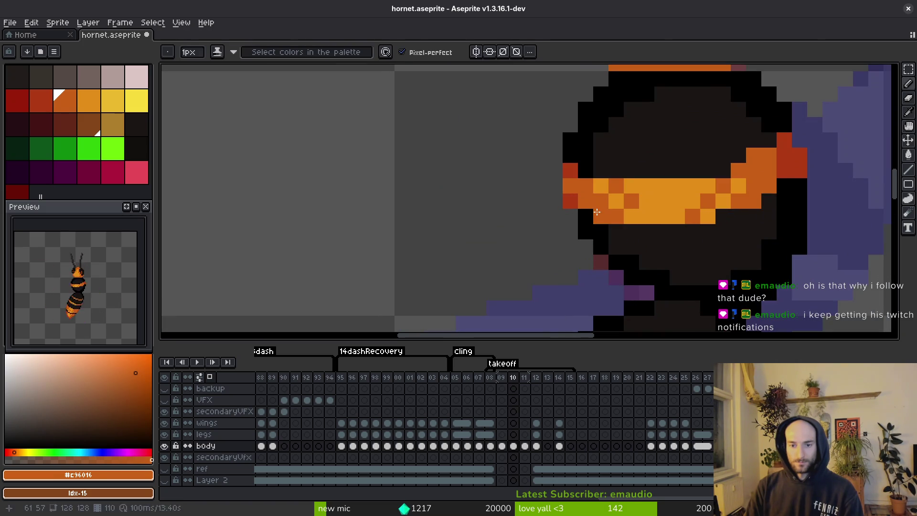
key("comma")
scroll(634, 246, "down", 5)
Pick the dark body colour from the thorax and compare frames 09 and 10
key("period")
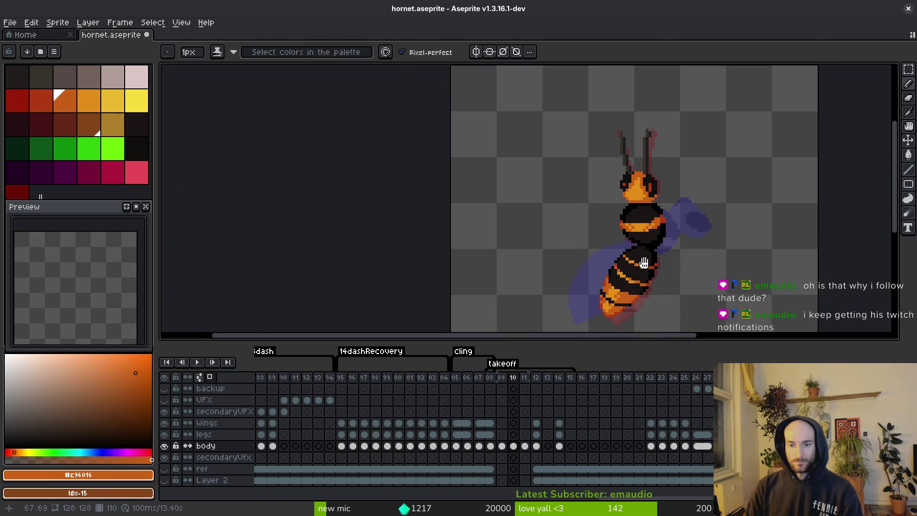
scroll(661, 265, "down", 3)
scroll(660, 258, "up", 3)
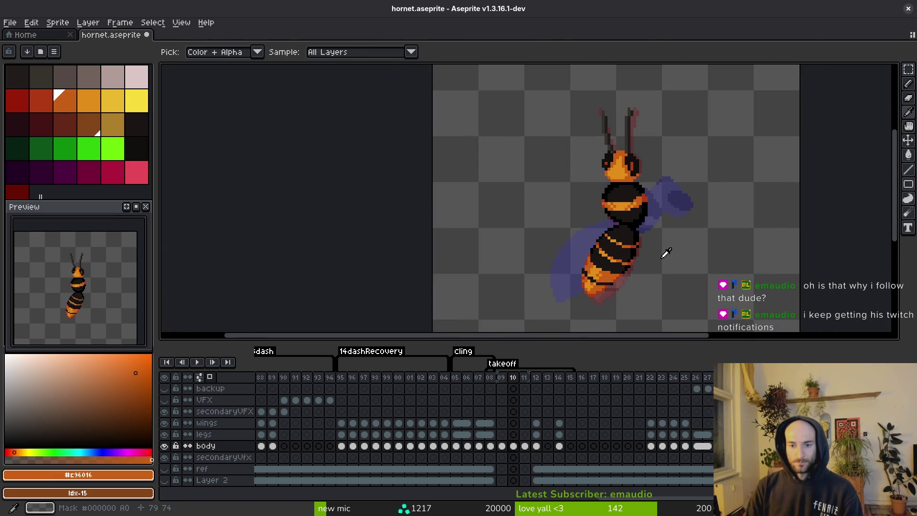
scroll(660, 255, "up", 3)
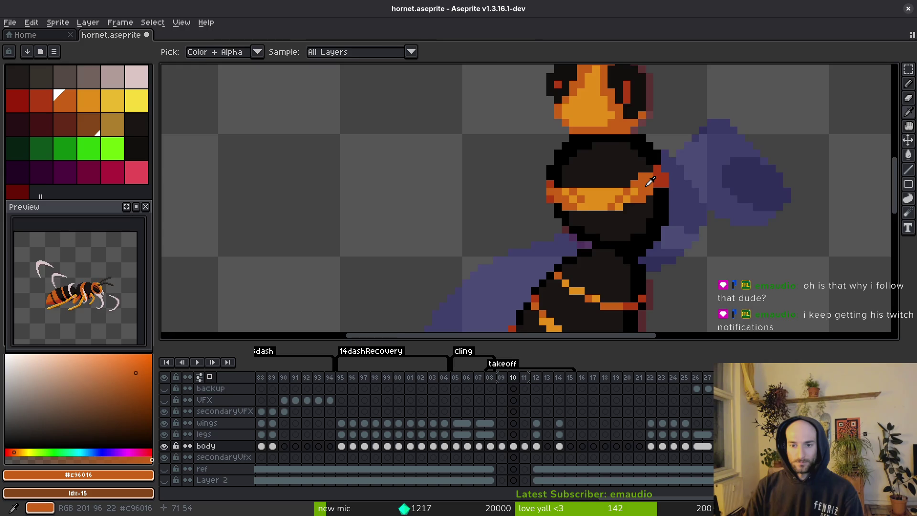
scroll(650, 180, "up", 2)
left_click(630, 148, "alt")
scroll(631, 158, "down", 3)
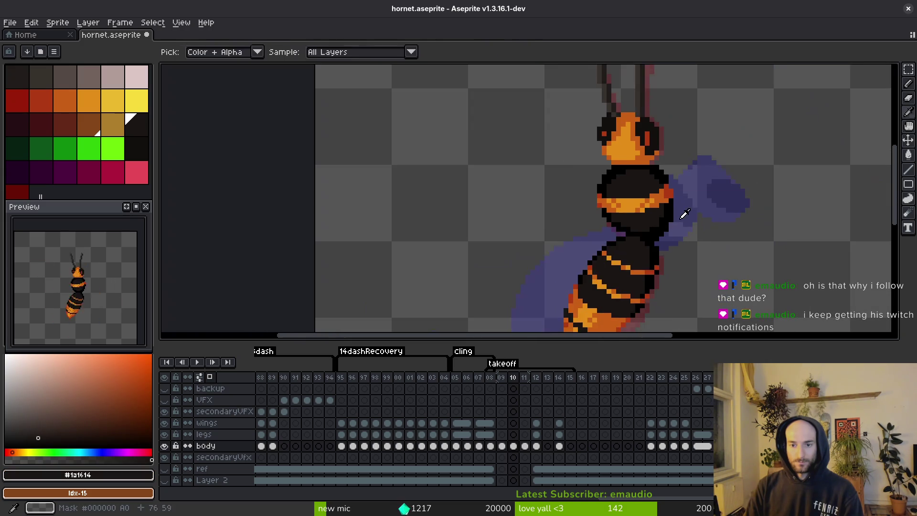
scroll(678, 240, "down", 2)
key("comma")
key("period")
key("comma")
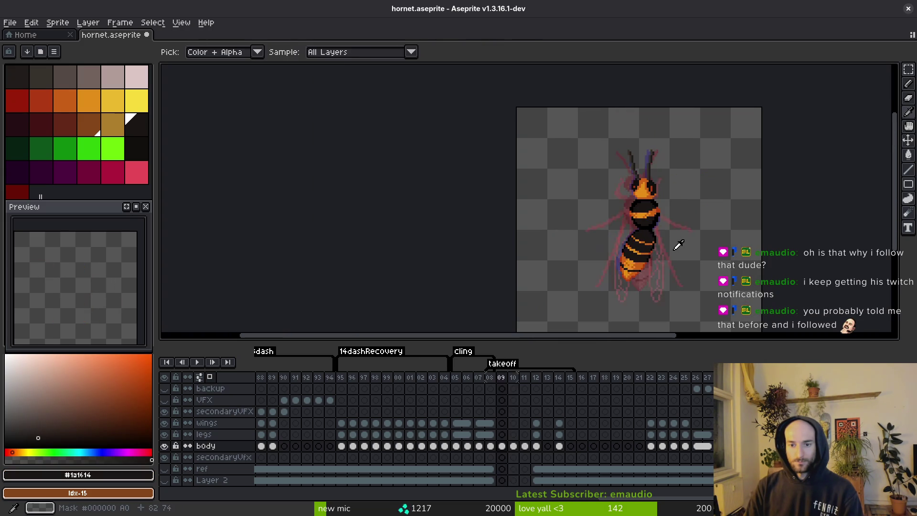
key("period")
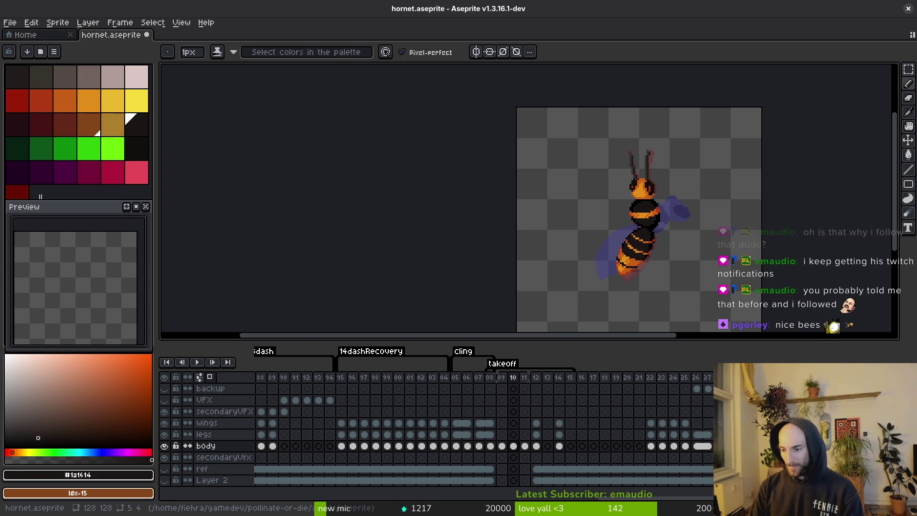
Save the hornet sprite and compare frame 10 against frame 11's dash pose
key("ctrl+s")
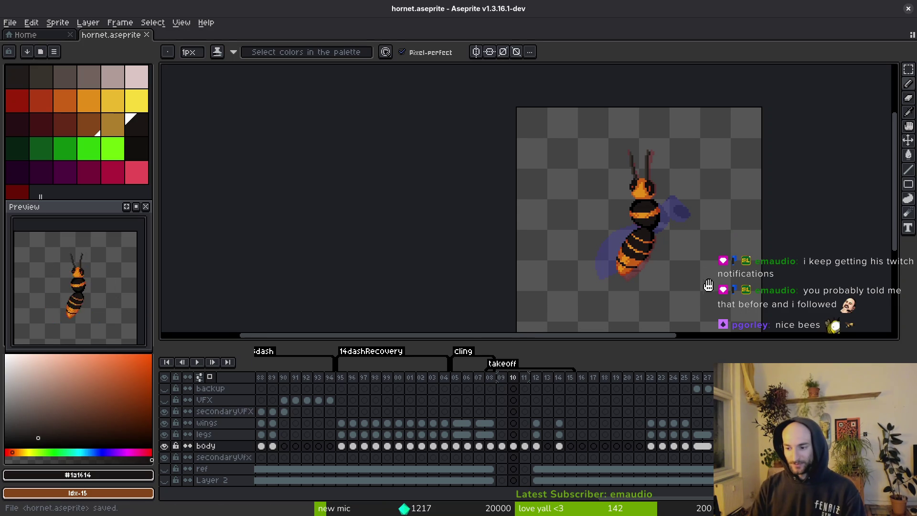
scroll(573, 275, "up", 3)
scroll(590, 272, "down", 2)
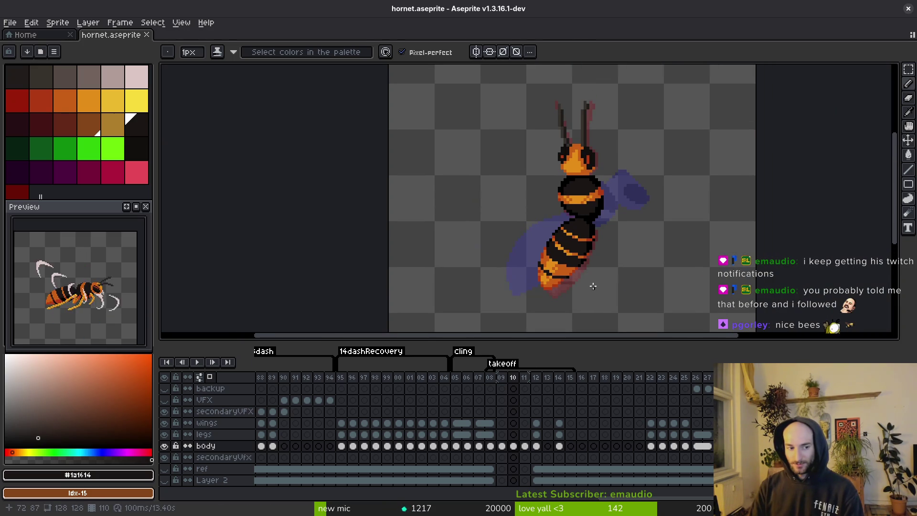
key("i")
key("Right")
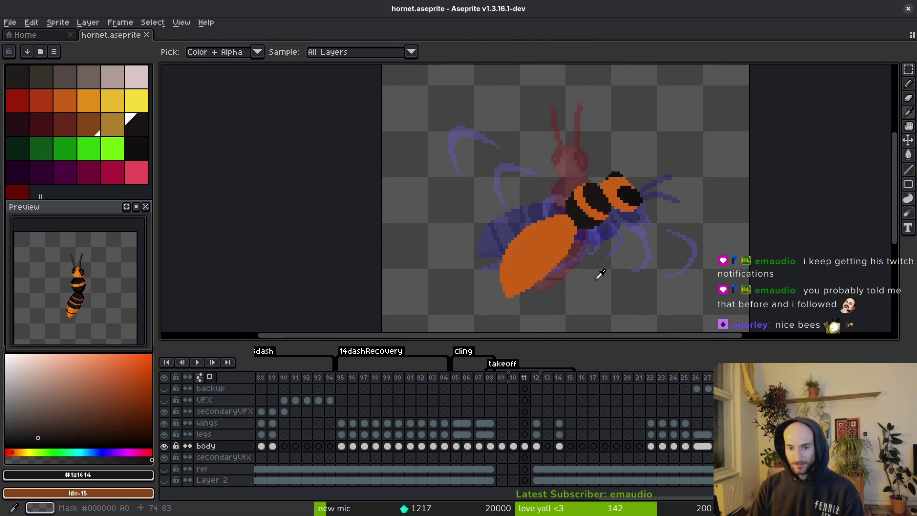
key("Left")
key("b")
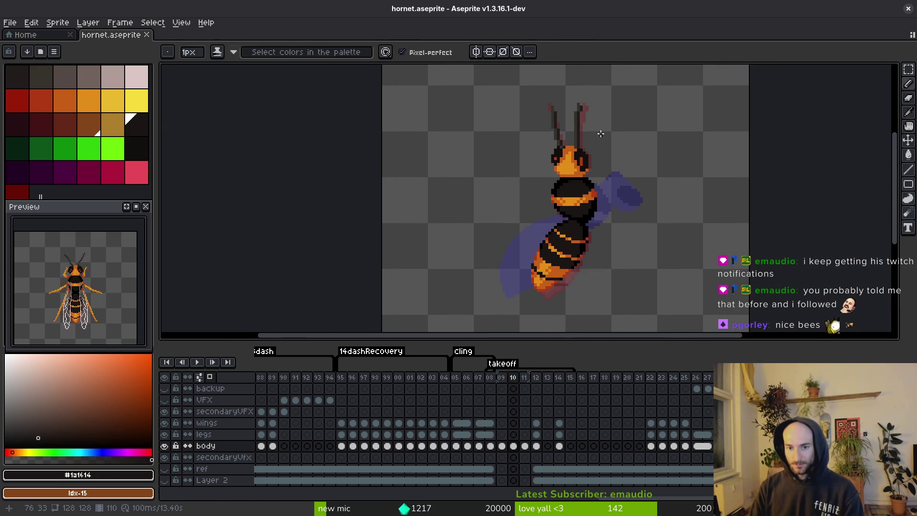
Trial-shift frame 10's whole hornet about 20 px down, compare with frame 09, undo, and save
key("m")
left_click_drag(406, 99, 686, 328)
mouse_move(625, 261)
left_mouse_down()
mouse_move(626, 271)
mouse_move(568, 226)
left_mouse_up()
key("i")
key("Left")
key("Right")
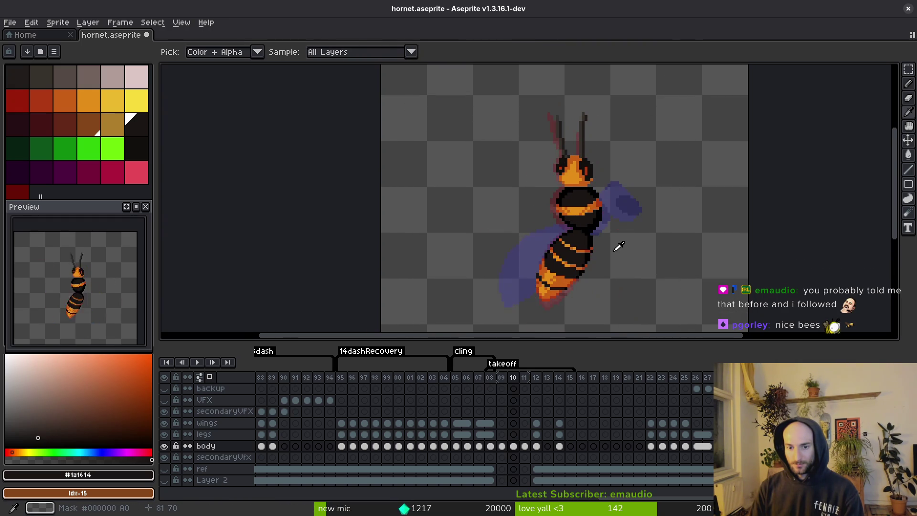
key("Left")
key("Right")
key("Left")
key("Right")
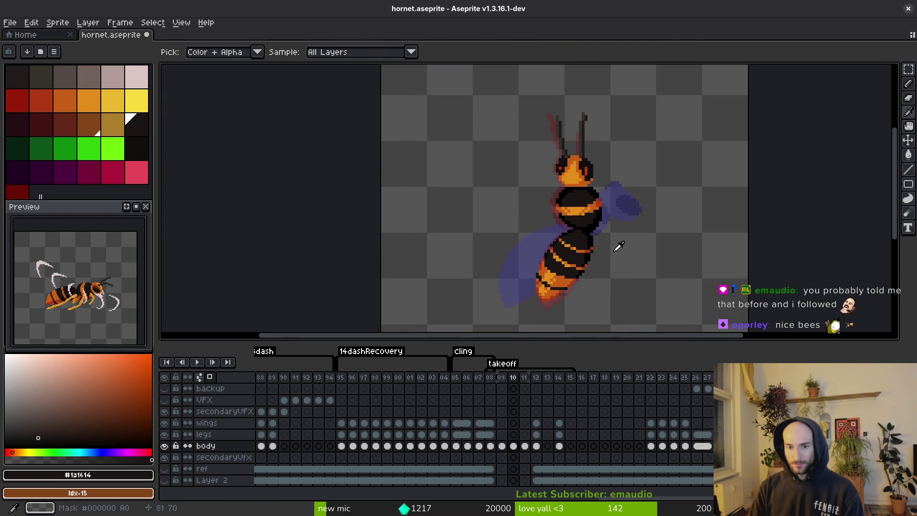
key("ctrl+z")
key("ctrl+z")
key("ctrl+z")
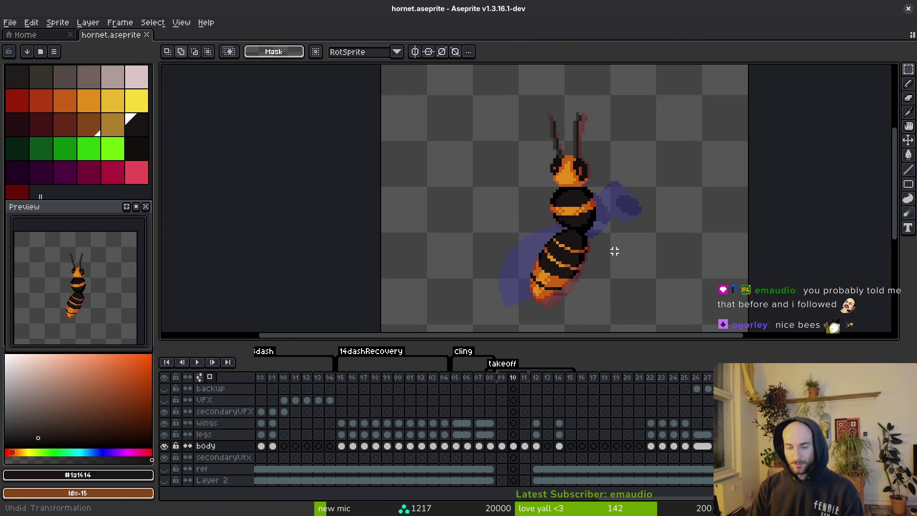
key("ctrl+s")
Compare frame 10's upright pose with frame 11's rotated pose
key("Right")
key("Left")
key("Left")
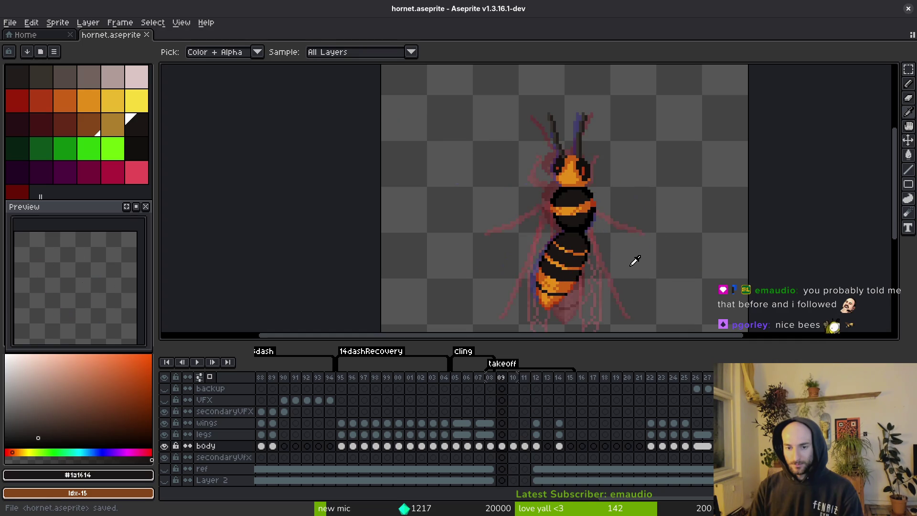
key("Right")
key("Right")
key("Right")
key("Left")
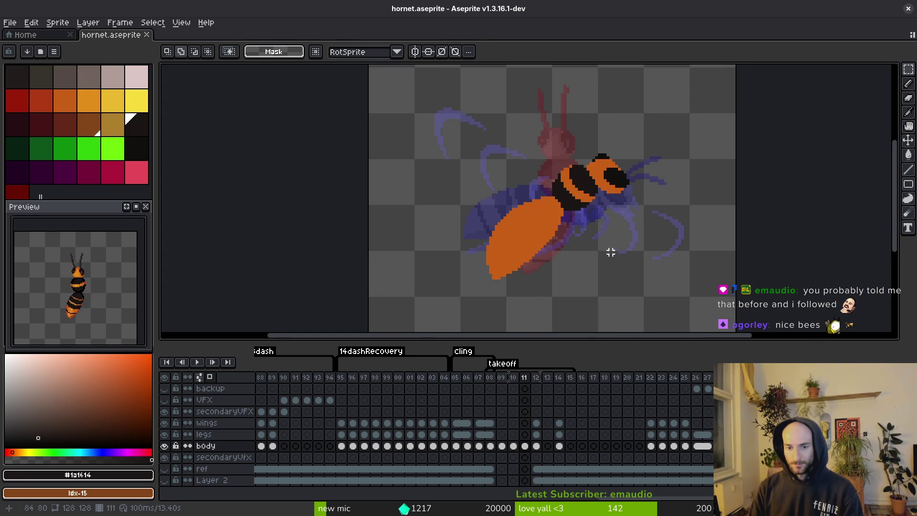
key("Left")
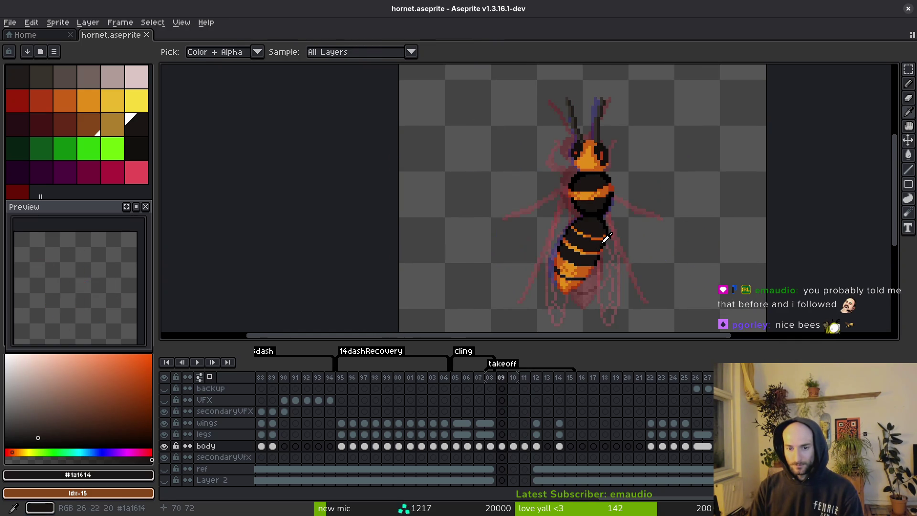
scroll(609, 238, "down", 2)
key("Right")
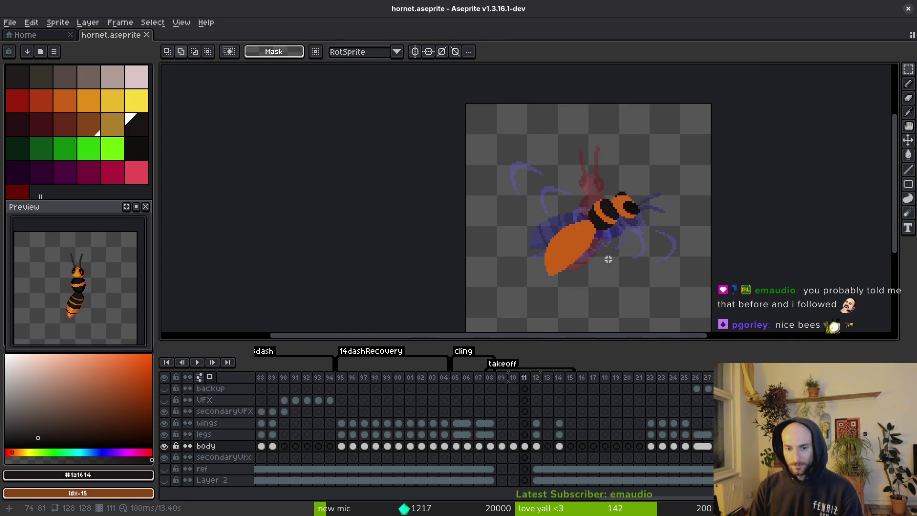
key("Left")
scroll(613, 201, "up", 3)
key("shift+w")
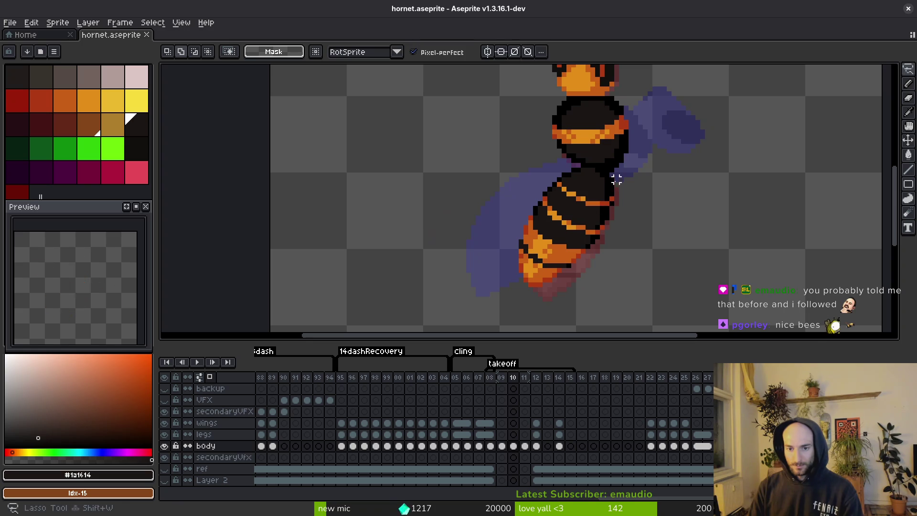
Lasso the striped abdomen and place an enlarged copy onto frame 11's body
mouse_move(621, 214)
left_mouse_down()
mouse_move(616, 229)
mouse_move(555, 220)
left_mouse_up()
key("Right")
left_click(580, 228)
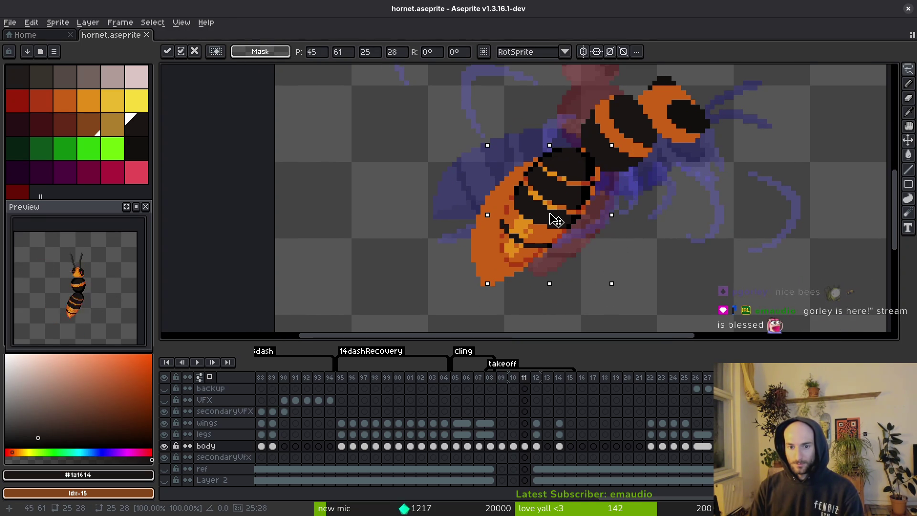
left_click_drag(554, 221, 667, 266)
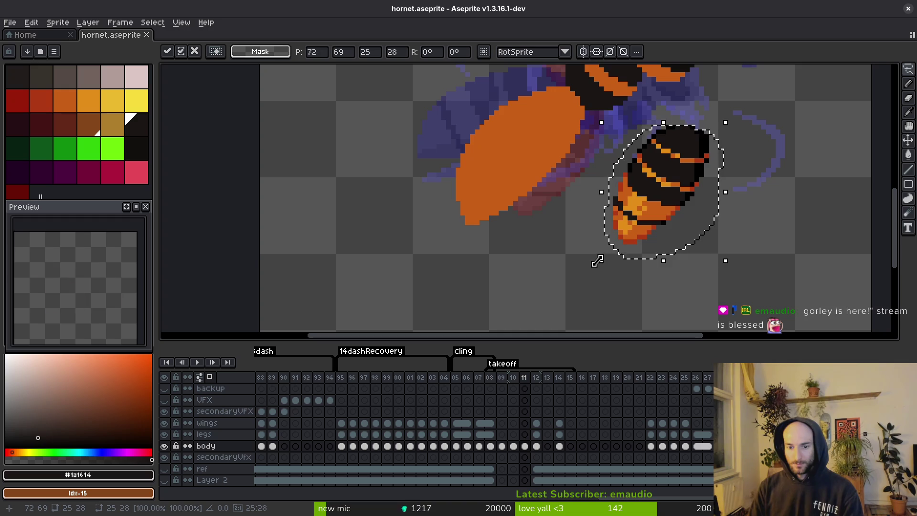
mouse_move(597, 260)
left_mouse_down()
mouse_move(571, 309)
mouse_move(601, 274)
mouse_move(582, 303)
left_mouse_up()
mouse_move(650, 217)
left_mouse_down()
mouse_move(534, 176)
mouse_move(514, 182)
mouse_move(528, 177)
left_mouse_up()
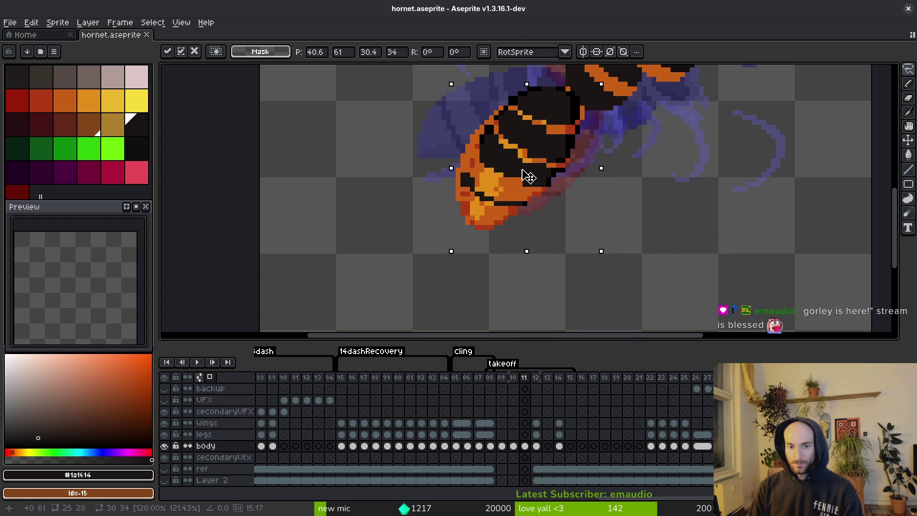
key("Return")
Pick pure black from the outline for touch-ups, then undo the pasted abdomen
scroll(529, 176, "up", 5)
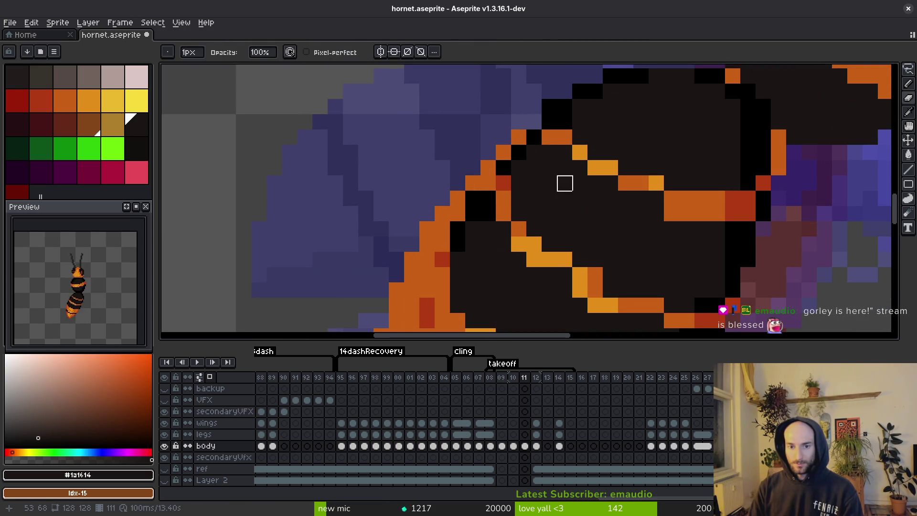
scroll(564, 183, "down", 3)
left_click(556, 190, "alt")
left_click(557, 151, "alt")
scroll(540, 149, "up", 3)
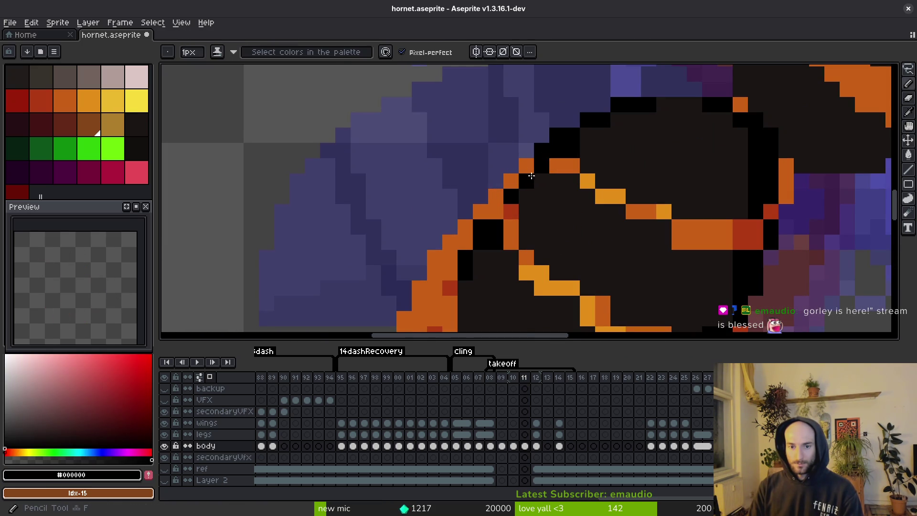
scroll(545, 151, "up", 1)
scroll(526, 204, "down", 2)
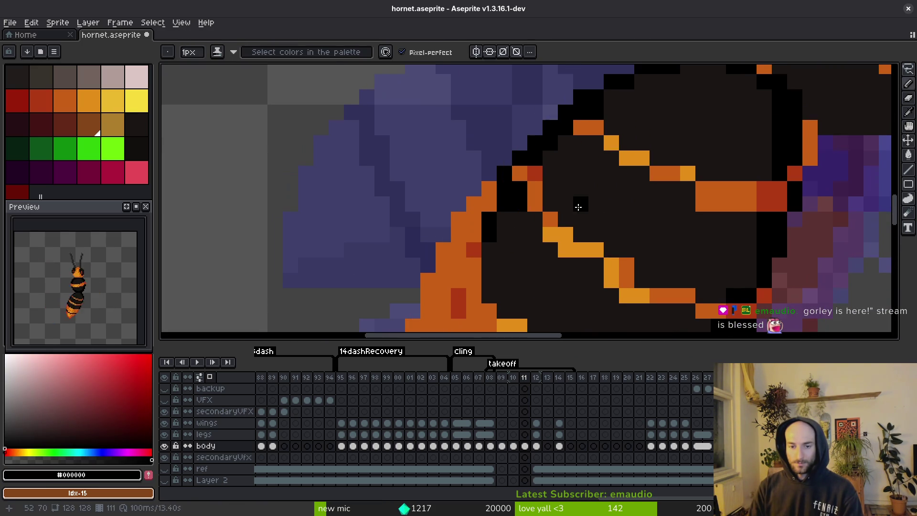
scroll(592, 217, "down", 2)
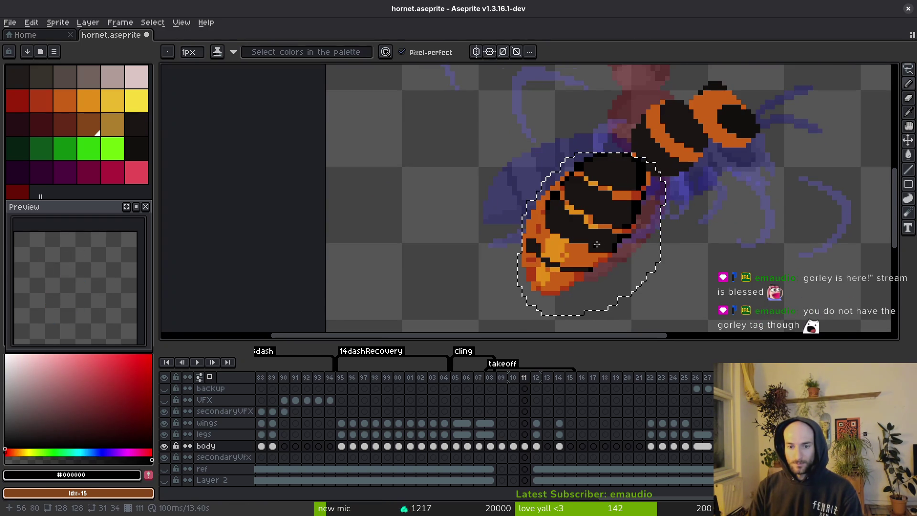
key("ctrl+z")
Paste the abdomen again, resize it onto the body, and undo a trial erasure
key("ctrl+v")
left_click_drag(620, 250, 464, 190)
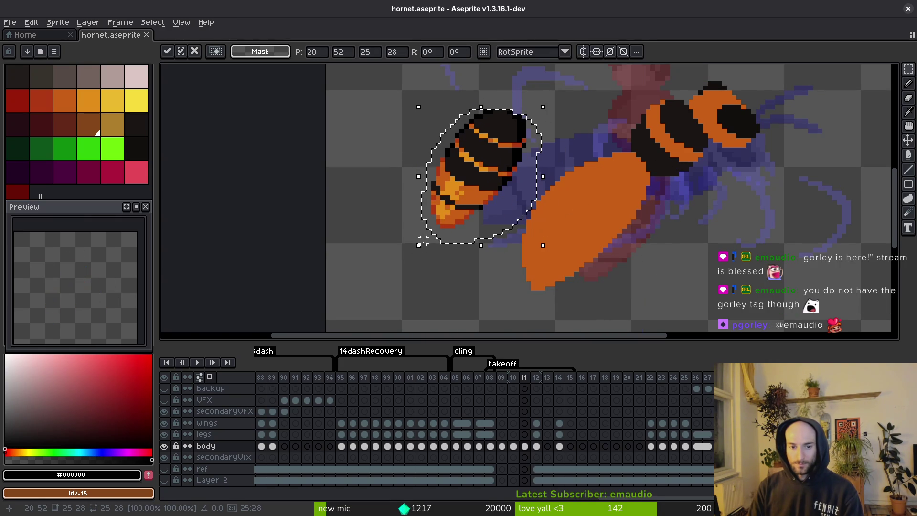
mouse_move(419, 245)
left_mouse_down()
mouse_move(370, 291)
mouse_move(356, 292)
mouse_move(380, 274)
left_mouse_up()
mouse_move(451, 198)
left_mouse_down()
mouse_move(580, 238)
mouse_move(573, 232)
left_mouse_up()
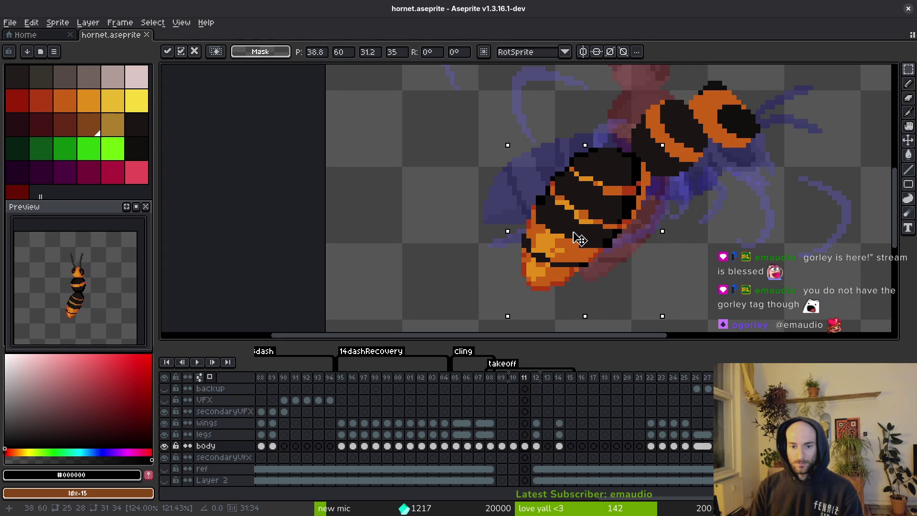
key("e")
scroll(554, 170, "up", 3)
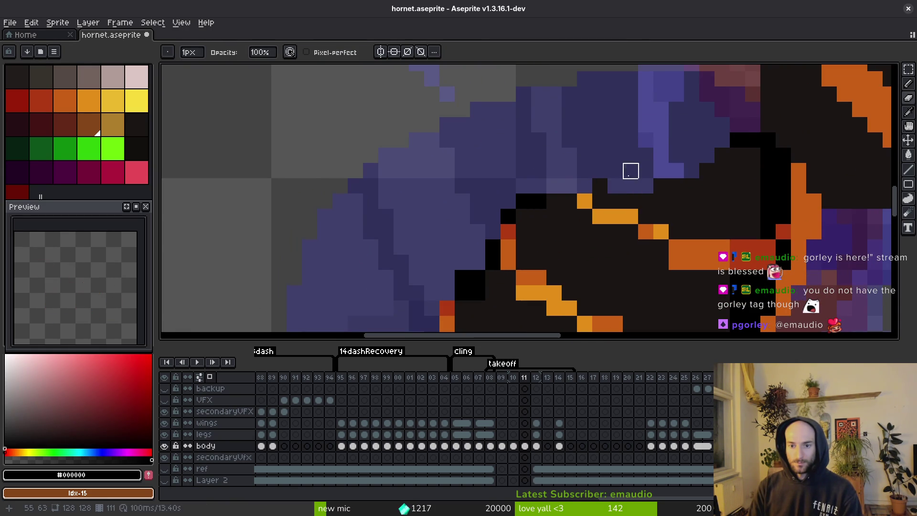
key("ctrl+z")
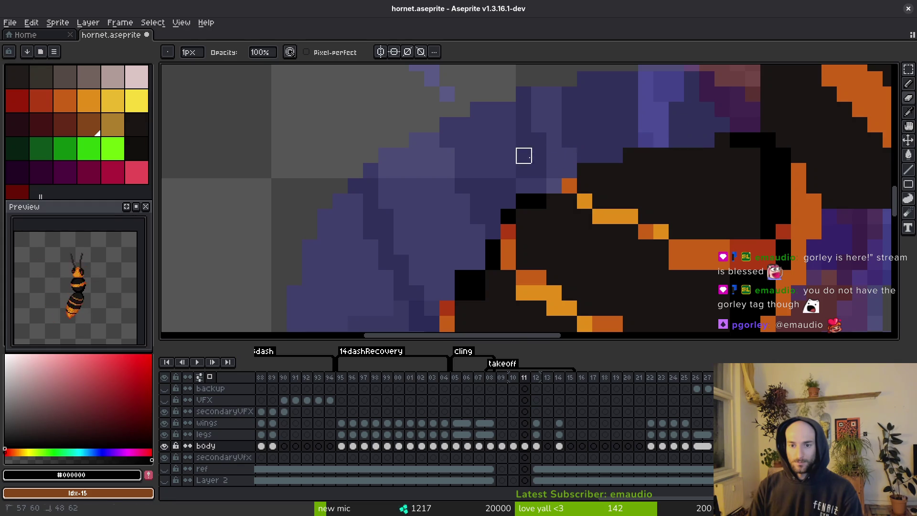
scroll(522, 154, "down", 3)
scroll(631, 158, "up", 3)
scroll(654, 169, "down", 2)
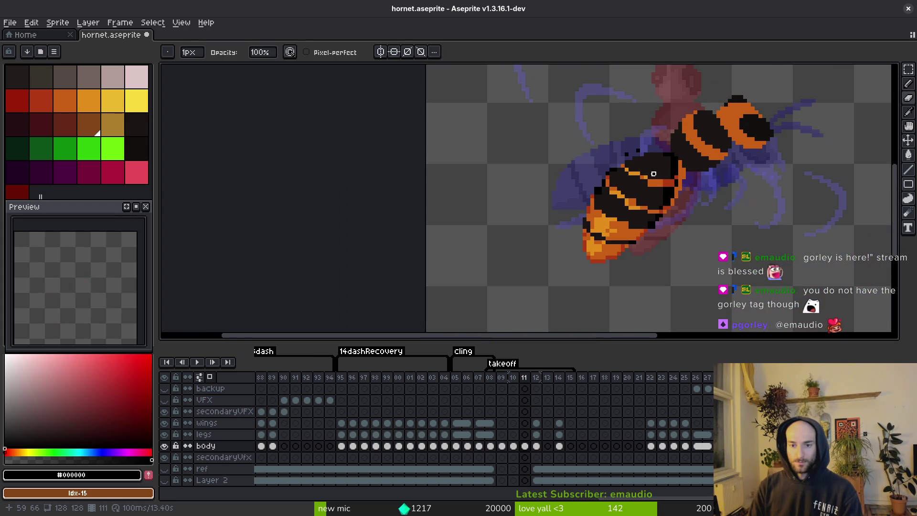
scroll(653, 170, "up", 2)
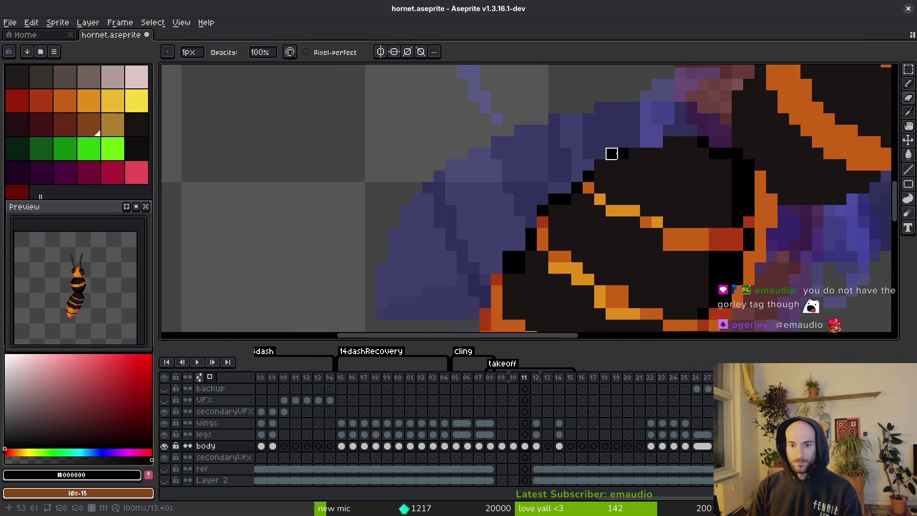
scroll(620, 151, "down", 3)
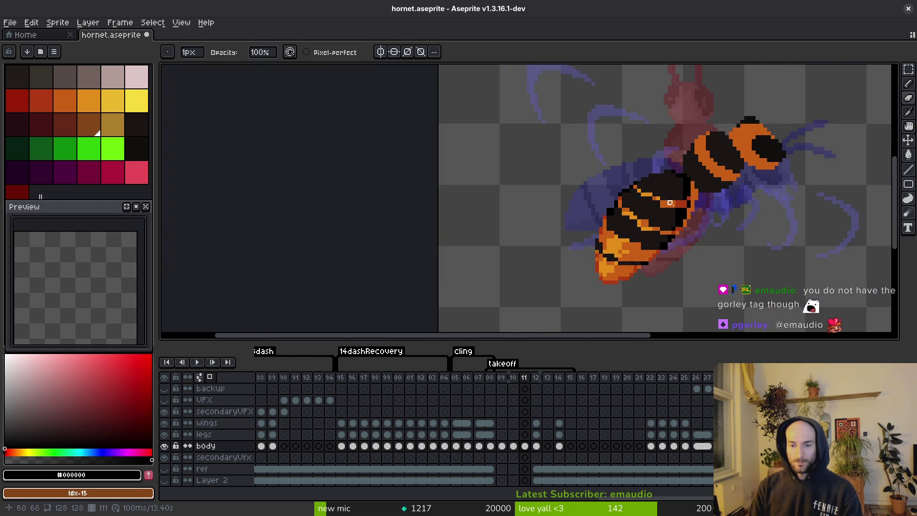
key("Left")
Restore the lasso selection around frame 10's abdomen and bring it to frame 11
key("m")
key("ctrl+z")
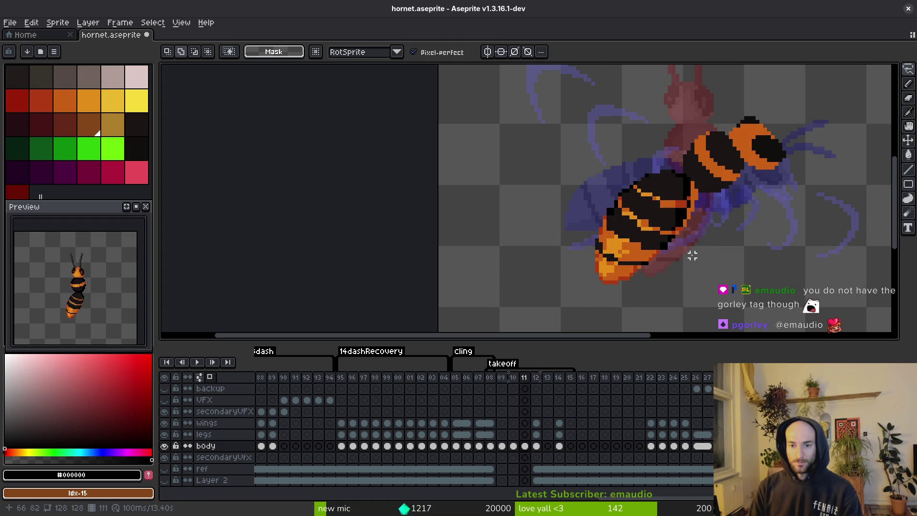
key("ctrl+z")
key("ctrl+y")
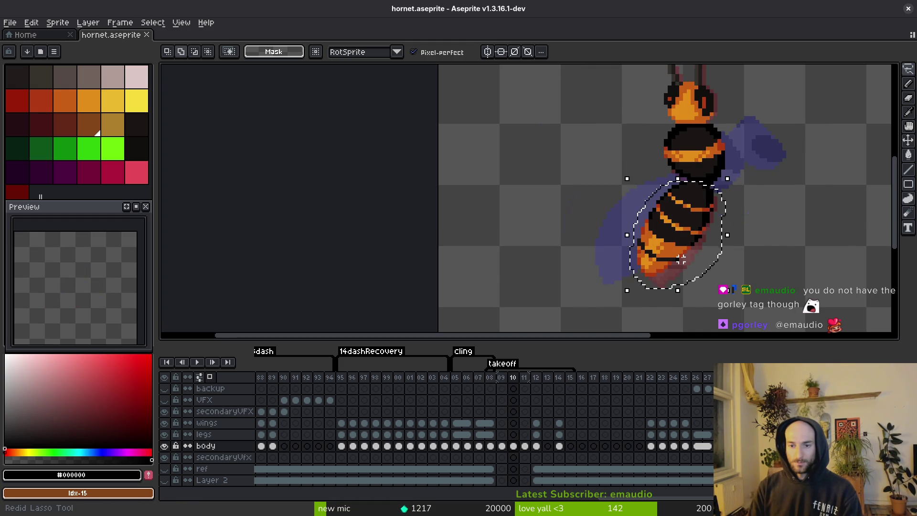
key("ctrl+y")
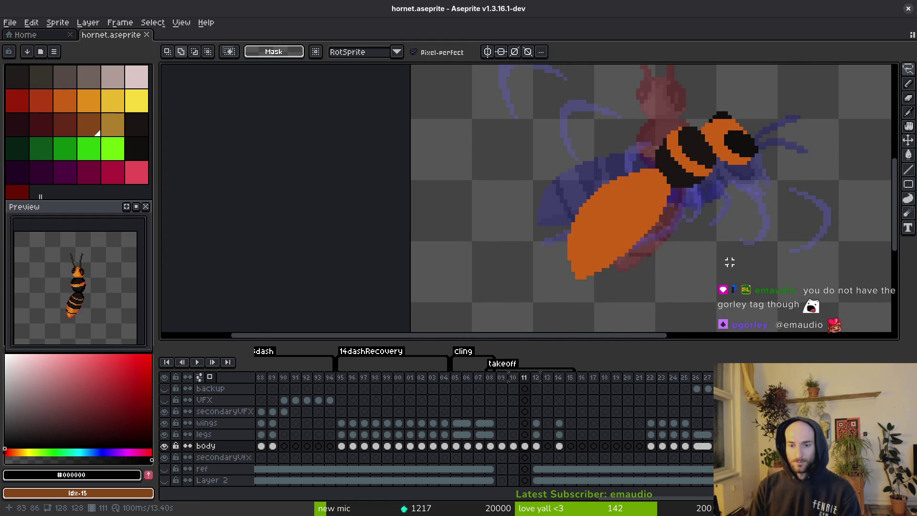
scroll(668, 258, "down", 1)
Tilt the abdomen about -4.4°, scale it to 32×34 on the body, apply, and save
left_click(611, 213)
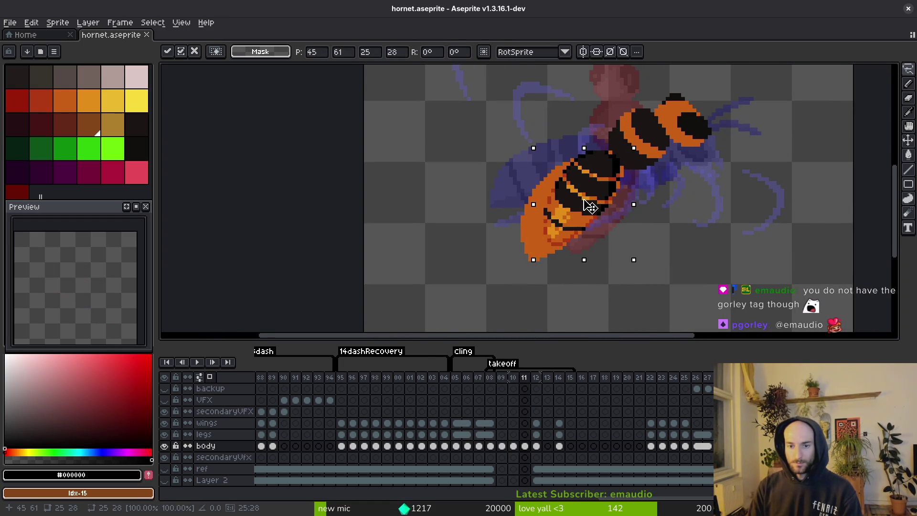
left_click_drag(590, 205, 658, 233)
left_click_drag(617, 305, 606, 301)
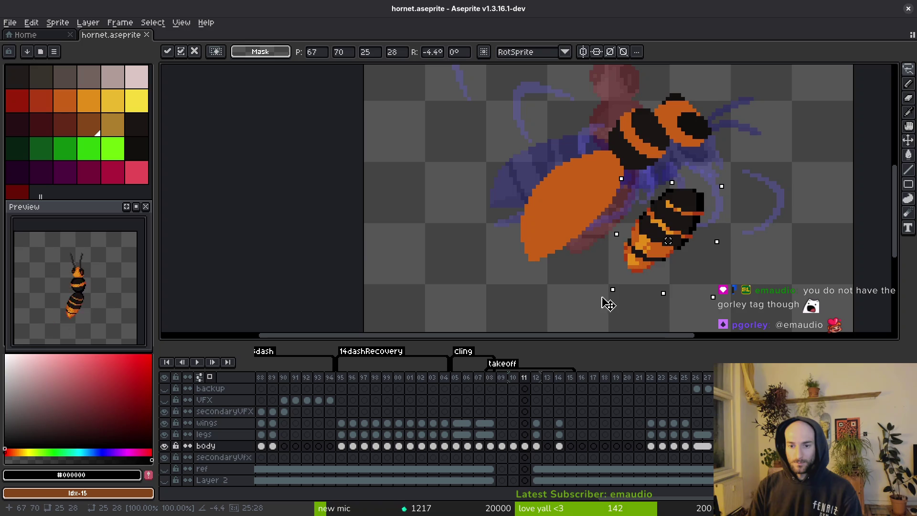
mouse_move(677, 242)
left_mouse_down()
mouse_move(613, 225)
mouse_move(593, 205)
left_mouse_up()
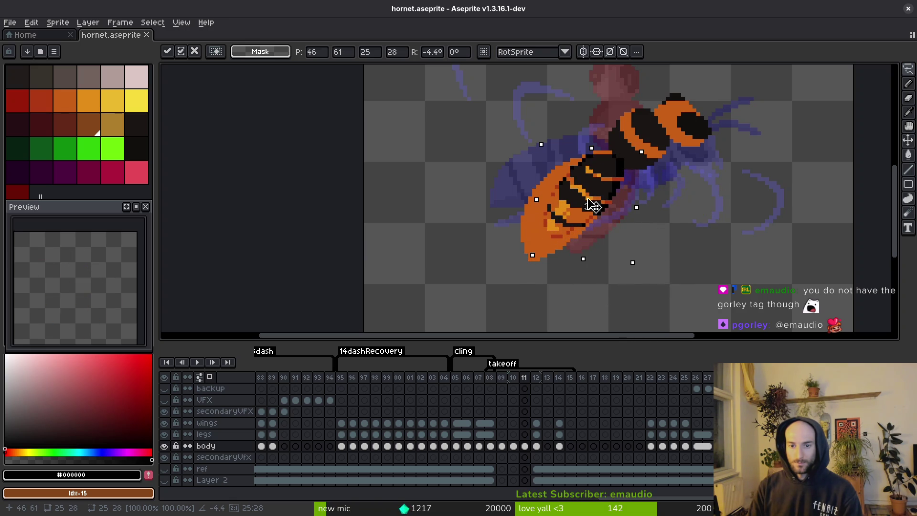
mouse_move(534, 247)
left_mouse_down()
mouse_move(531, 266)
mouse_move(506, 282)
left_mouse_up()
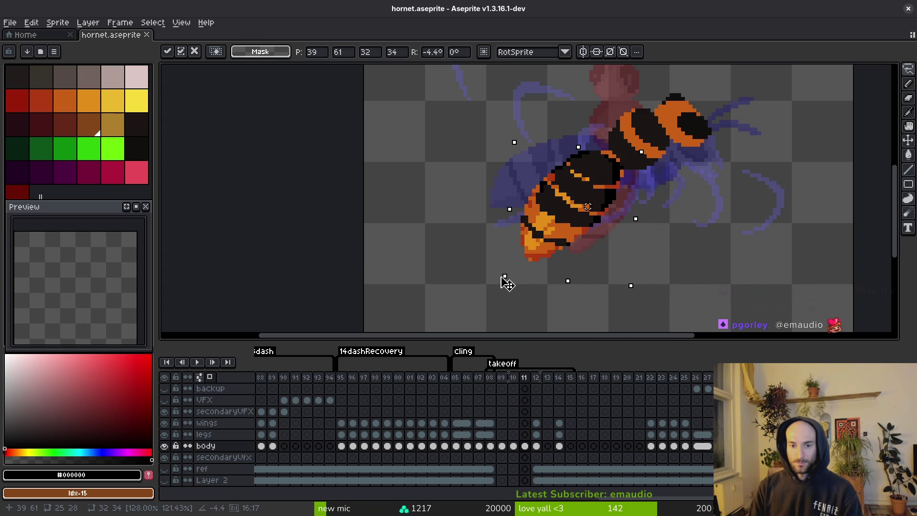
key("Return")
key("ctrl+d")
key("ctrl+s")
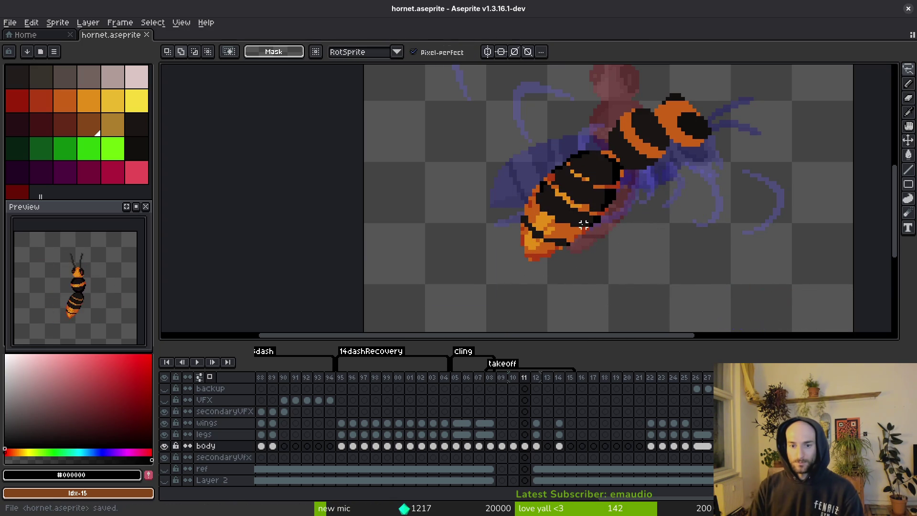
scroll(568, 218, "up", 2)
scroll(568, 218, "down", 3)
key("ctrl+z")
Review frames 11 and 12, then step back through the dash frames to frame 09
key("ctrl+y")
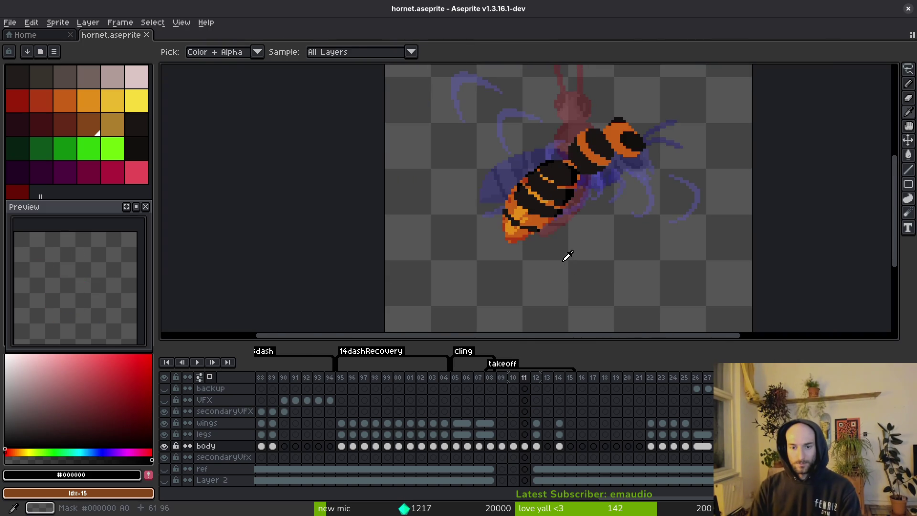
scroll(555, 212, "up", 2)
key("Right")
key("i")
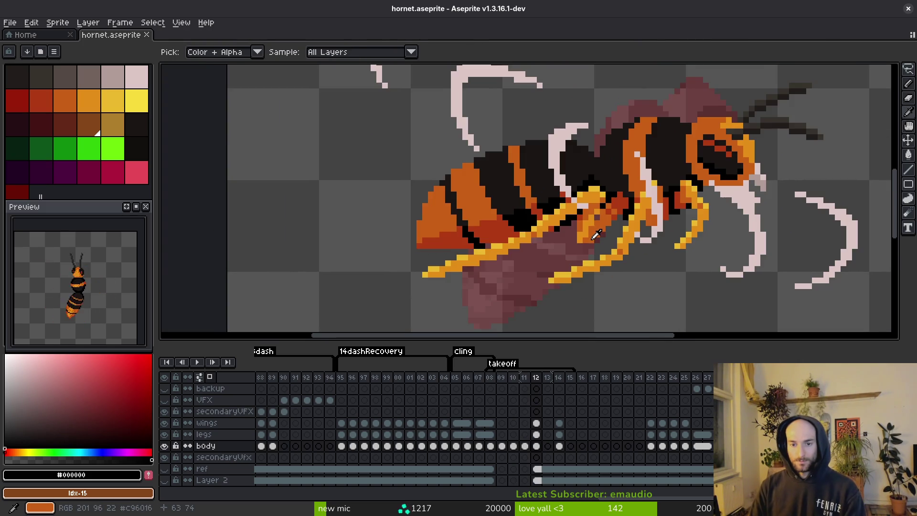
scroll(596, 234, "down", 1)
key("ctrl+z")
key("ctrl+y")
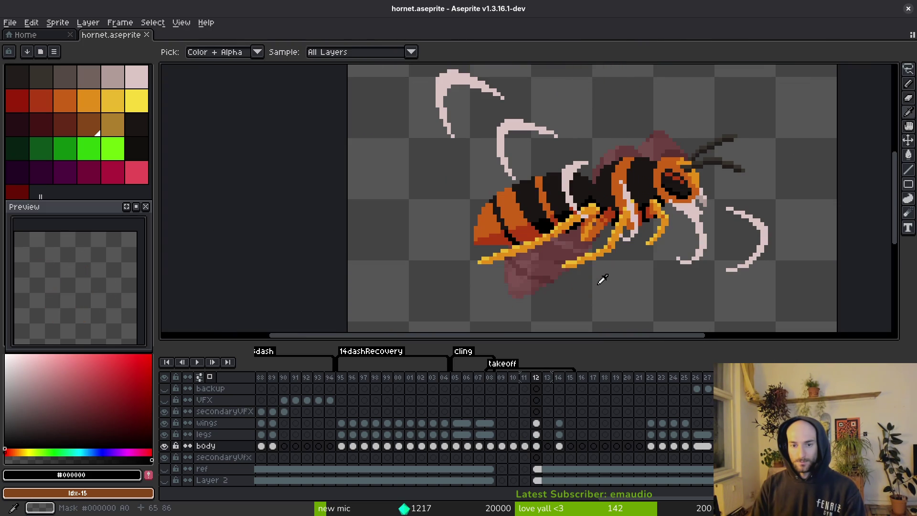
key("Left")
scroll(600, 277, "up", 3)
key("Left")
scroll(564, 257, "down", 4)
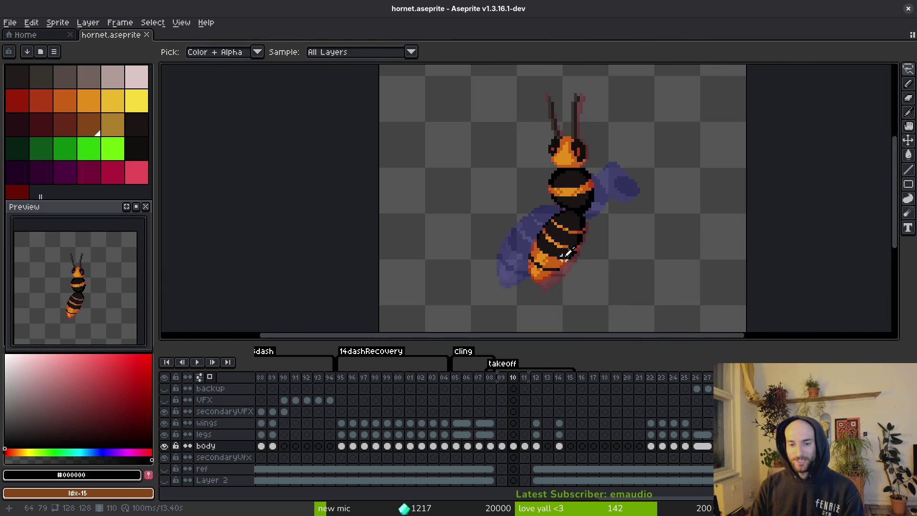
key("Left")
Repaint five abdomen tip pixels on frame 09 in dark orange #c96016 and save
left_click(566, 255)
key("b")
scroll(553, 266, "up", 3)
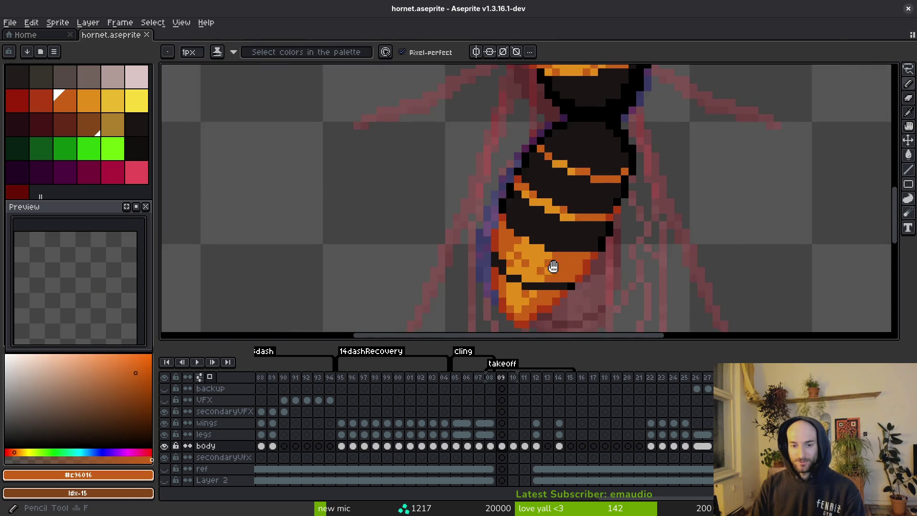
scroll(553, 267, "up", 3)
left_click(507, 256)
left_click(528, 187)
left_click(484, 210)
left_click(507, 210)
left_click(482, 249)
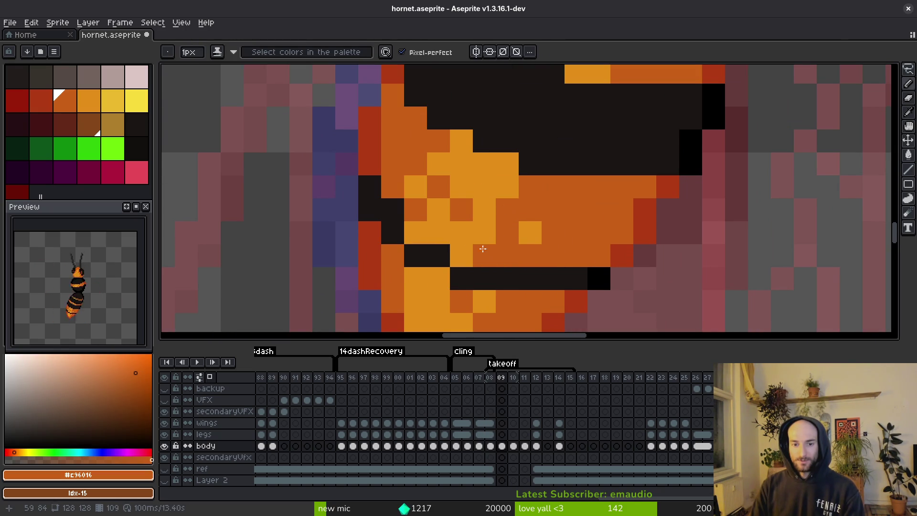
scroll(531, 231, "down", 5)
scroll(544, 241, "up", 4)
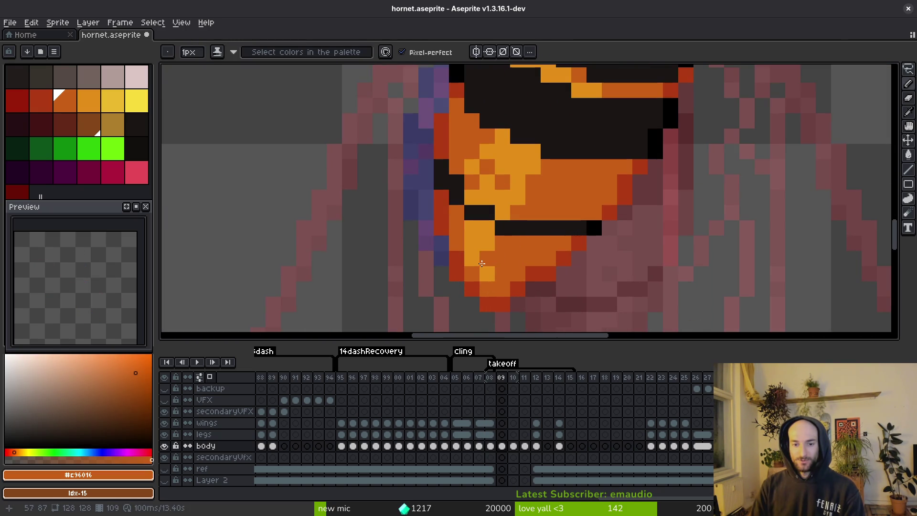
scroll(482, 265, "down", 5)
scroll(492, 276, "up", 4)
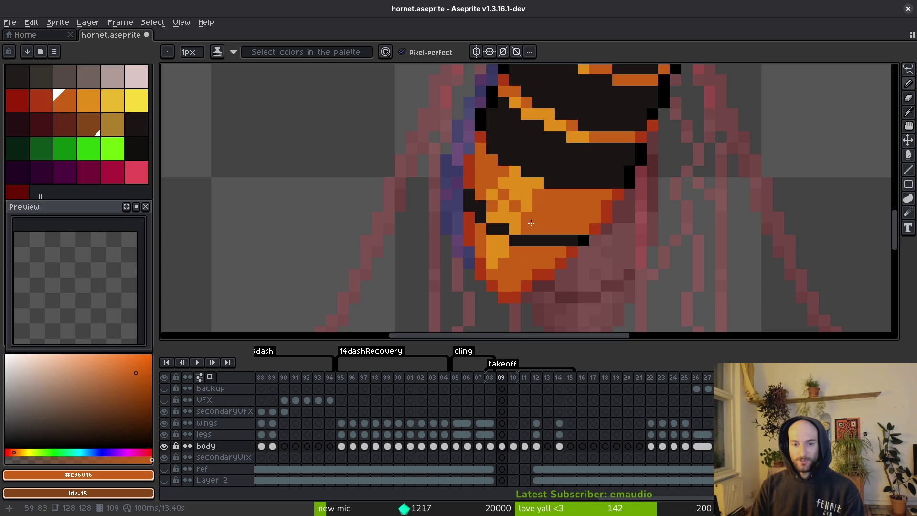
scroll(535, 214, "down", 3)
key("ctrl+s")
Undo the last pencil stroke, sample the lighter orange from the abdomen, and save
scroll(554, 219, "down", 2)
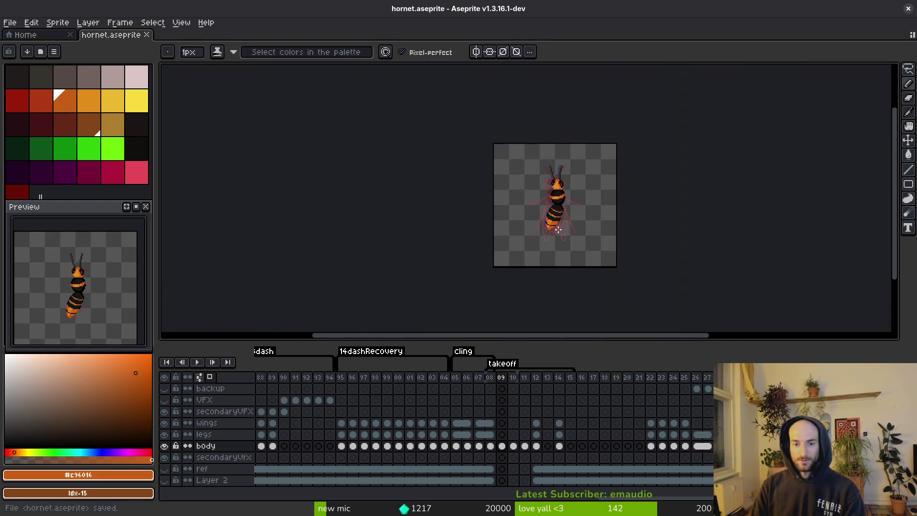
scroll(559, 230, "up", 2)
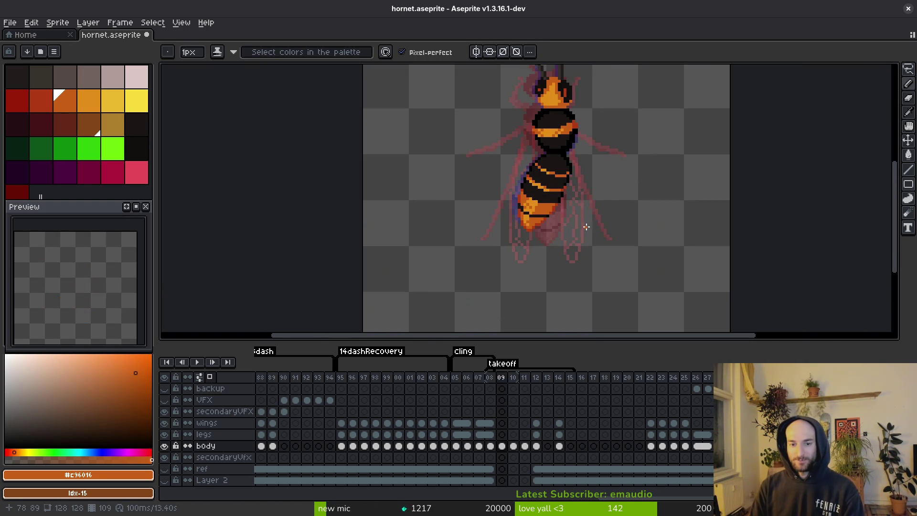
key("ctrl+z")
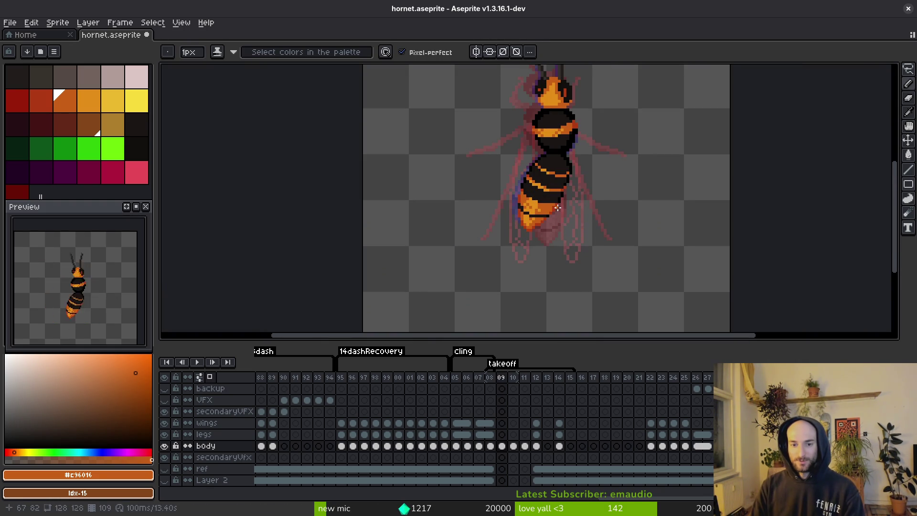
scroll(554, 208, "up", 2)
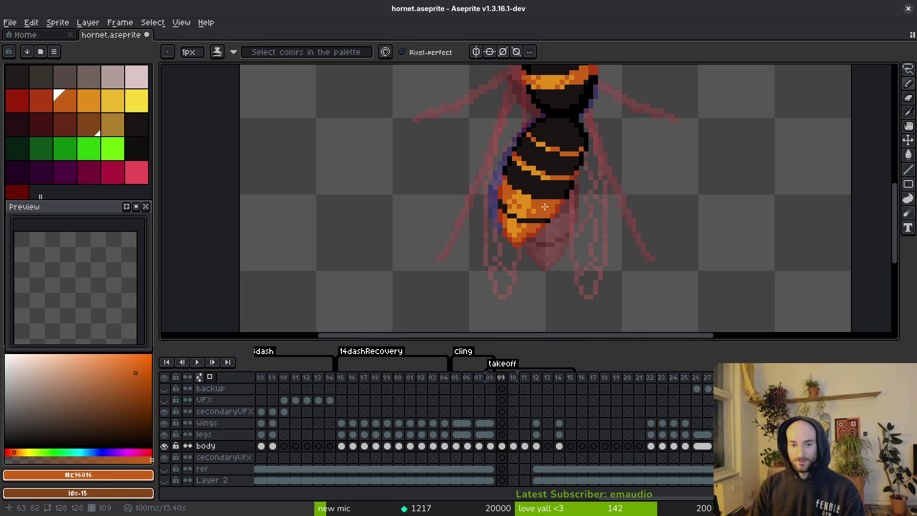
left_click(545, 207, "alt")
scroll(554, 207, "down", 3)
key("ctrl+s")
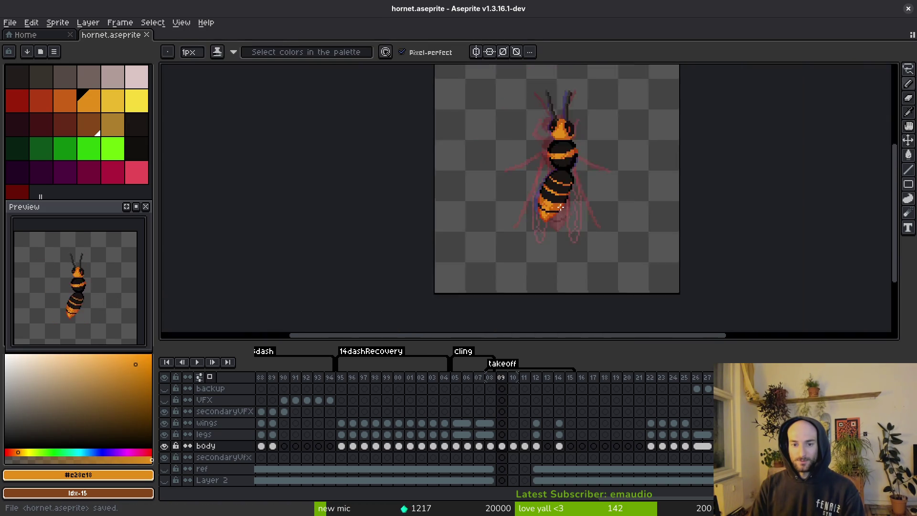
scroll(560, 206, "down", 2)
Add a lighter orange pixel to the abdomen edge on frame 12
key("Right")
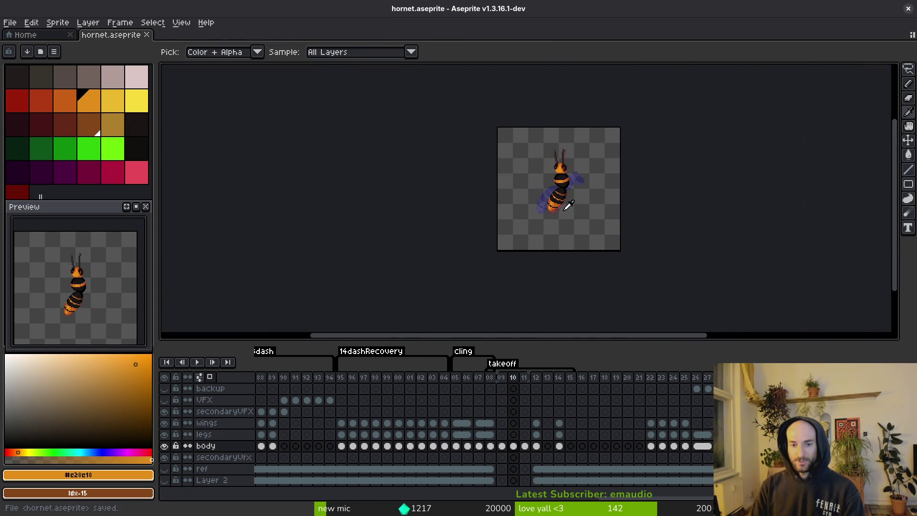
scroll(567, 206, "up", 3)
key("Right")
scroll(561, 231, "up", 2)
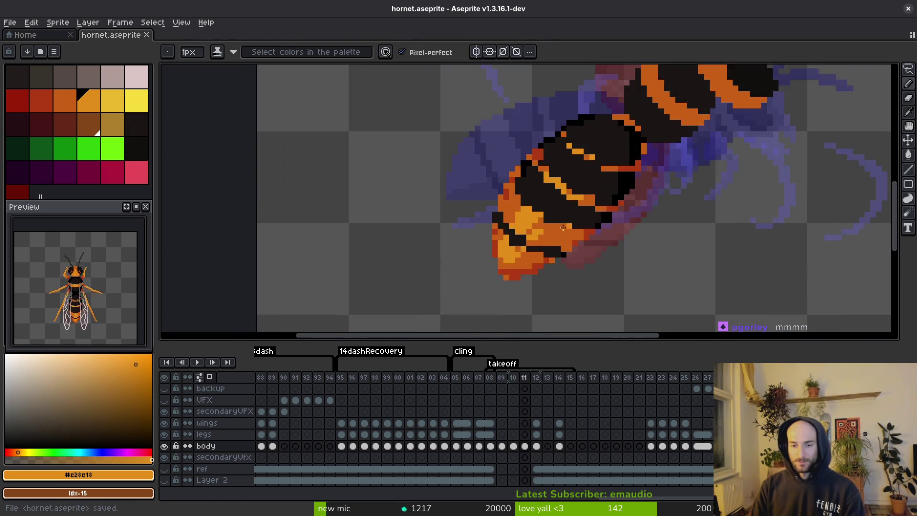
scroll(563, 227, "up", 2)
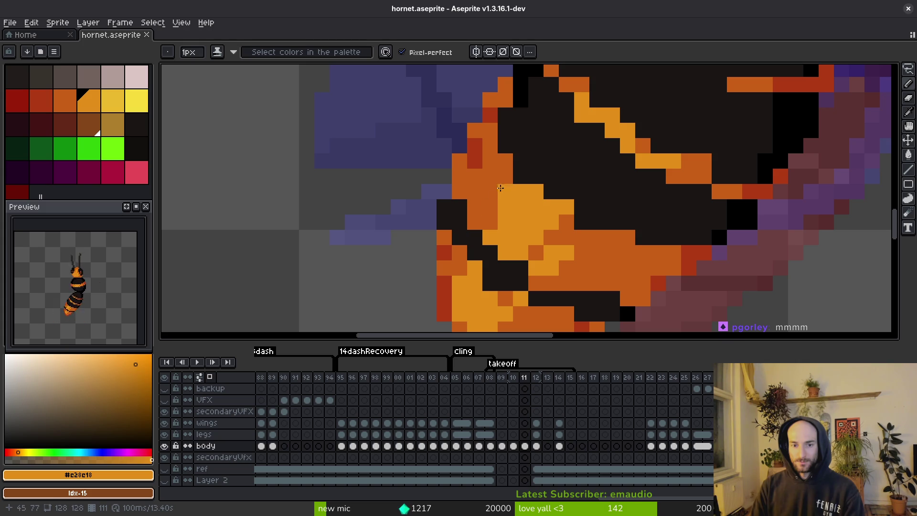
scroll(644, 220, "down", 3)
key("Right")
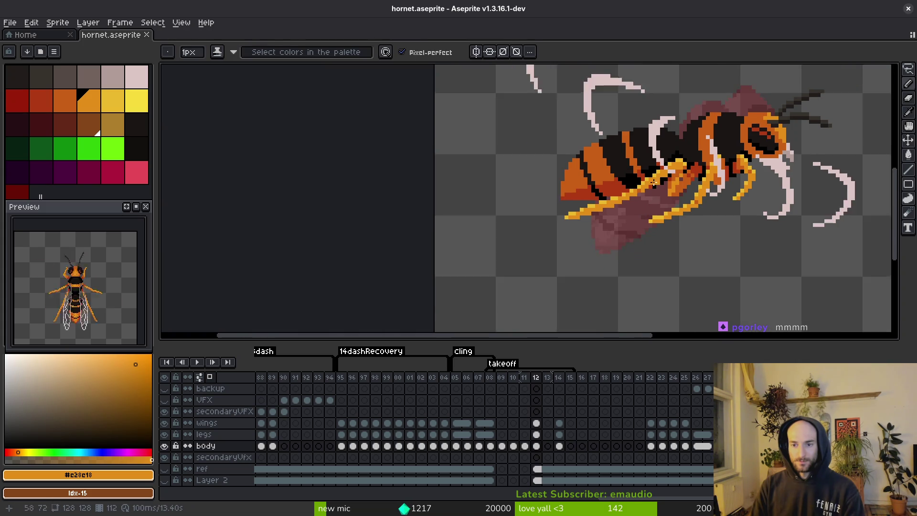
scroll(566, 128, "up", 2)
left_click(567, 127)
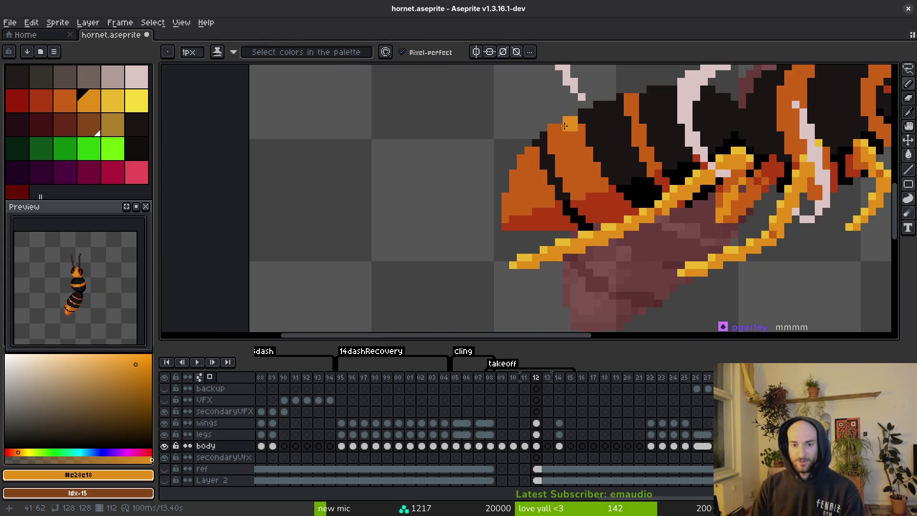
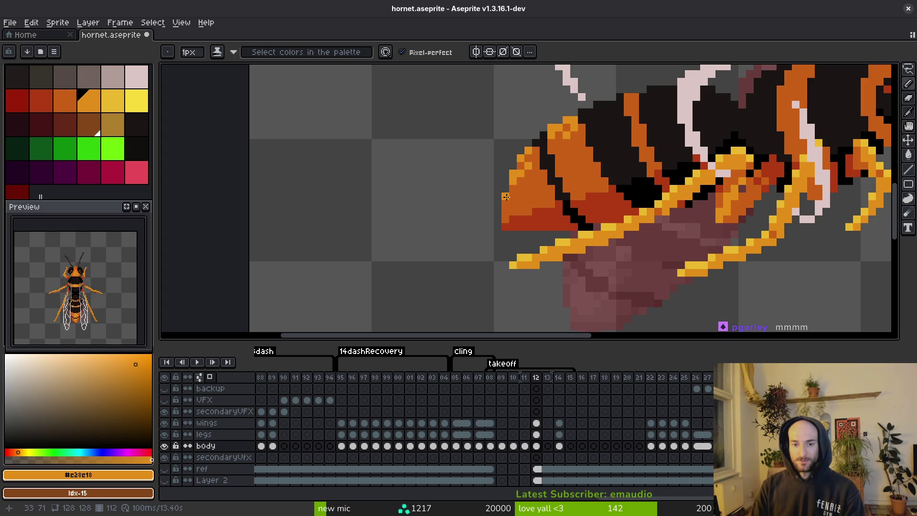
Undo the latest pencil stroke on the hornet, then play the takeoff animation for review
scroll(506, 197, "down", 4)
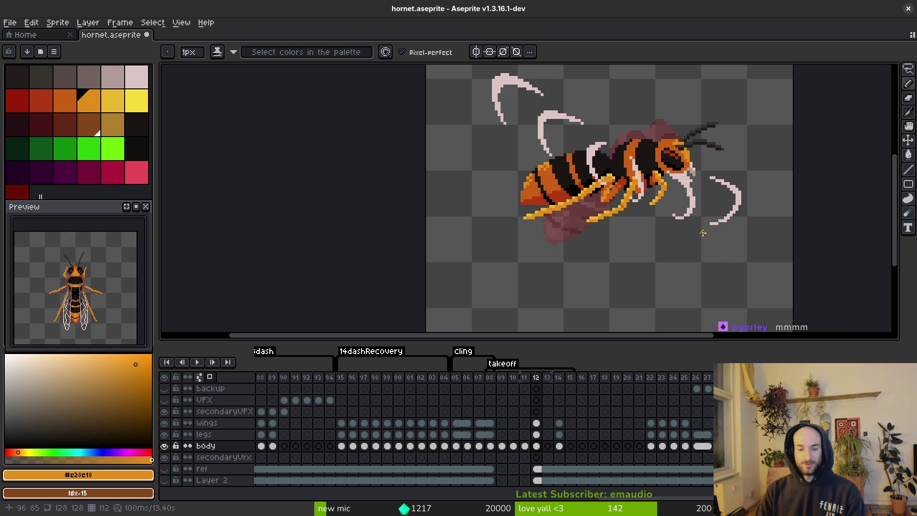
key("ctrl+z")
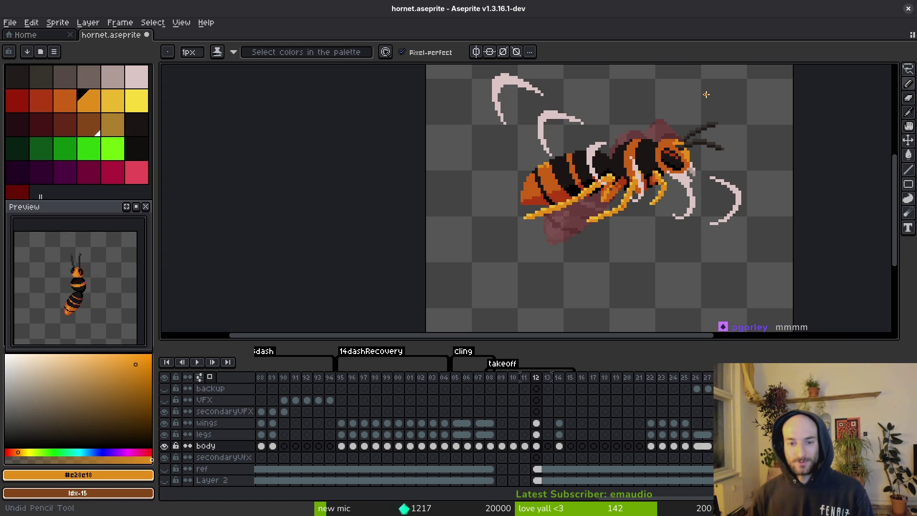
scroll(600, 240, "left", 3)
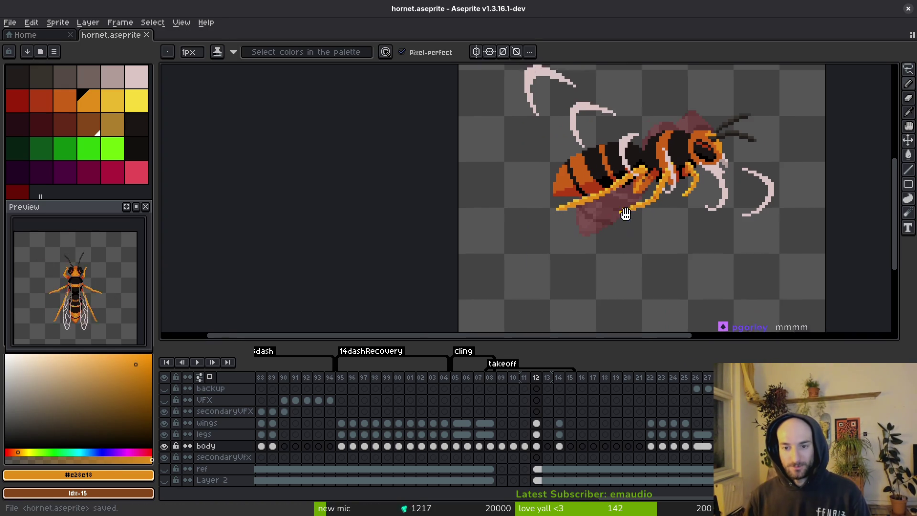
scroll(780, 131, "up", 2)
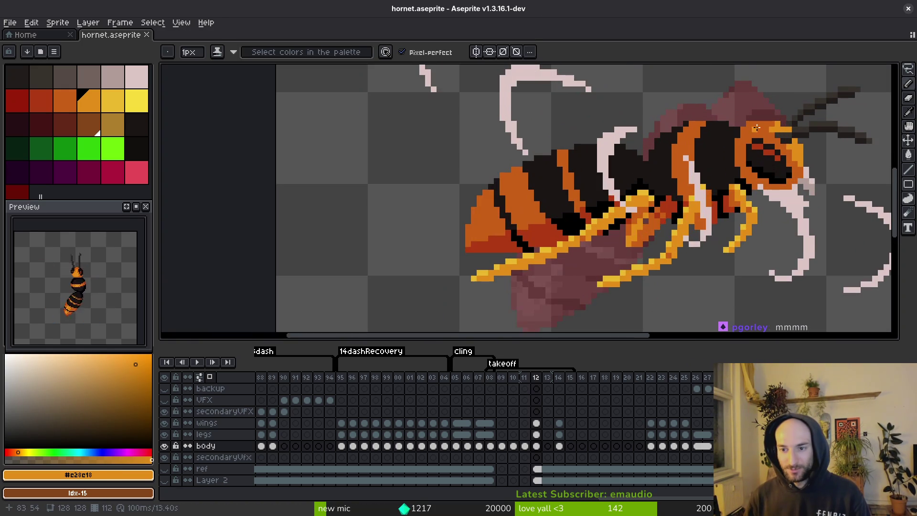
key("Return")
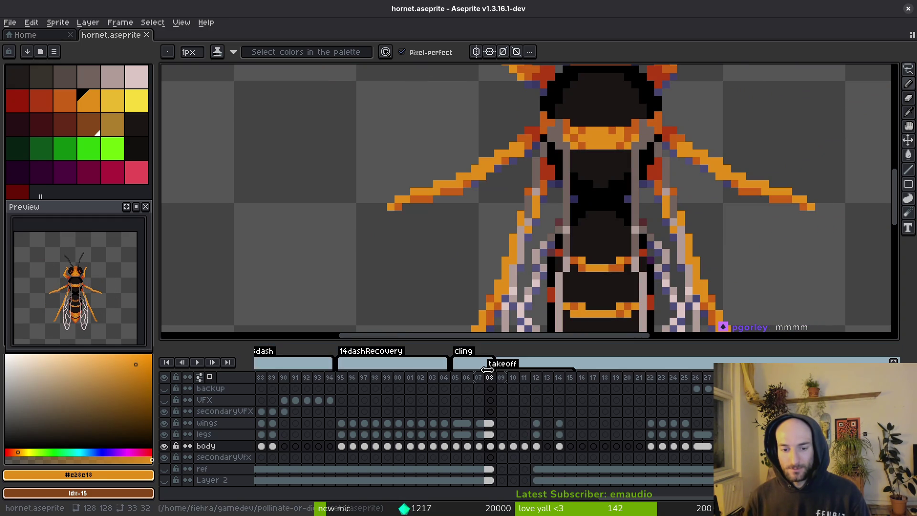
Stop playback and jump to frame 08 of the takeoff sequence
key("ctrl+z")
key("ctrl+z")
key("ctrl+z")
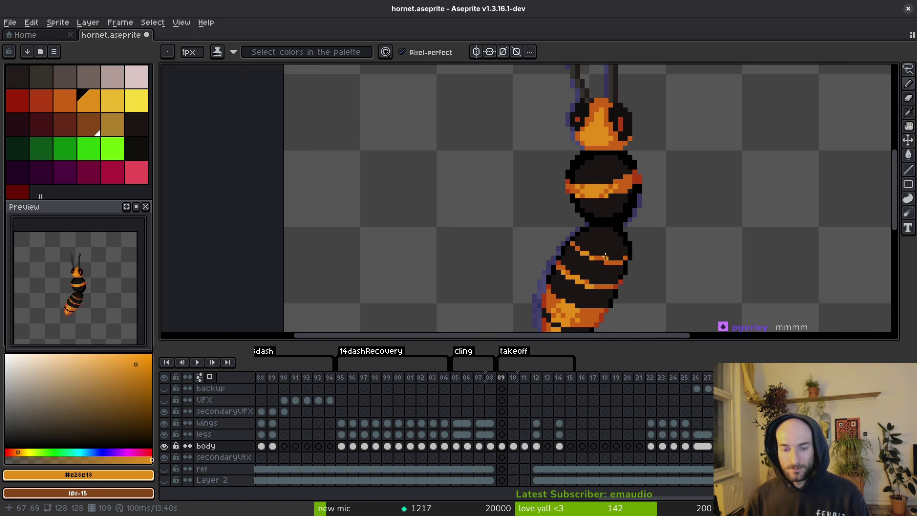
left_click(501, 377)
key("Left")
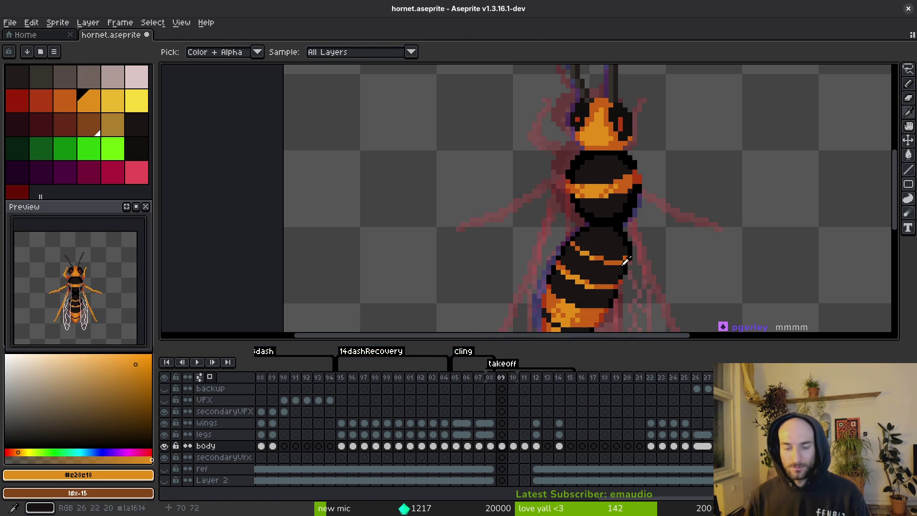
scroll(623, 253, "down", 4)
Step forward to frame 11 and switch to the pencil, briefly previewing neighbouring frames
key("Right")
key("Right")
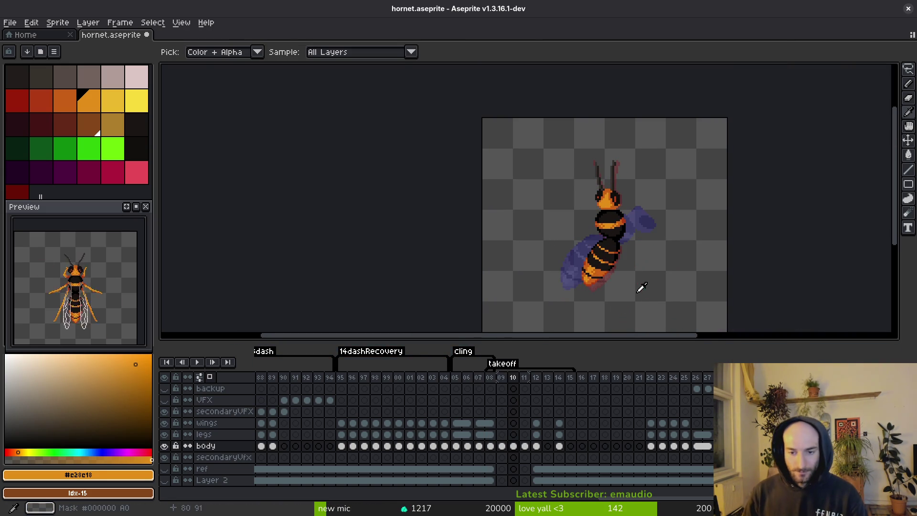
key("Right")
key("b")
scroll(643, 269, "down", 2)
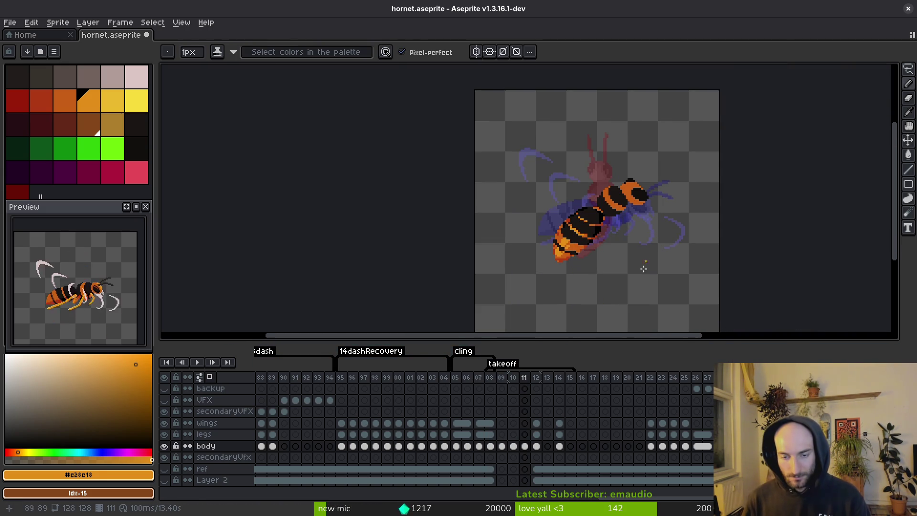
scroll(633, 271, "down", 1)
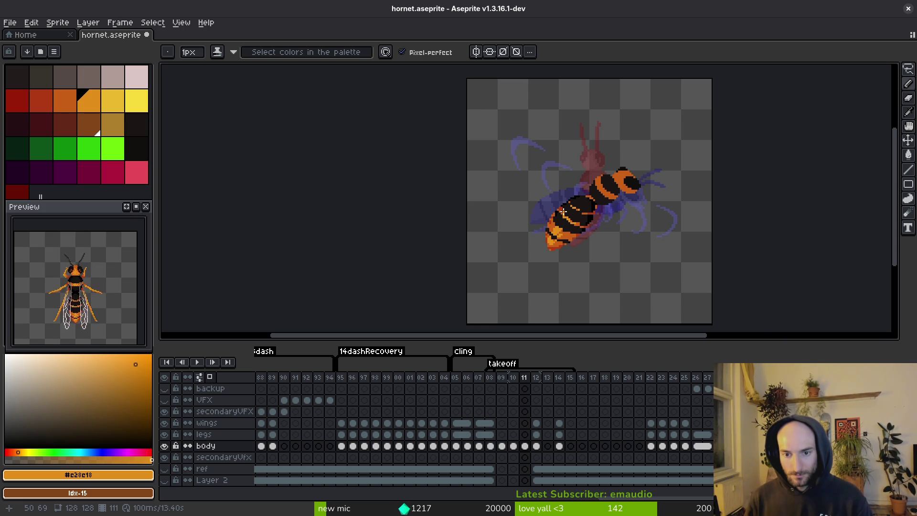
key("Return")
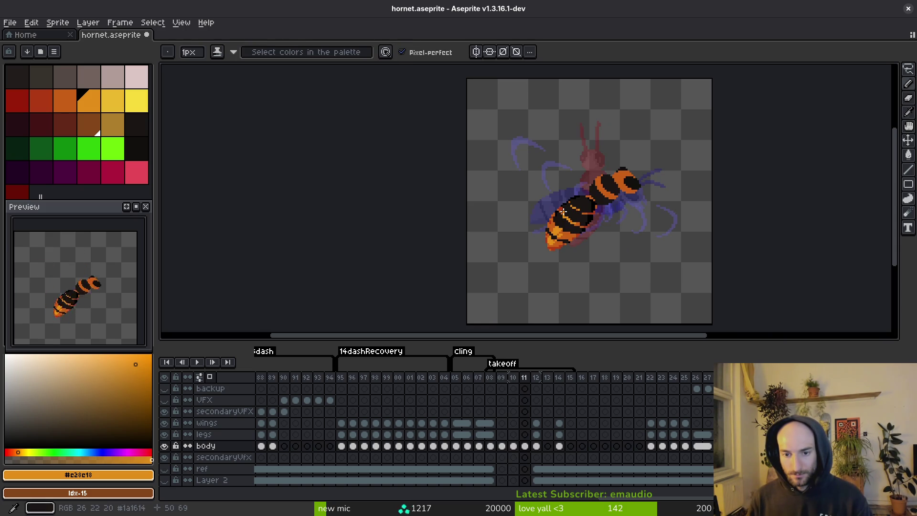
key("Return")
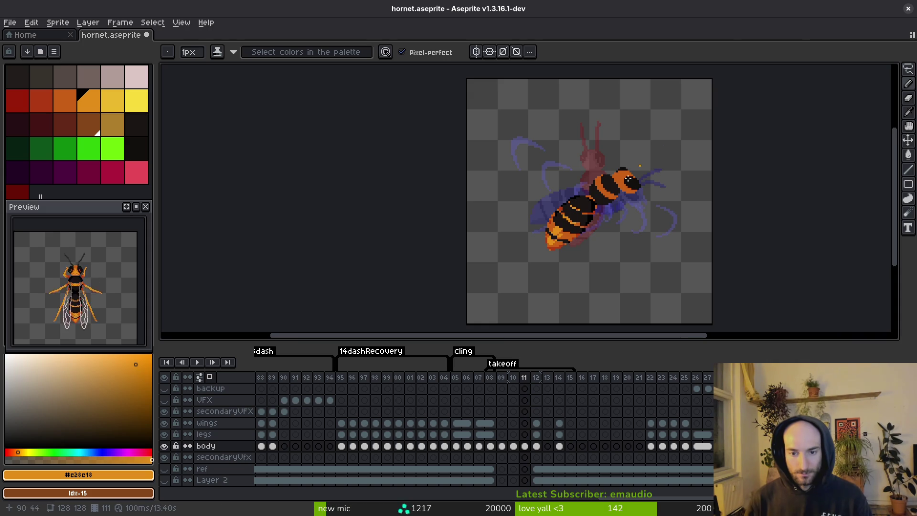
scroll(574, 195, "up", 5)
Paint a stray red pixel dark and add an orange pixel to the body stripe
left_click(573, 196, "alt")
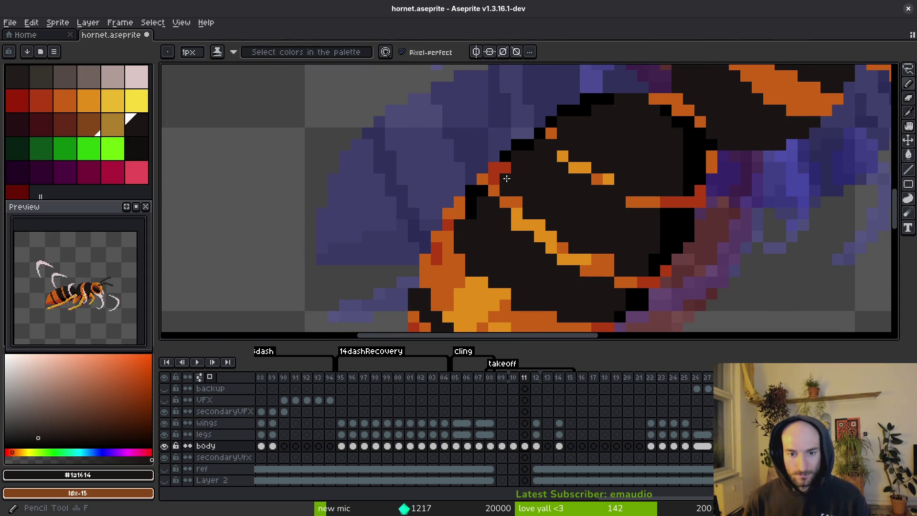
left_click(505, 167)
left_click(492, 169, "alt")
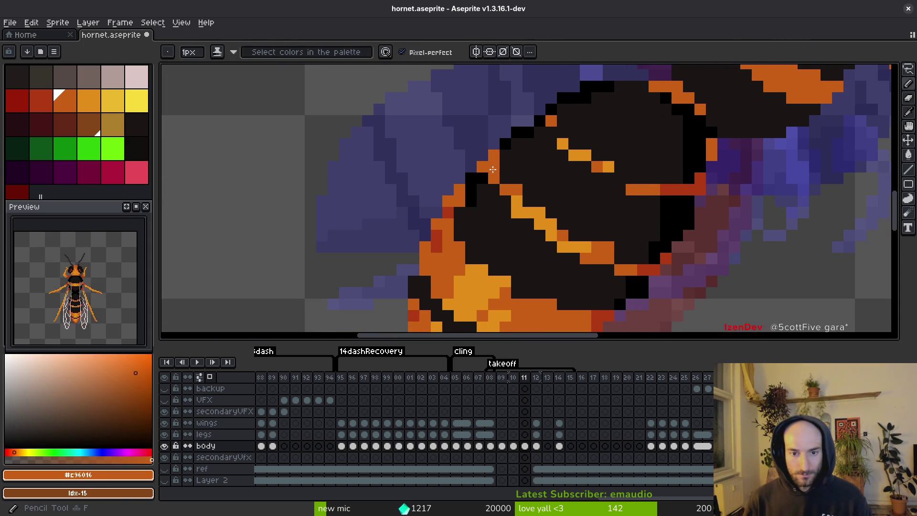
left_click(509, 216)
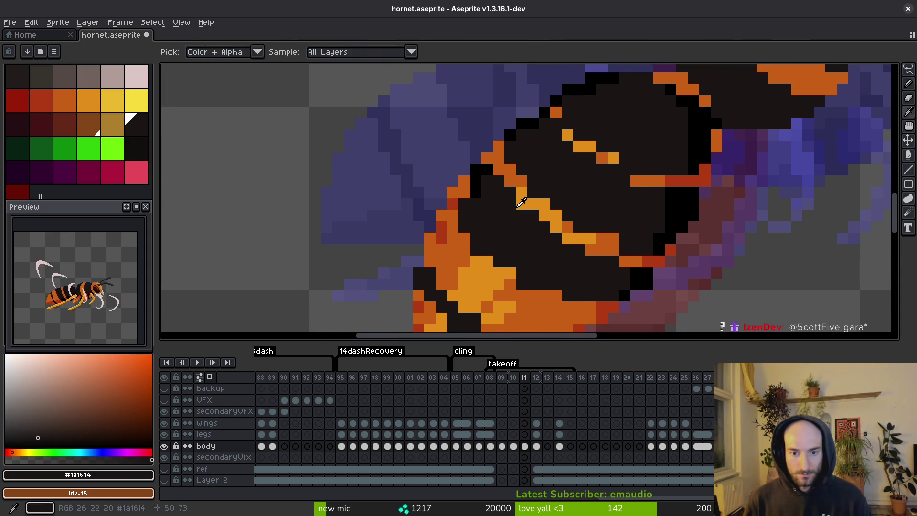
left_click(527, 197, "alt")
Darken two golden pixels and one orange pixel on the stripe
scroll(607, 245, "down", 3)
scroll(608, 246, "up", 3)
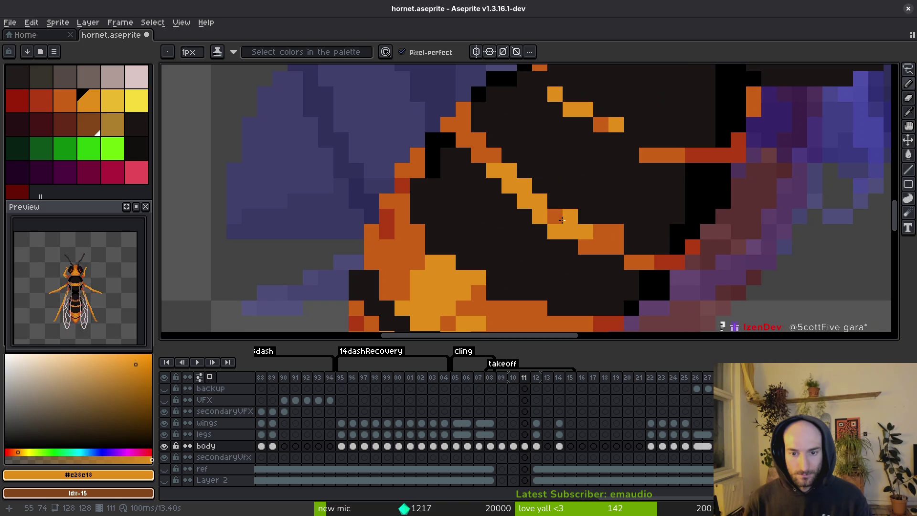
left_click(549, 240, "alt")
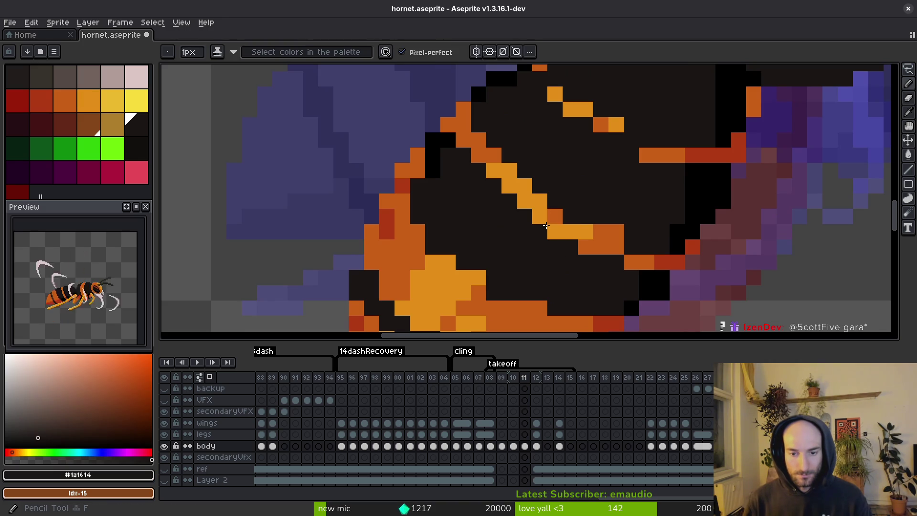
left_click_drag(538, 216, 552, 232)
left_click(590, 251)
Paint orange pixels beside the orange block and darken its top-row pixels
scroll(634, 266, "down", 2)
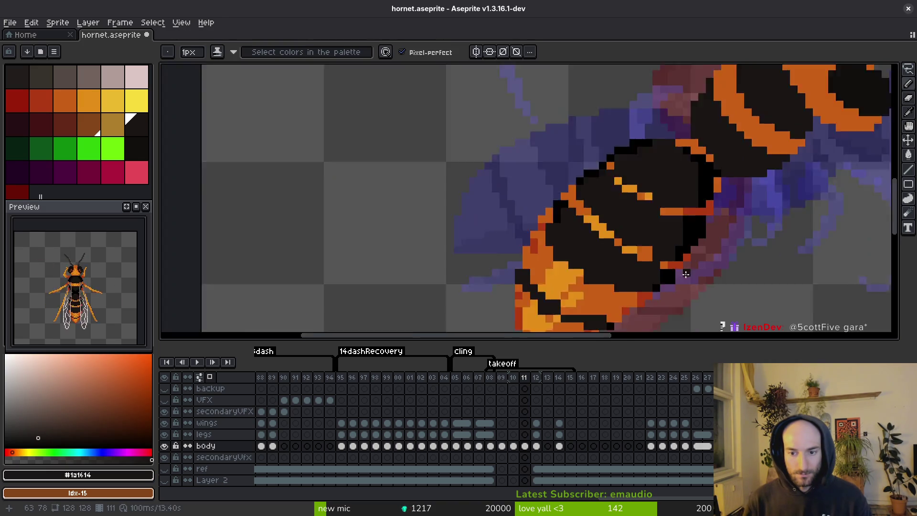
scroll(646, 249, "up", 2)
left_click(642, 242, "alt")
mouse_move(627, 226)
left_mouse_down()
mouse_move(633, 215)
mouse_move(592, 212)
left_mouse_up()
left_click(641, 227)
left_click(640, 213, "alt")
Extend the light orange stripe, add two dark orange pixels, and save
left_click(538, 186, "alt")
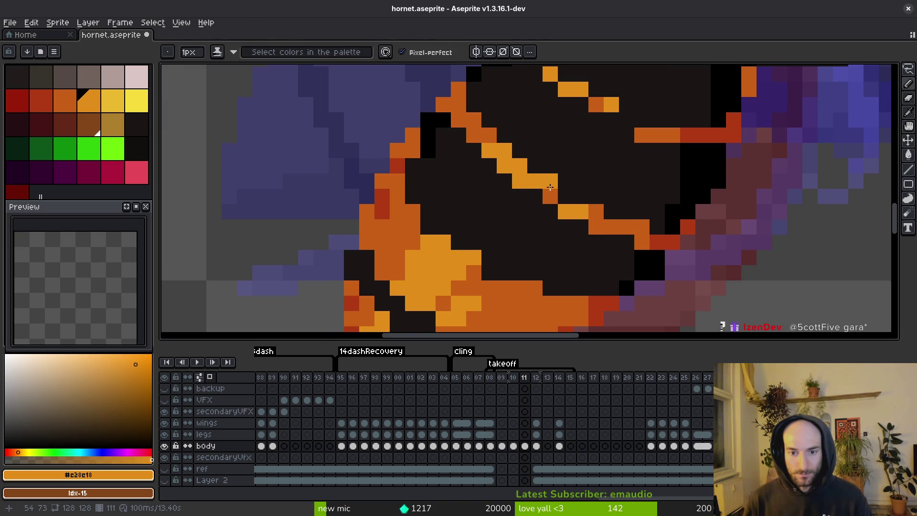
left_click(548, 196)
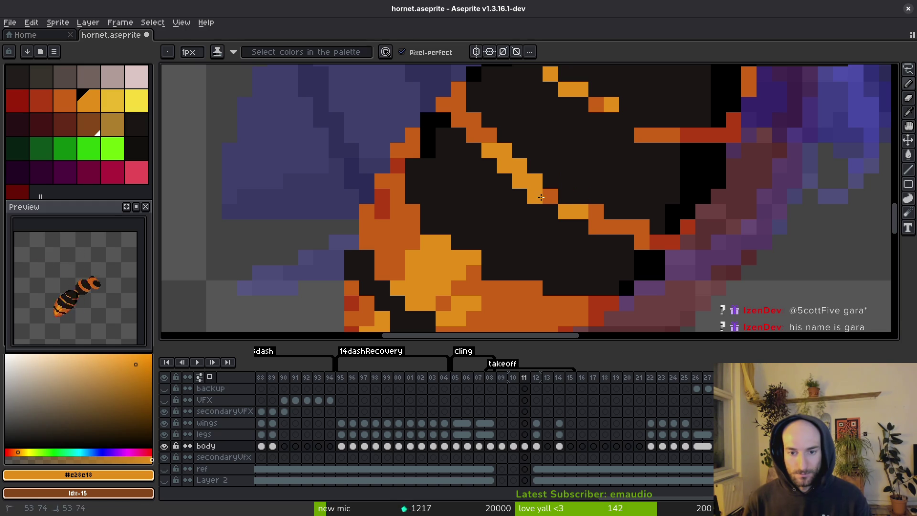
left_click(567, 200)
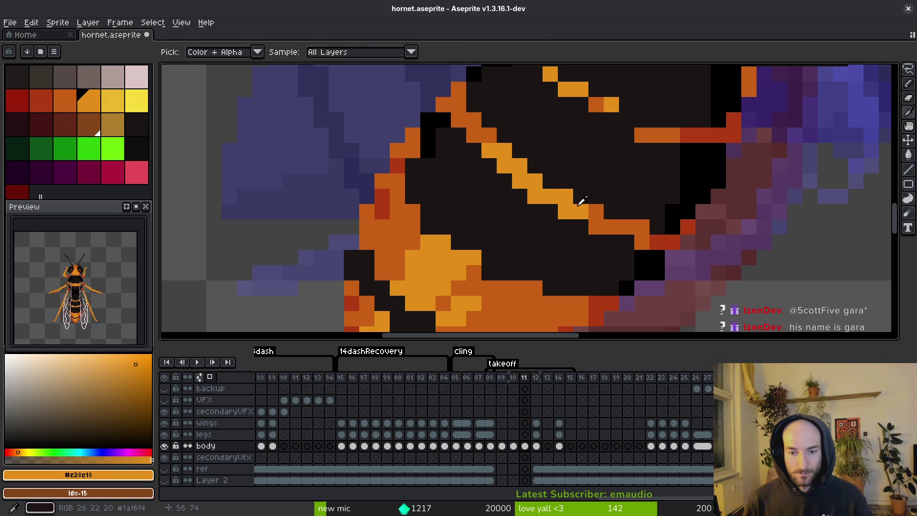
left_click(579, 206, "alt")
left_click_drag(579, 206, 565, 195)
scroll(565, 195, "down", 5)
key("ctrl+s")
Paint a red edge pixel black and touch up the edge with red
scroll(593, 218, "up", 5)
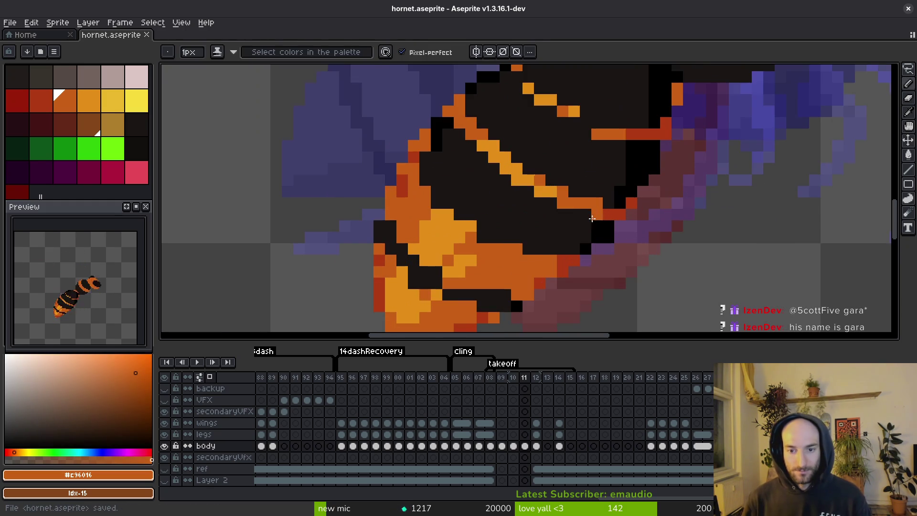
left_click(593, 218, "alt")
left_click(609, 216, "alt")
left_click(620, 215)
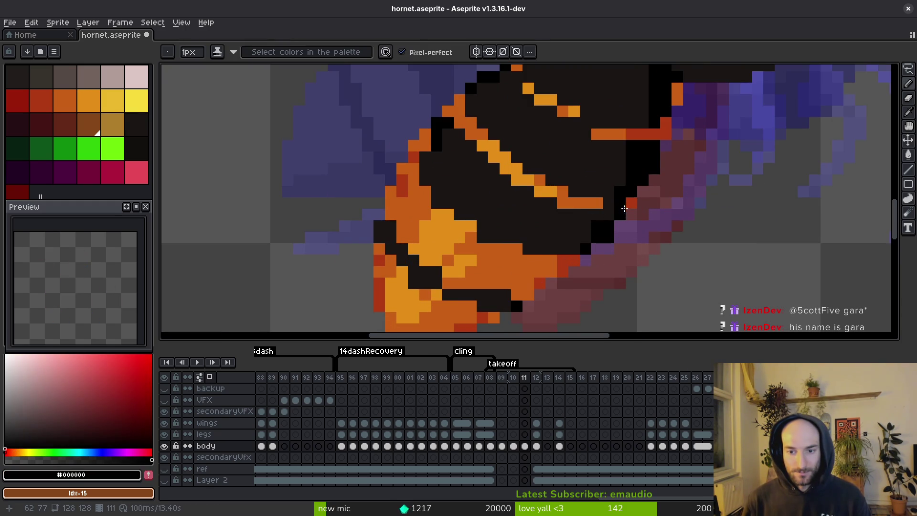
left_click(612, 204, "alt")
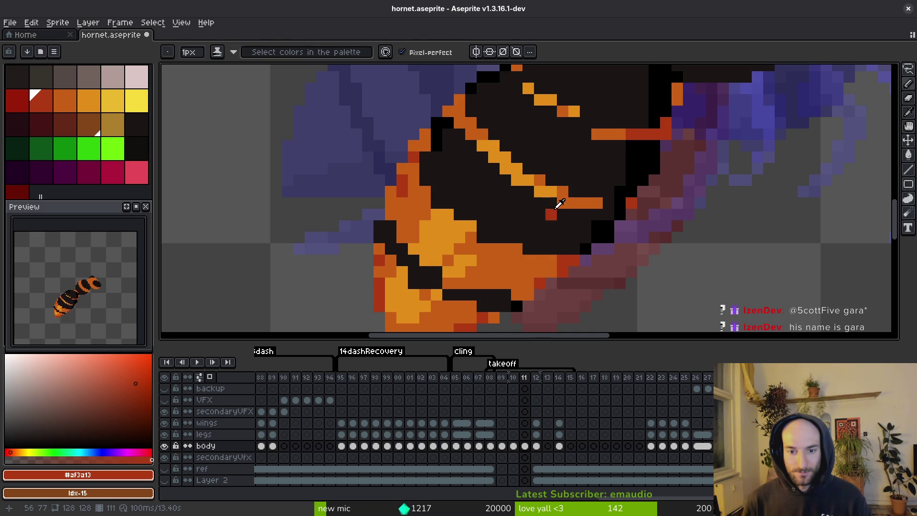
Compare dark, orange and black colours at the body edge, retouch it, and save
left_click(559, 203, "alt")
left_click(602, 199, "alt")
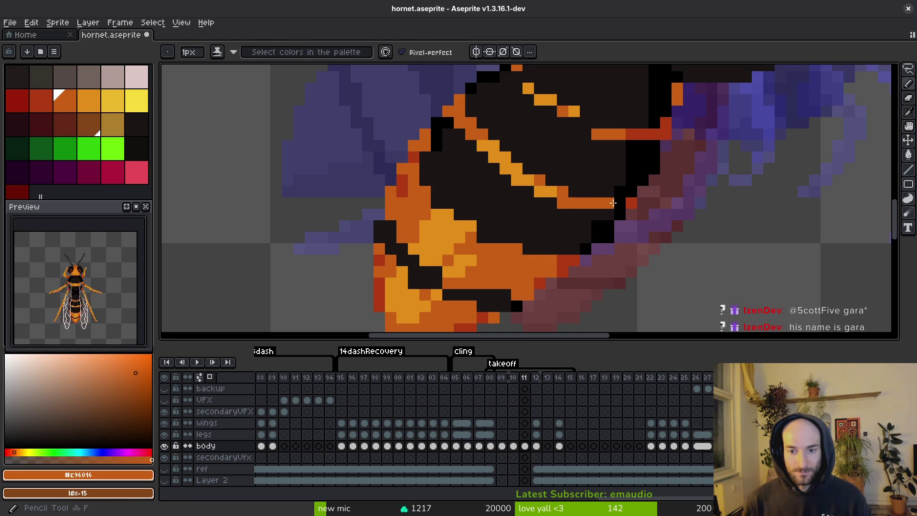
left_click(634, 193, "alt")
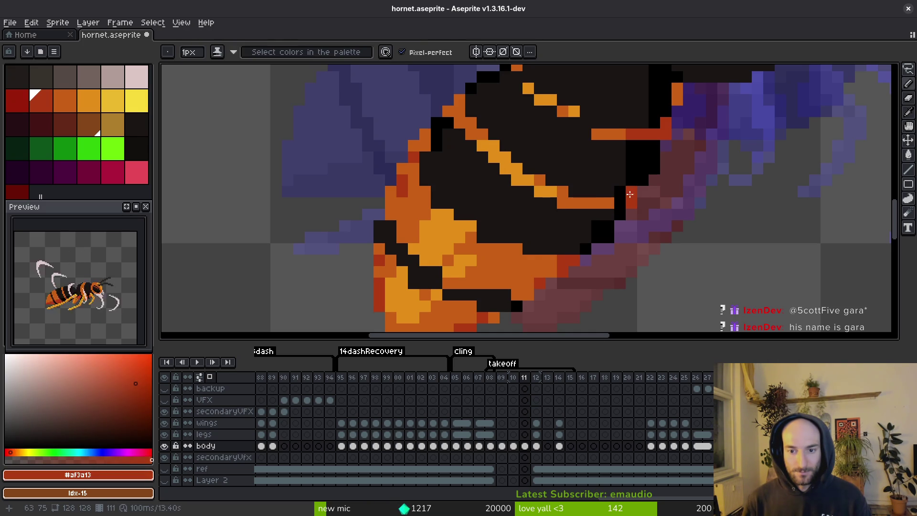
left_click(610, 194, "alt")
left_click(615, 205, "alt")
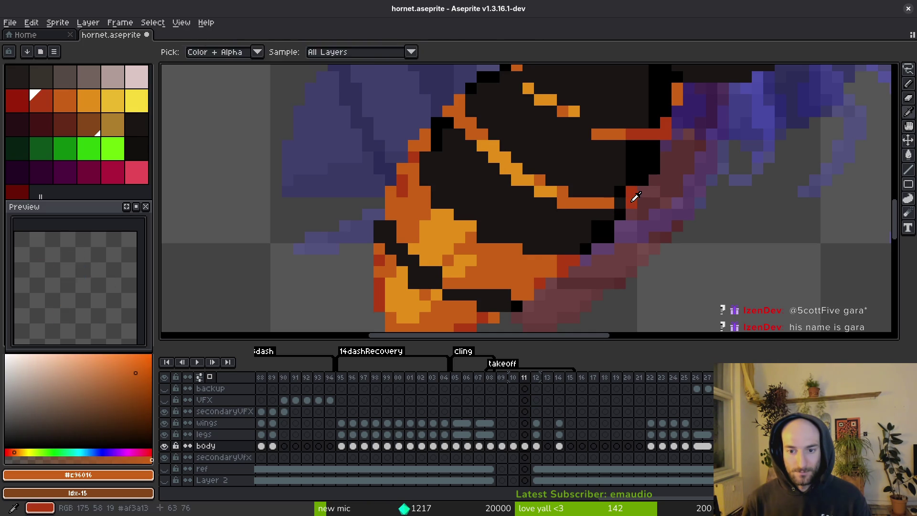
left_click(626, 195, "alt")
left_click(621, 192, "alt")
key("ctrl+s")
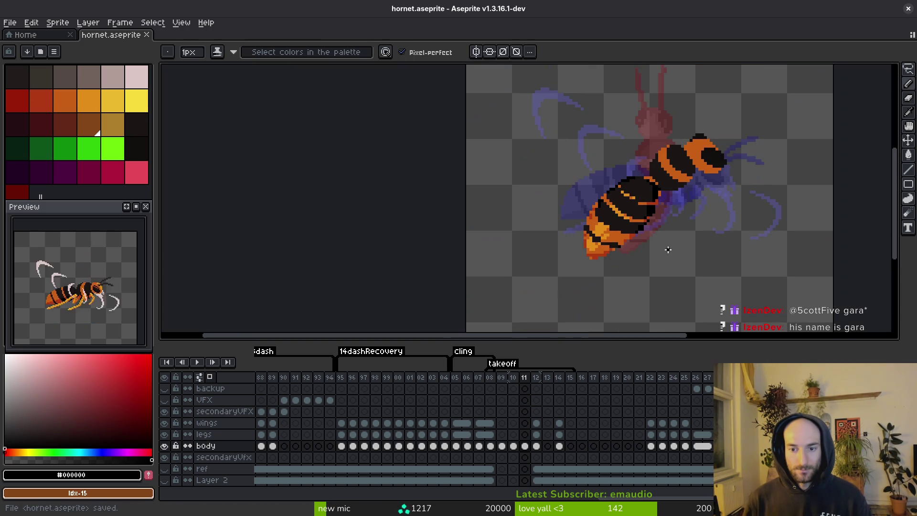
Paint a stray neck pixel black and pick up the dark body fill colour
scroll(571, 212, "up", 1)
left_click(563, 170)
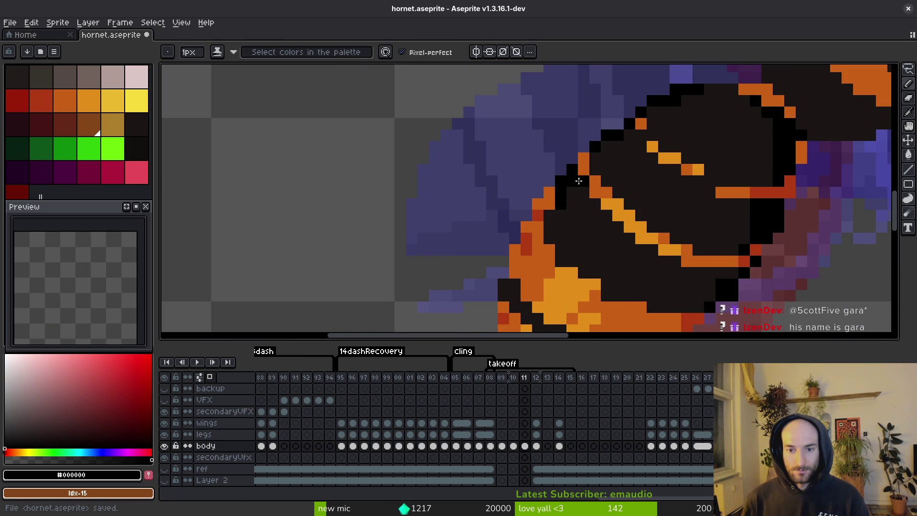
left_click(579, 181, "alt")
scroll(580, 191, "down", 3)
scroll(581, 205, "up", 2)
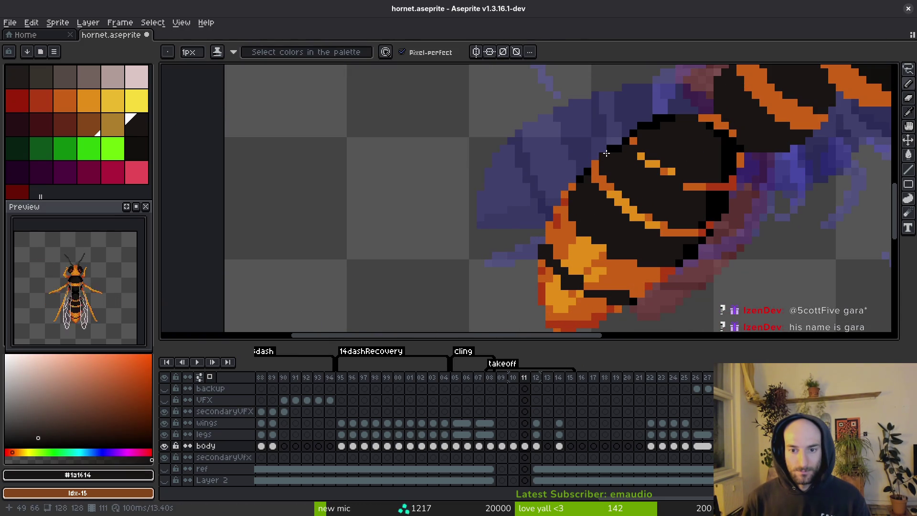
scroll(617, 154, "up", 5)
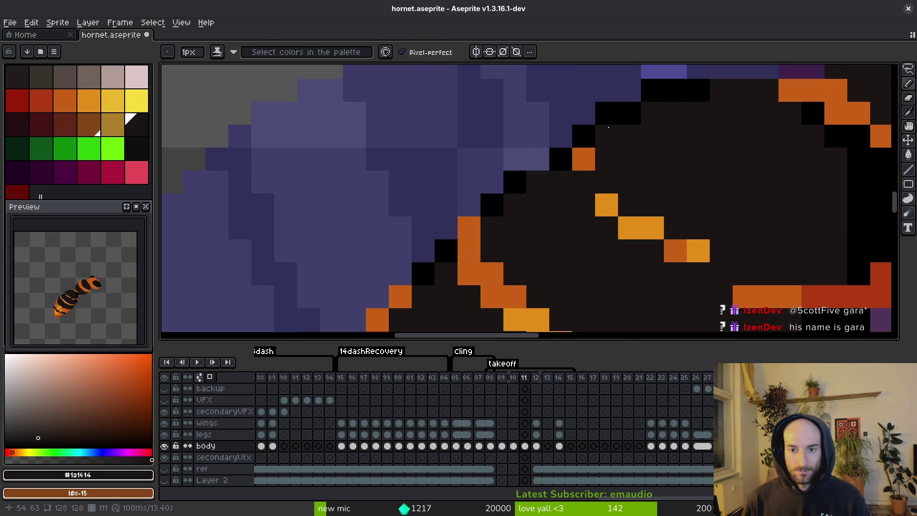
key("e")
key("b")
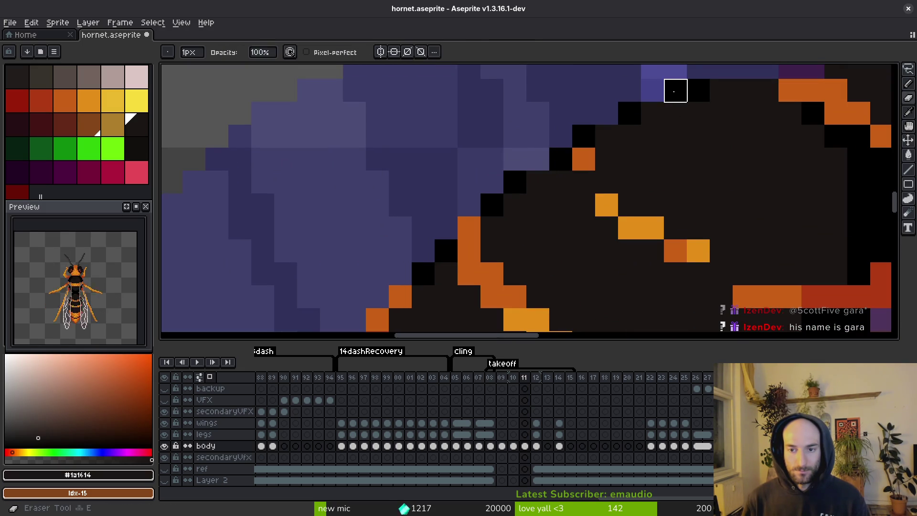
Clear a stray neck pixel, repaint the black neck outline pixels with dark fill, and save
right_click(674, 90)
left_click_drag(690, 92, 589, 141)
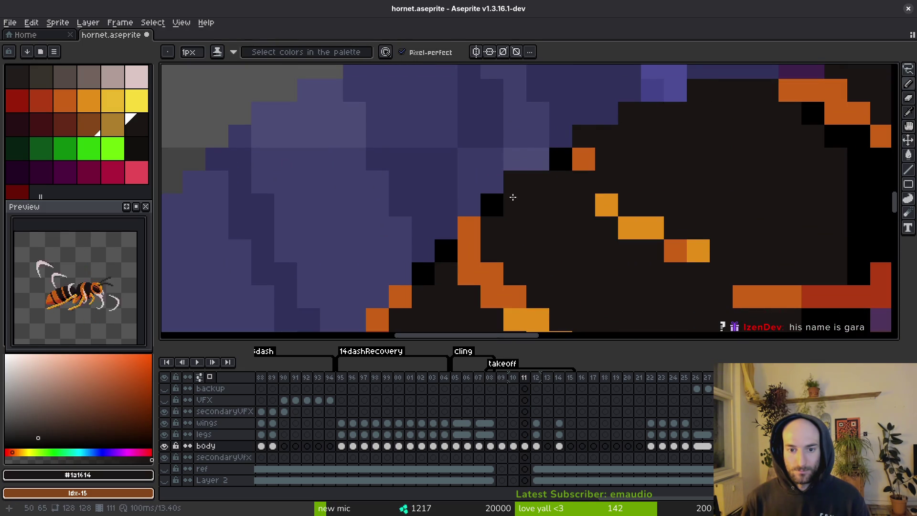
left_click(491, 204)
left_click(566, 167)
left_click(445, 250)
left_click(423, 274)
scroll(425, 266, "down", 3)
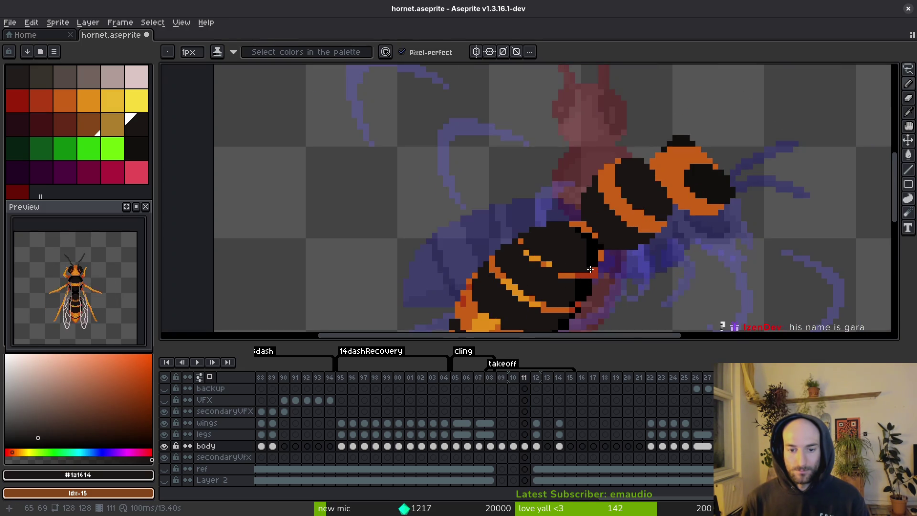
key("ctrl+s")
Extend the light orange stripe by one pixel and sample the darker orange and fill colours
scroll(463, 216, "up", 3)
left_click(468, 201, "alt")
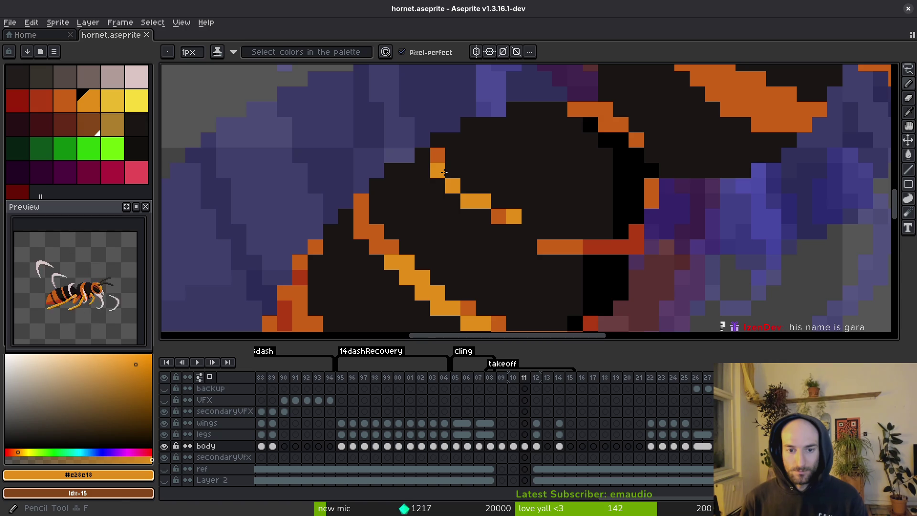
left_click(453, 171)
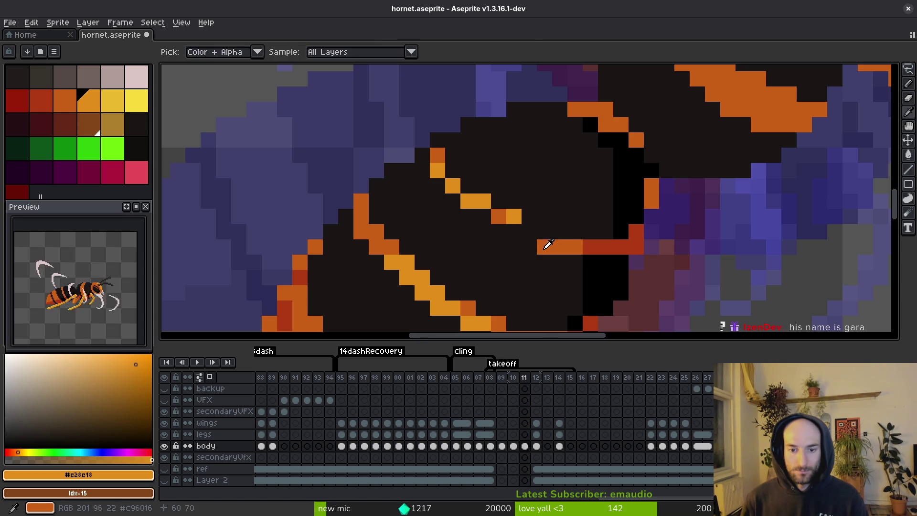
left_click(549, 246, "alt")
scroll(577, 238, "down", 2)
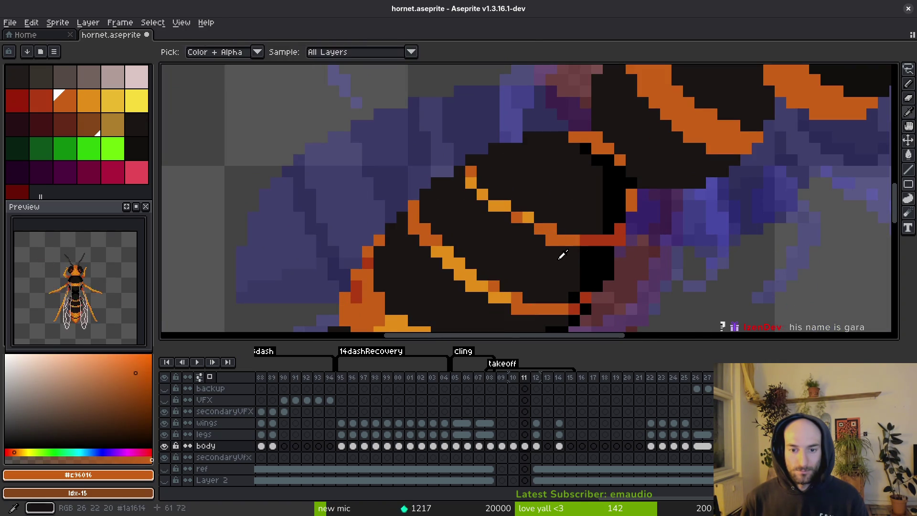
left_click(562, 252, "alt")
scroll(575, 260, "down", 2)
scroll(578, 270, "up", 3)
Select the small end of the orange stripe, nudge it up one pixel, and save
key("m")
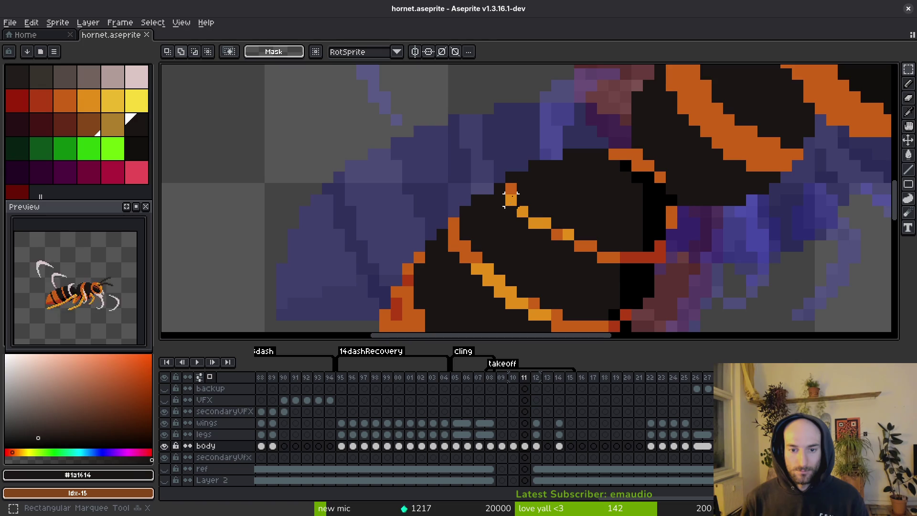
left_click_drag(503, 180, 539, 228)
key("Up")
key("ctrl+d")
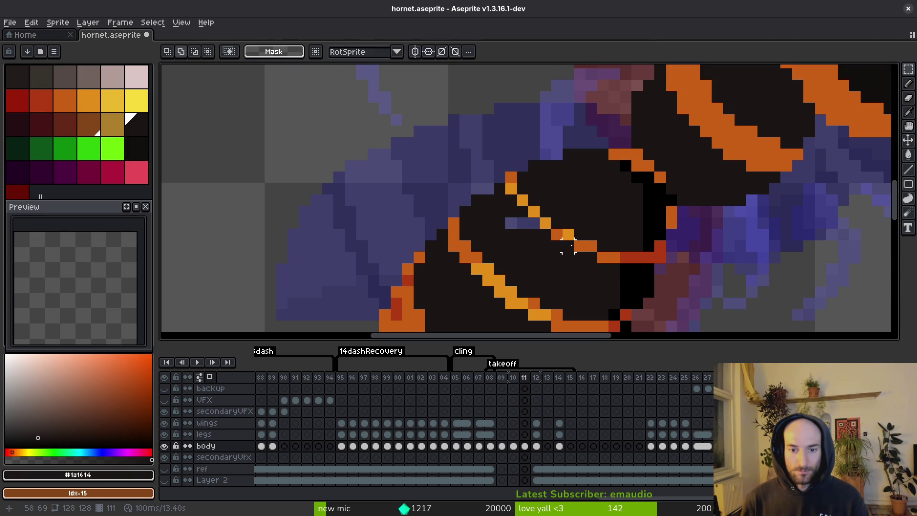
key("g")
scroll(540, 235, "down", 3)
scroll(517, 235, "up", 3)
key("ctrl+s")
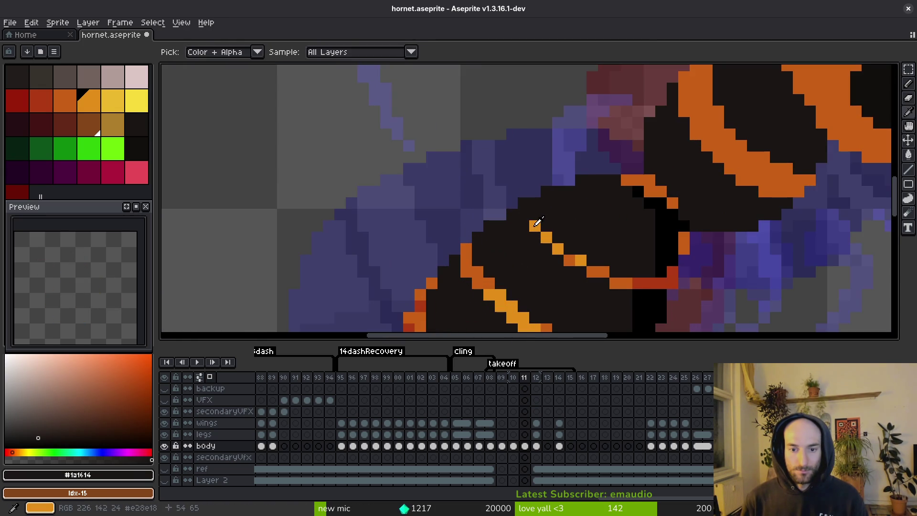
Undo a misplaced orange pixel and add a dark orange pixel to the stripe instead
left_click(525, 212, "alt")
left_click(532, 213)
key("ctrl+z")
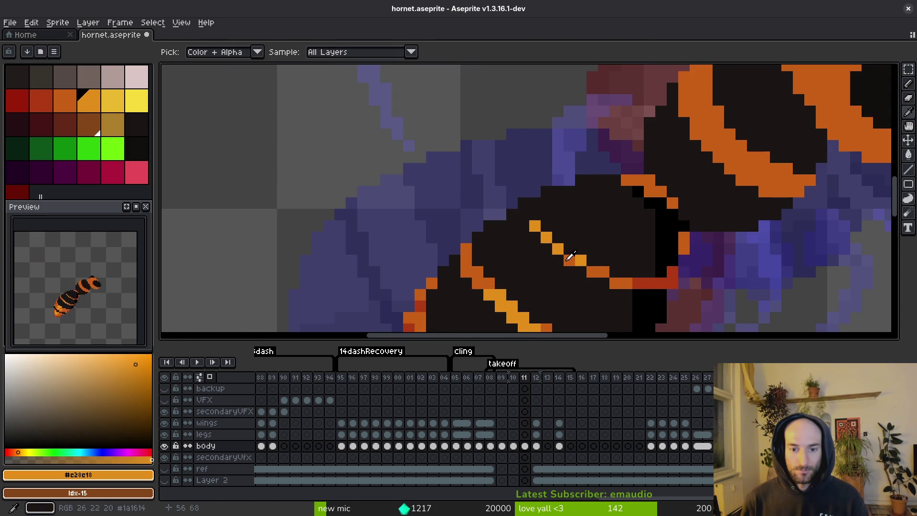
left_click(575, 260, "alt")
left_click(525, 214)
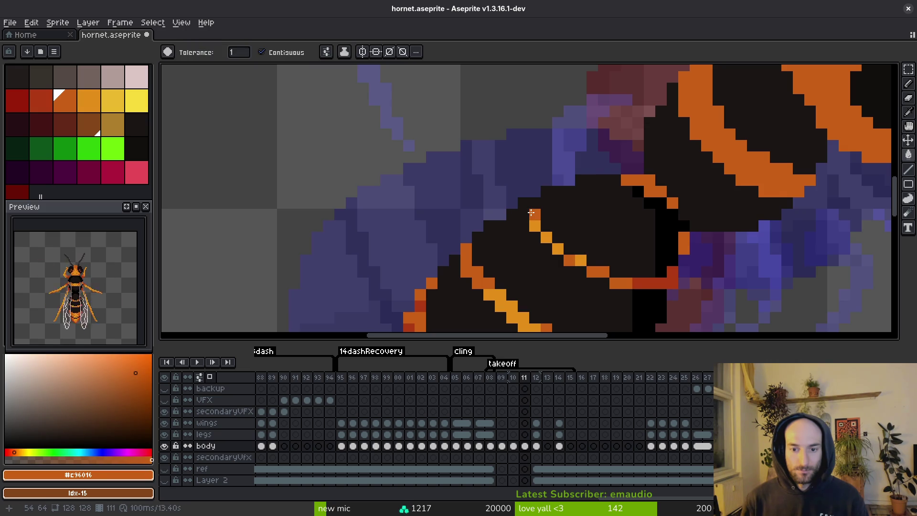
key("b")
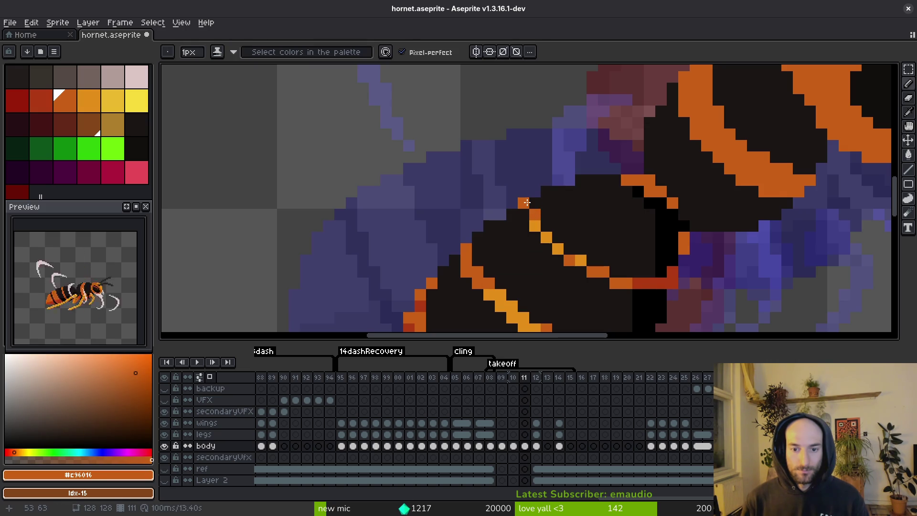
Paint a stray orange pixel dark and save the hornet file
scroll(580, 256, "down", 5)
scroll(599, 221, "up", 7)
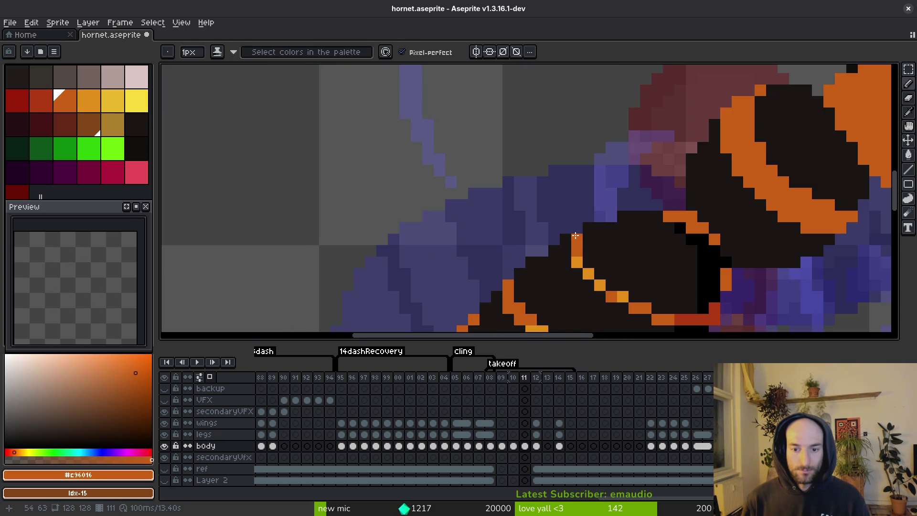
scroll(598, 220, "down", 4)
scroll(621, 263, "up", 3)
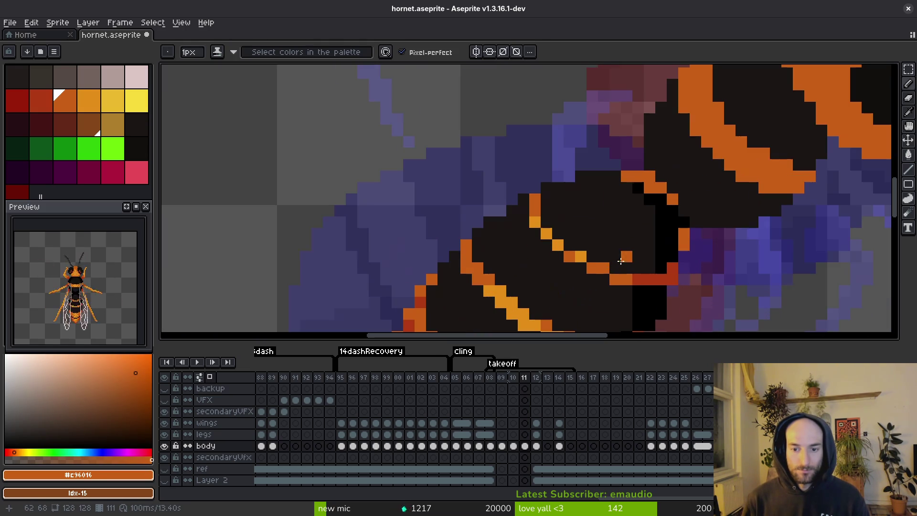
left_click(542, 224, "alt")
left_click(525, 223, "alt")
left_click(535, 222)
key("ctrl+s")
Paint a dark pixel orange at the end of the stripe
scroll(539, 223, "down", 4)
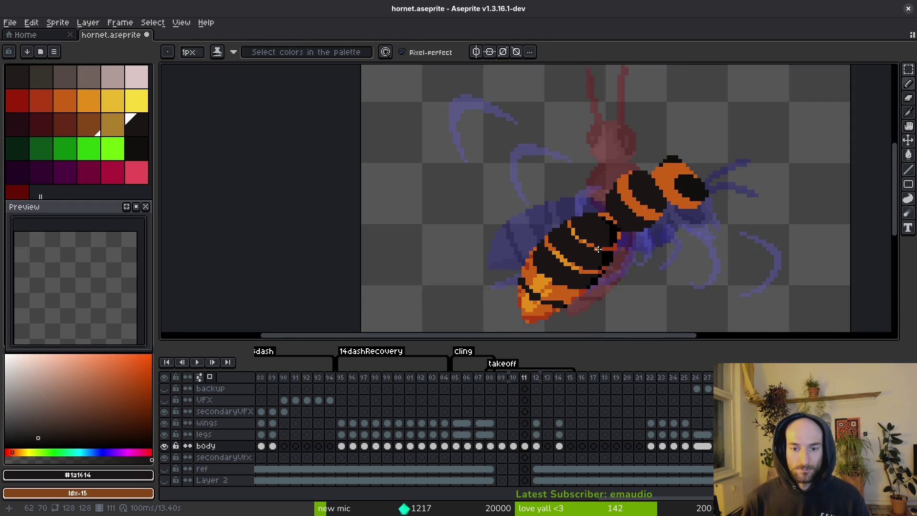
scroll(614, 232, "up", 4)
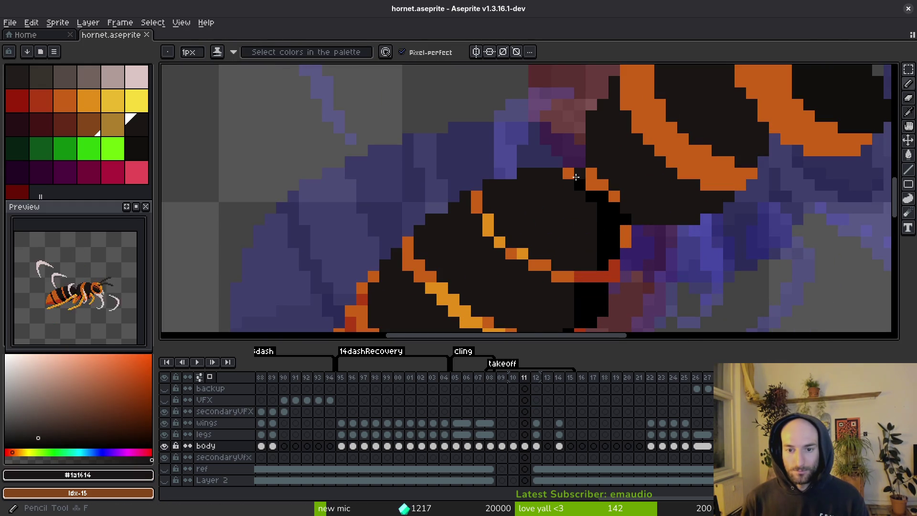
right_click(576, 177)
scroll(596, 210, "up", 2)
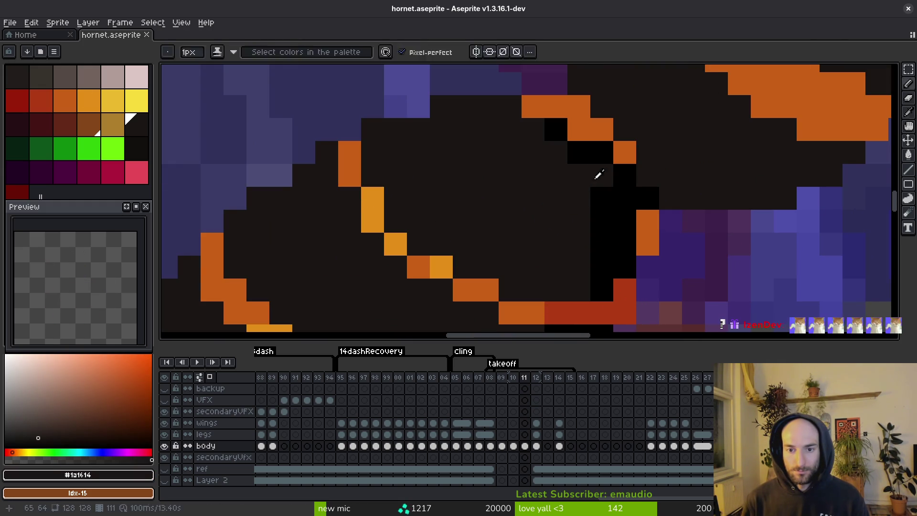
Draw black outline strokes along the head edge and a row of black pixels beneath it
left_click(595, 153, "alt")
mouse_move(580, 102)
left_mouse_down()
mouse_move(612, 147)
mouse_move(554, 106)
left_mouse_up()
left_click_drag(676, 182, 608, 254)
mouse_move(761, 221)
left_mouse_down()
mouse_move(610, 263)
mouse_move(626, 239)
mouse_move(585, 248)
left_mouse_up()
left_click_drag(507, 150, 507, 150)
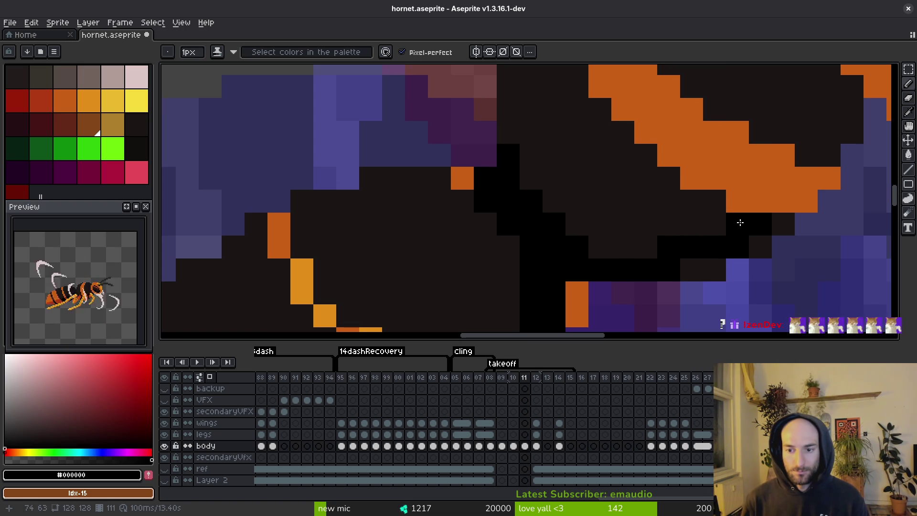
mouse_move(659, 258)
left_mouse_down()
mouse_move(635, 246)
mouse_move(592, 246)
left_mouse_up()
left_click(713, 231)
Fill two dark patches under the head with black
key("g")
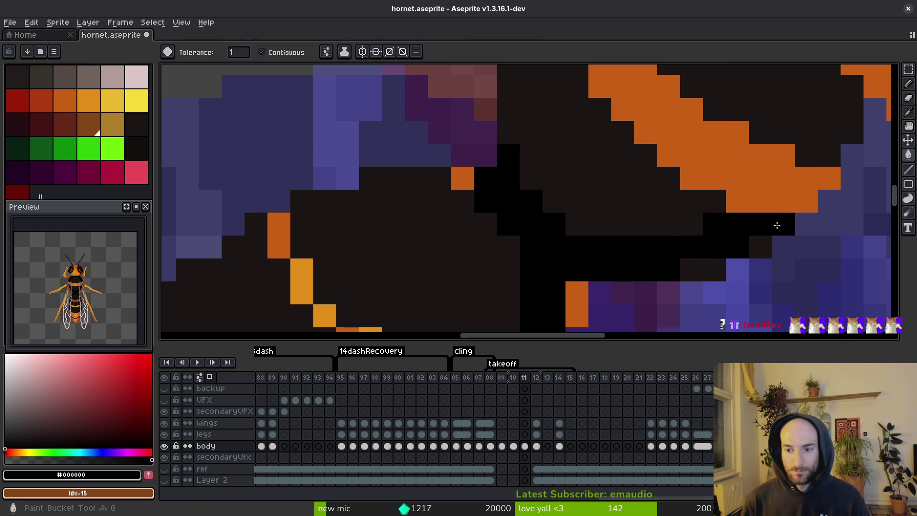
left_click(759, 246)
left_click(702, 270)
key("b")
scroll(777, 225, "up", 2)
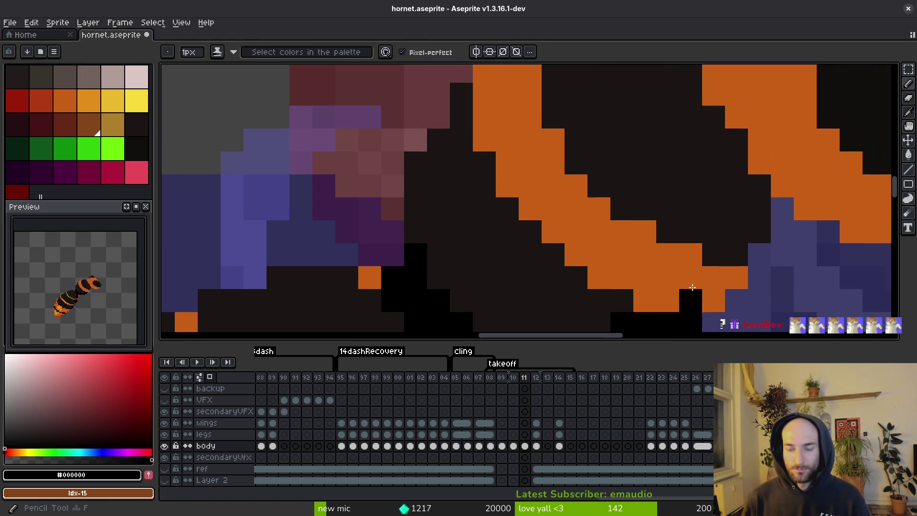
Paint the remaining head outline pixels black, including a short stroke, and save
left_click(755, 188)
left_click(713, 244)
left_click(743, 187)
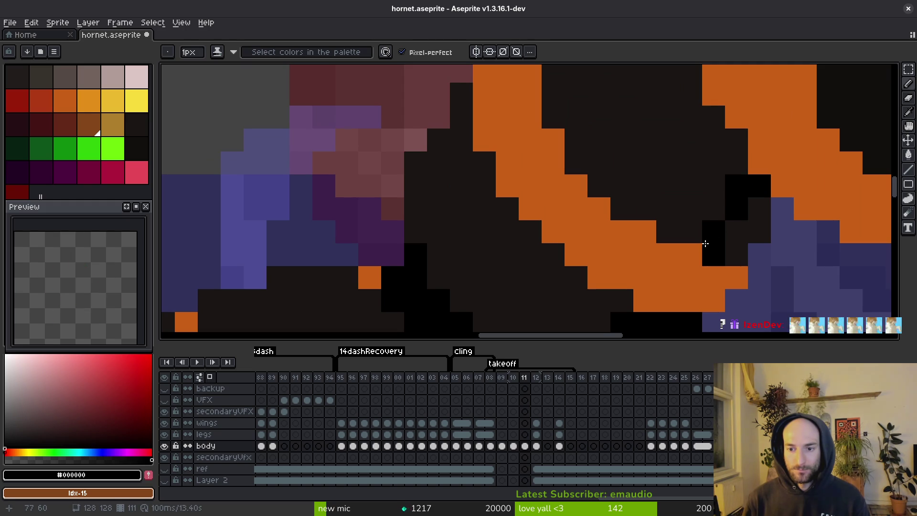
left_click(735, 254)
left_click_drag(759, 209, 759, 232)
left_click(736, 232)
scroll(736, 239, "down", 3)
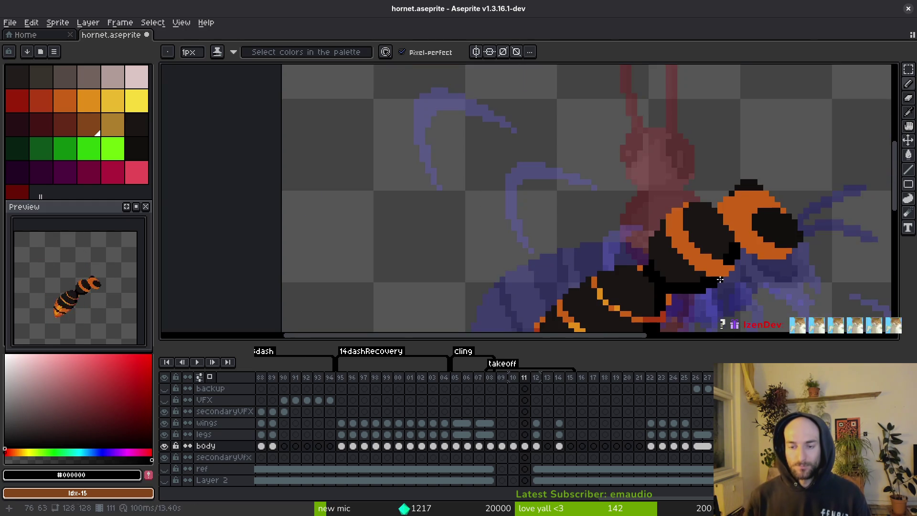
key("ctrl+s")
Repaint one black pixel with dark fill, then save again
scroll(730, 280, "up", 3)
left_click(743, 190, "alt")
left_click(770, 223)
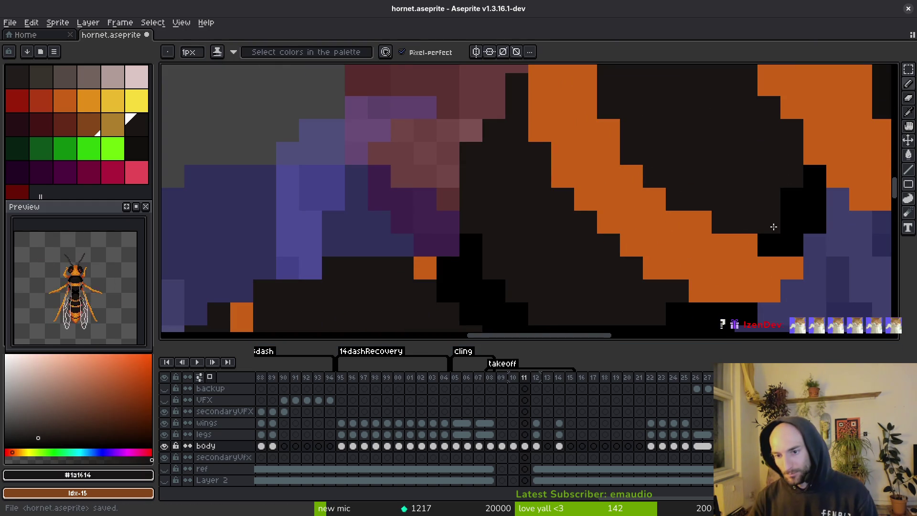
scroll(778, 232, "down", 3)
scroll(764, 200, "up", 2)
left_click(757, 180, "alt")
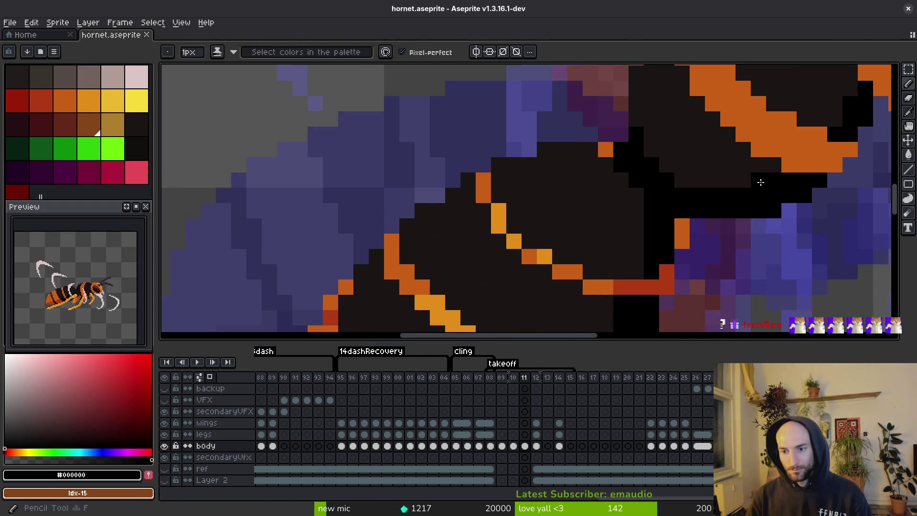
key("ctrl+s")
Paint two orange pixels under the head dark red and zoom out to check the sprite
scroll(716, 206, "down", 1)
scroll(668, 219, "up", 1)
left_click(668, 220, "alt")
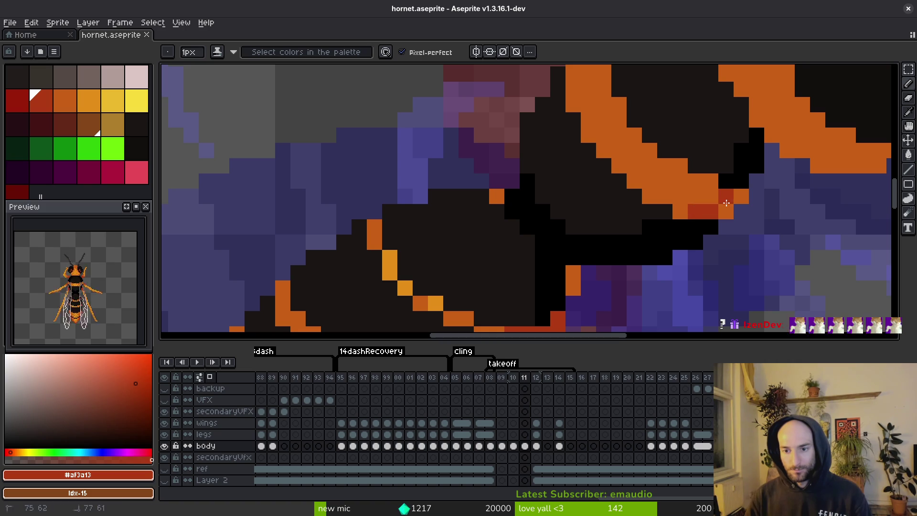
left_click_drag(726, 203, 739, 195)
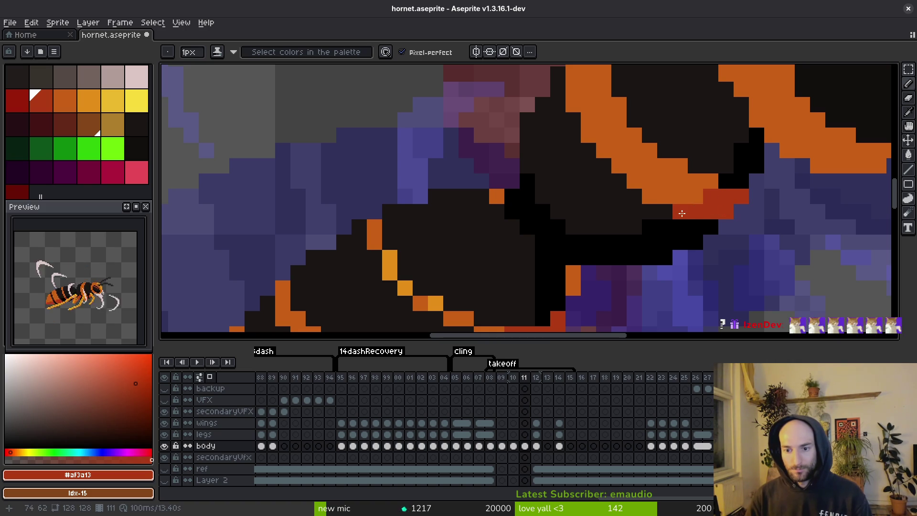
scroll(682, 213, "down", 3)
scroll(700, 258, "down", 3)
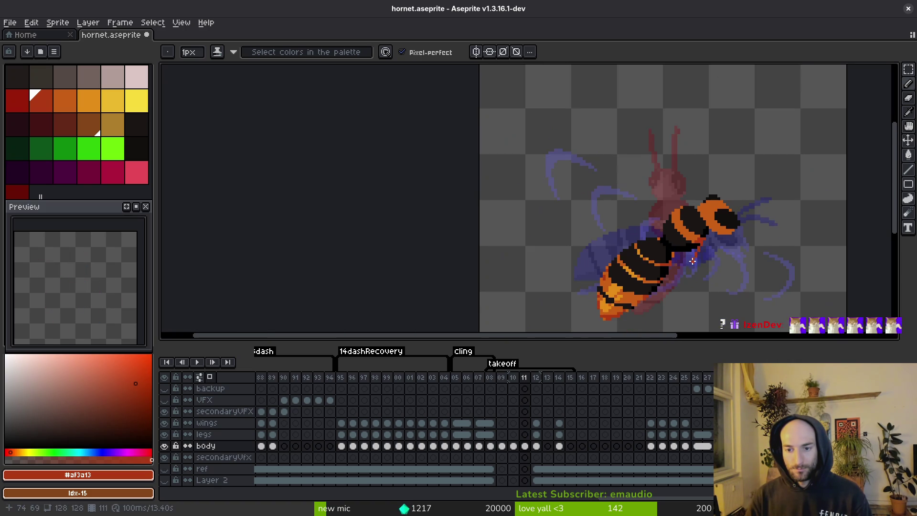
Sample pure black from the hornet's outline as the drawing colour and save
scroll(704, 264, "down", 1)
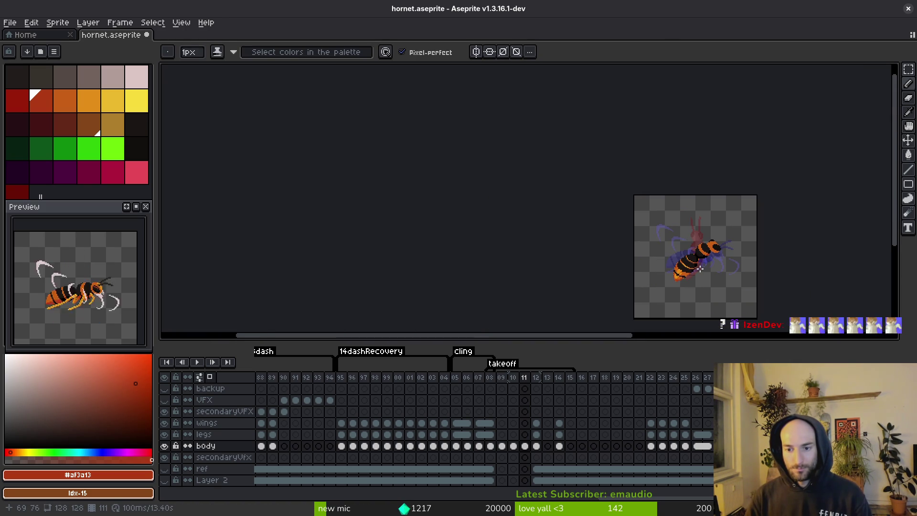
scroll(699, 267, "up", 5)
left_click(679, 191, "alt")
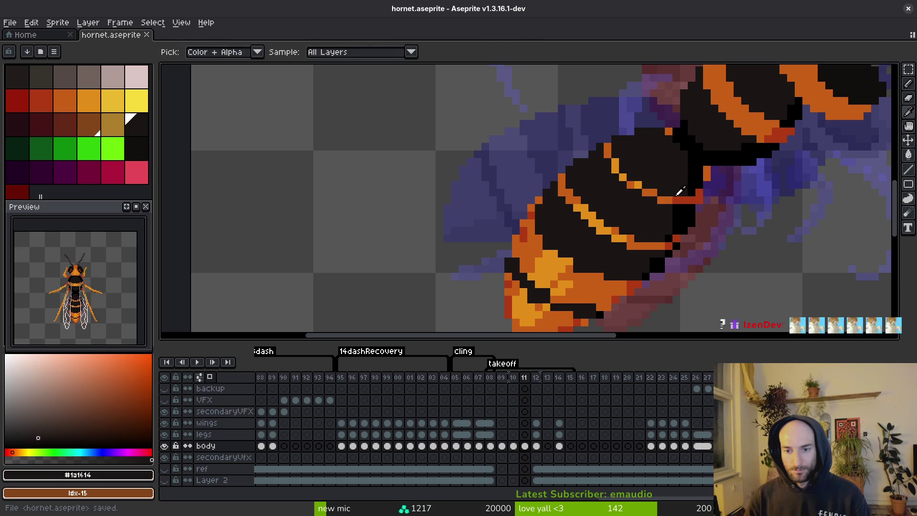
scroll(678, 203, "up", 3)
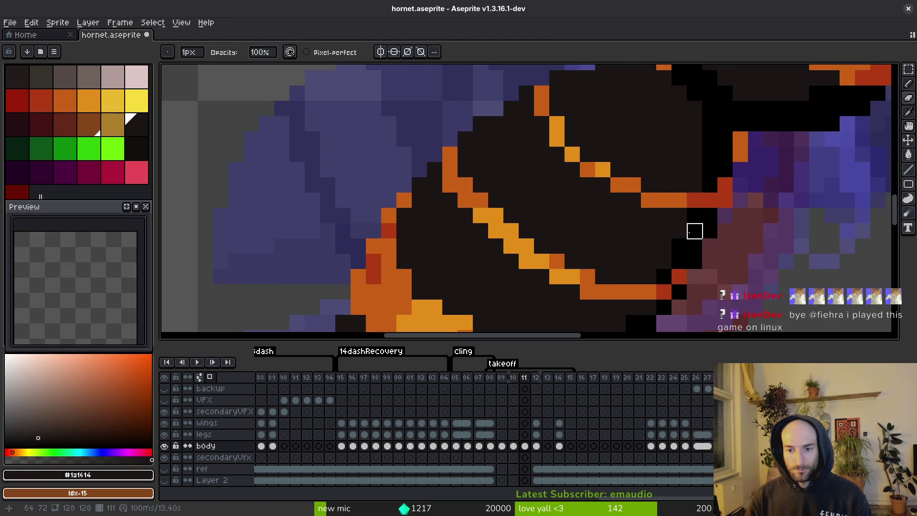
left_click(682, 231, "alt")
scroll(694, 250, "down", 1)
key("ctrl+s")
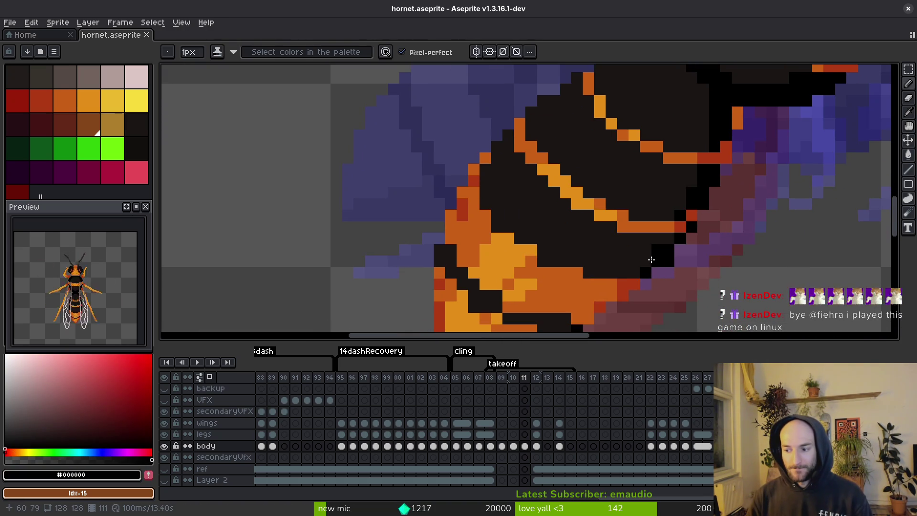
Add a black pixel to the neck outline, erase the stray black neck pixel, and save
left_click_drag(727, 261, 727, 243)
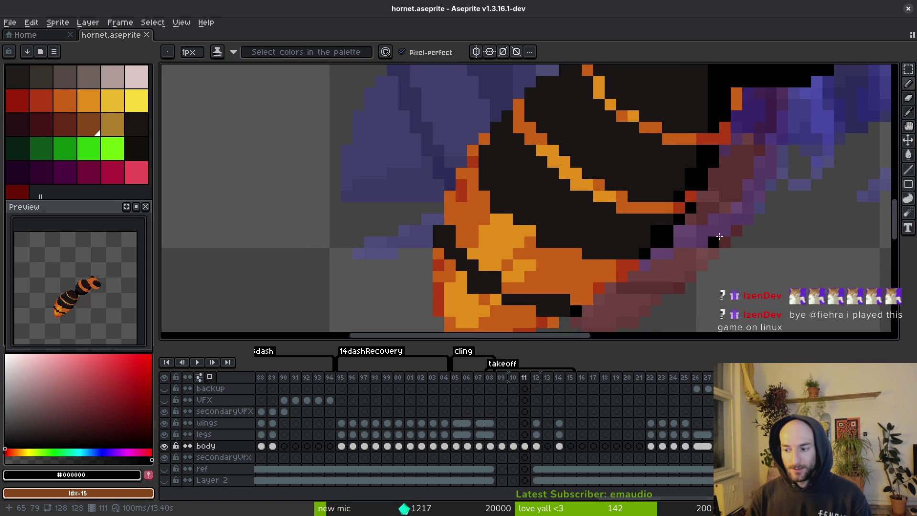
left_click(720, 237)
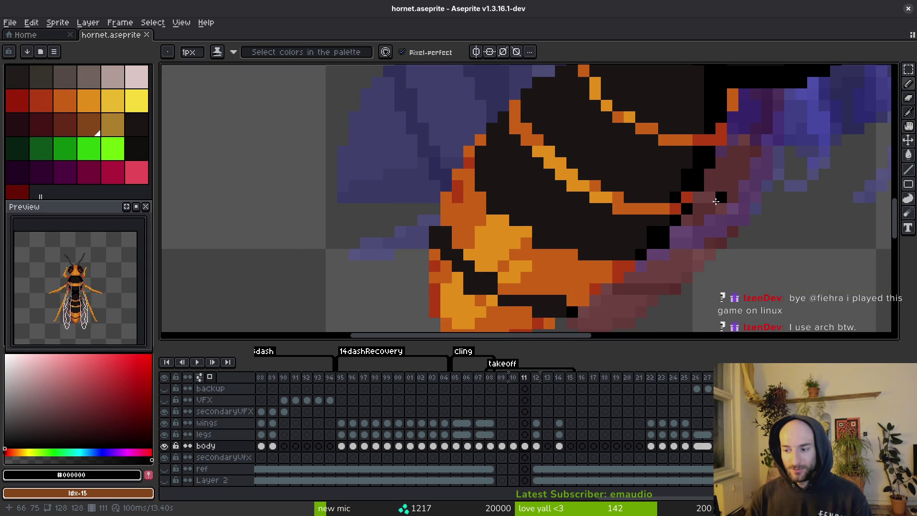
left_click(651, 167, "alt")
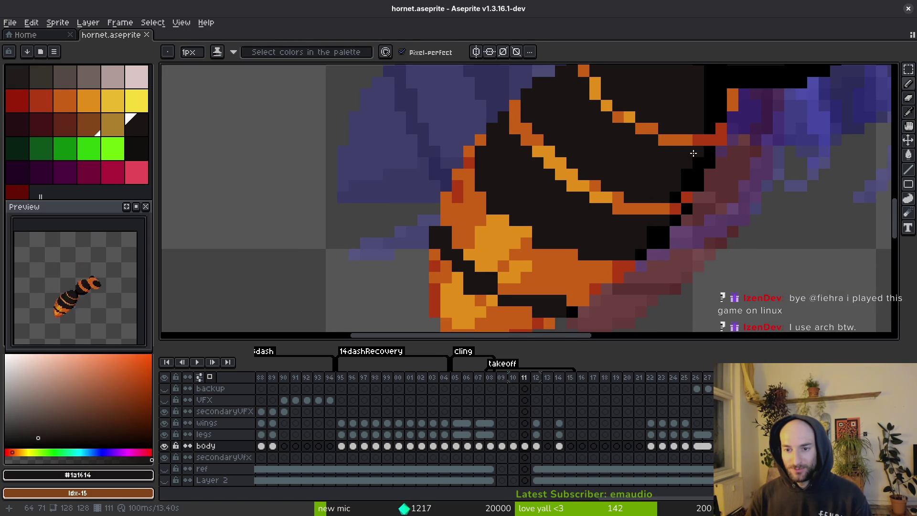
key("e")
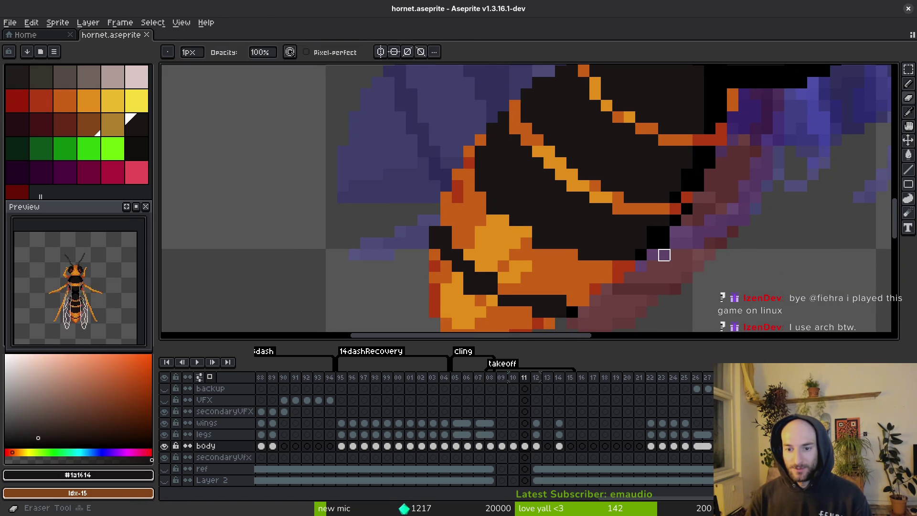
left_click(663, 244)
key("f")
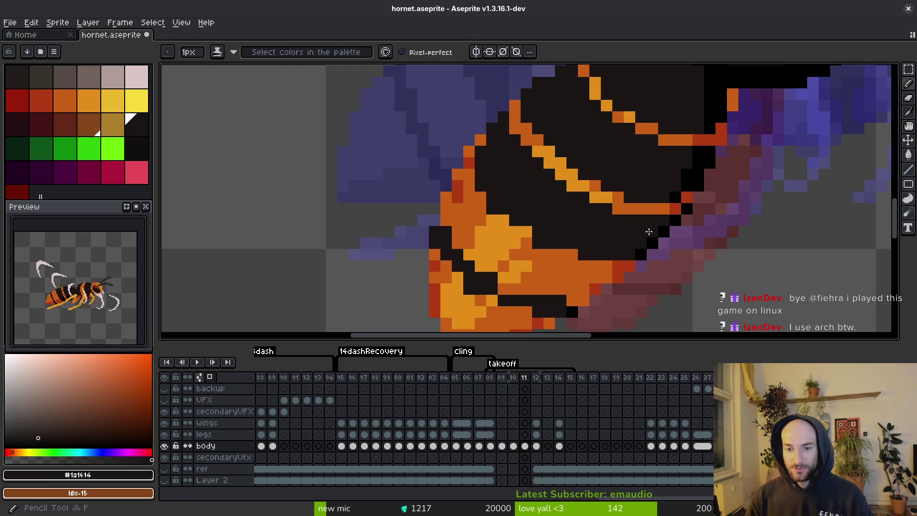
key("ctrl+s")
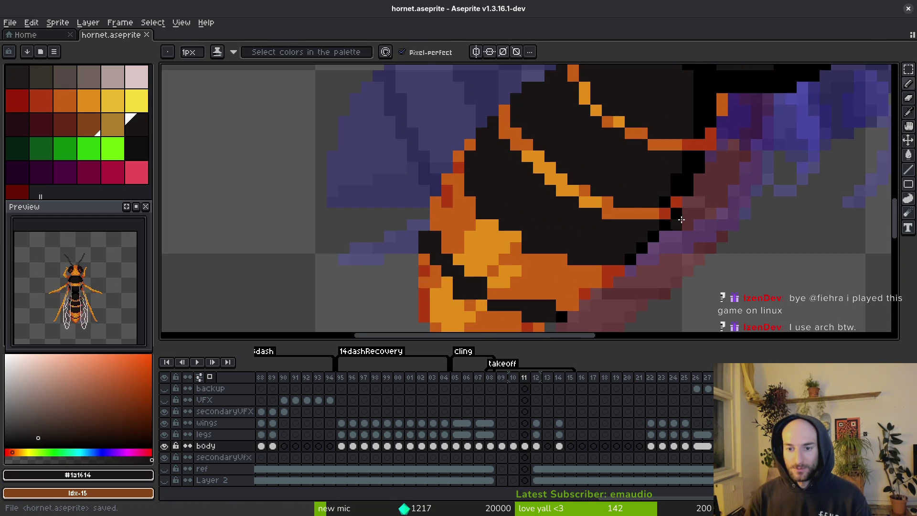
Paint two orange edge pixels of the lower stripe red (#af3a13) and save
scroll(675, 223, "down", 3)
scroll(691, 254, "up", 2)
key("alt")
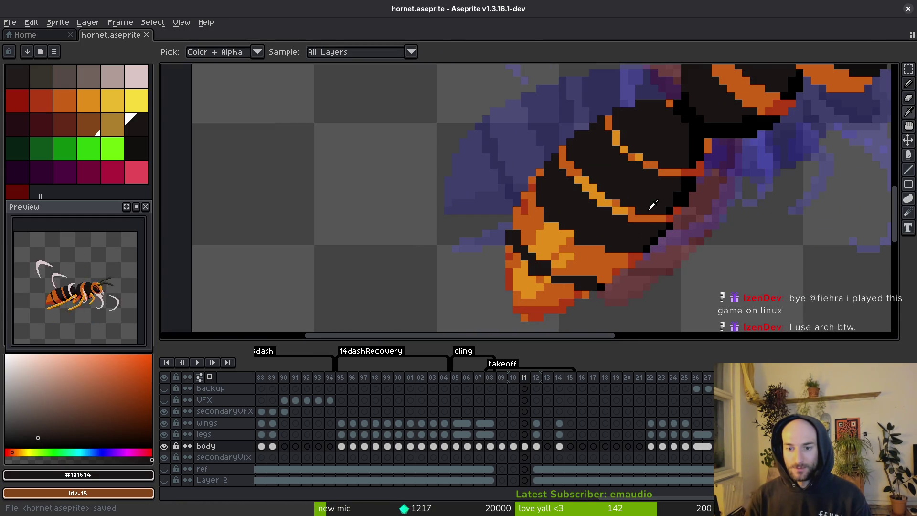
scroll(646, 245, "up", 3)
left_click(669, 215, "alt")
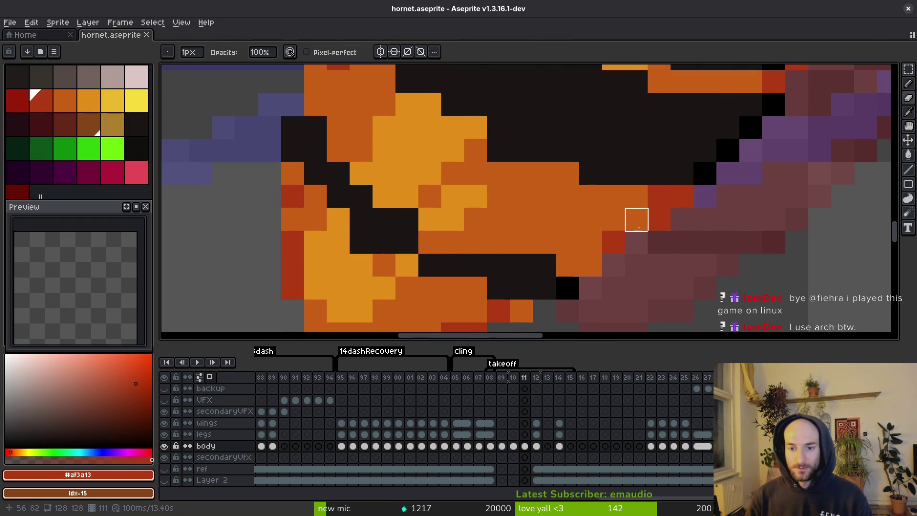
left_click(635, 220)
left_click(590, 265)
key("ctrl+s")
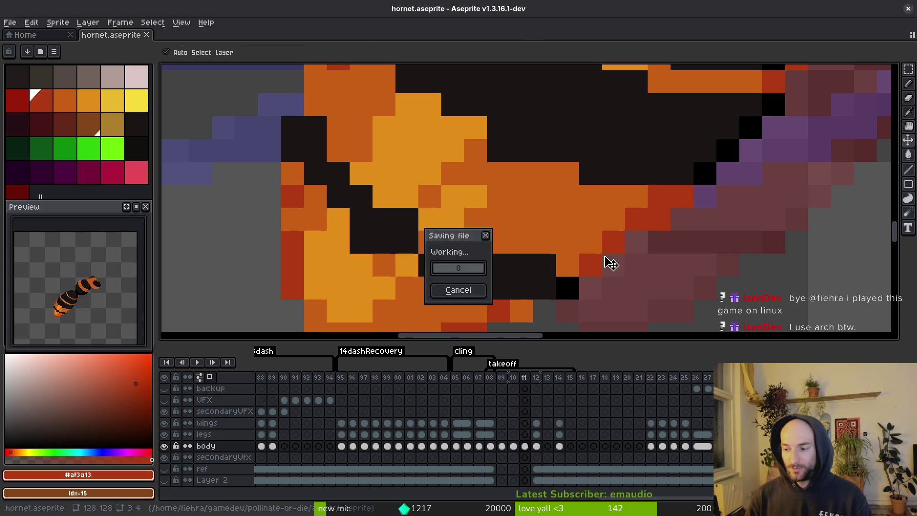
Paint the neighbouring and bottom orange edge pixels red as well
left_click(619, 229, "alt")
left_click(575, 244, "alt")
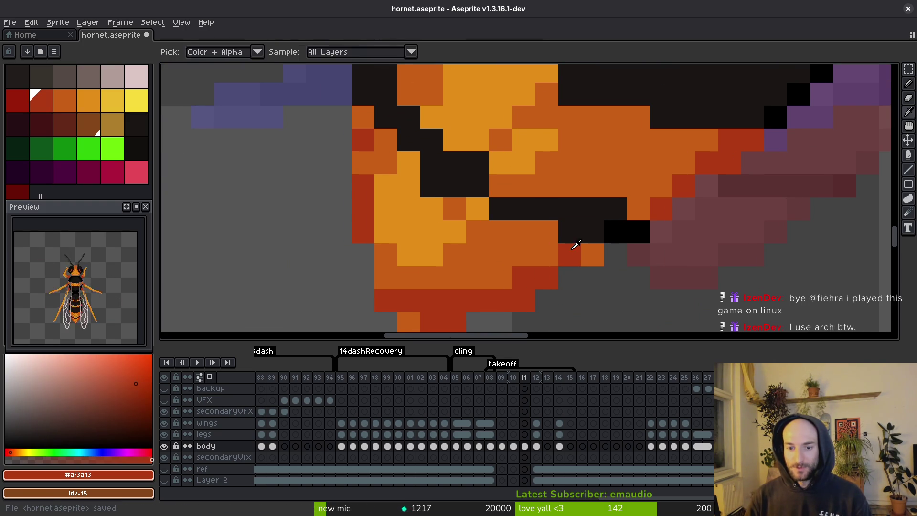
left_click(591, 253)
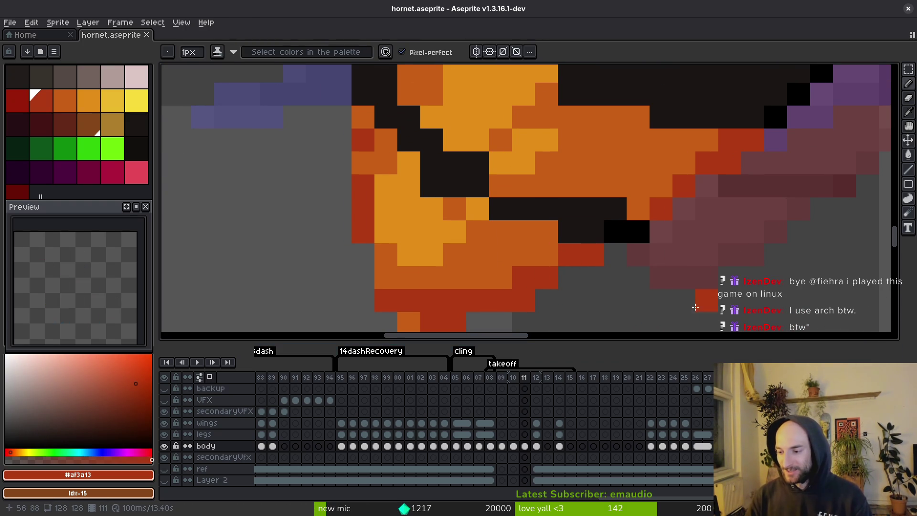
scroll(594, 254, "up", 2)
left_click(624, 217, "alt")
scroll(646, 232, "down", 3)
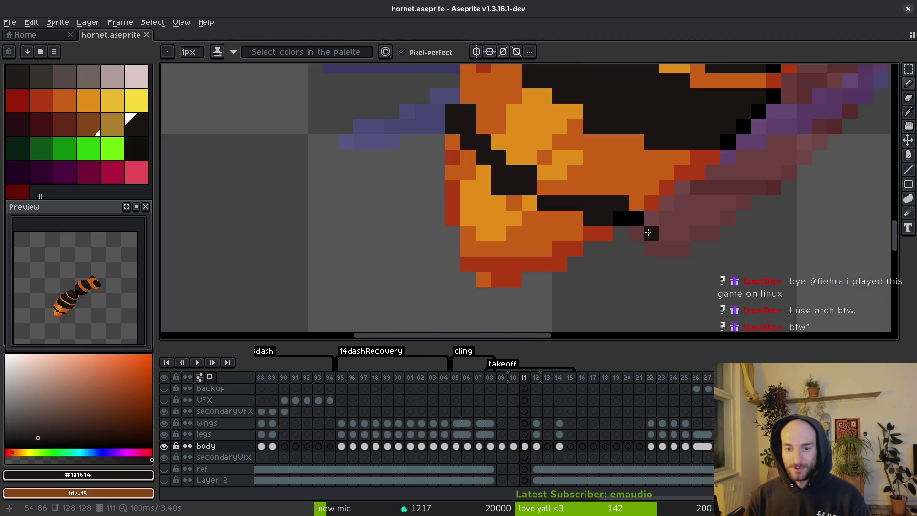
left_click(495, 268, "alt")
left_click(483, 279)
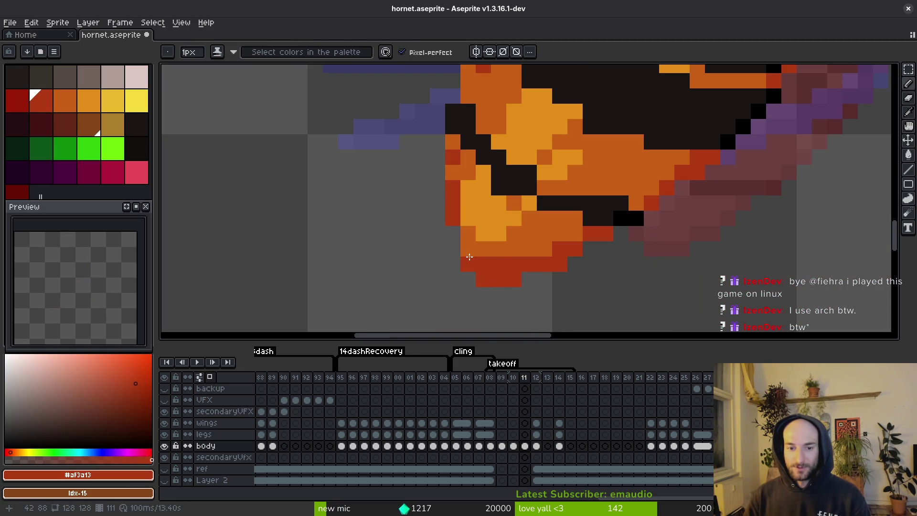
Turn one red pixel back to orange, save, and reselect the red colour
left_click(490, 249, "alt")
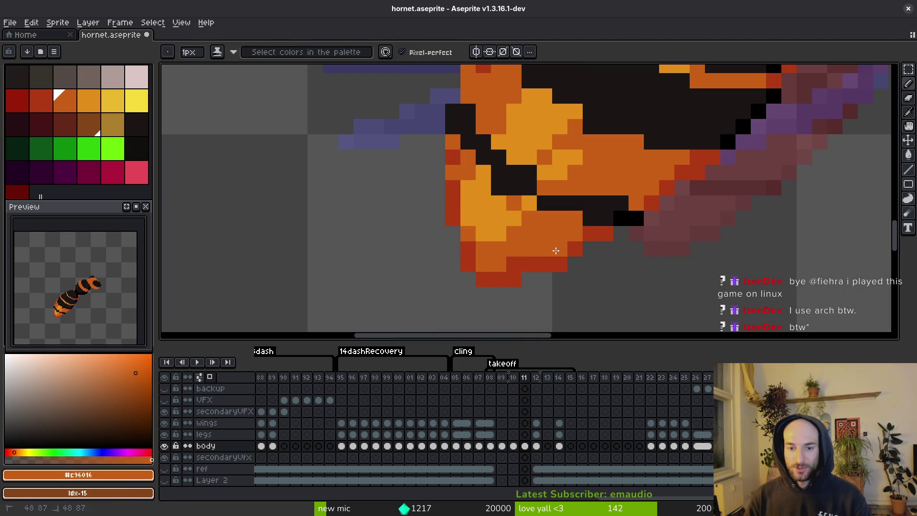
left_click(509, 260)
scroll(549, 260, "down", 3)
scroll(563, 263, "up", 3)
key("ctrl+s")
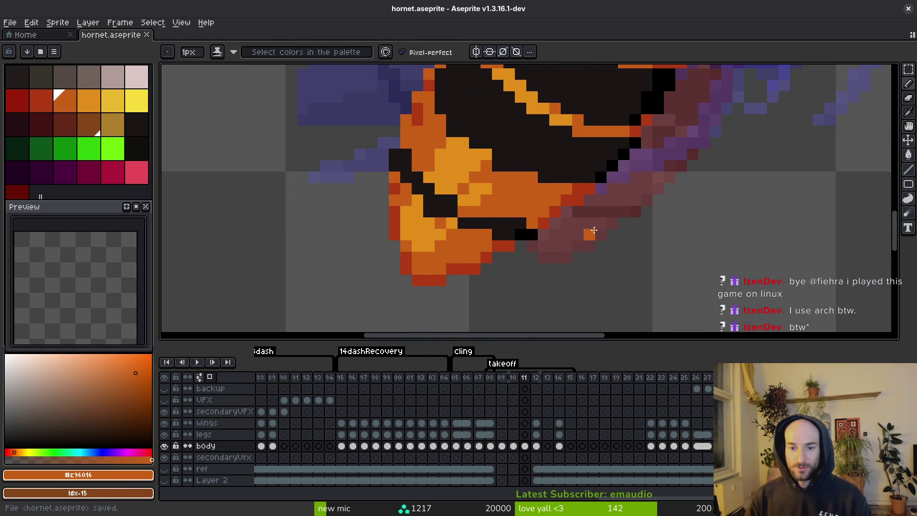
left_click(585, 186, "alt")
scroll(621, 229, "down", 3)
Select black as the drawing colour, save, and centre the view on the neck joint
scroll(680, 238, "up", 3)
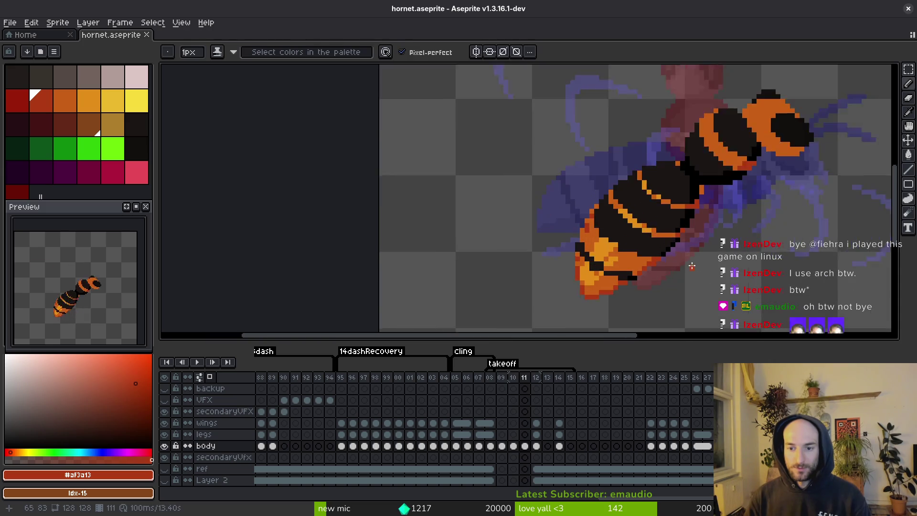
left_click(681, 213, "alt")
scroll(687, 210, "up", 2)
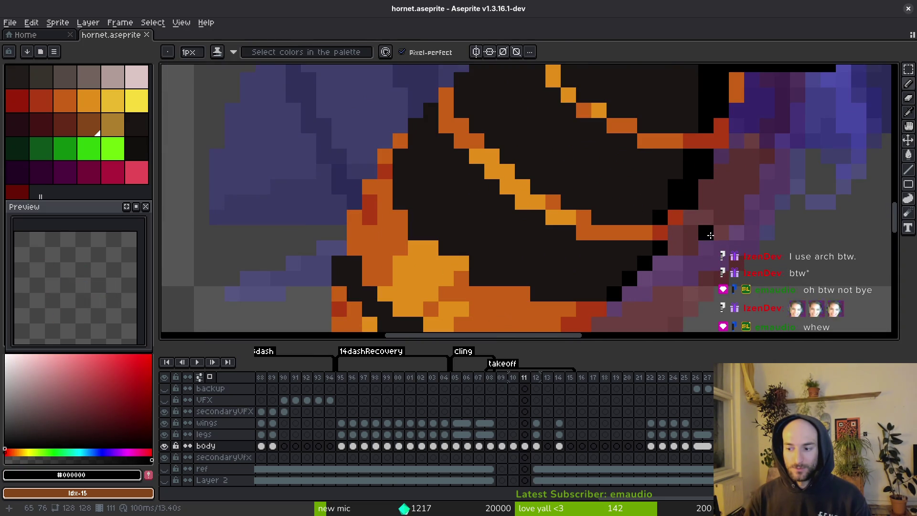
key("ctrl+s")
left_click_drag(710, 235, 706, 206)
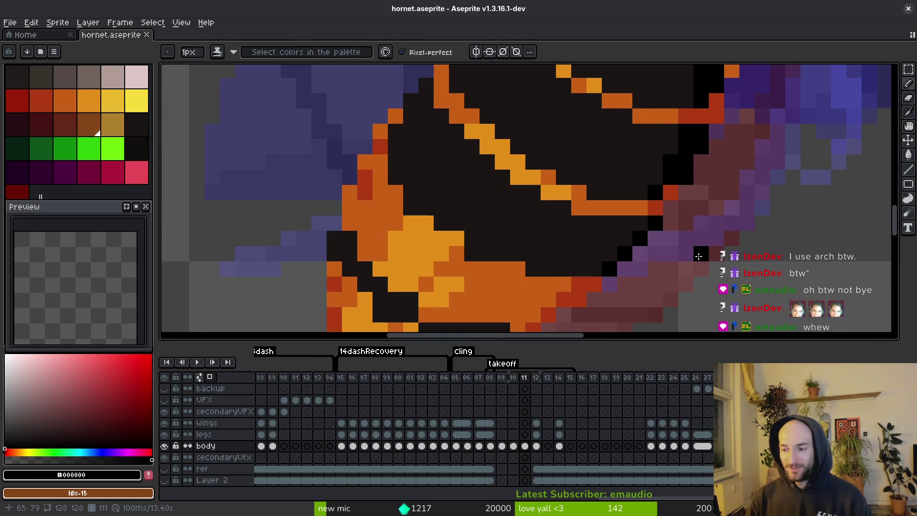
left_click_drag(695, 186, 689, 210)
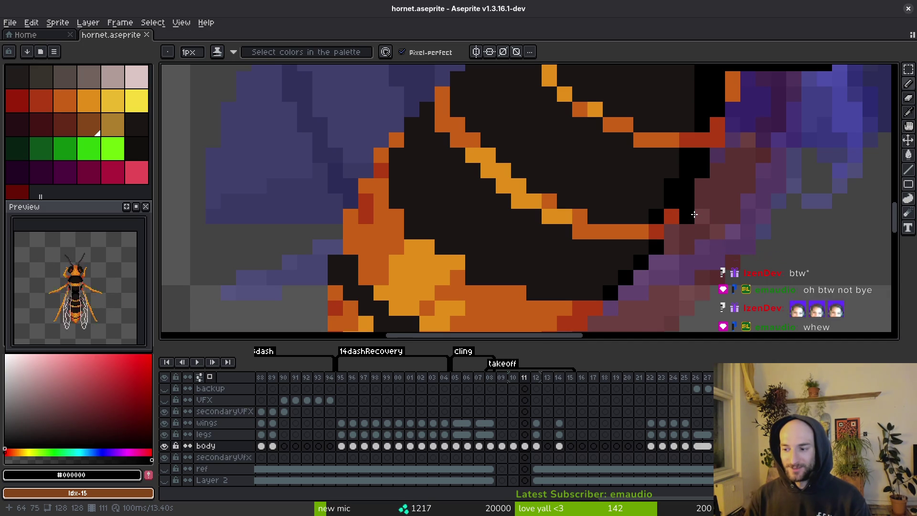
key("ctrl+s")
mouse_move(697, 227)
left_mouse_down()
mouse_move(698, 196)
mouse_move(696, 208)
left_mouse_up()
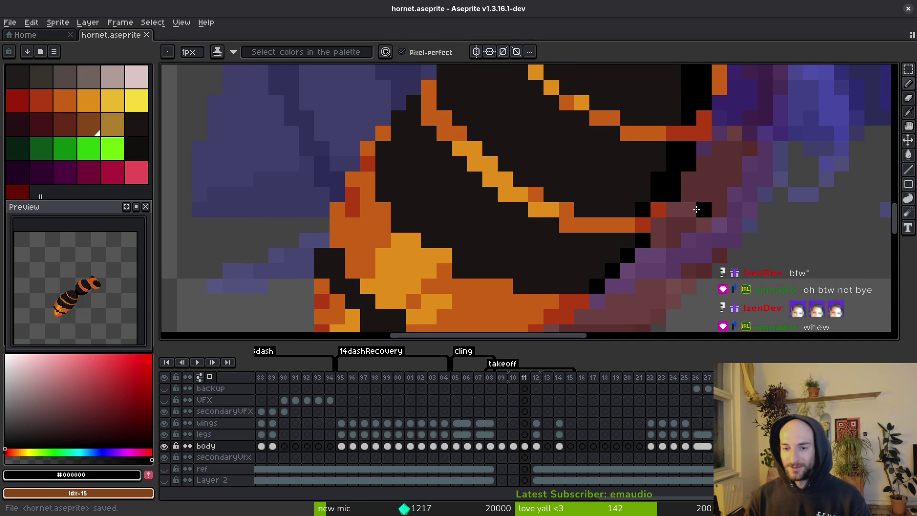
Erase a pixel near the neck, darken the orange neck pixel, and save
key("e")
scroll(710, 196, "down", 1)
scroll(696, 170, "up", 1)
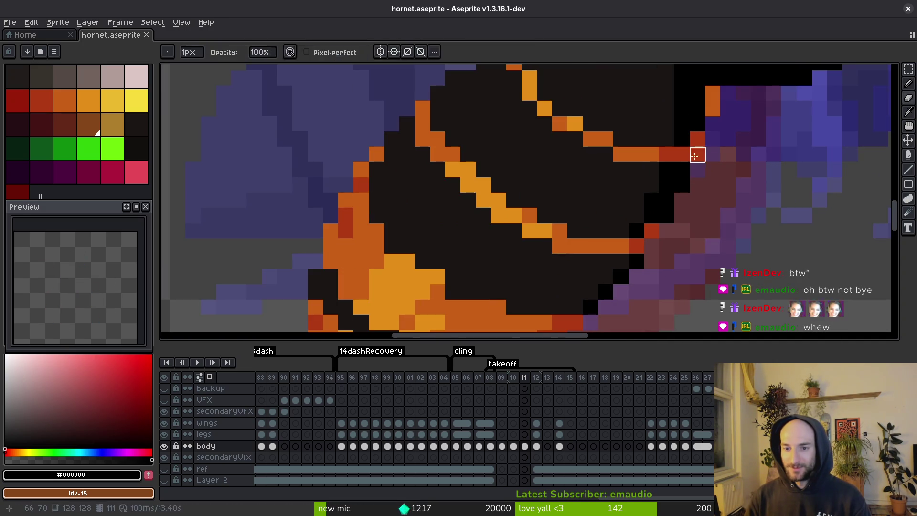
key("b")
left_click_drag(714, 168, 698, 271)
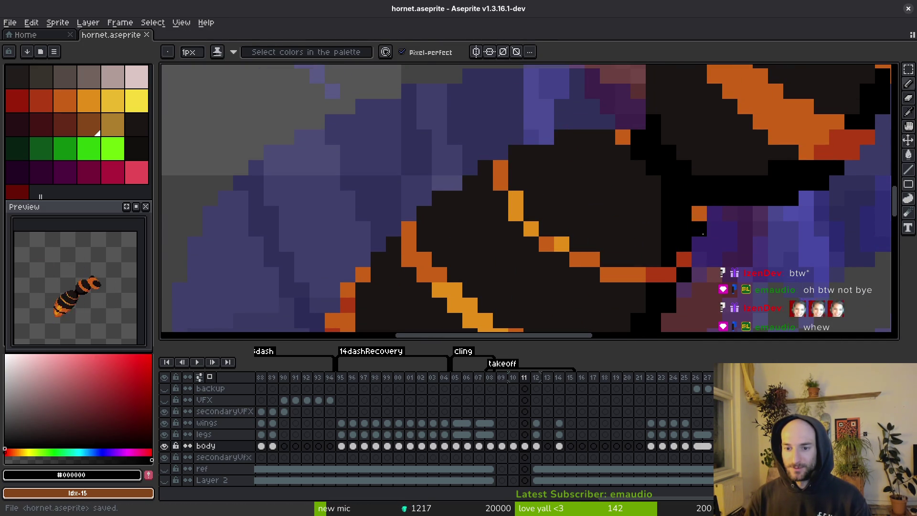
key("e")
left_click(699, 213)
key("b")
left_click(623, 136)
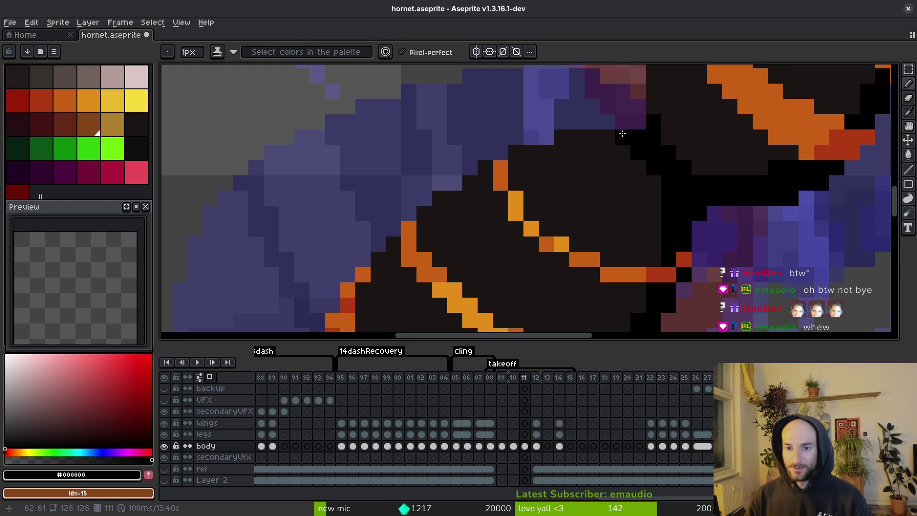
scroll(599, 113, "up", 2)
left_click(600, 113, "alt")
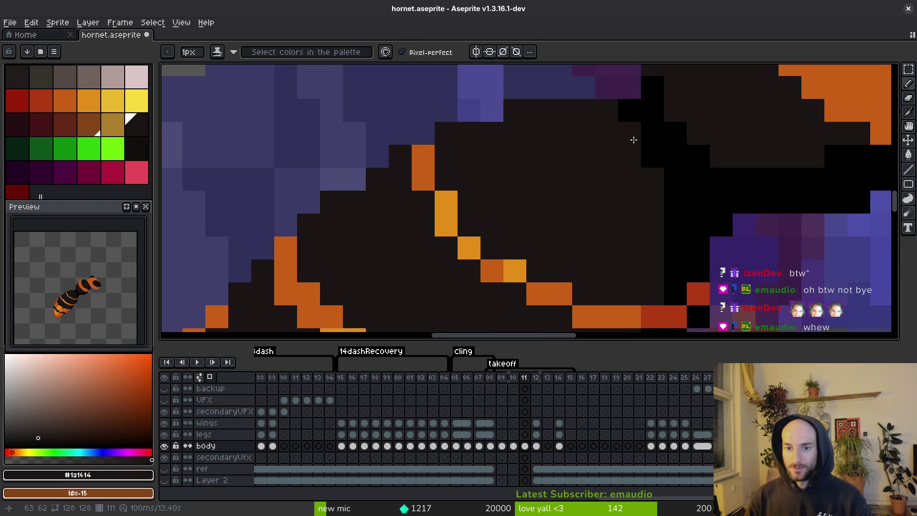
scroll(633, 139, "down", 2)
key("ctrl+s")
Add a black pixel at the neck edge by the wing, then zoom out to check the hornet
scroll(674, 165, "up", 2)
left_click(674, 165, "alt")
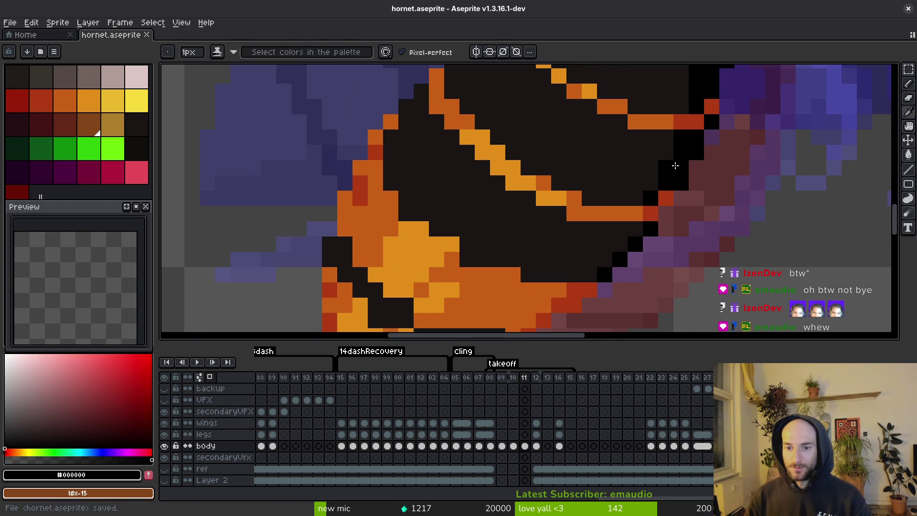
scroll(665, 182, "down", 2)
scroll(677, 231, "up", 2)
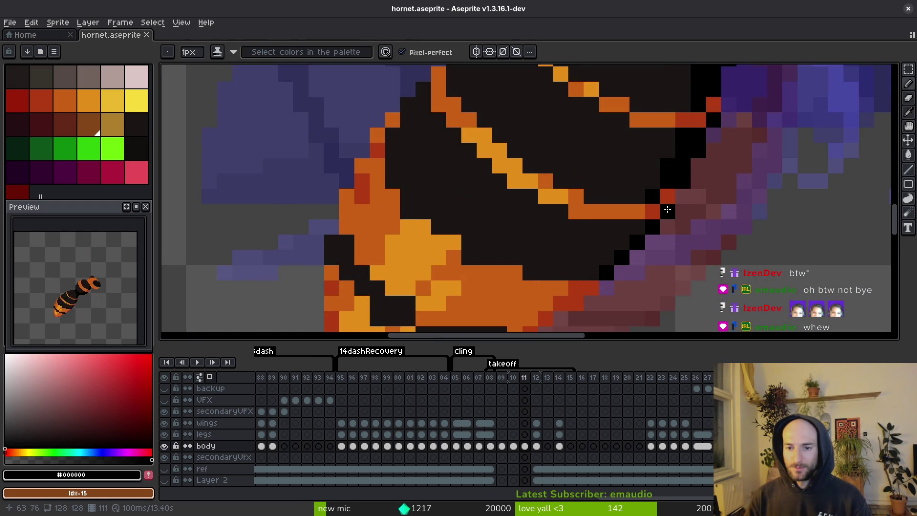
left_click(668, 210)
scroll(707, 228, "down", 2)
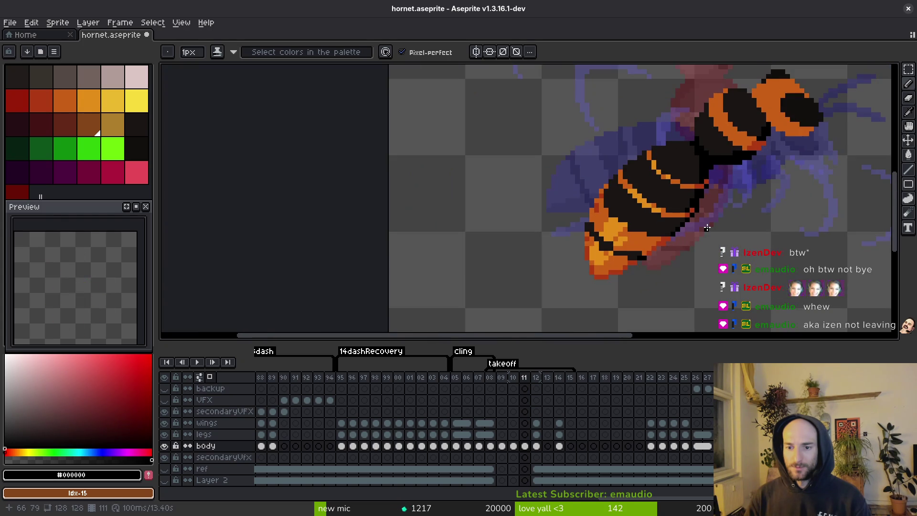
scroll(697, 227, "up", 1)
scroll(709, 233, "down", 3)
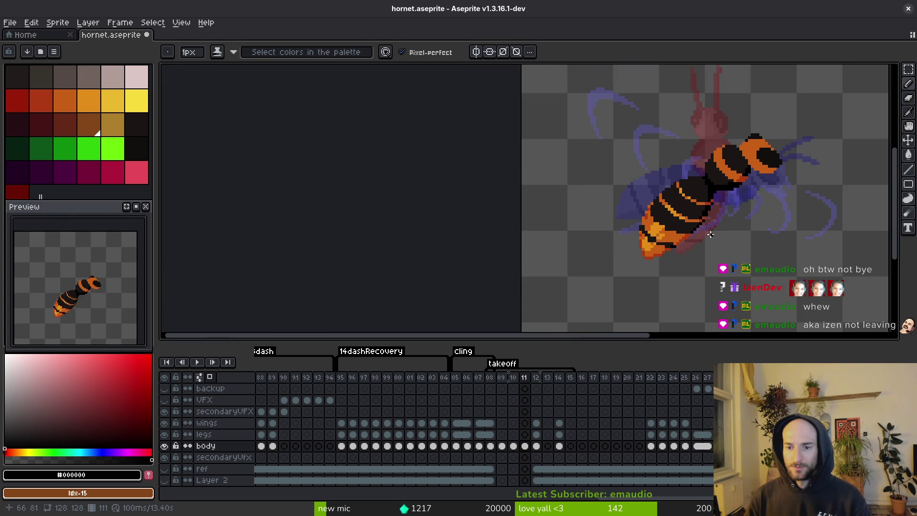
scroll(711, 235, "up", 4)
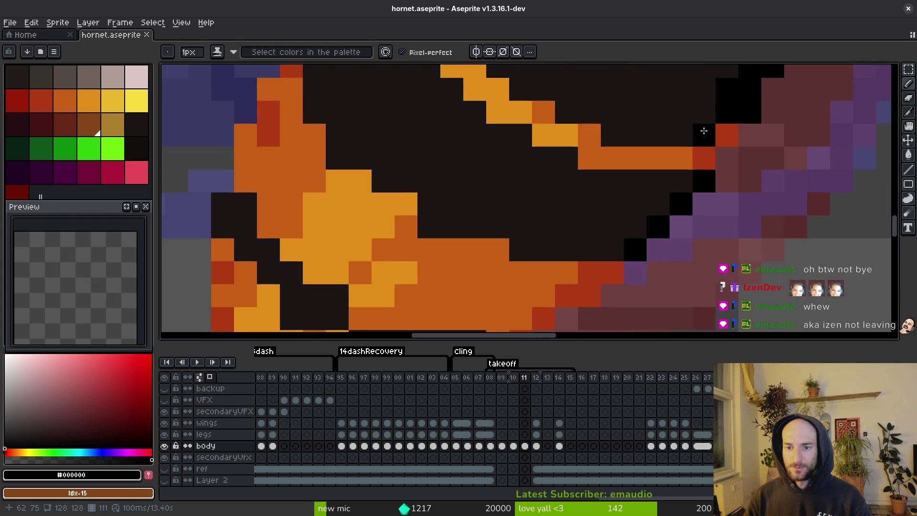
left_click_drag(730, 270, 748, 199)
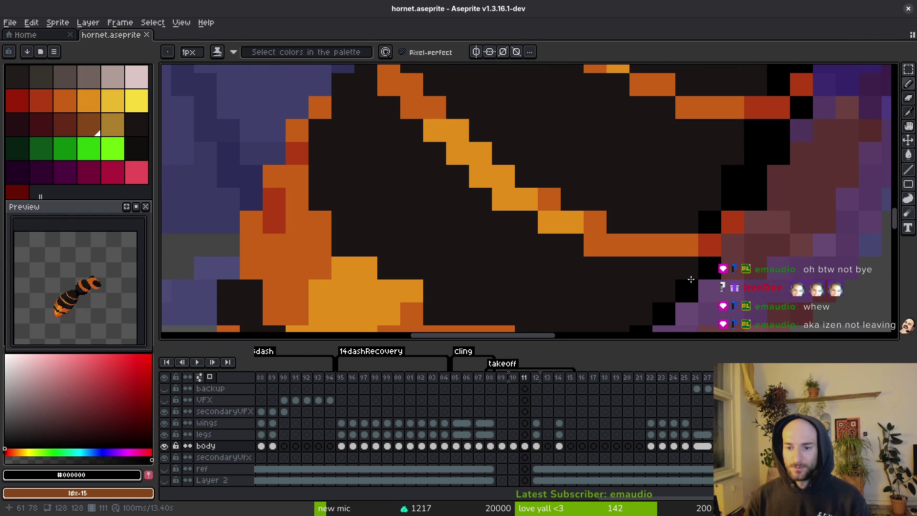
scroll(690, 279, "down", 1)
scroll(716, 293, "down", 3)
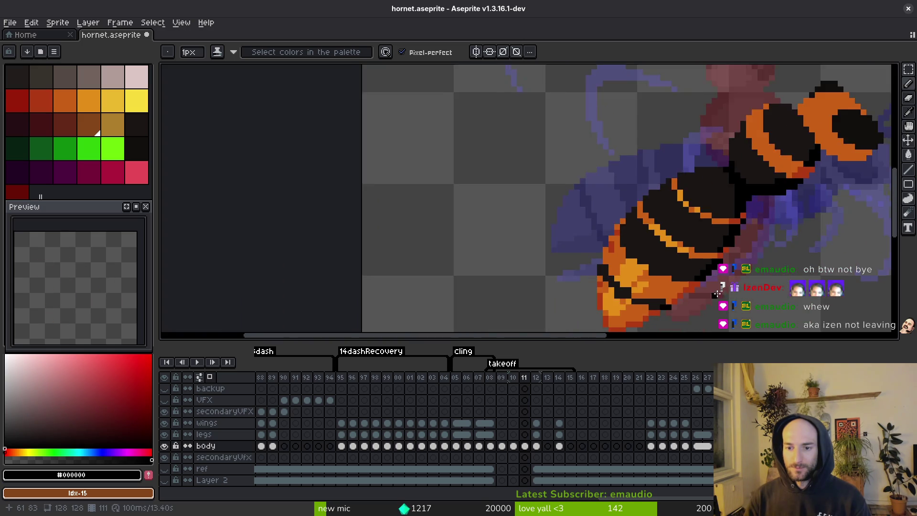
scroll(792, 233, "up", 3)
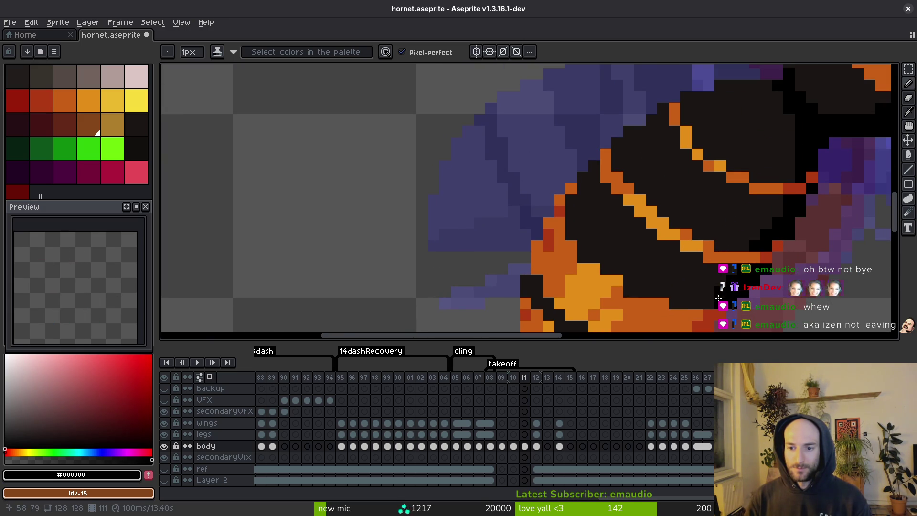
Extend the black stripe at the abdomen tip by a pixel
left_click(757, 260, "alt")
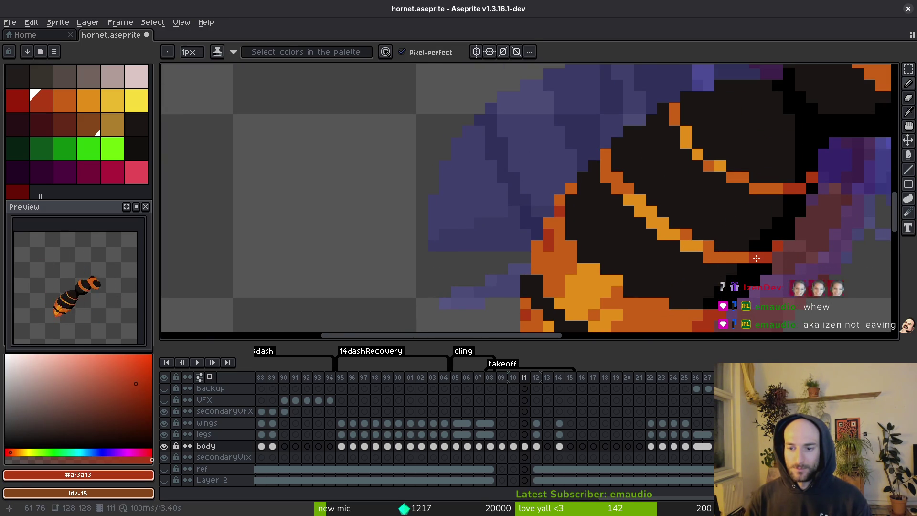
left_click_drag(768, 281, 770, 199)
left_click(725, 201, "alt")
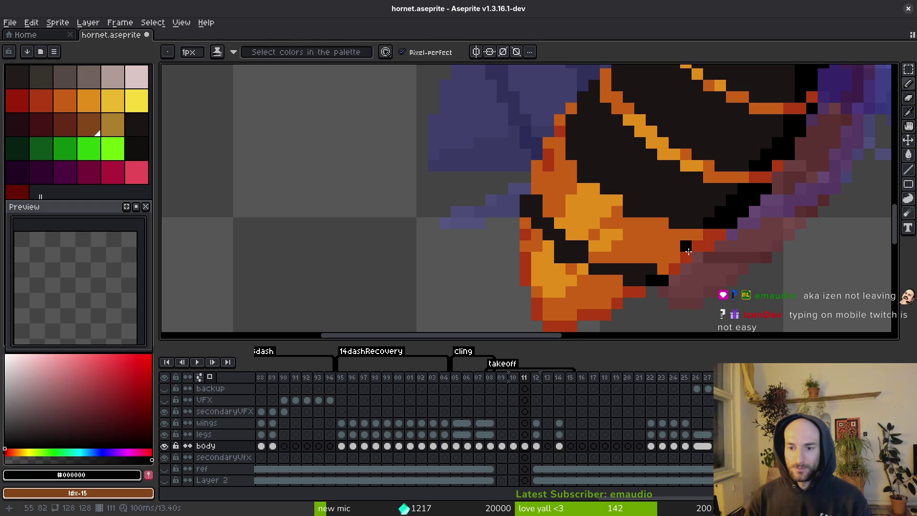
left_click(692, 246, "alt")
scroll(668, 265, "up", 3)
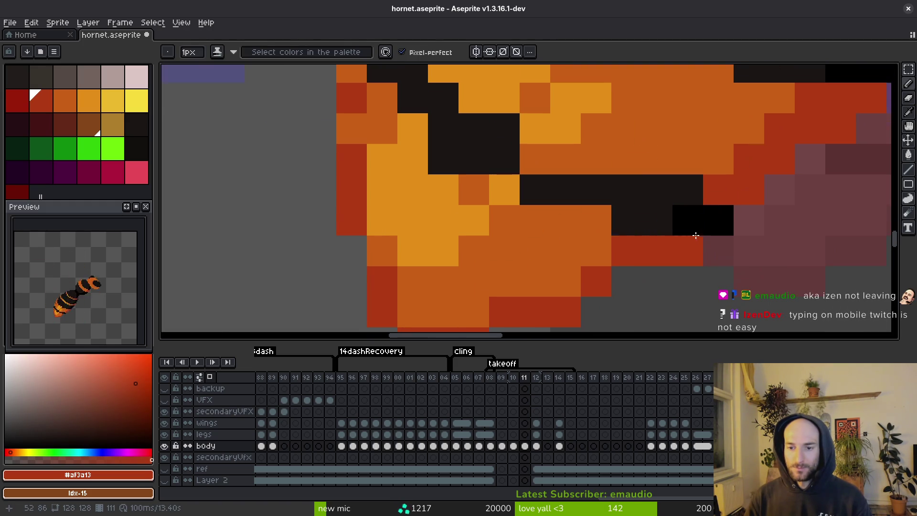
left_click(687, 215, "alt")
left_click_drag(657, 220, 687, 193)
Cover old black stripe pixels with orange and place a dark pixel below the stripe
left_click(657, 162, "alt")
left_click(657, 190)
left_click(626, 190)
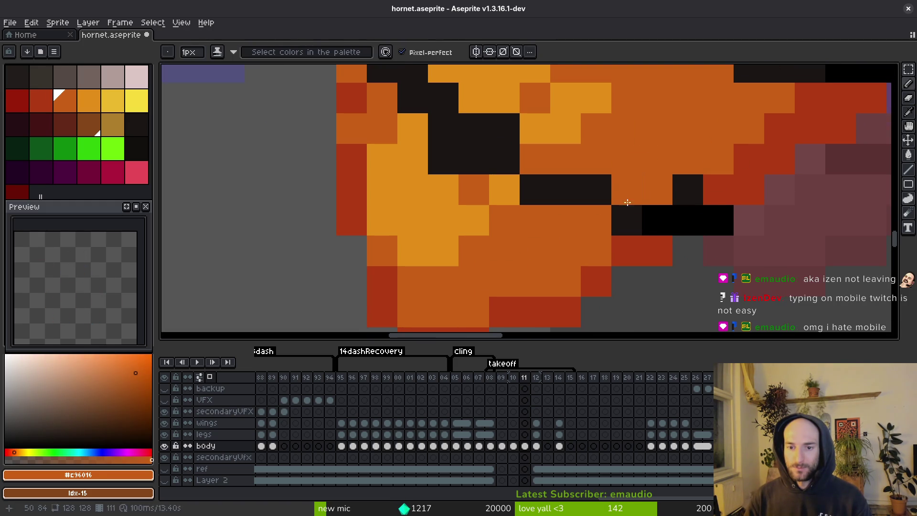
left_click(596, 190, "alt")
left_click(596, 220)
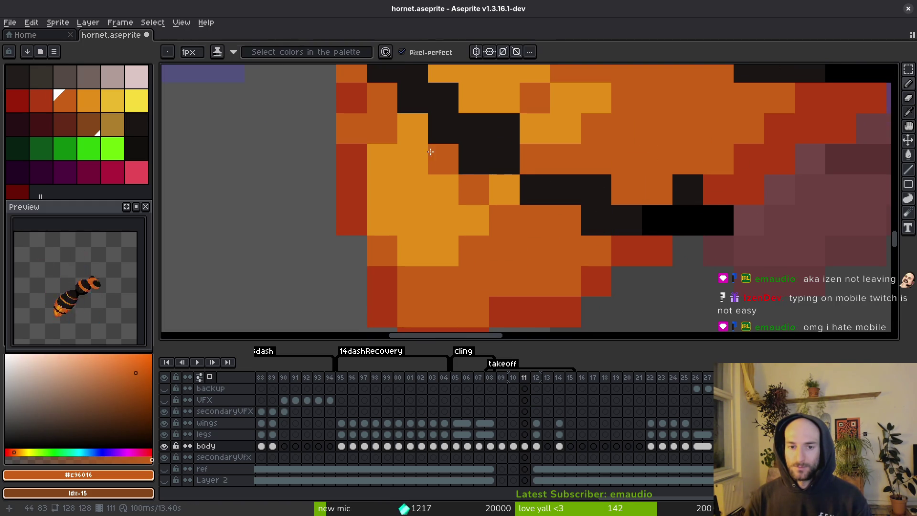
left_click_drag(428, 154, 569, 242)
Add a light orange highlight pixel, deepen another to dark orange, and save
left_click(573, 213)
left_click(512, 247, "alt")
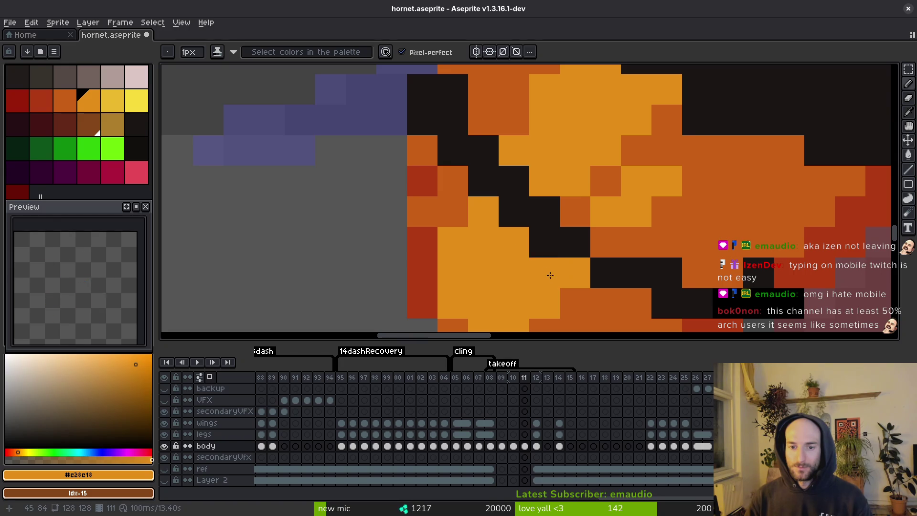
scroll(502, 189, "down", 3)
scroll(465, 154, "up", 3)
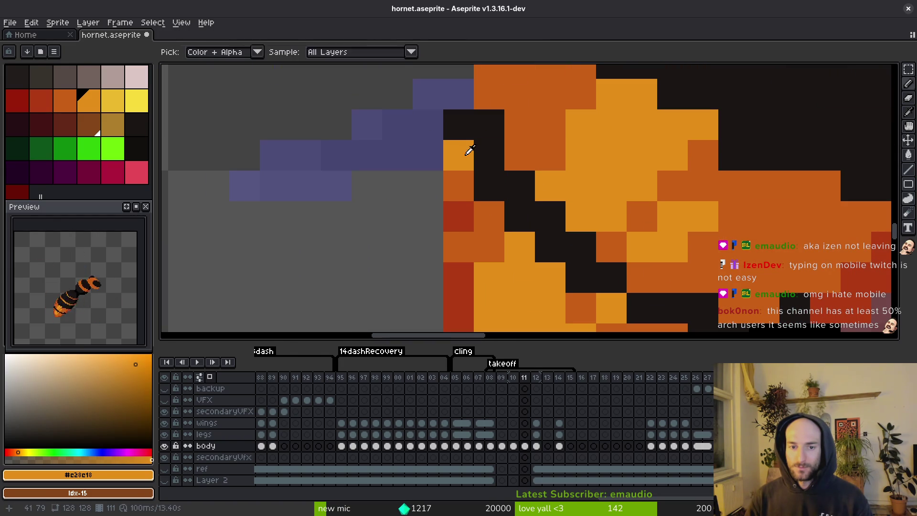
left_click(459, 186, "alt")
left_click(466, 154)
scroll(493, 203, "down", 3)
scroll(493, 203, "up", 2)
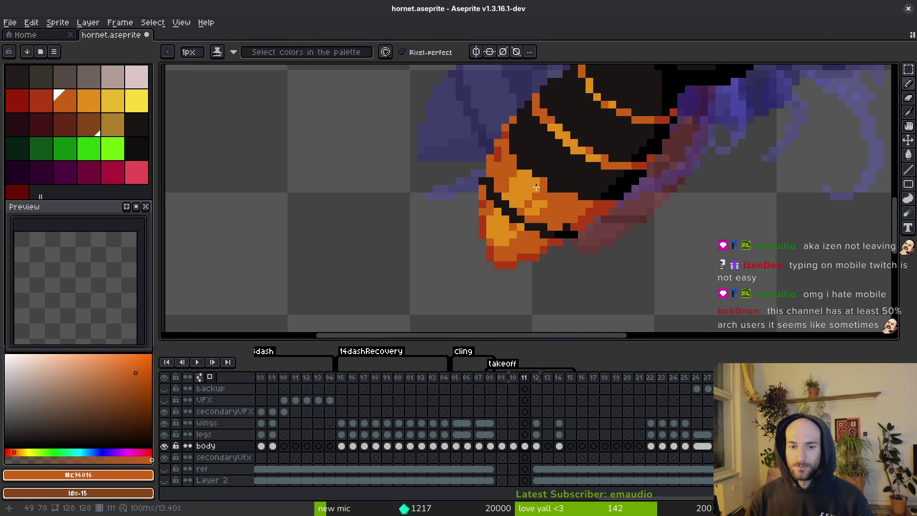
scroll(487, 191, "down", 1)
scroll(485, 176, "down", 3)
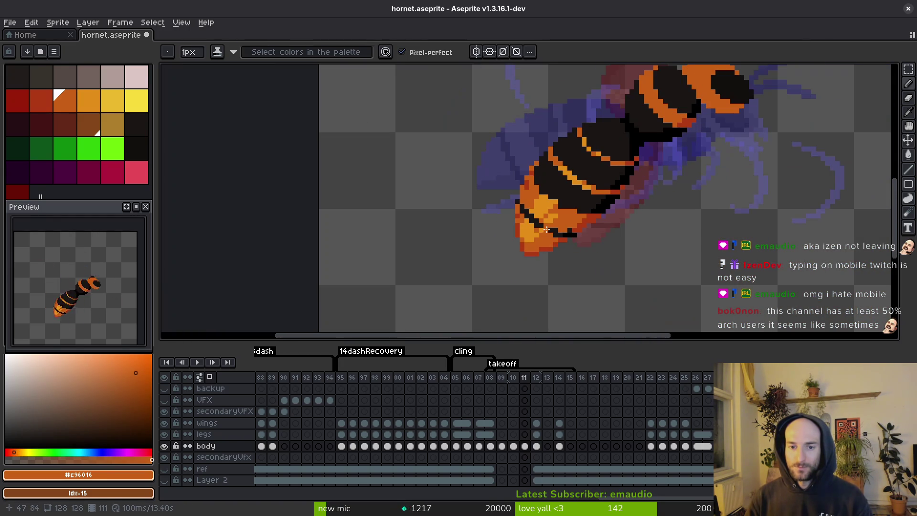
key("ctrl+s")
Review the abdomen tip, select the near-black outline colour, and save the sprite
scroll(545, 201, "up", 3)
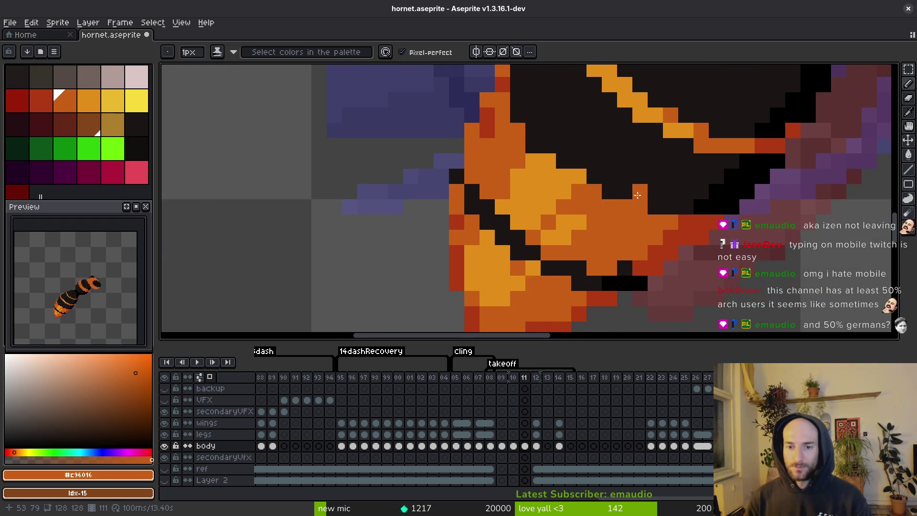
scroll(636, 195, "down", 1)
scroll(611, 182, "up", 1)
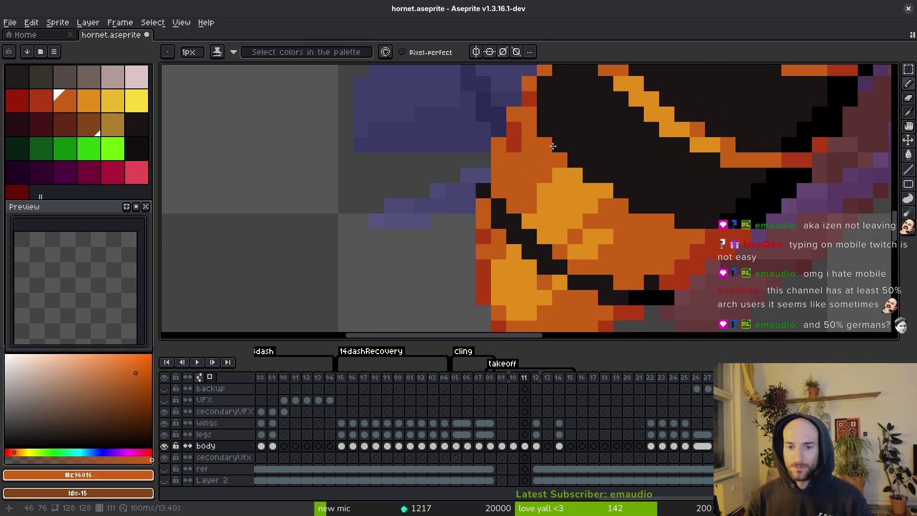
scroll(582, 172, "down", 3)
key("ctrl+s")
scroll(579, 180, "up", 2)
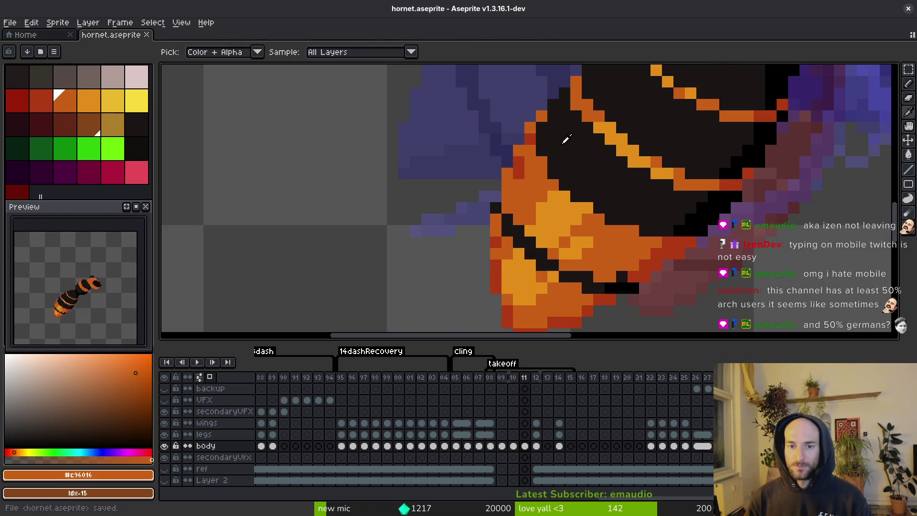
scroll(596, 191, "down", 3)
scroll(563, 221, "up", 3)
key("i")
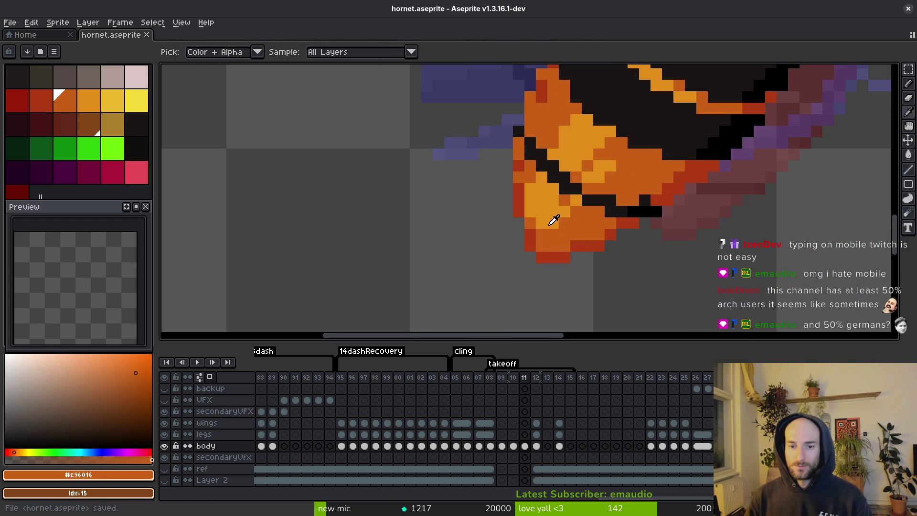
key("b")
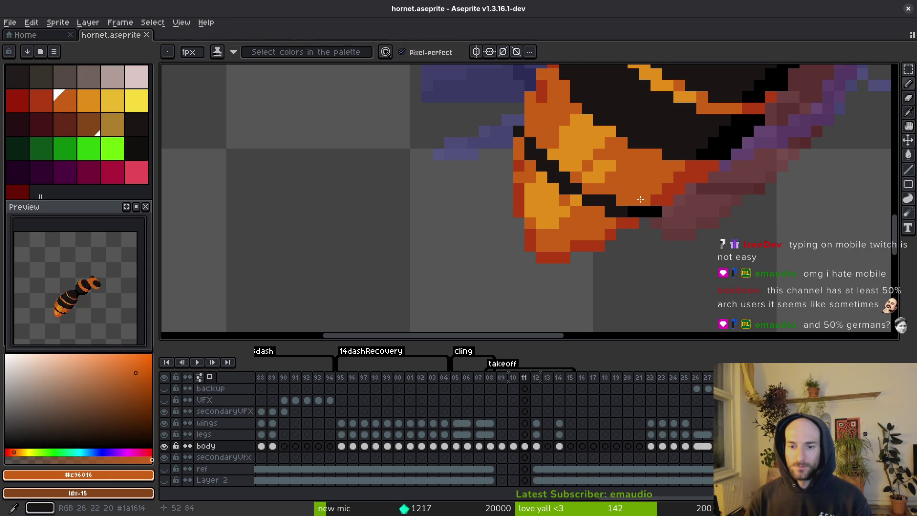
left_click(585, 190, "alt")
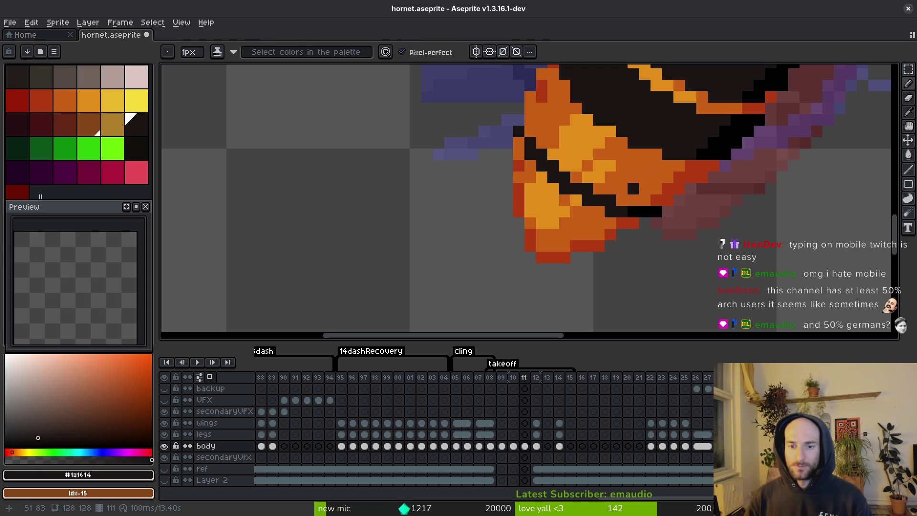
key("ctrl+s")
scroll(641, 223, "down", 3)
scroll(622, 195, "up", 3)
key("ctrl+s")
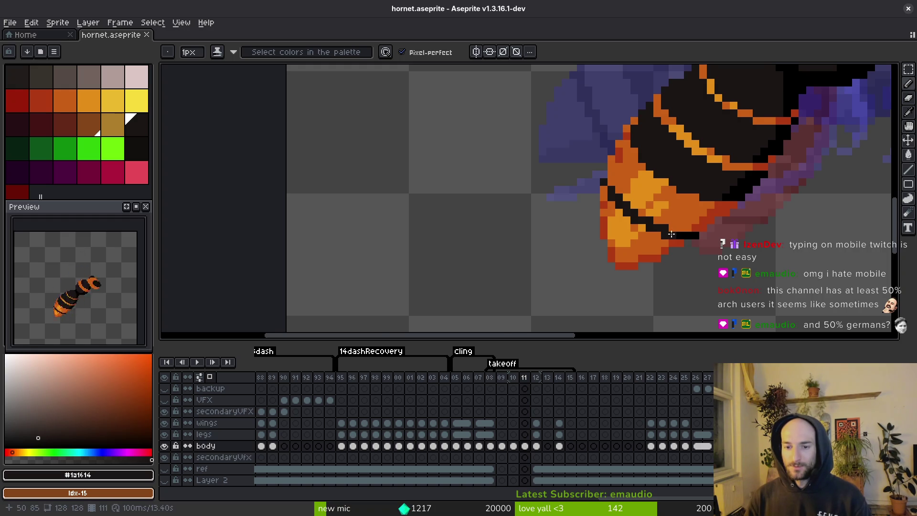
scroll(671, 234, "up", 2)
key("ctrl+s")
scroll(687, 231, "up", 2)
Paint two dark red pixels at the abdomen tip and save
key("alt")
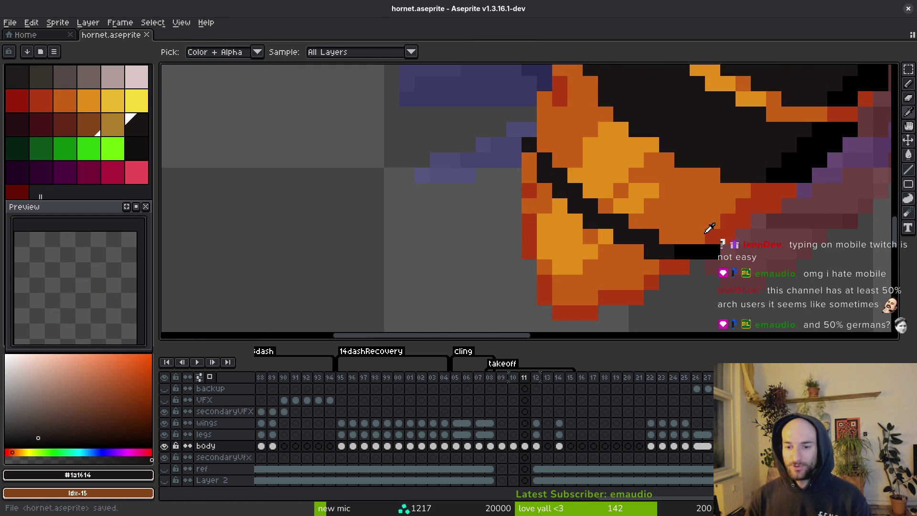
left_click(675, 266, "alt")
left_click(651, 268)
left_click(636, 284)
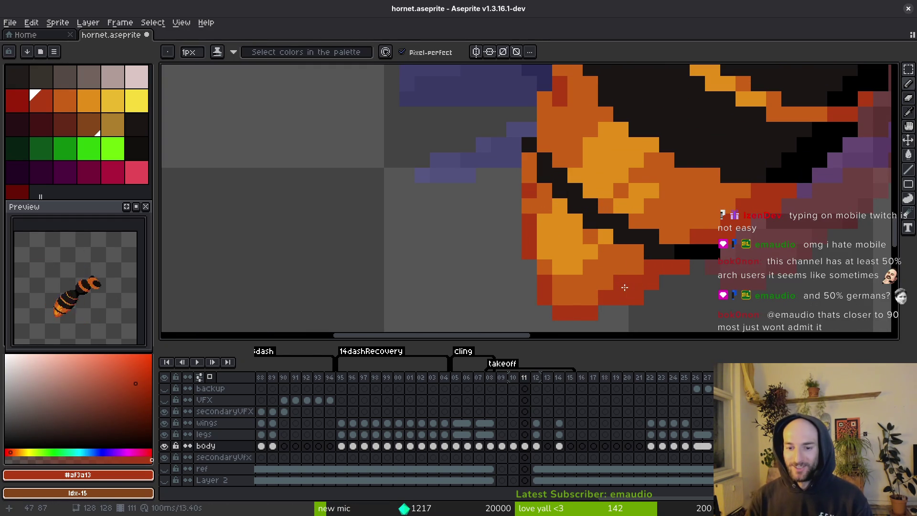
key("ctrl+s")
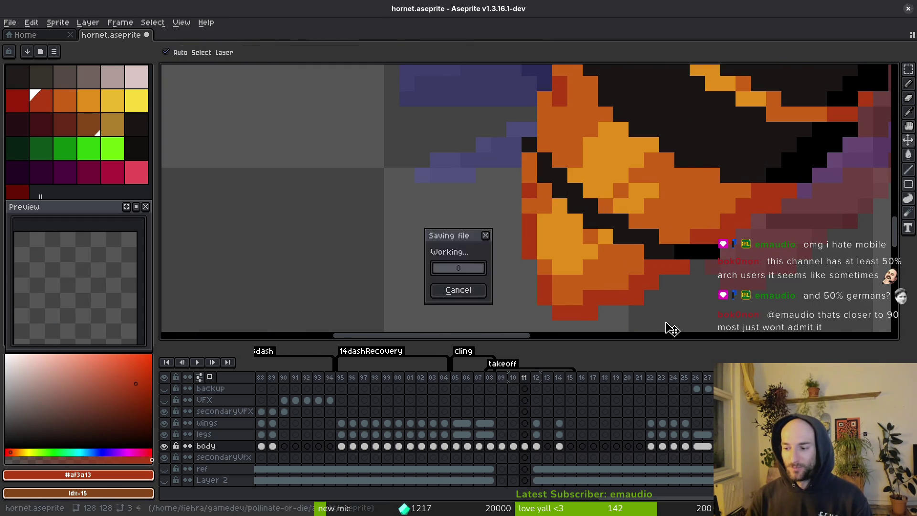
scroll(654, 259, "down", 2)
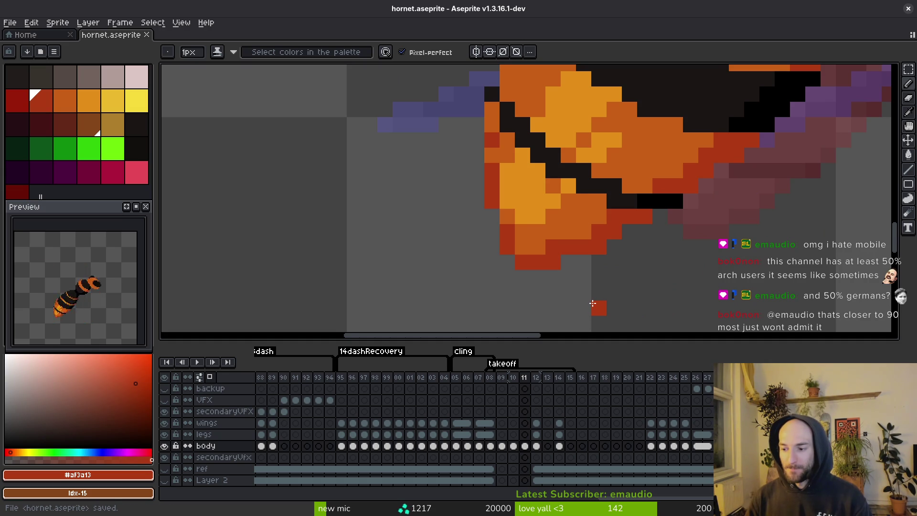
Sample the abdomen's orange tones and add a light-orange pixel at the abdomen tip
scroll(616, 287, "up", 1)
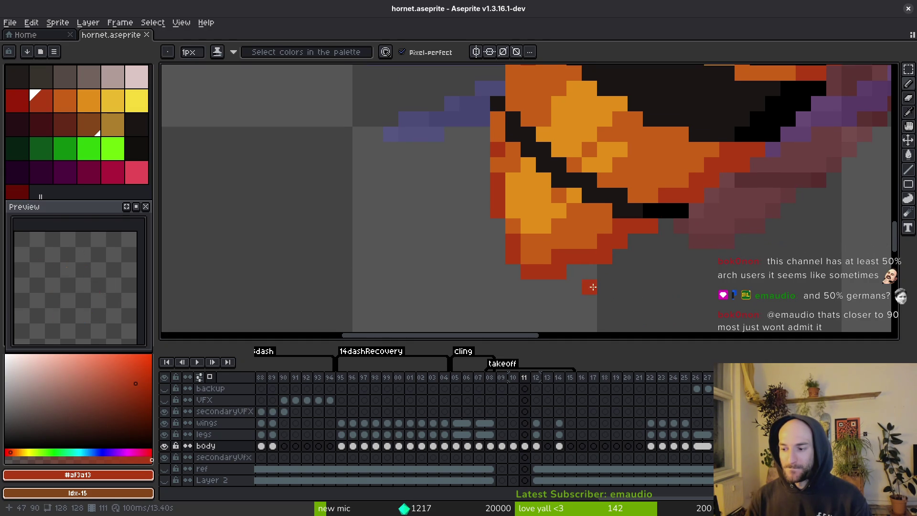
scroll(630, 260, "up", 2)
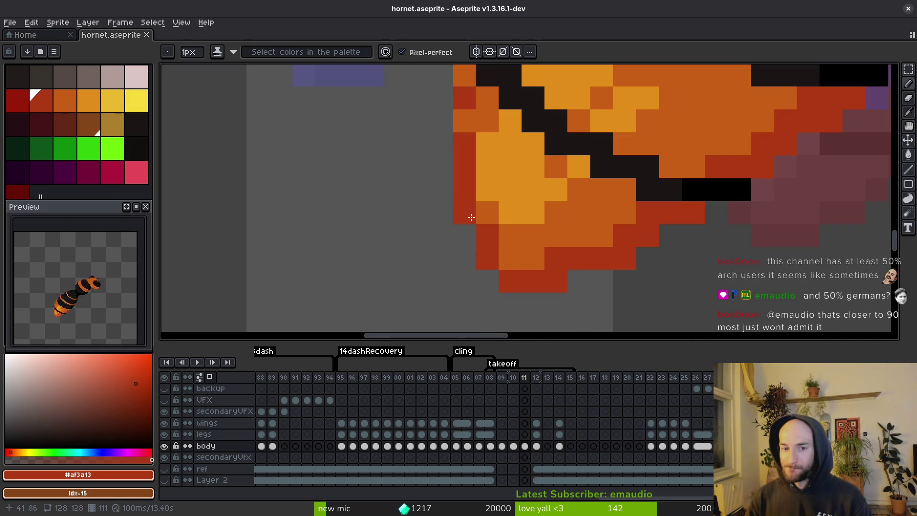
left_click(583, 210, "alt")
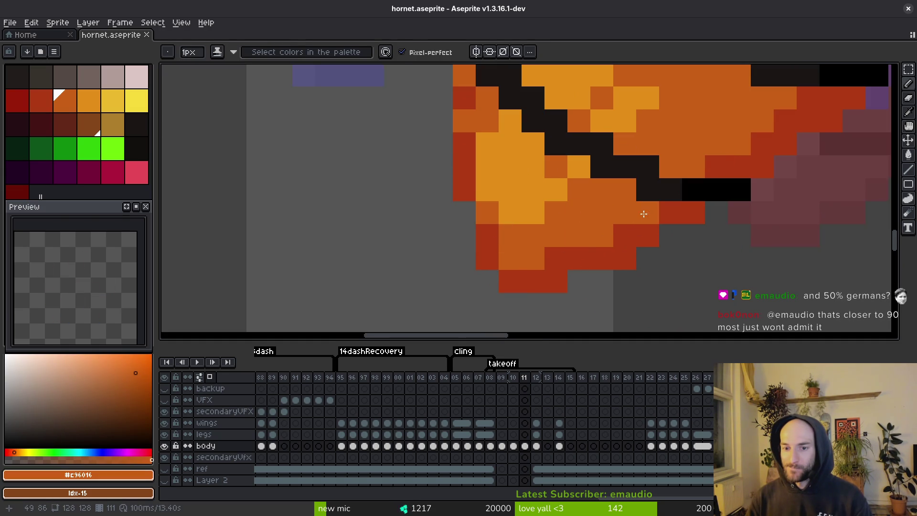
scroll(641, 213, "down", 3)
scroll(606, 257, "up", 2)
scroll(606, 258, "down", 2)
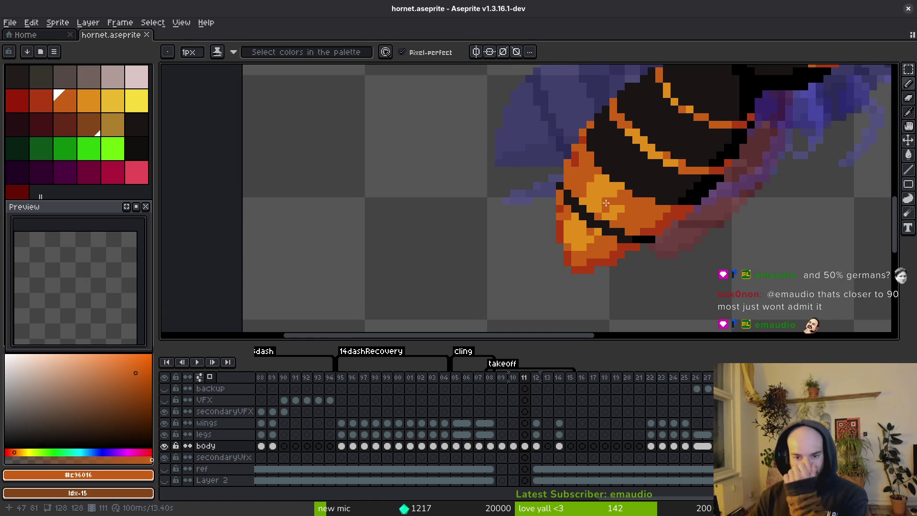
scroll(605, 203, "up", 1)
left_click(594, 173, "alt")
left_click(572, 157)
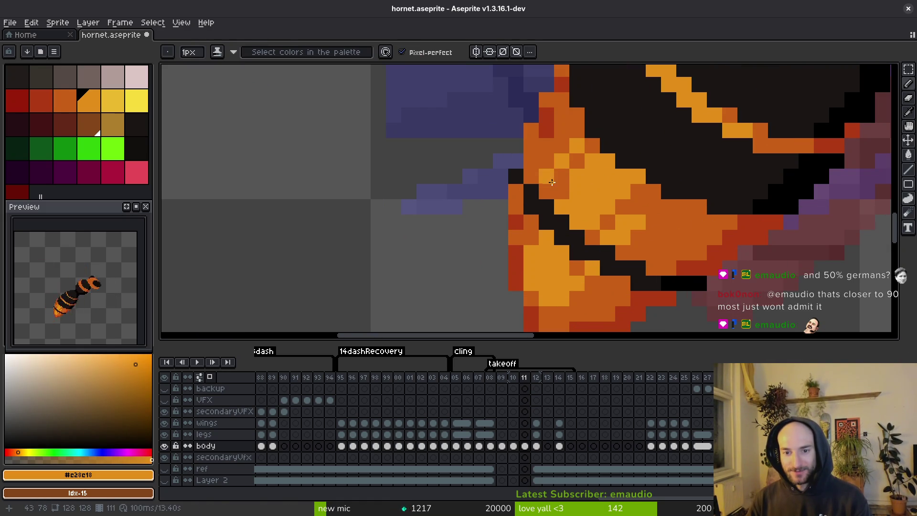
Darken two abdomen-tip pixels with the darker orange and save hornet.aseprite
left_click(613, 216, "alt")
left_click(623, 238)
left_click(638, 222)
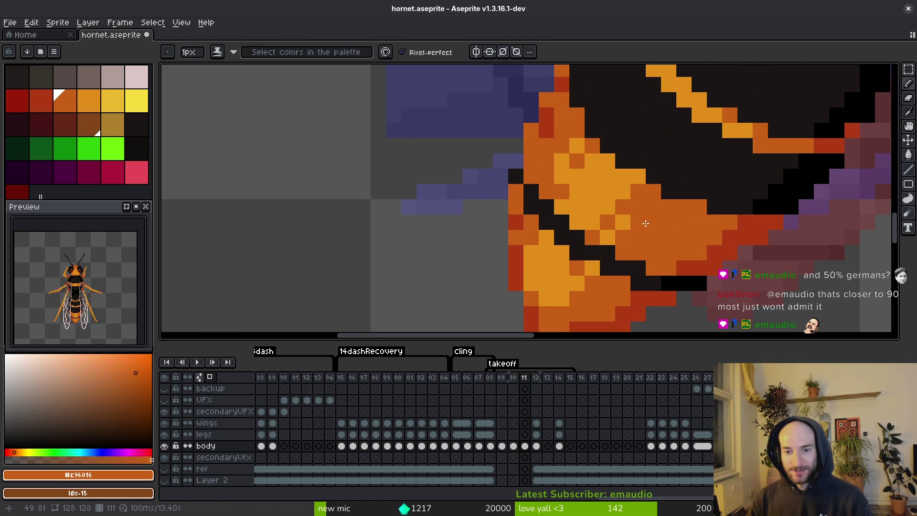
key("ctrl+s")
scroll(646, 233, "down", 2)
scroll(647, 233, "up", 3)
Paint an abdomen pixel light orange, revert it to dark orange, and save
left_click(606, 184, "alt")
left_click(556, 180)
left_click(617, 194, "alt")
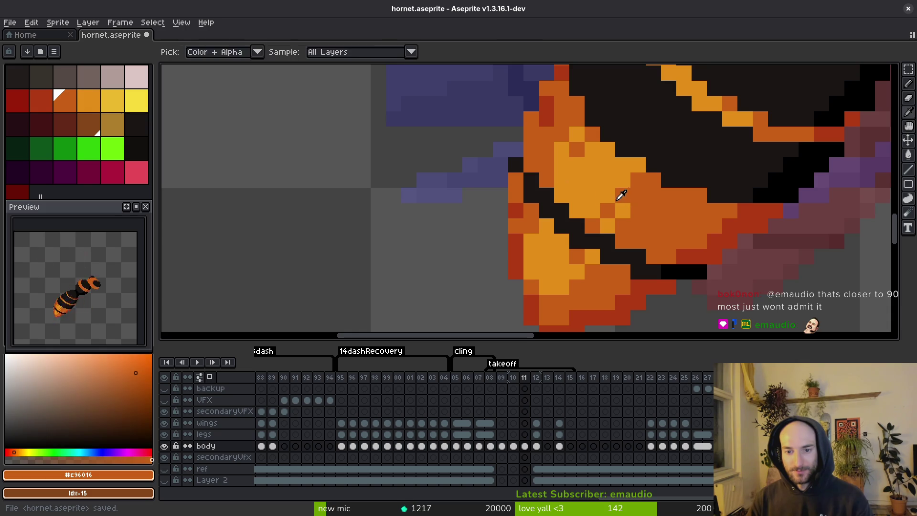
left_click(556, 180)
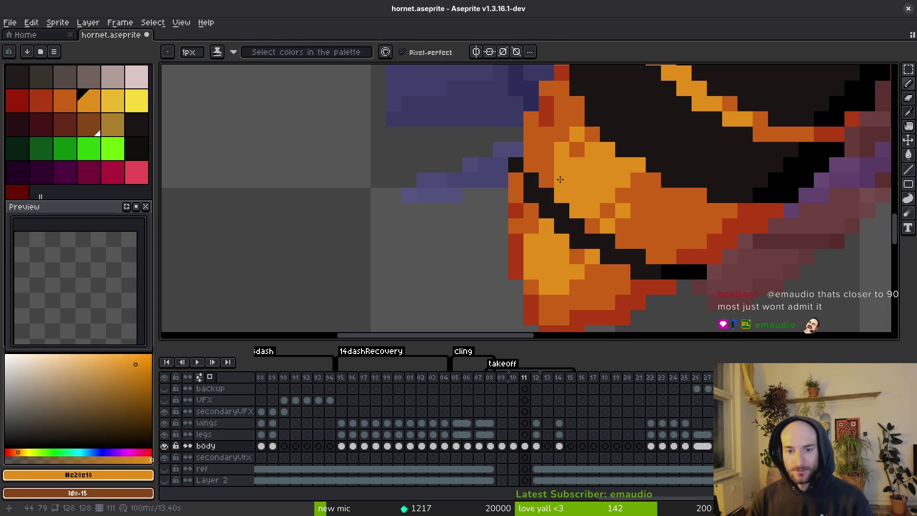
left_click(561, 182, "alt")
key("ctrl+s")
scroll(606, 210, "down", 2)
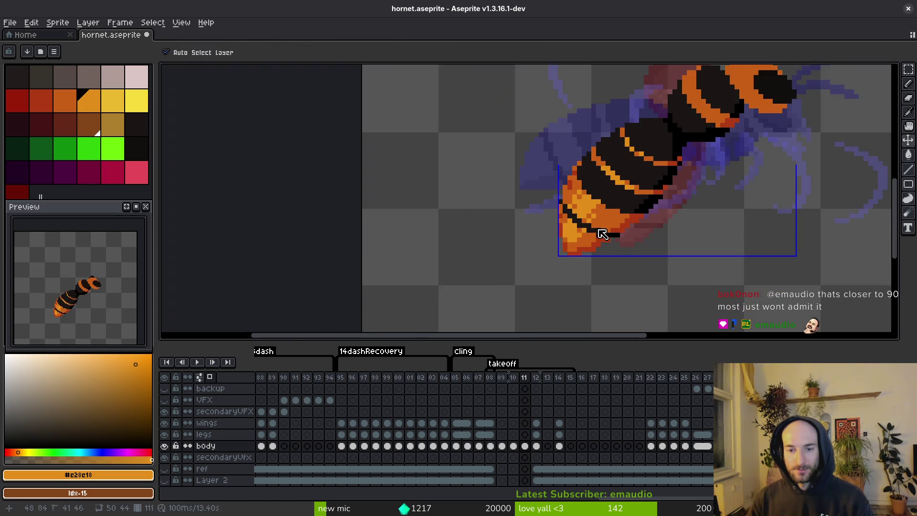
scroll(609, 205, "up", 2)
Sample the darker orange from the abdomen again and save the sprite
left_click(606, 208, "alt")
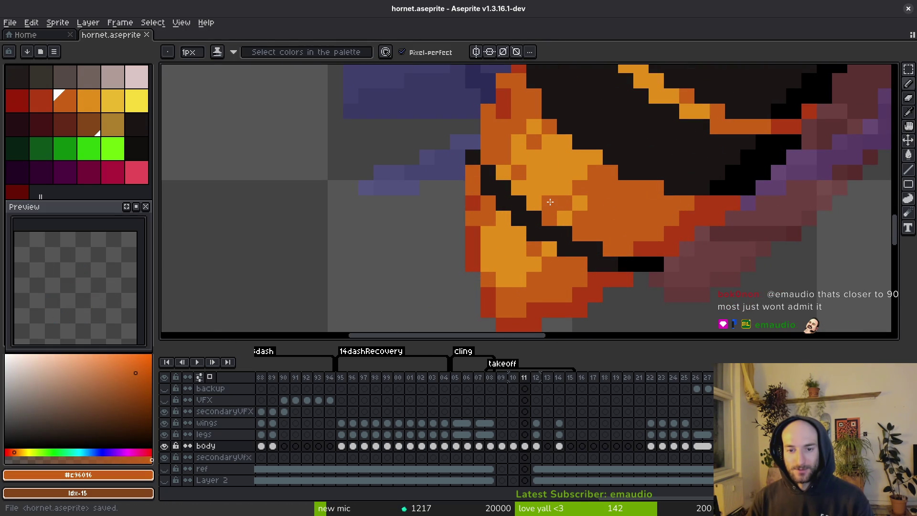
scroll(550, 266, "left", 1)
scroll(530, 264, "down", 4)
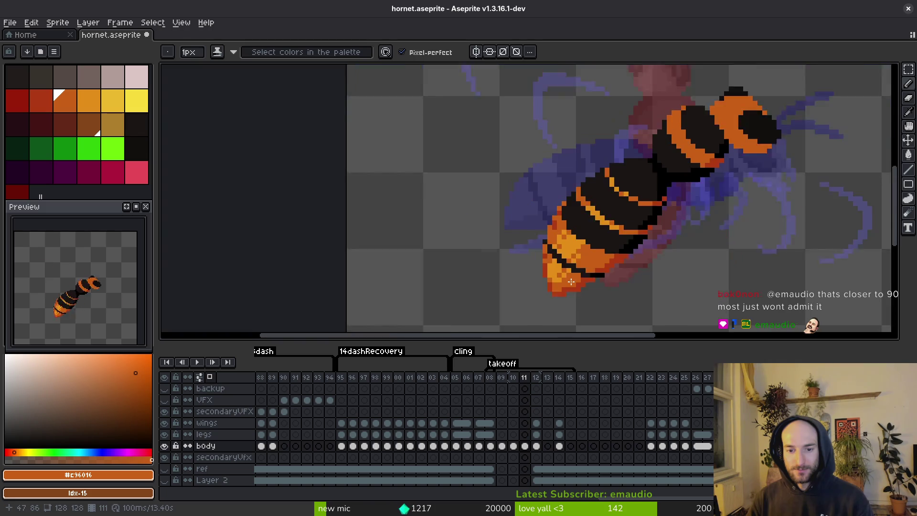
key("ctrl+s")
scroll(568, 278, "up", 3)
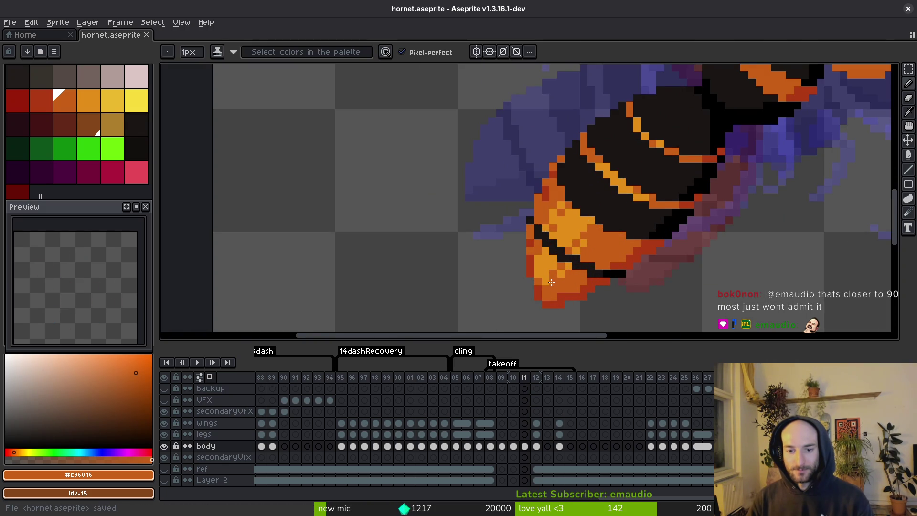
scroll(565, 285, "down", 3)
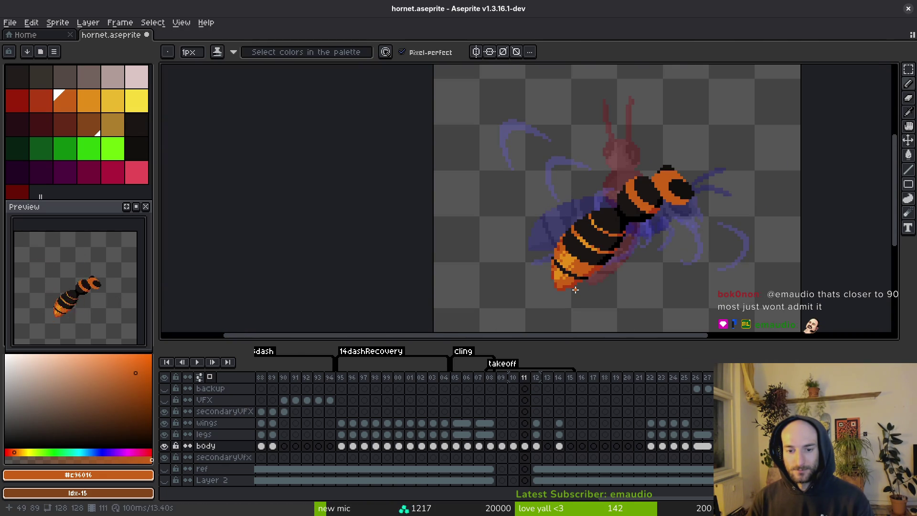
key("ctrl+s")
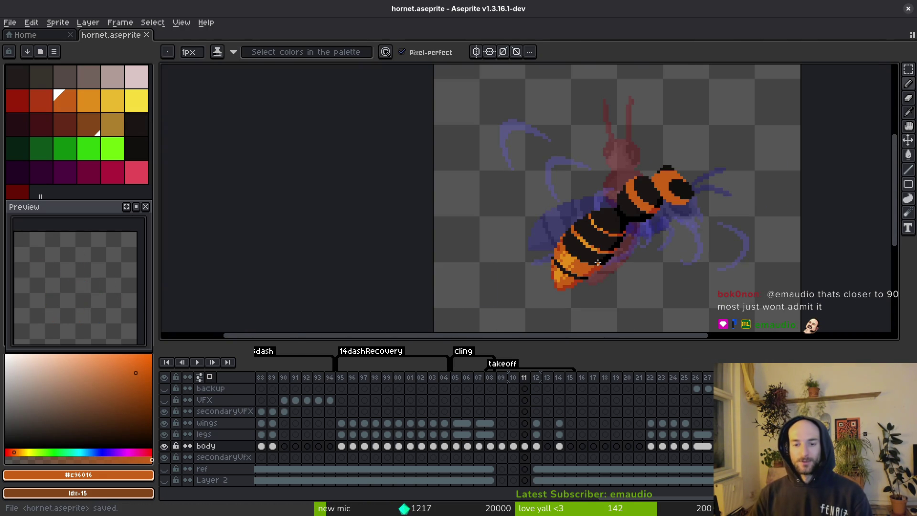
scroll(596, 265, "up", 1)
key("ctrl+s")
Flip between frames 10, 11 and 12 to compare the hornet's poses
scroll(645, 284, "down", 1)
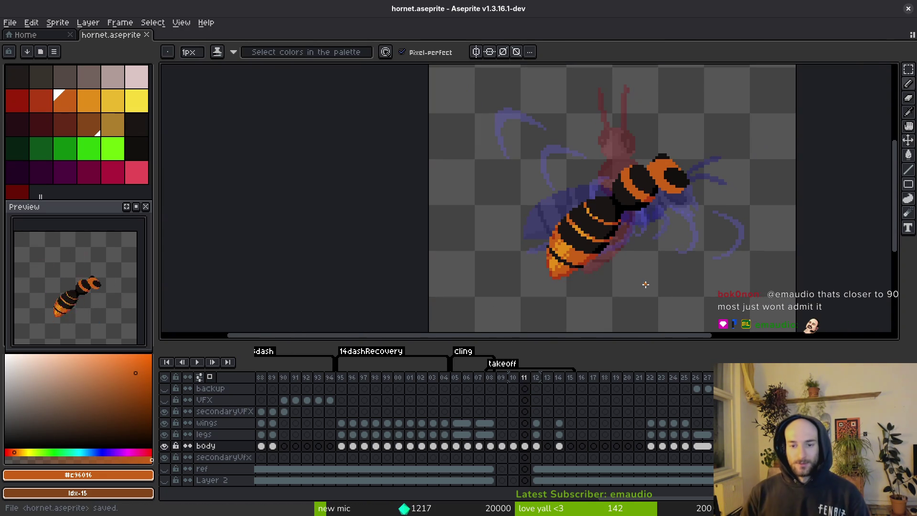
key("Right")
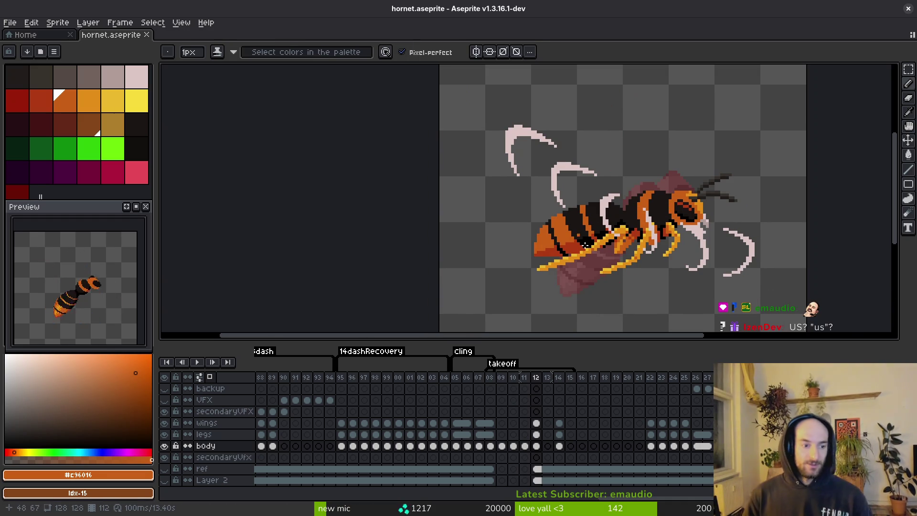
key("i")
key("Left")
key("Left")
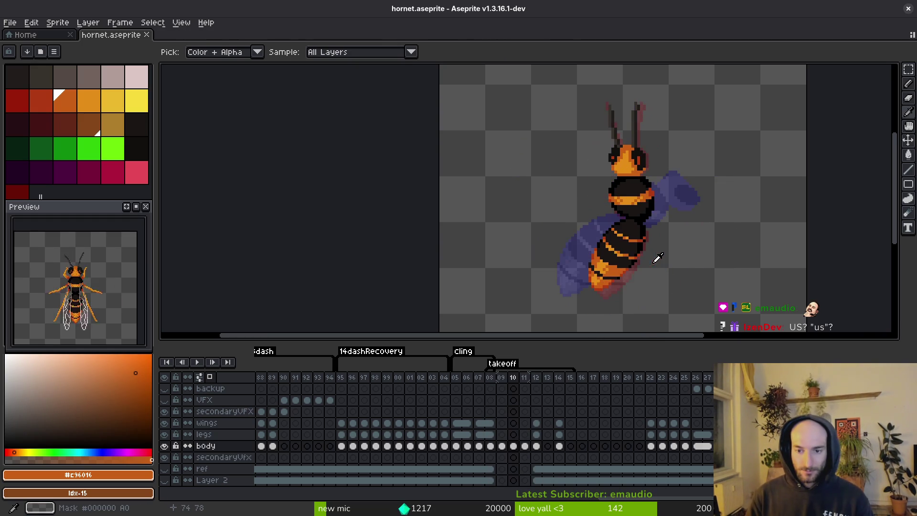
key("Right")
key("Left")
key("Right")
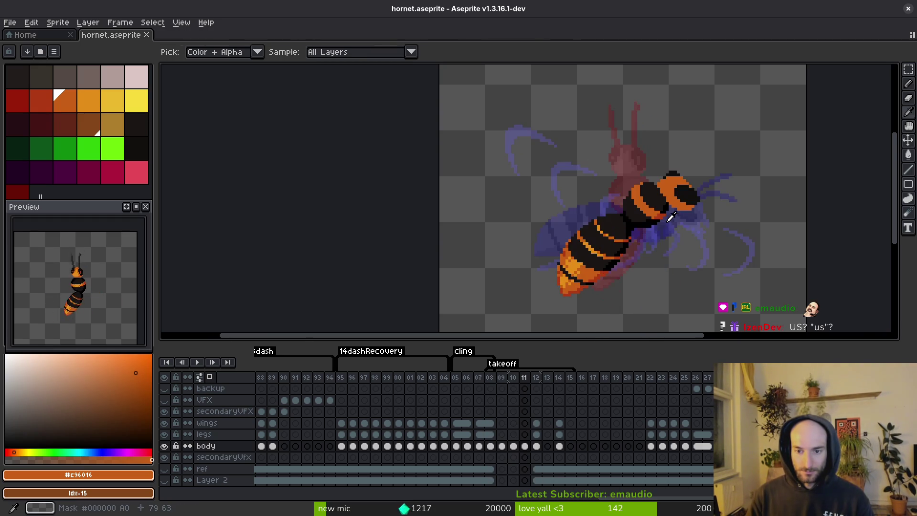
scroll(636, 191, "up", 3)
key("Left")
Sample the light belt orange and settle on frame 11 after comparing frames
left_click(614, 189)
left_click(621, 211)
key("Right")
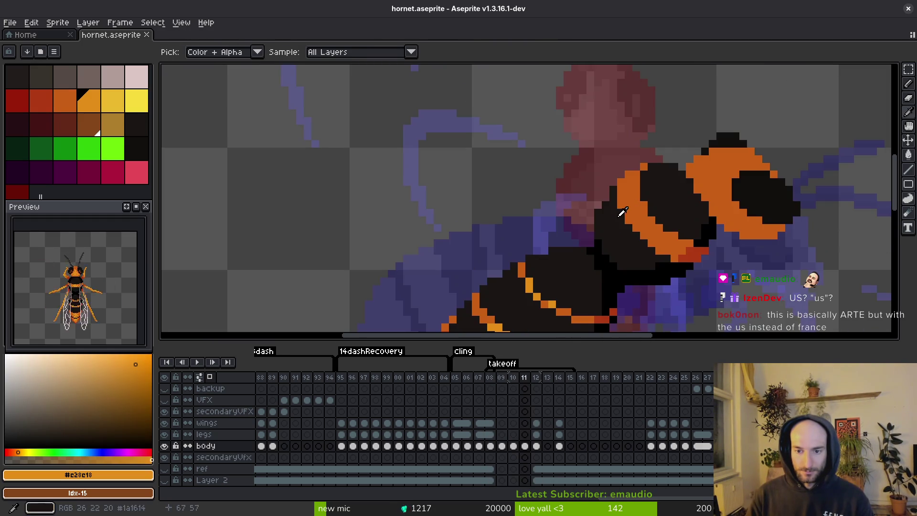
key("Left")
key("Right")
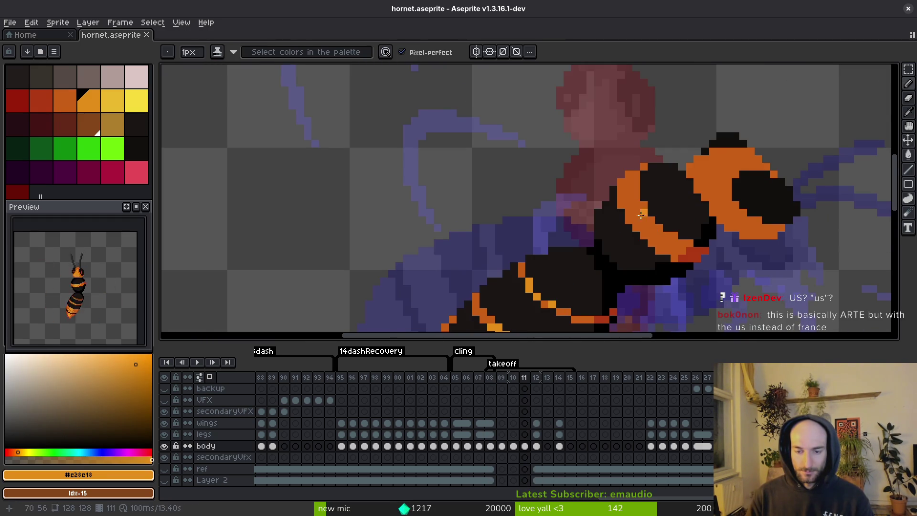
scroll(642, 182, "up", 1)
Pencil light-orange highlights along the front belt, undo a misplaced stroke, and save
left_click(644, 184)
left_click_drag(628, 175, 612, 193)
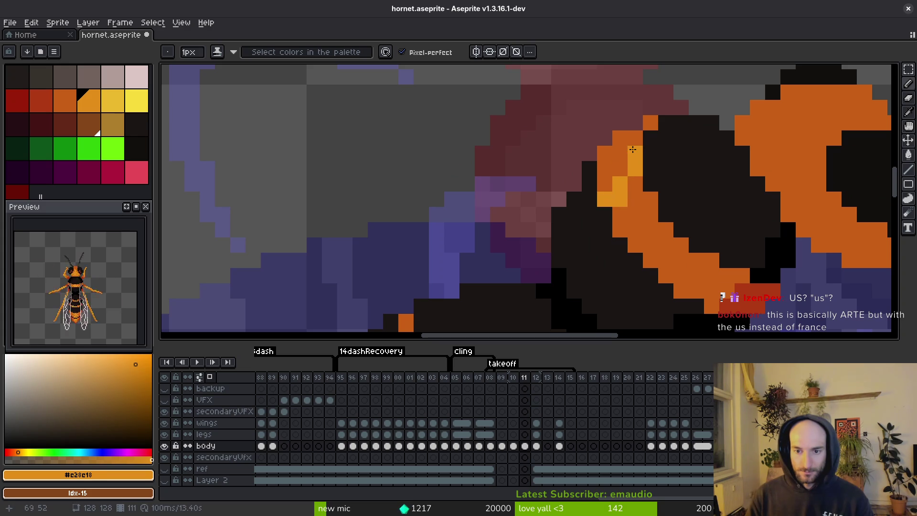
key("ctrl+z")
left_click(634, 140)
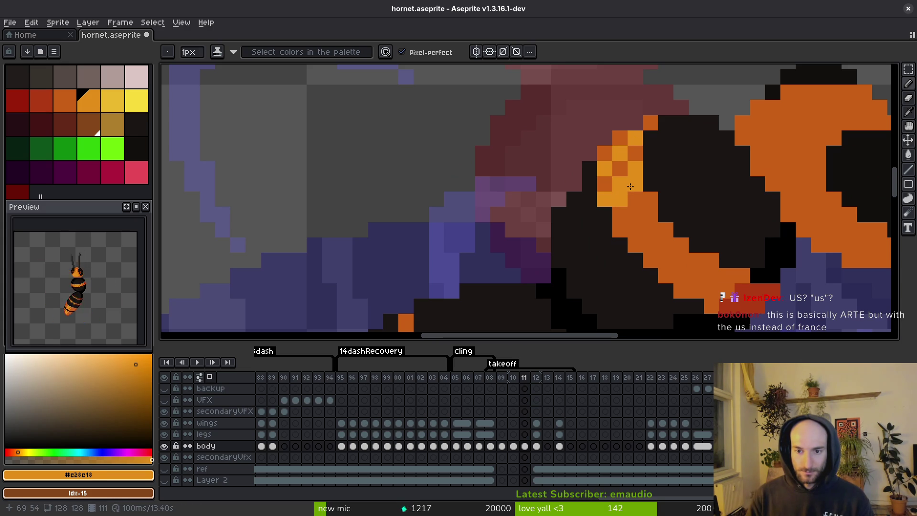
left_click_drag(619, 230, 619, 215)
scroll(664, 213, "down", 3)
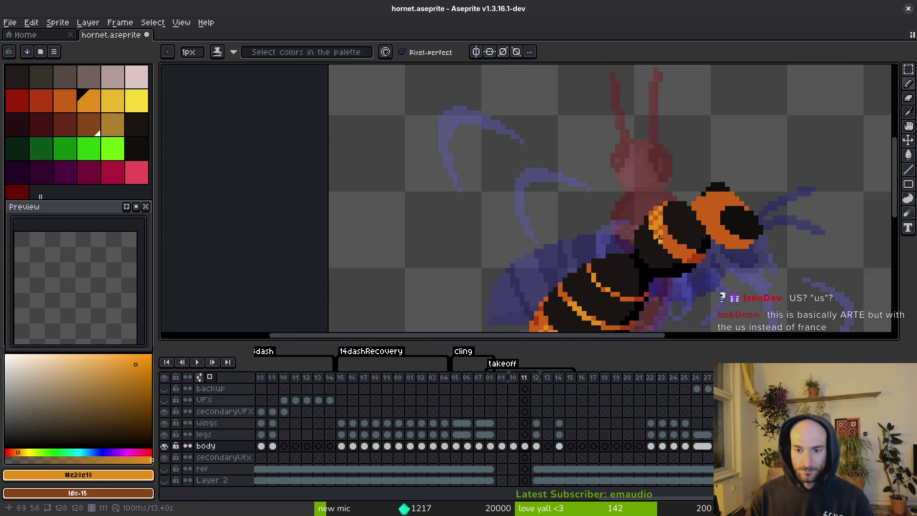
scroll(643, 195, "up", 2)
scroll(680, 215, "down", 3)
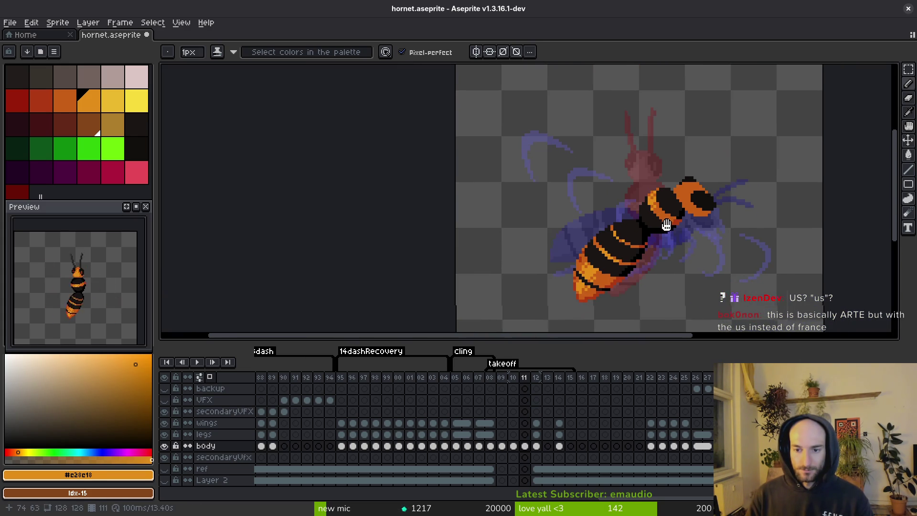
key("ctrl+s")
left_click_drag(647, 293, 624, 218)
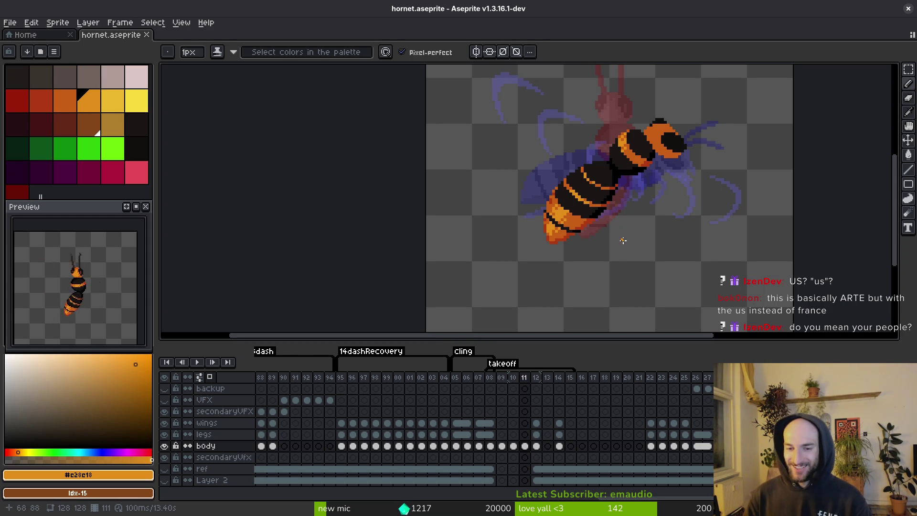
Save the sprite and sample the abdomen's orange and light orange
scroll(672, 278, "left", 2)
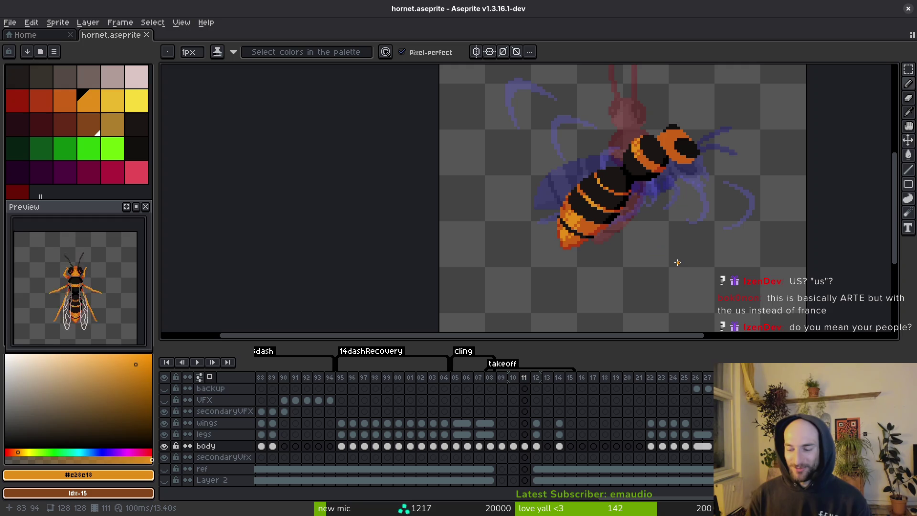
scroll(635, 244, "left", 1)
scroll(634, 210, "left", 1)
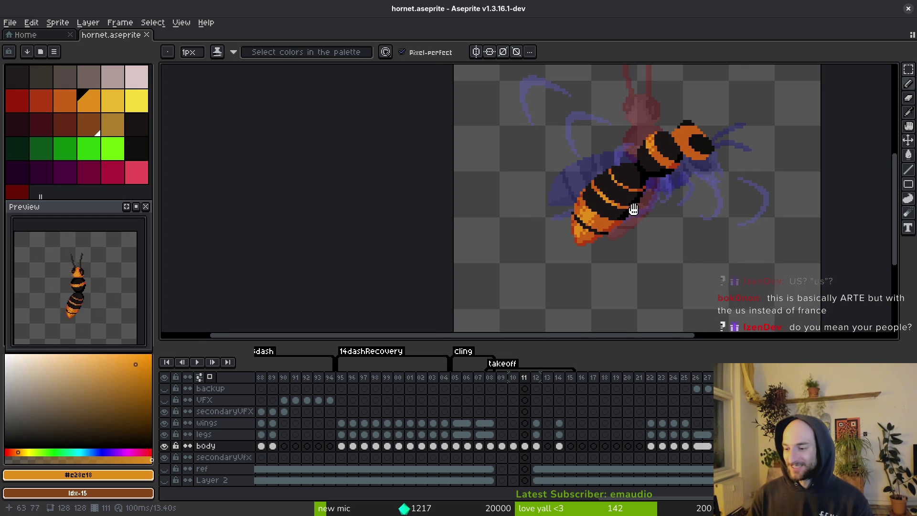
key("ctrl+s")
scroll(627, 246, "up", 5)
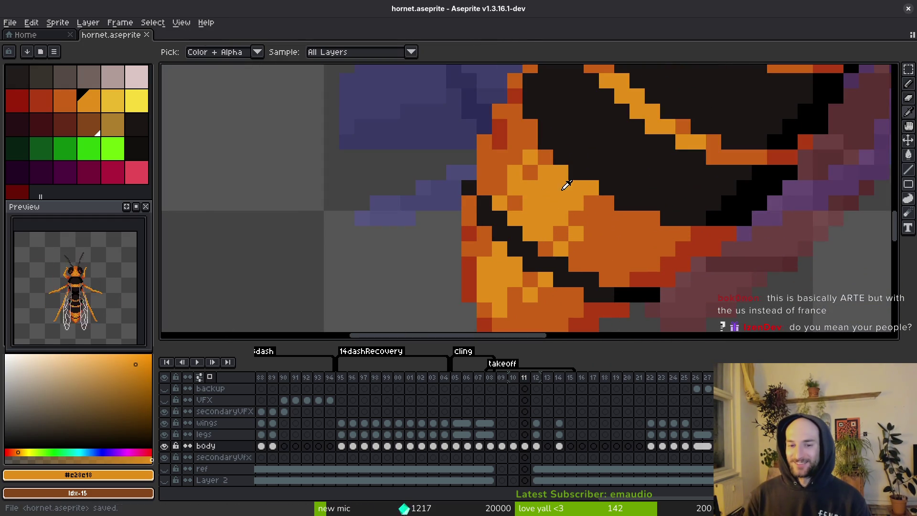
left_click(702, 191, "alt")
left_click(565, 186, "alt")
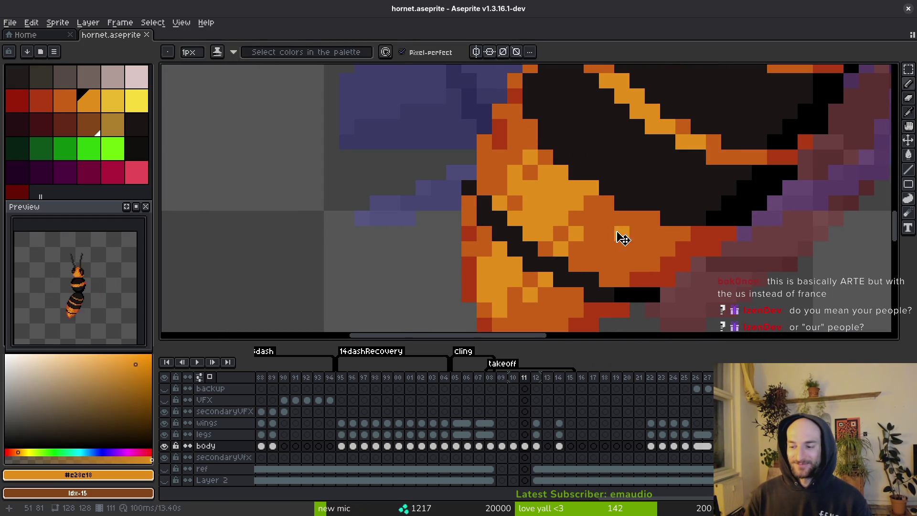
Recolour the diagonal stripe pixels darker orange and save
scroll(652, 229, "down", 1)
scroll(652, 230, "down", 1)
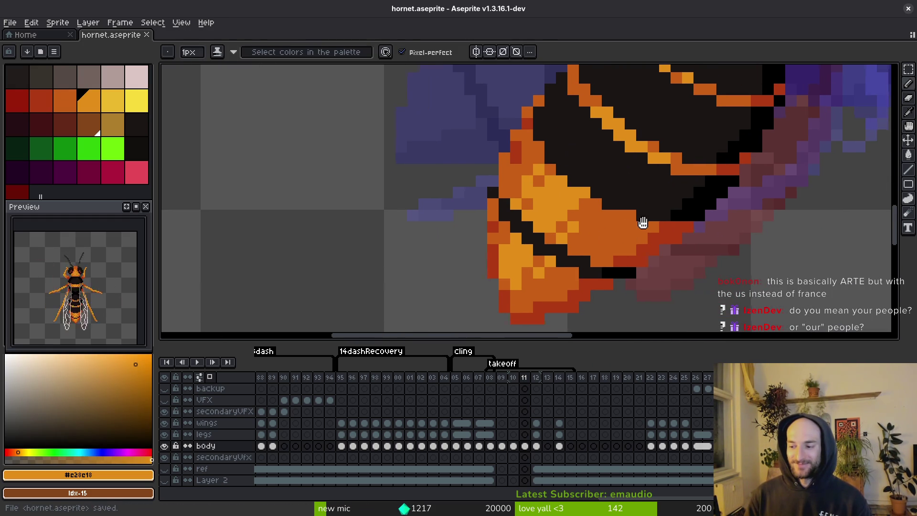
scroll(656, 210, "down", 1)
scroll(656, 210, "up", 3)
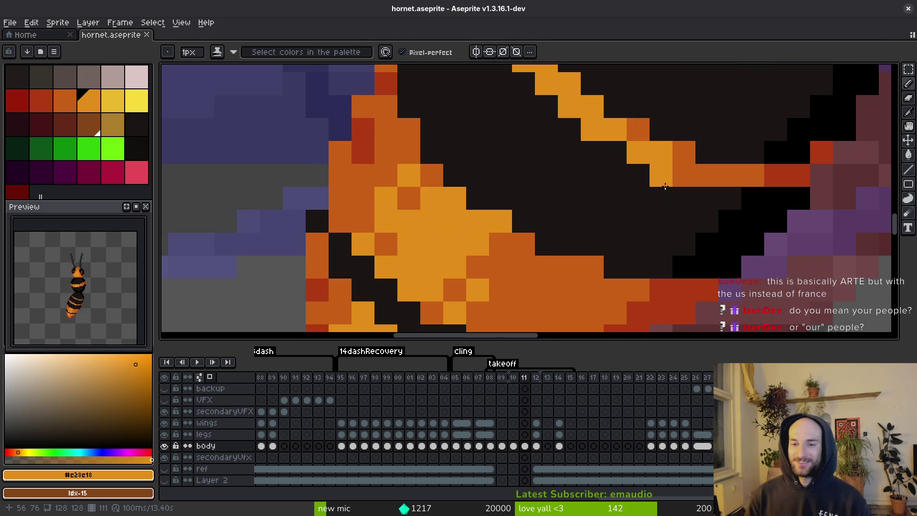
left_click(664, 158, "alt")
mouse_move(659, 156)
left_mouse_down()
mouse_move(592, 129)
mouse_move(607, 202)
mouse_move(561, 179)
mouse_move(545, 123)
mouse_move(585, 172)
mouse_move(635, 201)
left_mouse_up()
scroll(625, 191, "down", 1)
key("ctrl+s")
Choose the lighter orange, then pick the black body colour and save
scroll(622, 188, "up", 1)
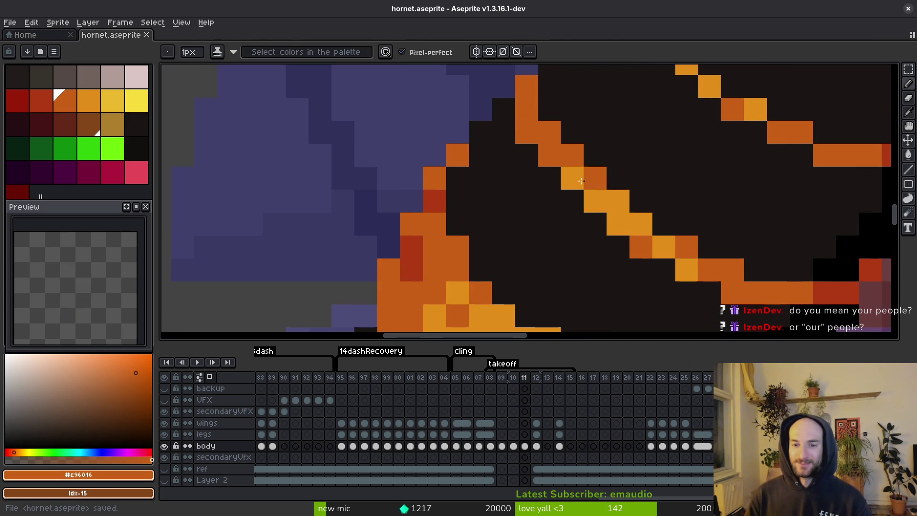
left_click(89, 101)
scroll(697, 252, "down", 2)
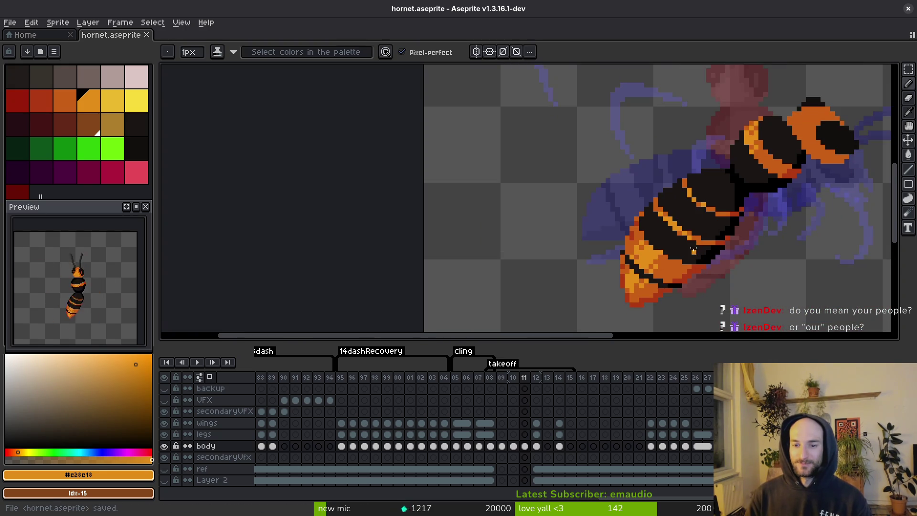
scroll(693, 251, "up", 2)
left_click(664, 245, "alt")
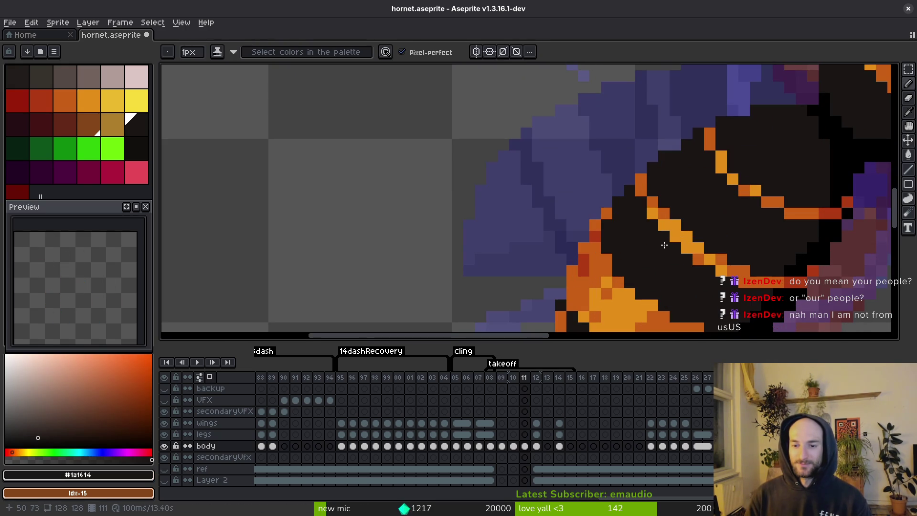
scroll(667, 186, "down", 1)
key("ctrl+s")
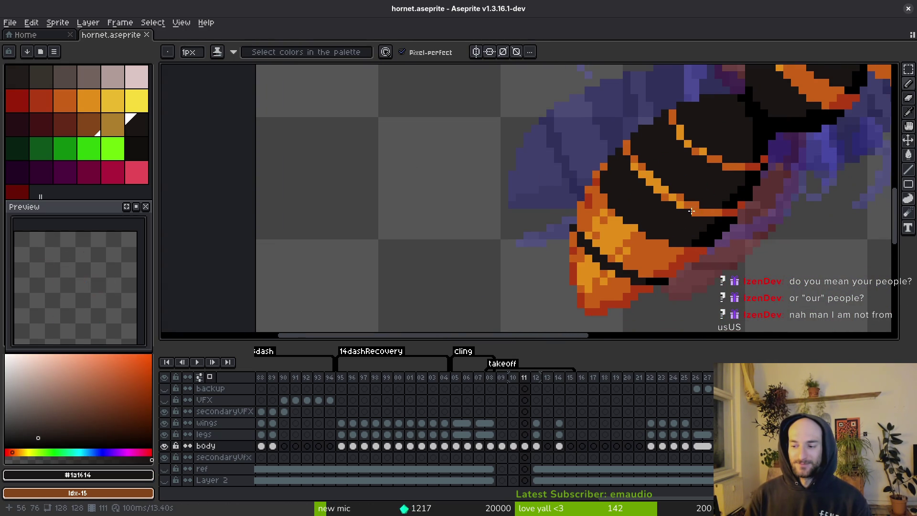
Sample the darker orange from the stripe and save the file
scroll(659, 198, "right", 2)
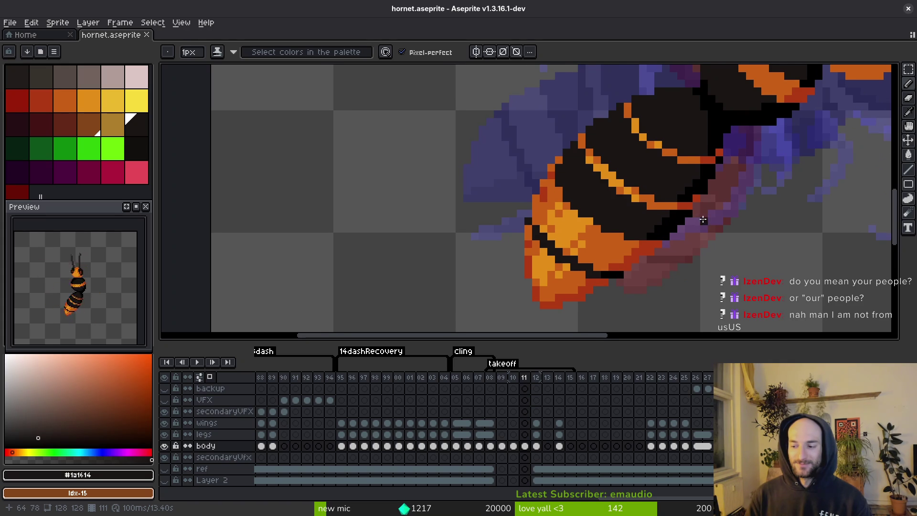
scroll(687, 224, "right", 1)
scroll(678, 222, "right", 1)
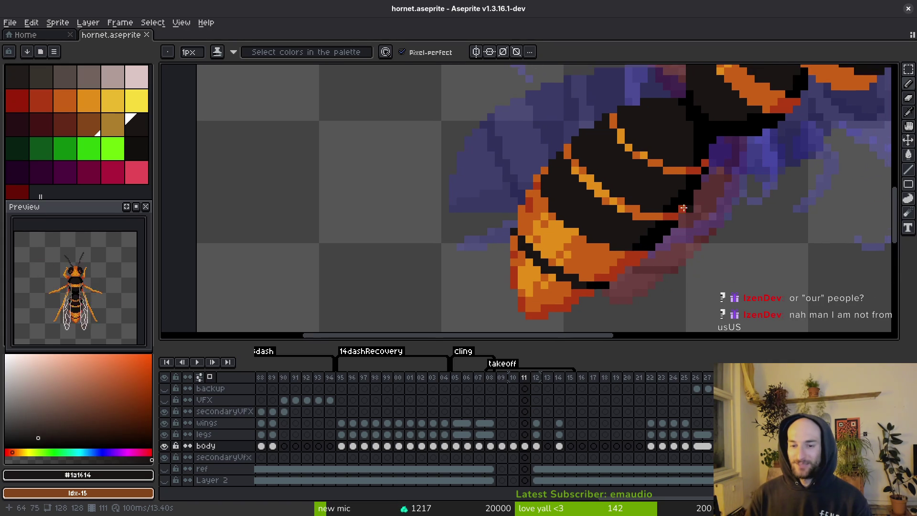
left_click(649, 216, "alt")
key("ctrl+s")
Alternate picking black and darker orange on the stripe, saving along the way
scroll(645, 218, "up", 2)
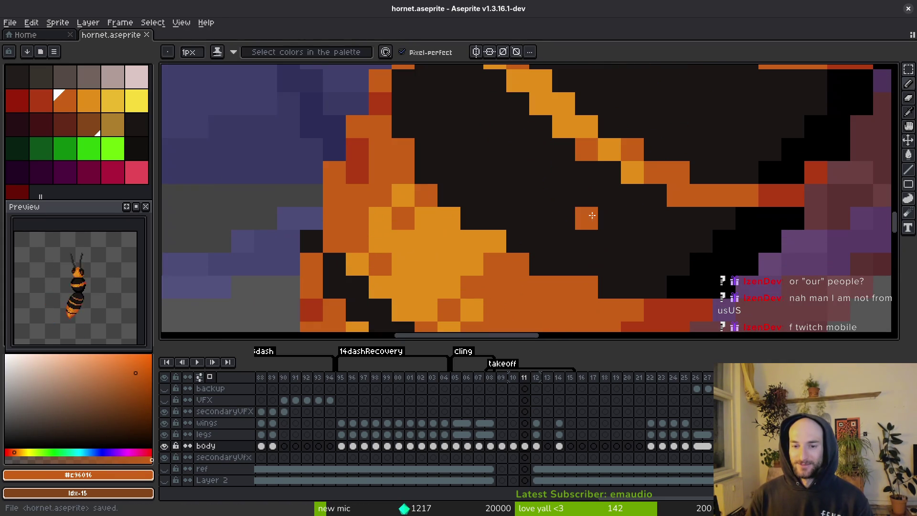
left_click(614, 220, "alt")
scroll(631, 224, "down", 1)
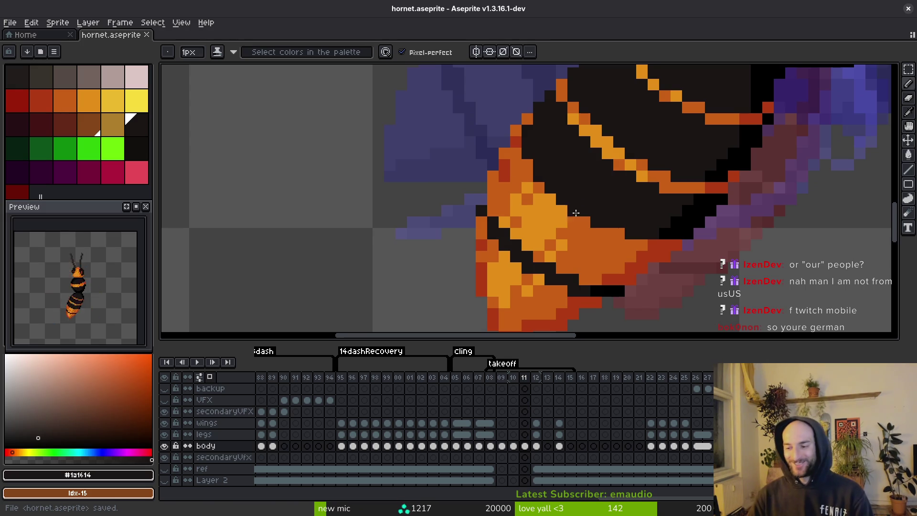
left_click(601, 231, "alt")
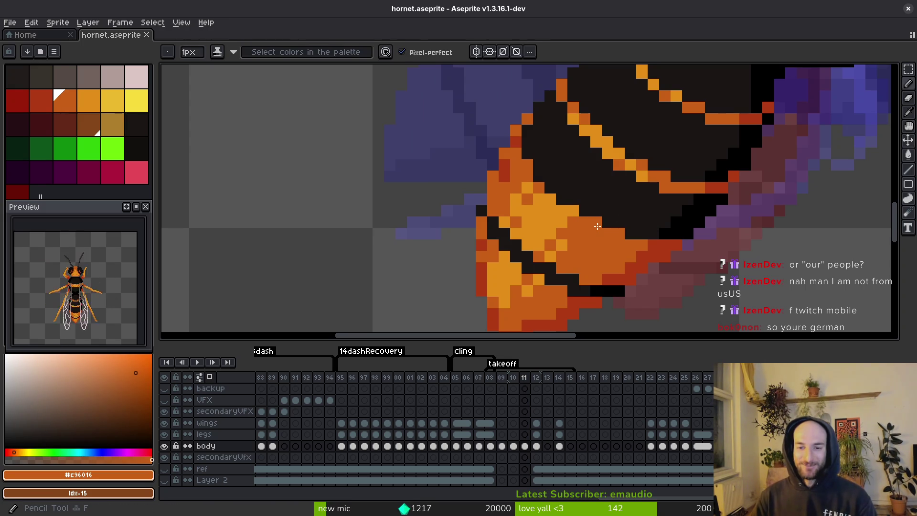
key("ctrl+s")
left_click(579, 172, "alt")
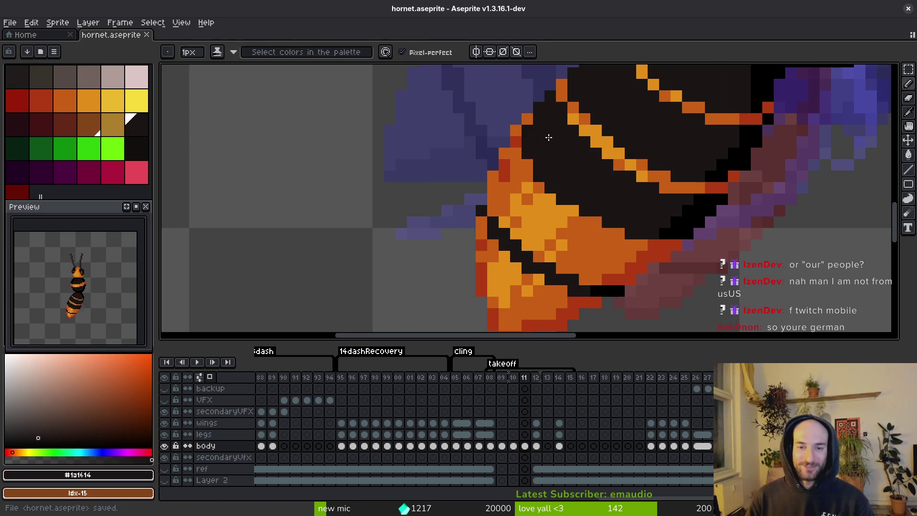
scroll(549, 137, "down", 3)
scroll(590, 178, "up", 2)
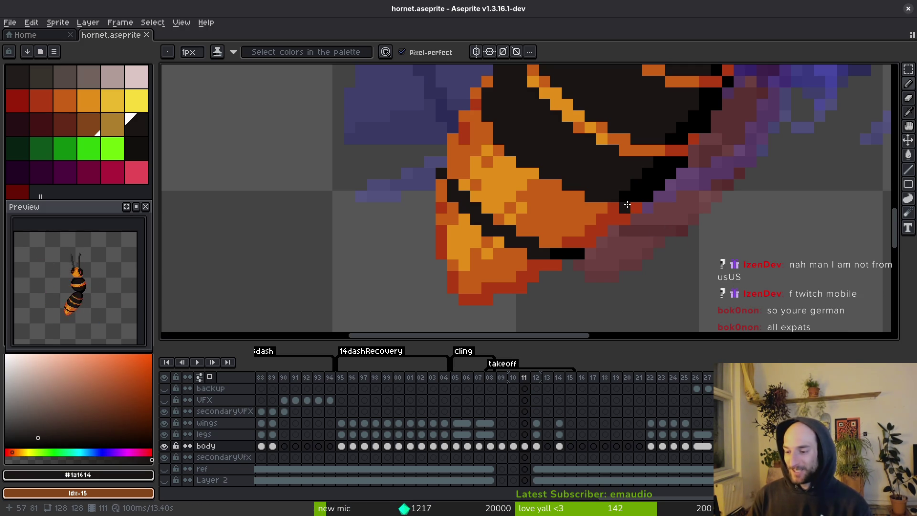
scroll(691, 229, "down", 2)
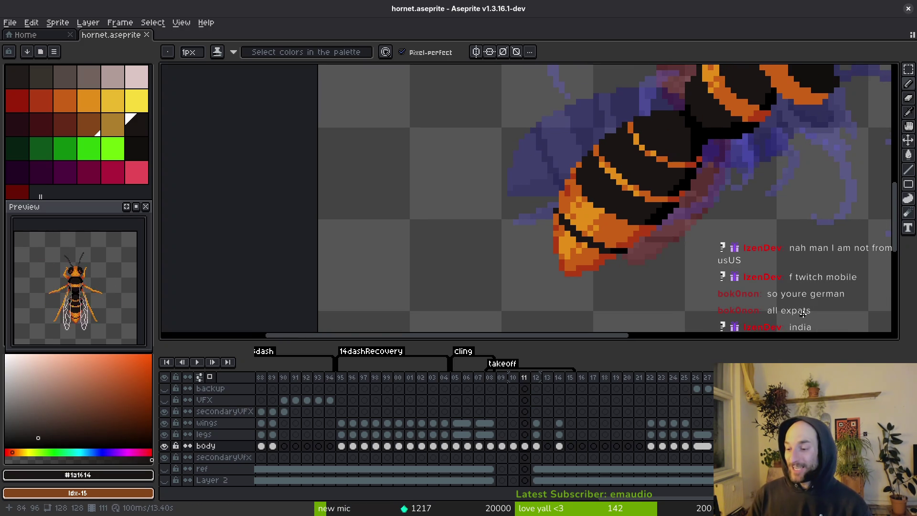
scroll(599, 193, "up", 1)
key("v")
scroll(599, 193, "up", 1)
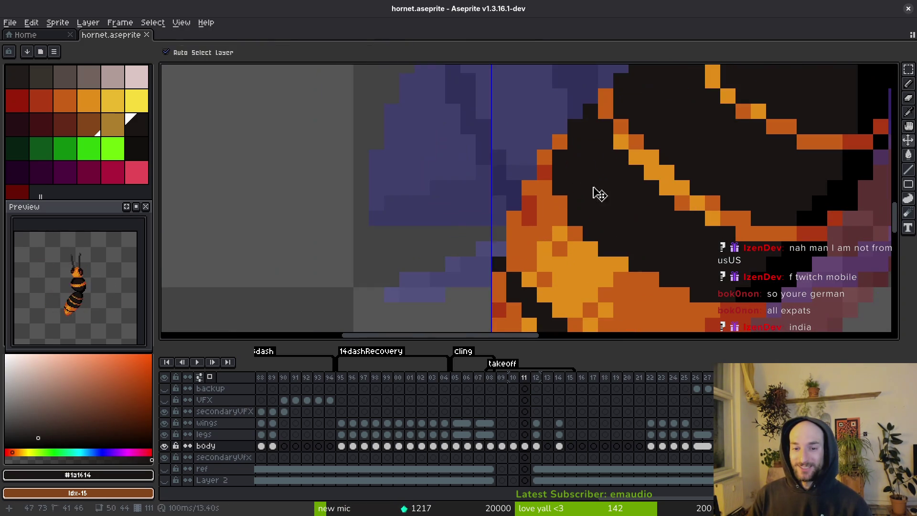
key("b")
scroll(599, 193, "down", 2)
key("ctrl+s")
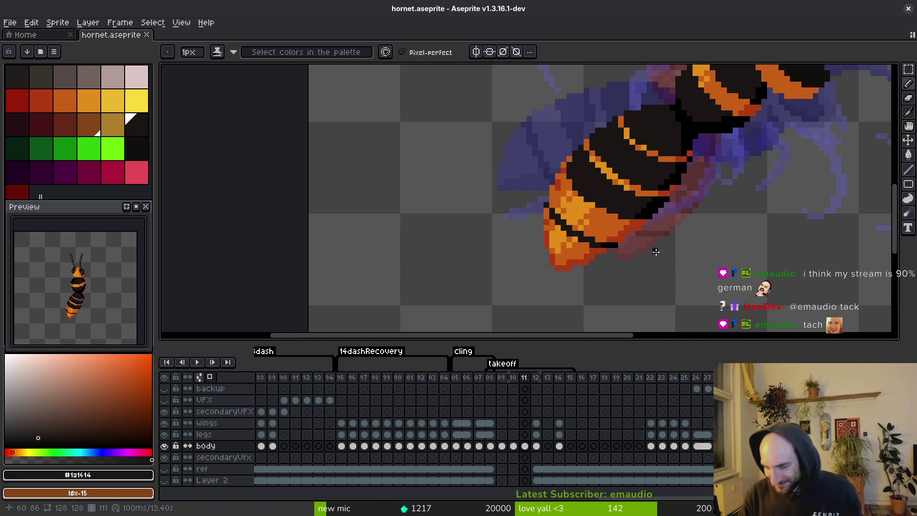
Add a dark red pixel at the tail tip and save
scroll(651, 244, "right", 1)
scroll(586, 245, "up", 1)
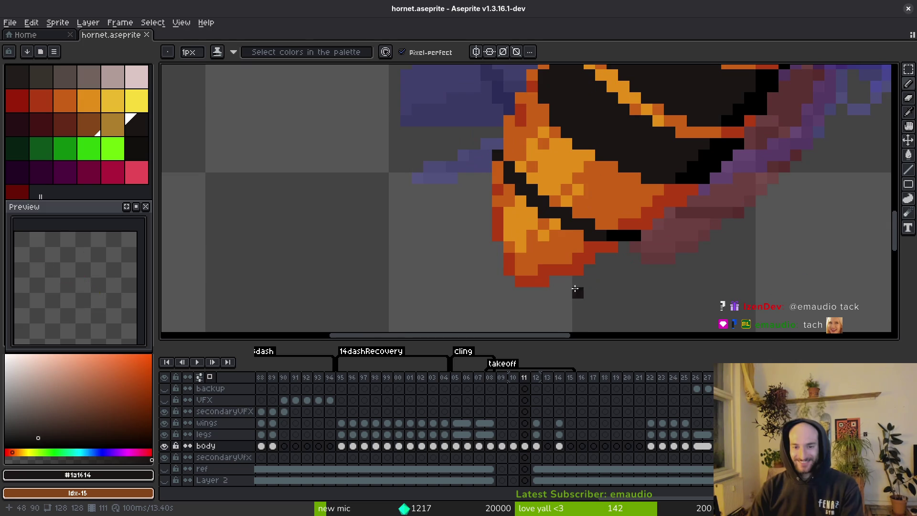
scroll(576, 291, "up", 1)
left_click(595, 278, "alt")
left_click(546, 290)
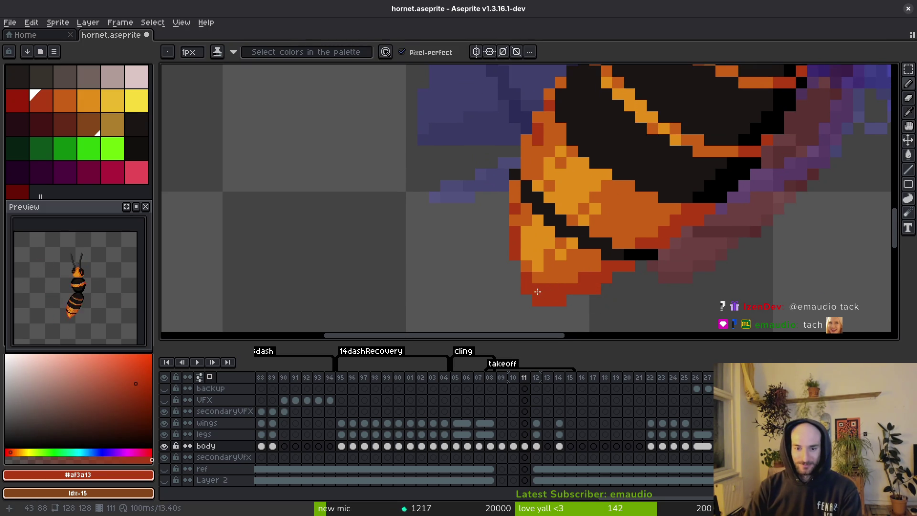
scroll(573, 282, "down", 3)
key("ctrl+s")
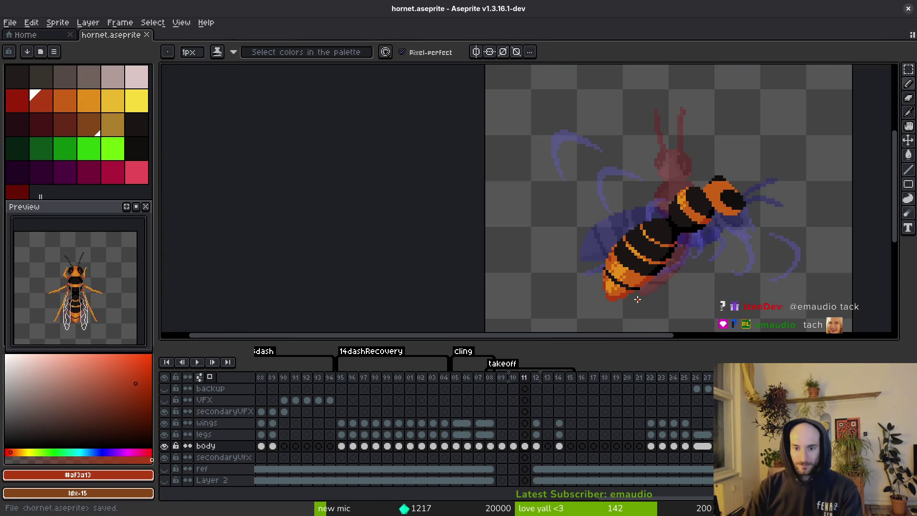
Fill the red gap with black and add an orange pixel beside the tail's black line, then save
scroll(638, 300, "up", 5)
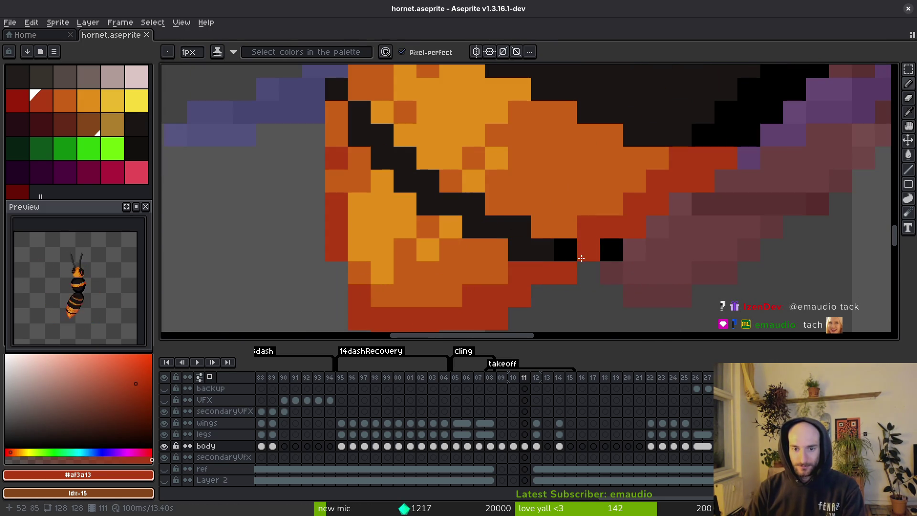
scroll(580, 257, "down", 3)
scroll(640, 282, "up", 3)
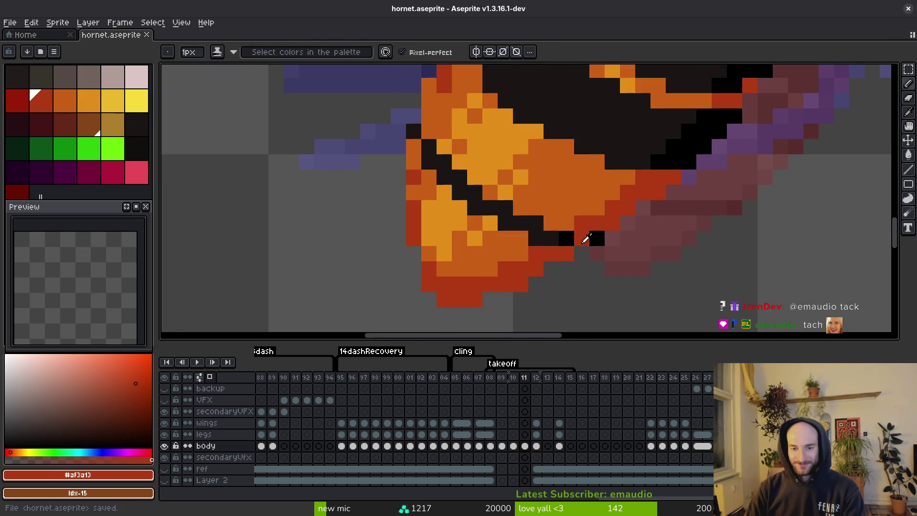
left_click(566, 238, "alt")
left_click(581, 239)
scroll(605, 255, "down", 1)
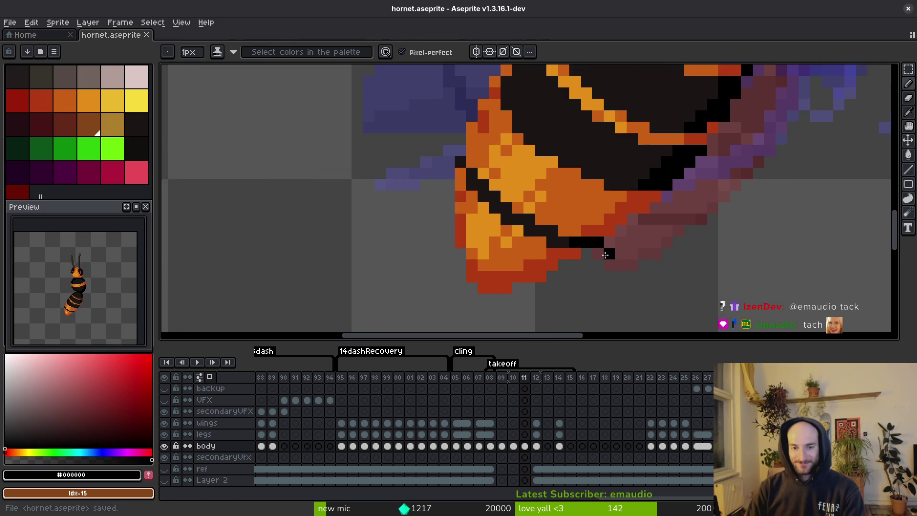
scroll(605, 255, "down", 1)
left_click(554, 253, "alt")
left_click(590, 245)
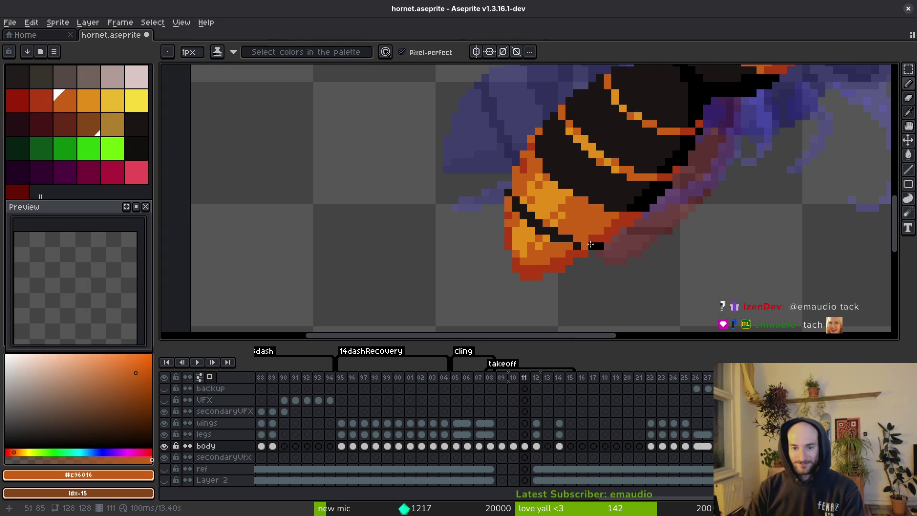
scroll(591, 244, "down", 5)
key("ctrl+s")
Flip through frames 10–12 to compare poses and sample the dark red
key("comma")
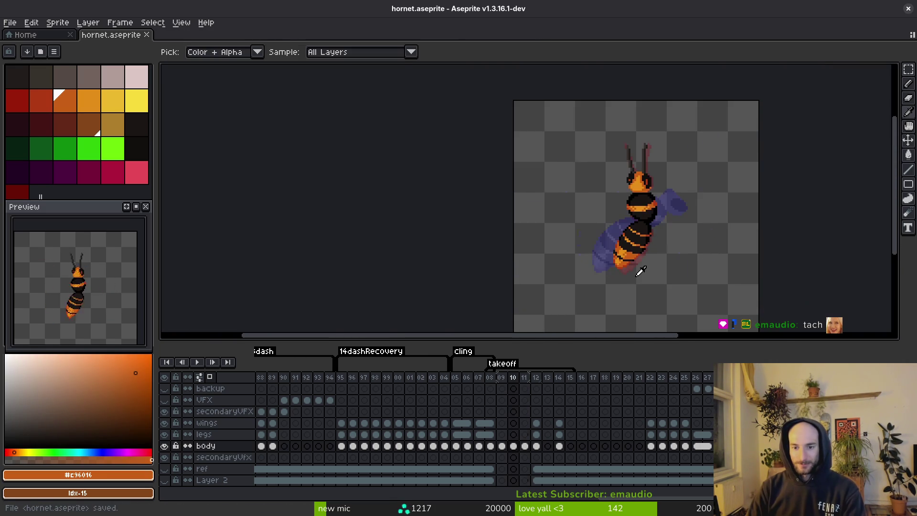
key("period")
key("period")
key("comma")
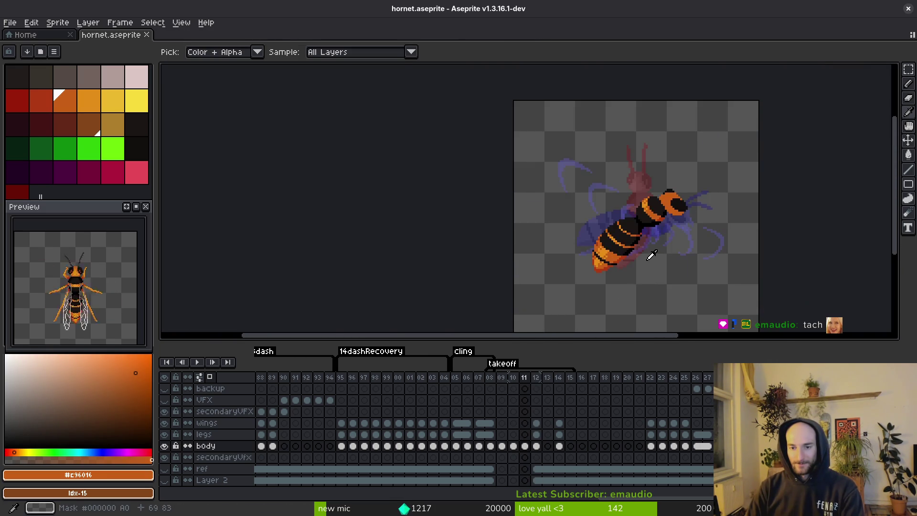
key("comma")
key("period")
key("period")
key("comma")
key("comma")
key("period")
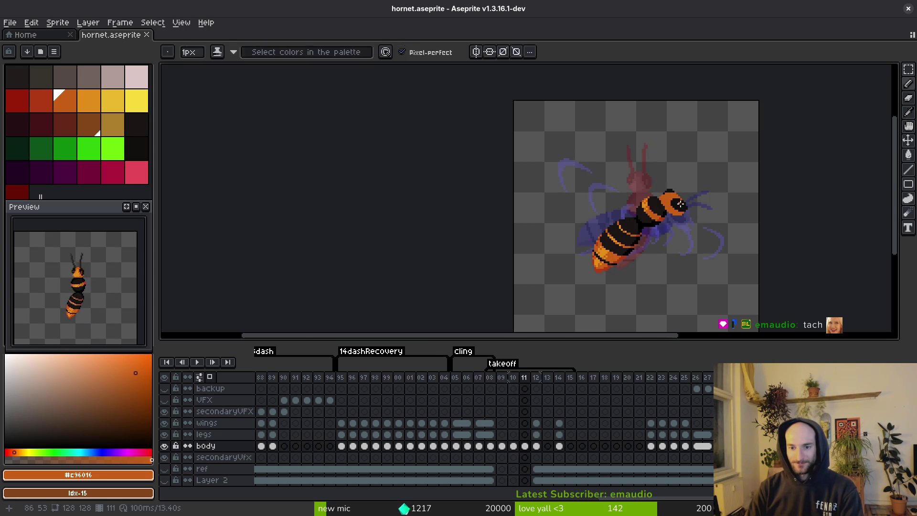
key("comma")
scroll(679, 191, "up", 5)
left_click(583, 133, "alt")
key("period")
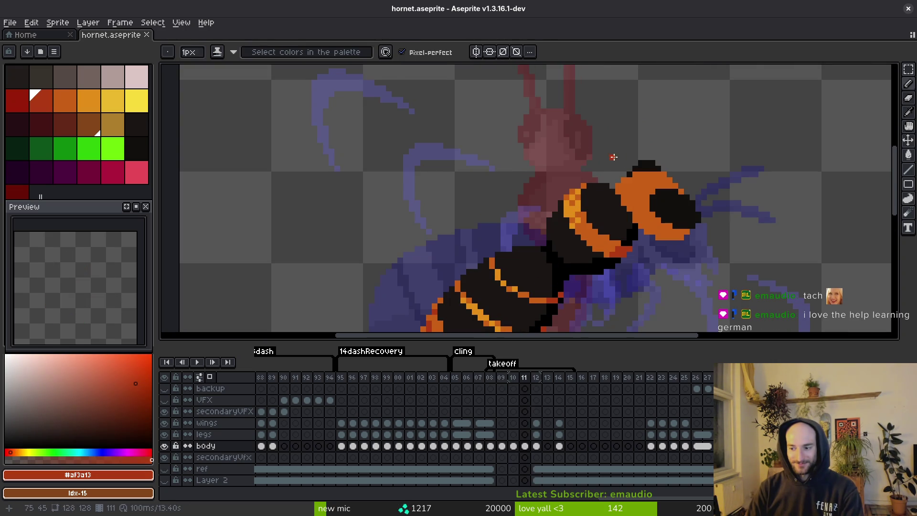
Paint red highlight pixels on the hornet's eye and save the file
scroll(684, 206, "right", 1)
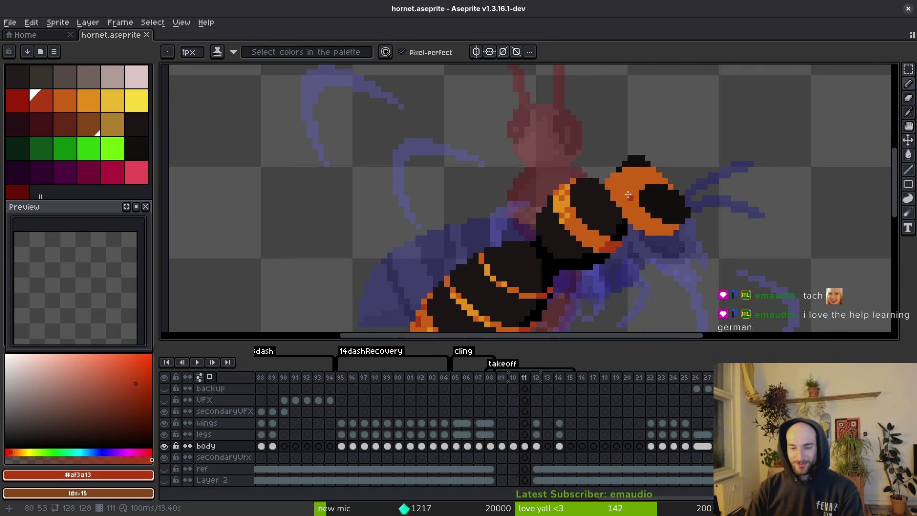
scroll(680, 204, "up", 2)
left_click_drag(669, 190, 687, 190)
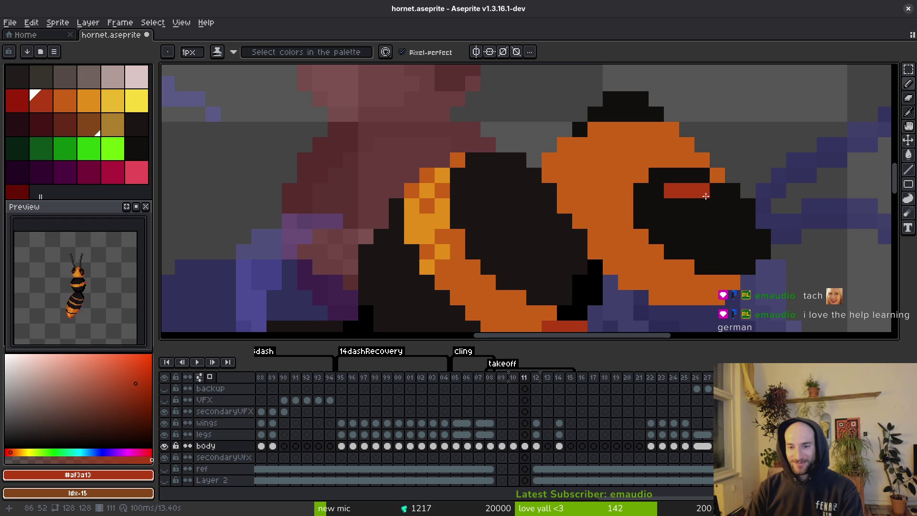
left_click(717, 206)
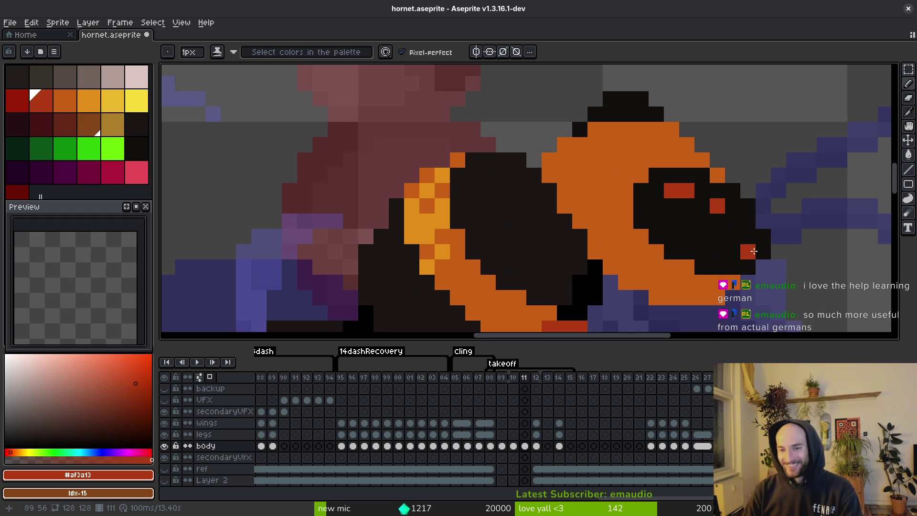
key("ctrl+s")
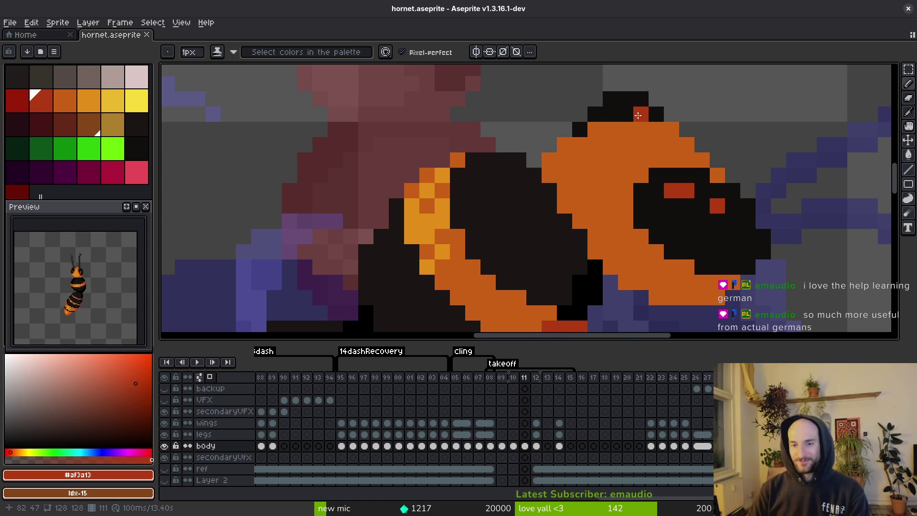
scroll(640, 119, "down", 3)
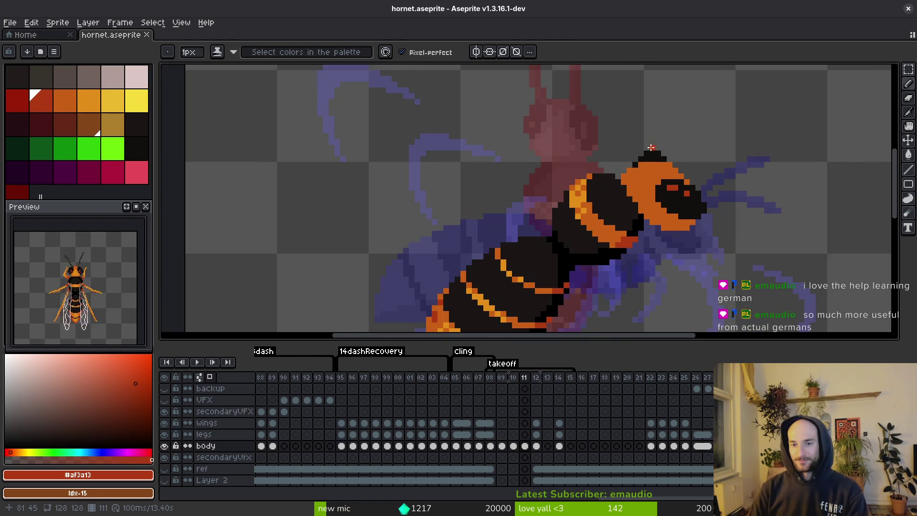
Touch up a pixel on the hornet's head in frame 11 and save the sprite
scroll(707, 204, "down", 2)
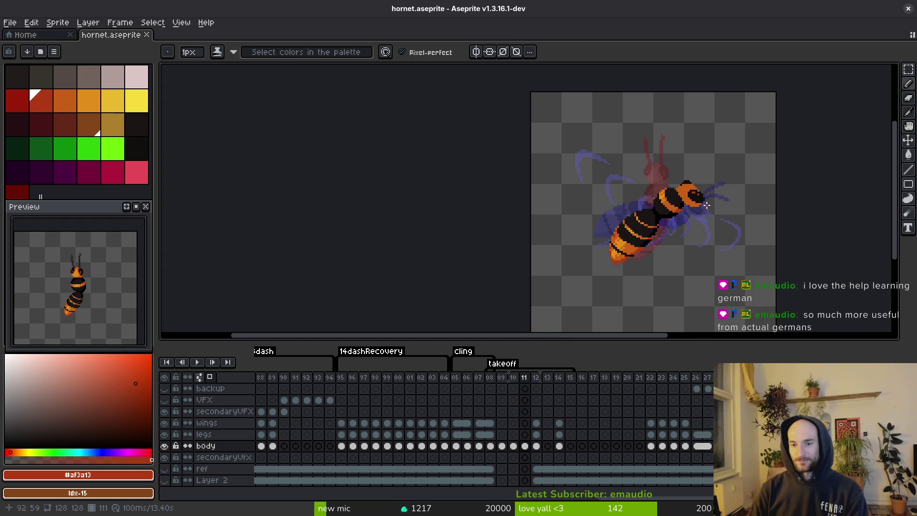
scroll(691, 185, "up", 3)
key("ctrl+s")
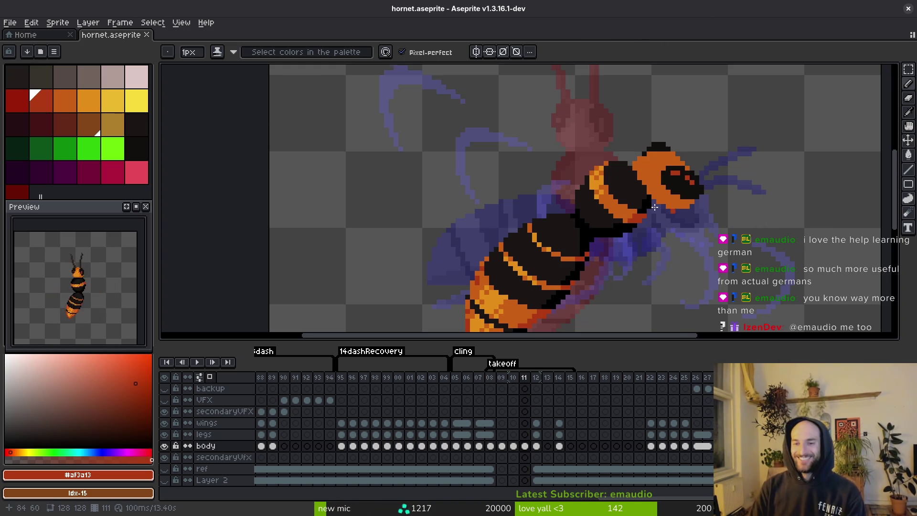
scroll(630, 224, "up", 4)
left_click(733, 154)
scroll(739, 154, "down", 4)
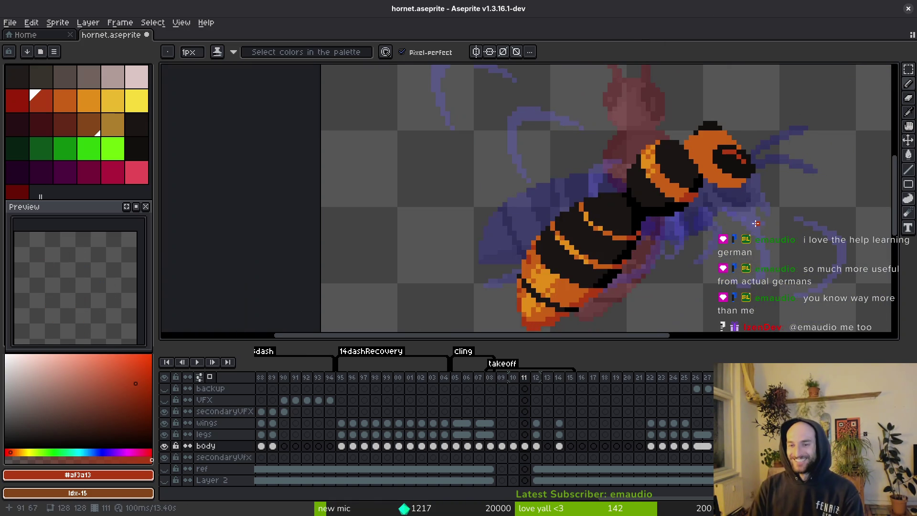
key("ctrl+s")
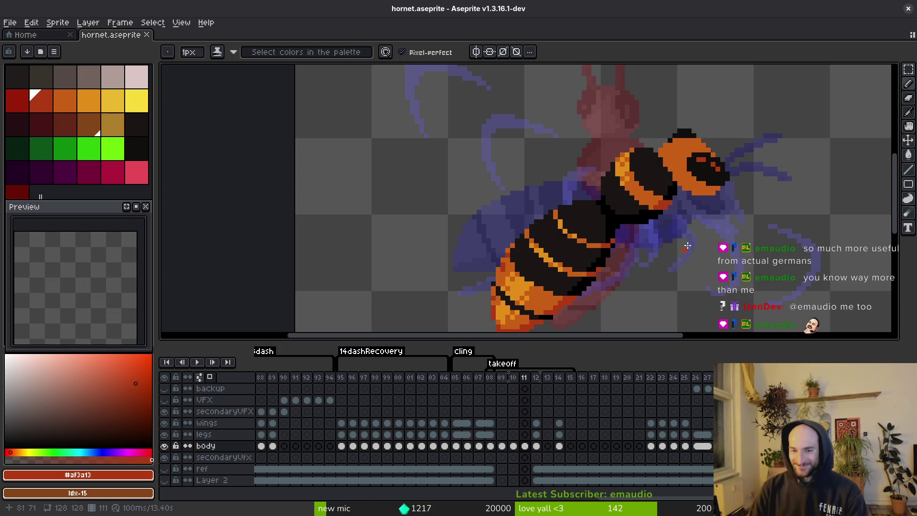
scroll(699, 230, "down", 2)
key("ctrl+s")
scroll(699, 229, "up", 4)
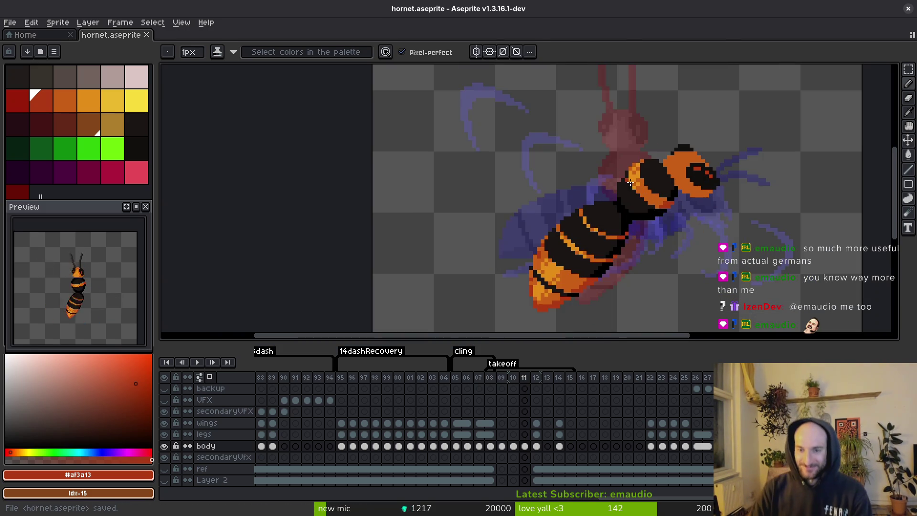
Pick the body's orange and paint two lighter orange pixels on the neck, then save
left_click(618, 178, "alt")
left_click(622, 175, "alt")
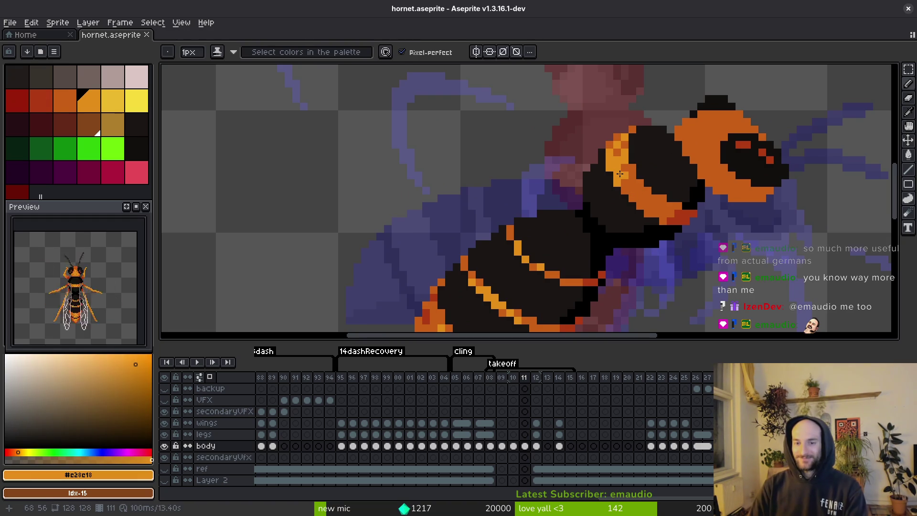
left_click(633, 165)
scroll(635, 163, "up", 1)
scroll(635, 163, "down", 6)
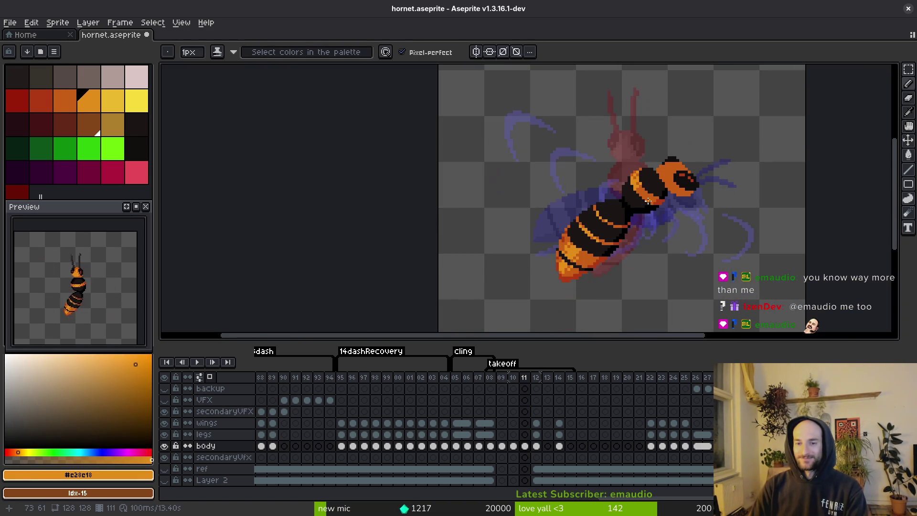
key("ctrl+s")
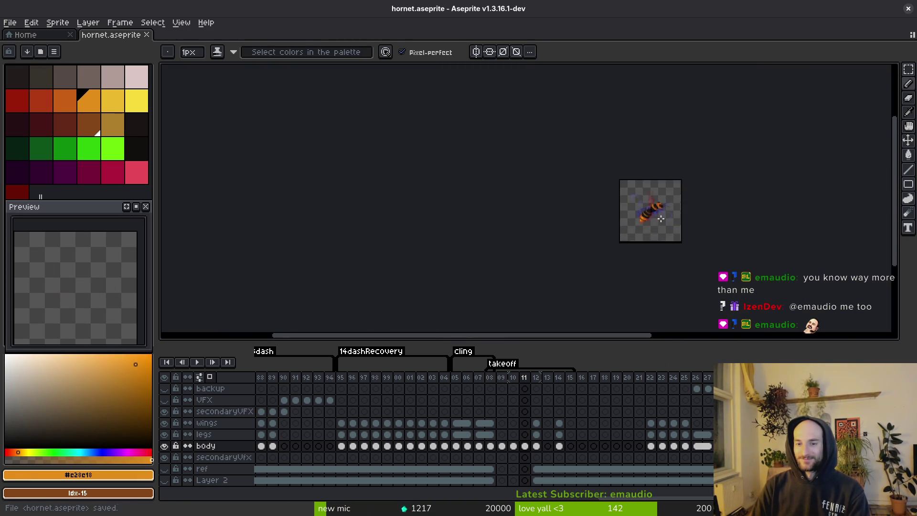
Flip back and forth between frames 11 and 12 to compare the poses
key("Right")
key("Right")
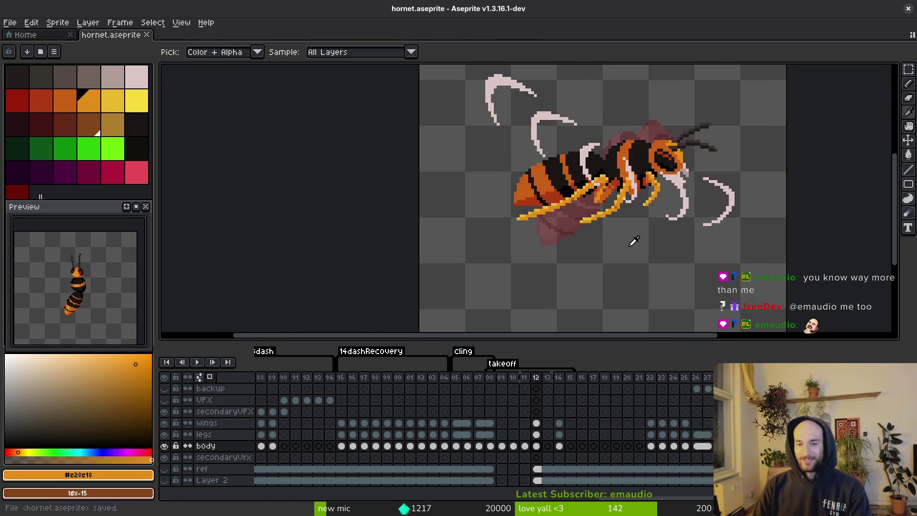
key("Left")
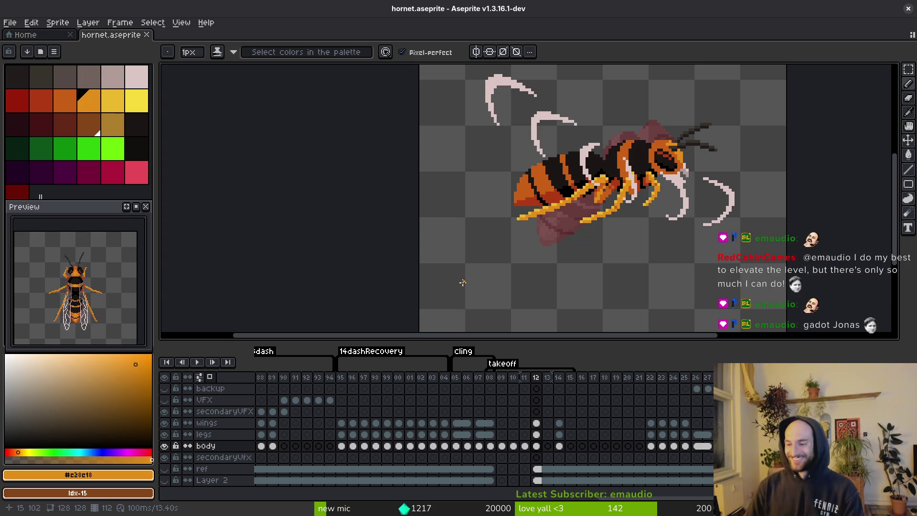
key("alt+comma")
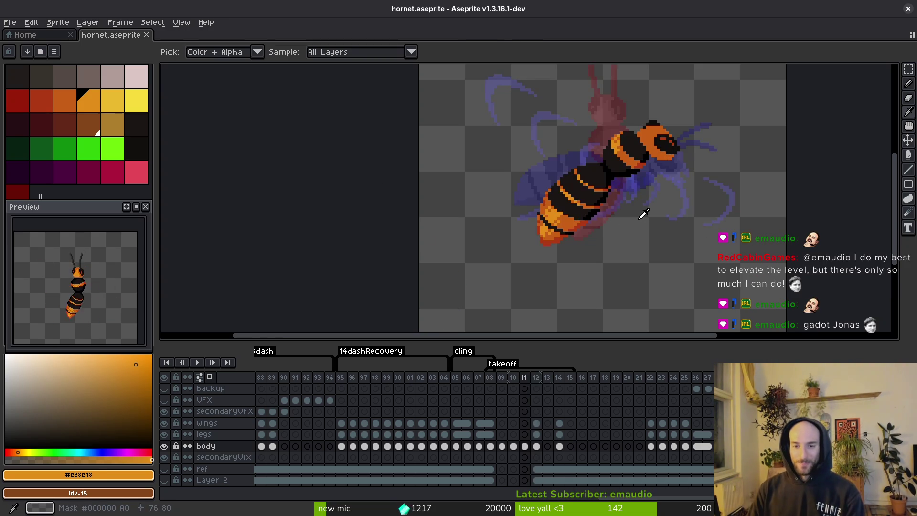
key("alt+period")
key("alt+comma")
key("alt+period")
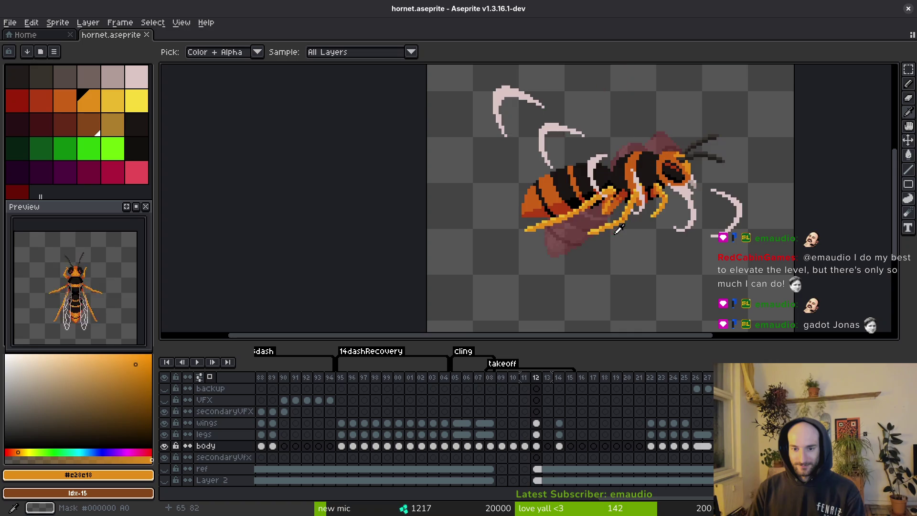
key("alt+comma")
key("alt+period")
key("alt+comma")
key("alt+period")
key("alt+comma")
Pick the darker orange from frame 11 and settle on frame 12 for drawing
left_click(596, 203, "alt")
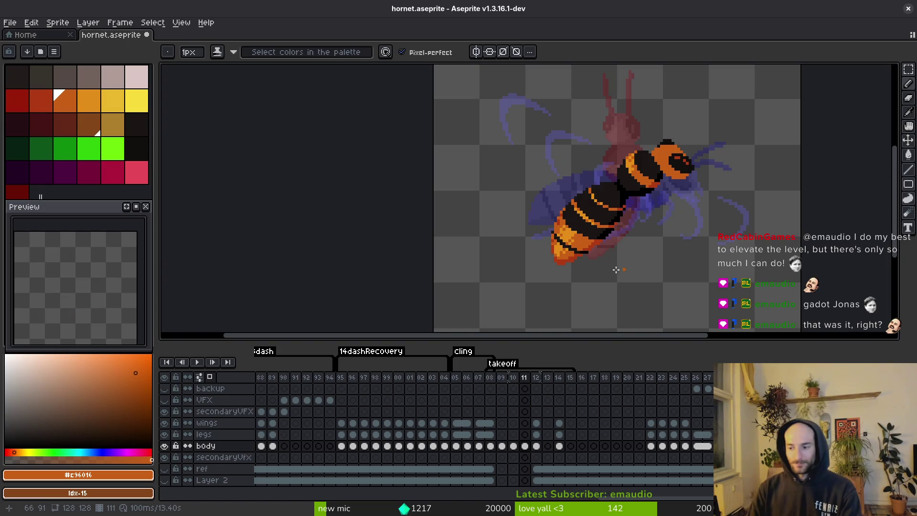
key("alt+period")
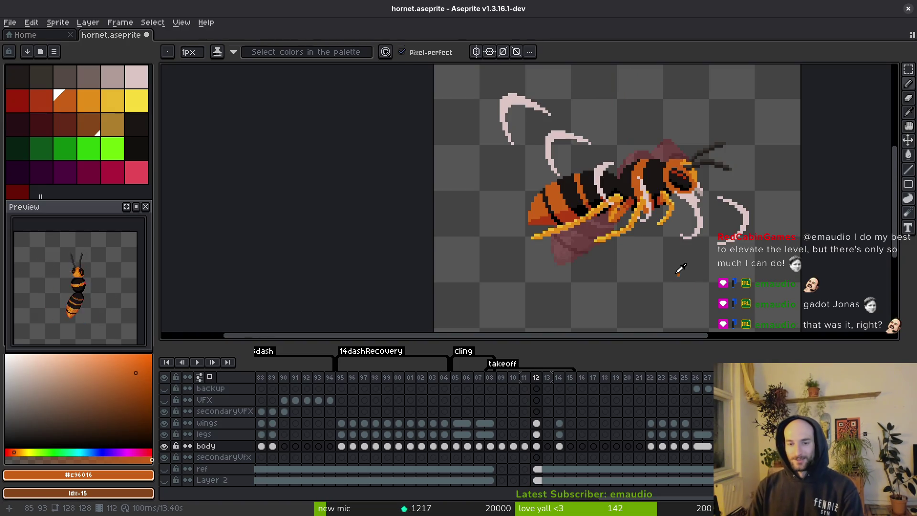
key("alt+comma")
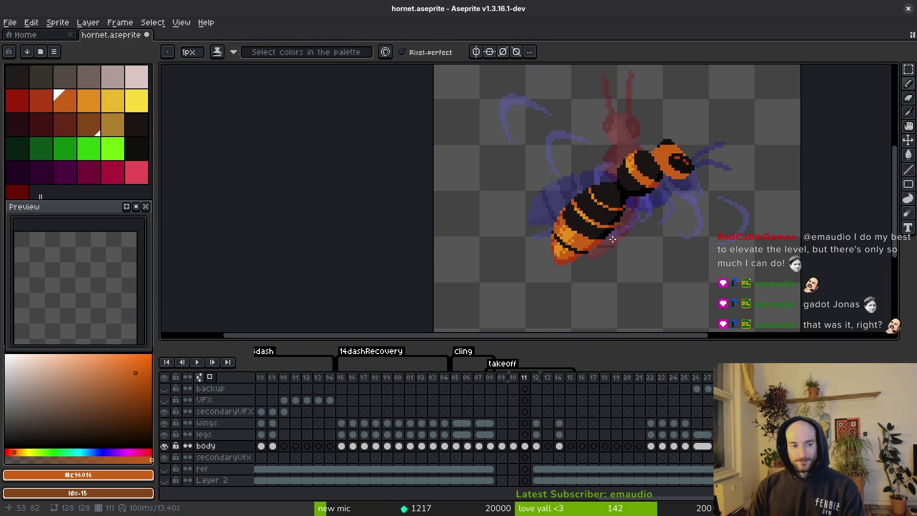
key("alt+period")
key("alt+comma")
key("alt+period")
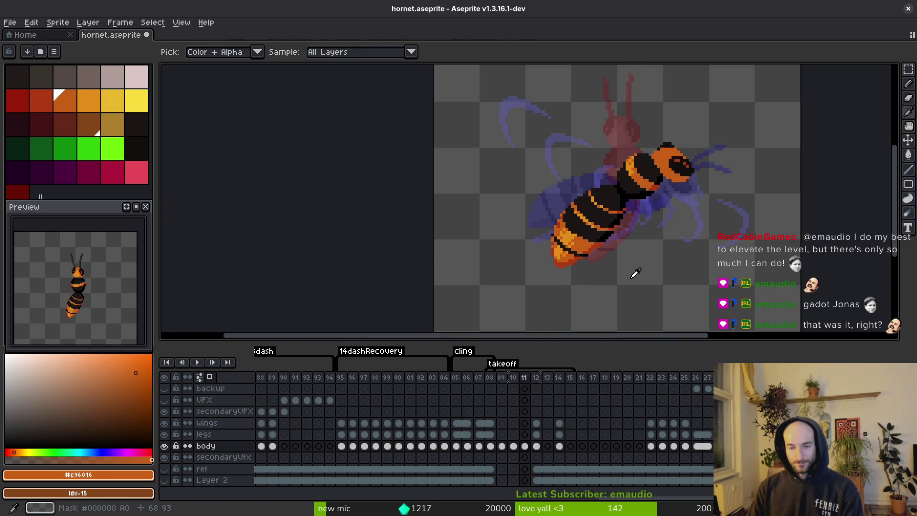
scroll(616, 253, "up", 3)
key("alt+period")
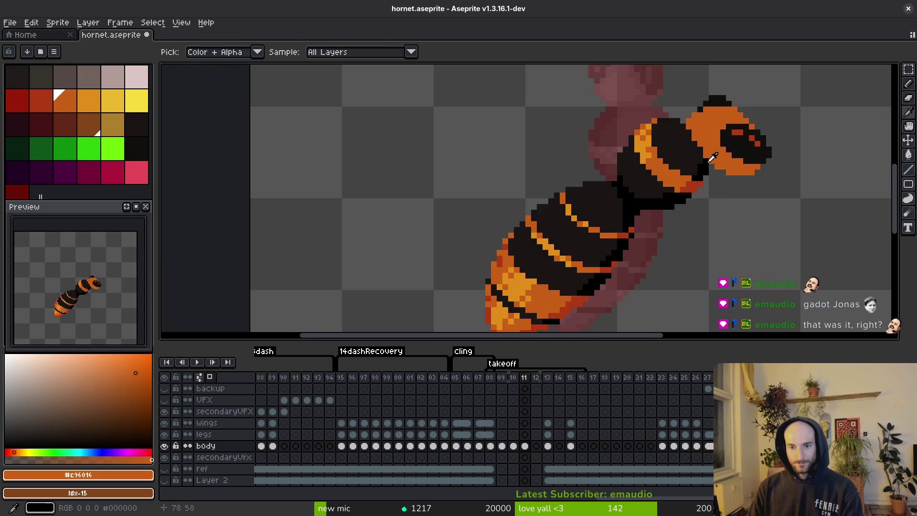
key("alt+comma")
Draw the orange head outline on frame 12, closing the upper-right gap
scroll(677, 177, "up", 1)
left_click_drag(716, 151, 665, 140)
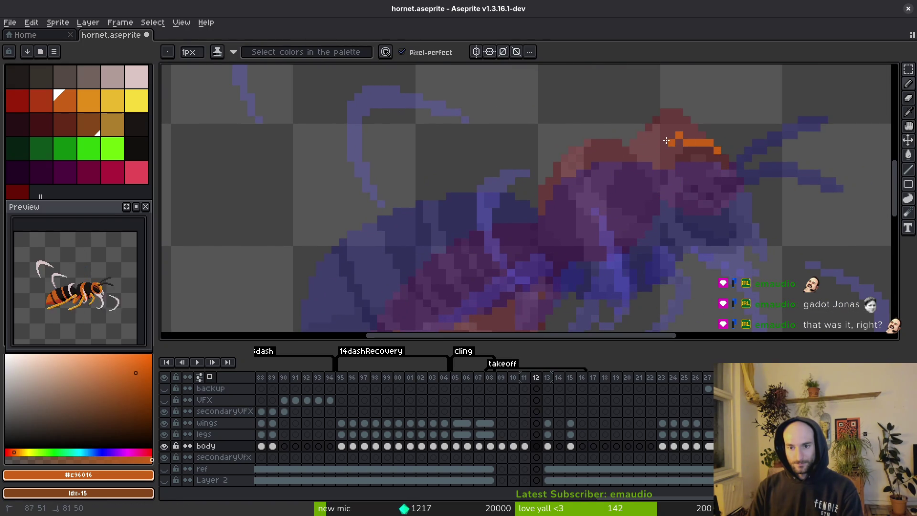
left_click_drag(646, 180, 686, 234)
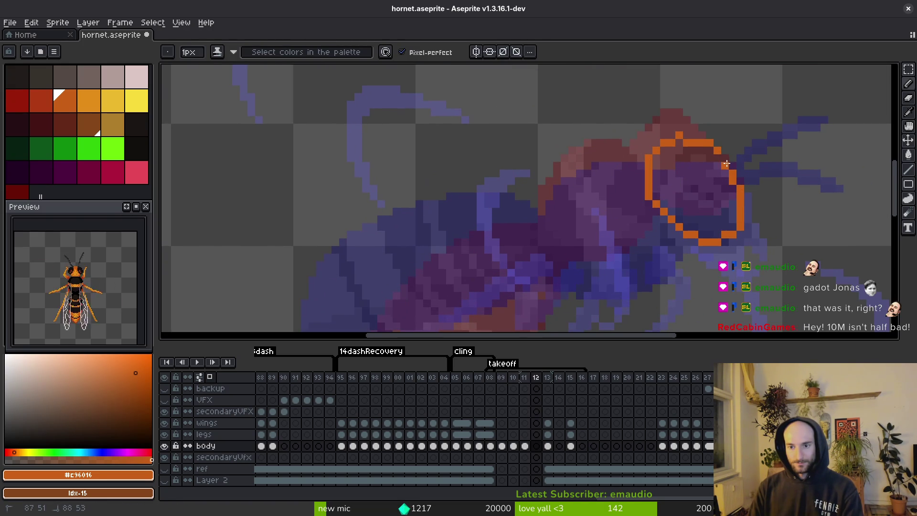
left_click(726, 164)
Erase the stray pixels at the outline's top and top-left corner, then save
key("e")
left_click(678, 136)
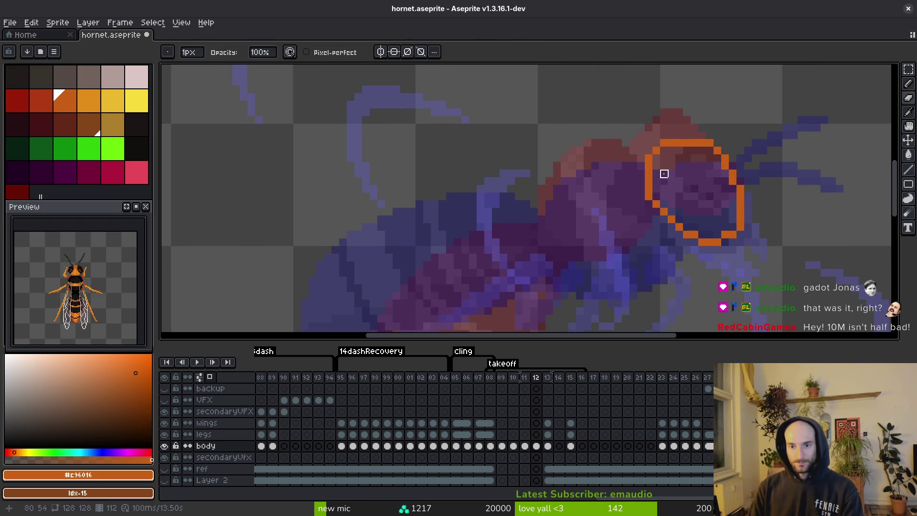
key("b")
key("e")
left_click(663, 143)
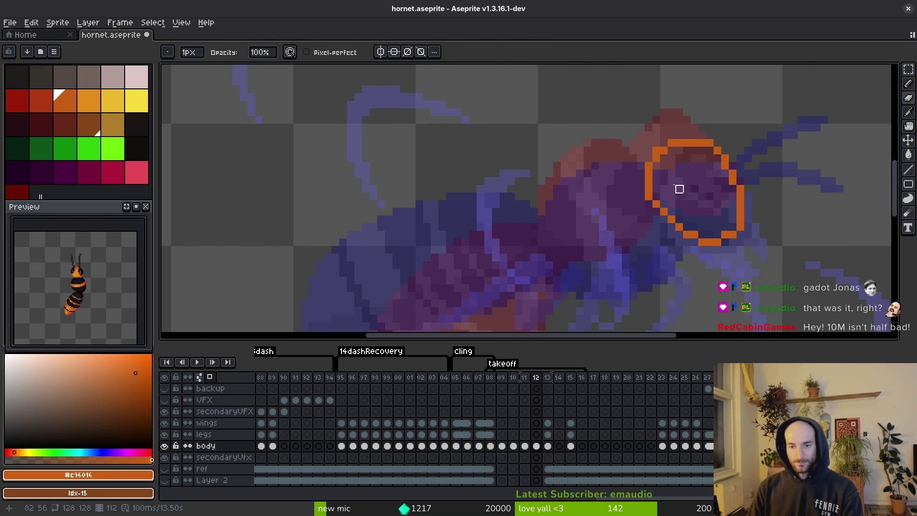
key("b")
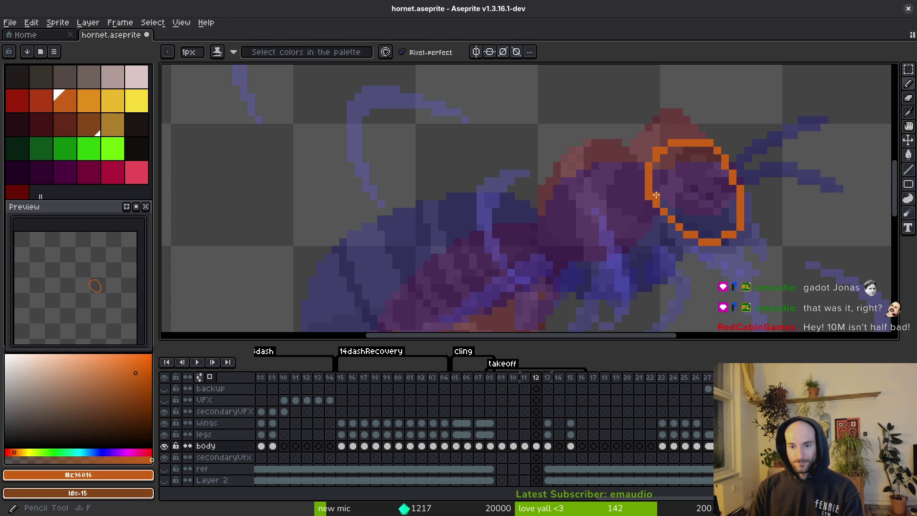
key("ctrl+s")
Redo the last pencil stroke, save, and flip to frame 13 and back to compare
left_click_drag(679, 231, 692, 218)
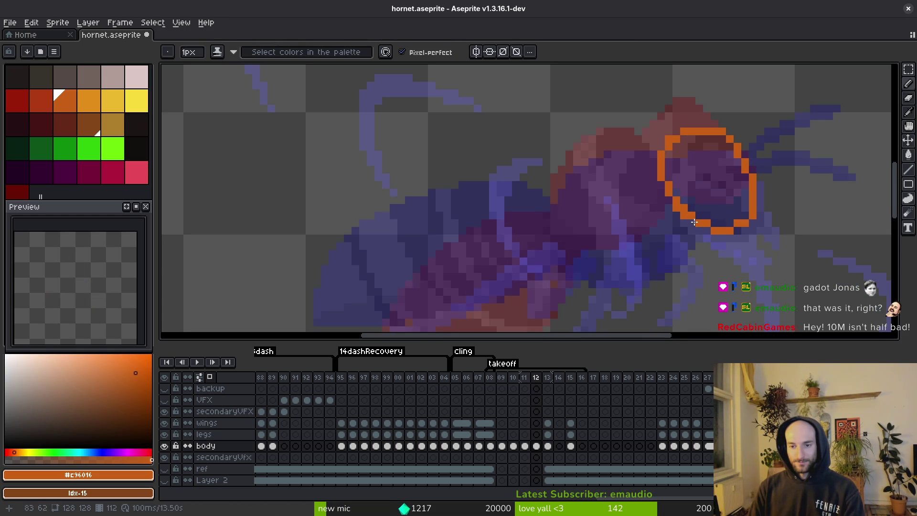
scroll(694, 222, "down", 3)
key("ctrl+y")
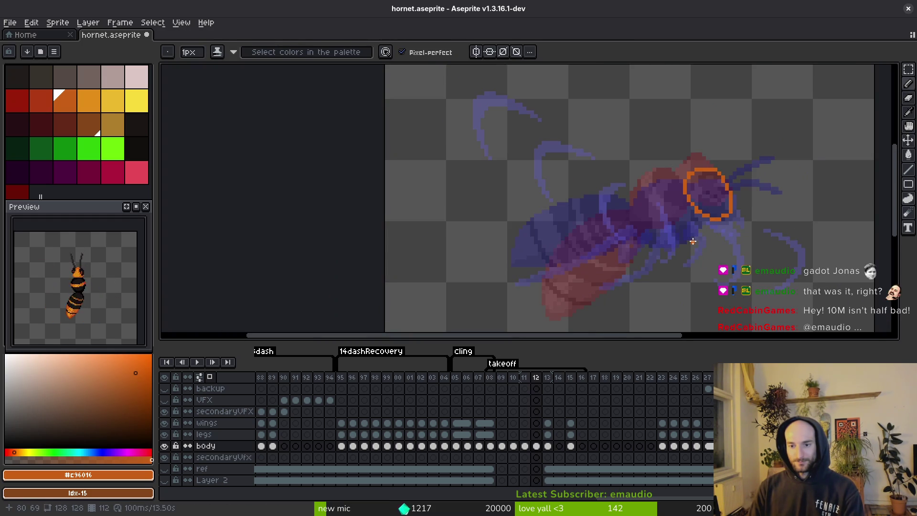
key("ctrl+s")
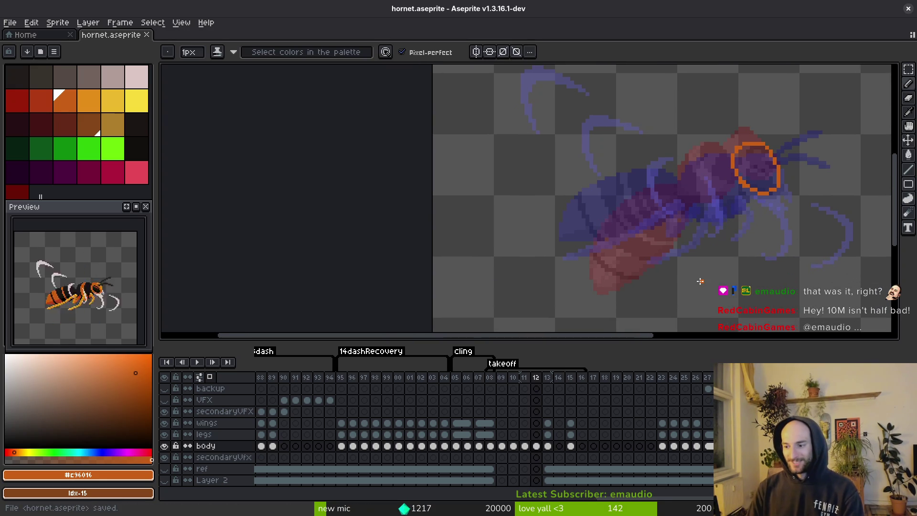
scroll(716, 219, "up", 1)
scroll(716, 219, "up", 2)
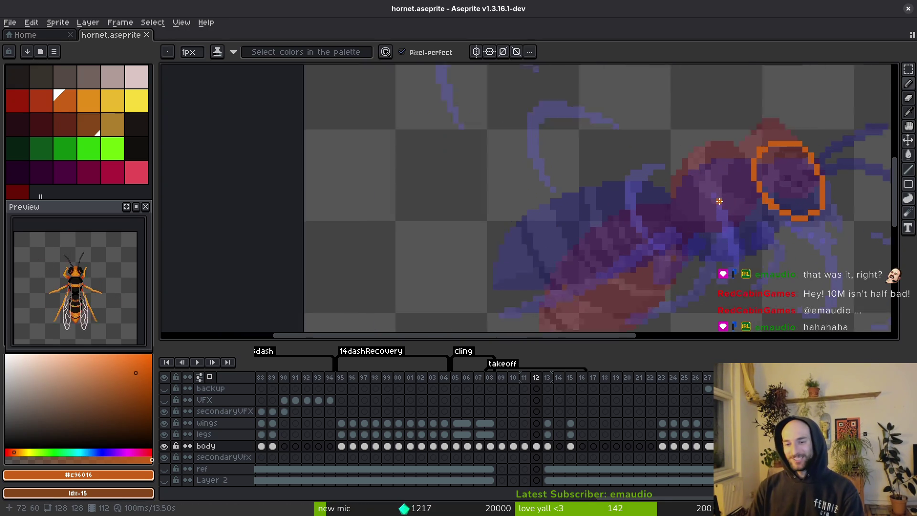
key("period")
key("comma")
key("comma")
key("comma")
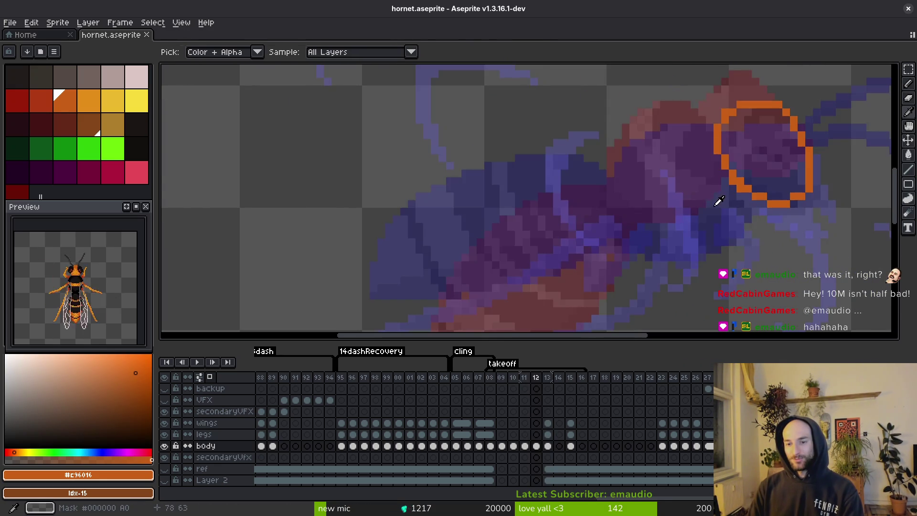
On frame 11, add black pixels along the neck and body edges and over the maroon pixels
scroll(697, 176, "down", 2)
key("comma")
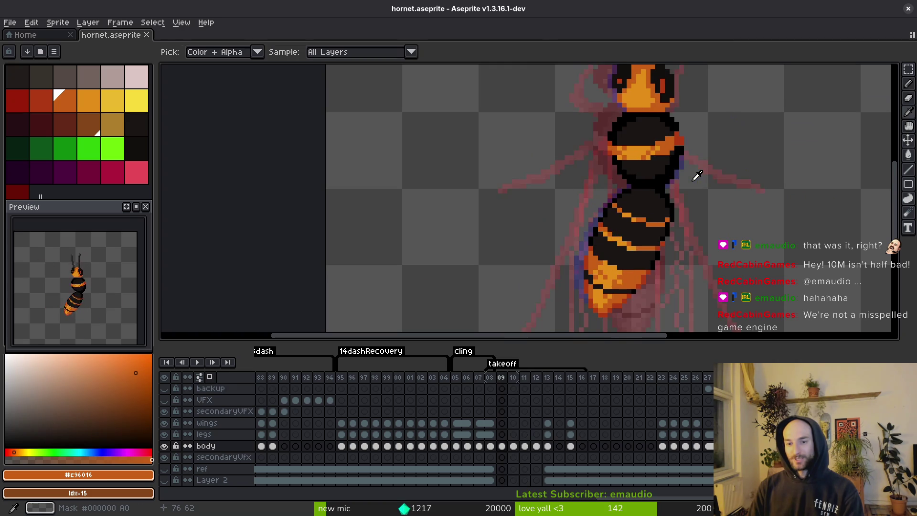
key("period")
key("period")
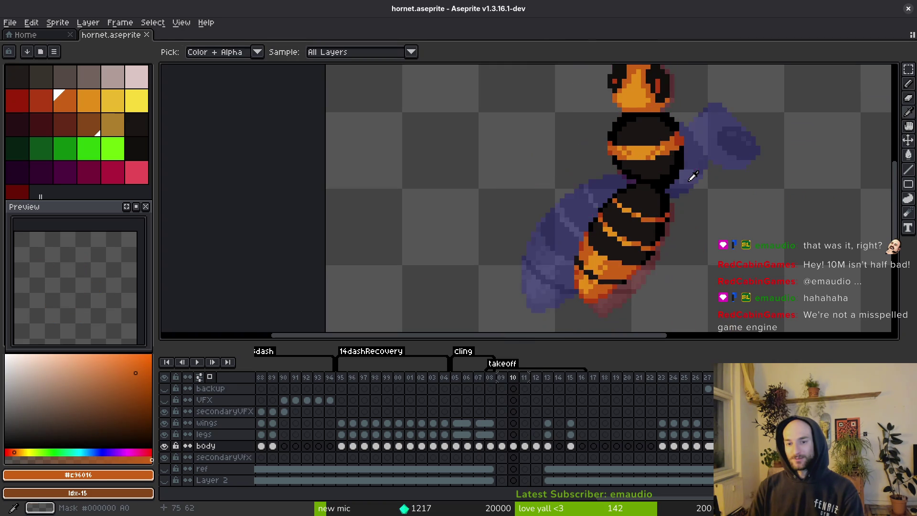
scroll(683, 168, "up", 3)
left_click(736, 188, "alt")
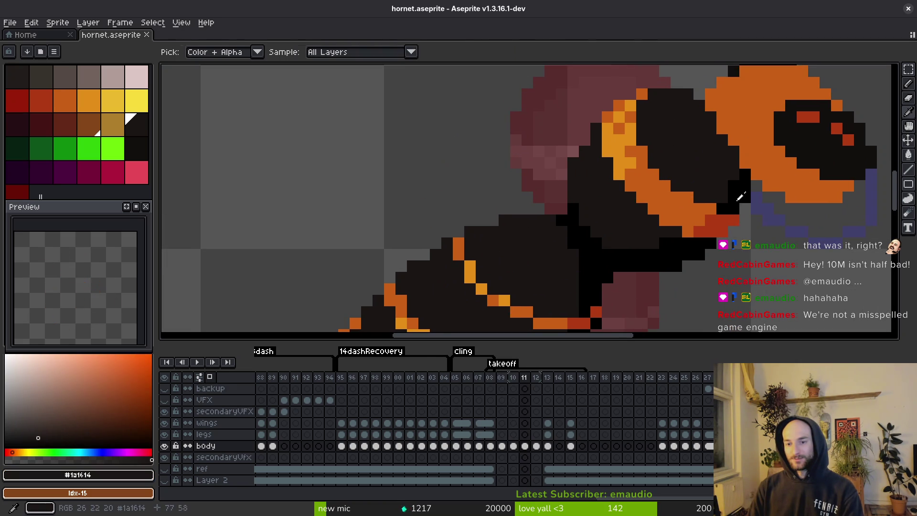
scroll(751, 184, "down", 1)
left_click_drag(746, 176, 736, 192)
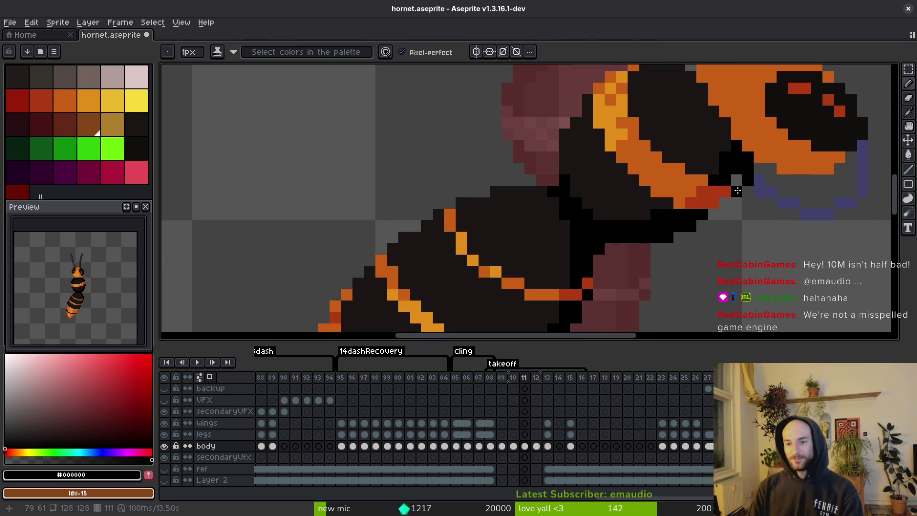
left_click_drag(725, 226, 707, 227)
left_click_drag(651, 248, 629, 249)
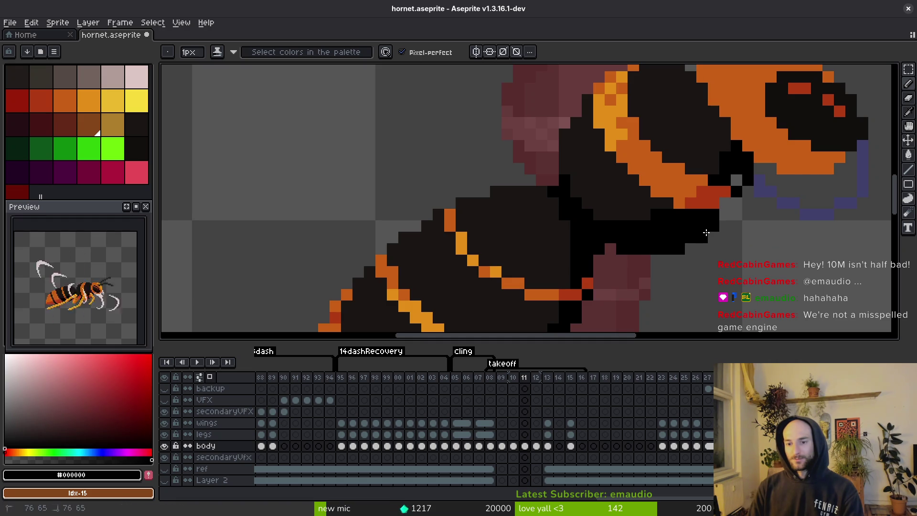
left_click(725, 214)
Paint more black pixels at the neck and save the sprite
left_click(730, 199, "alt")
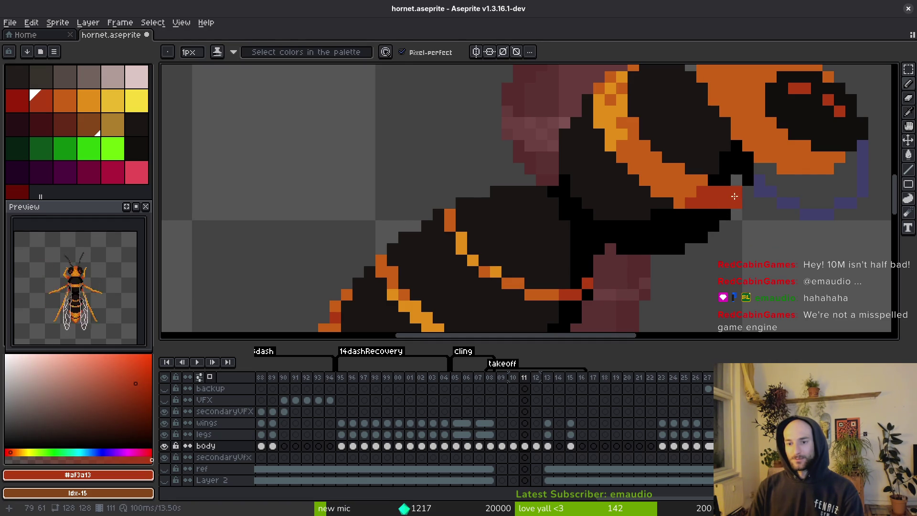
left_click(737, 158, "alt")
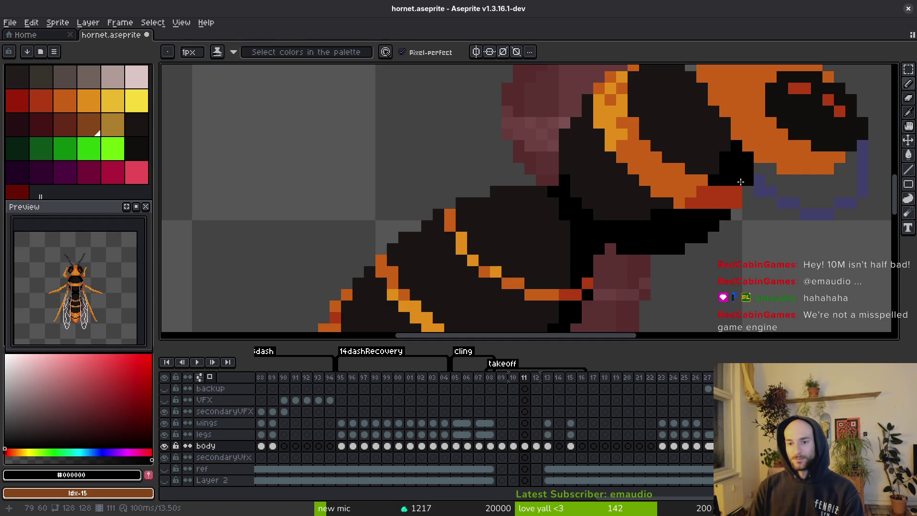
left_click_drag(740, 182, 759, 202)
scroll(758, 213, "down", 3)
key("ctrl+s")
Add dark red pixels at the neck edge, then undo the last red stroke
scroll(757, 213, "down", 1)
scroll(758, 215, "up", 4)
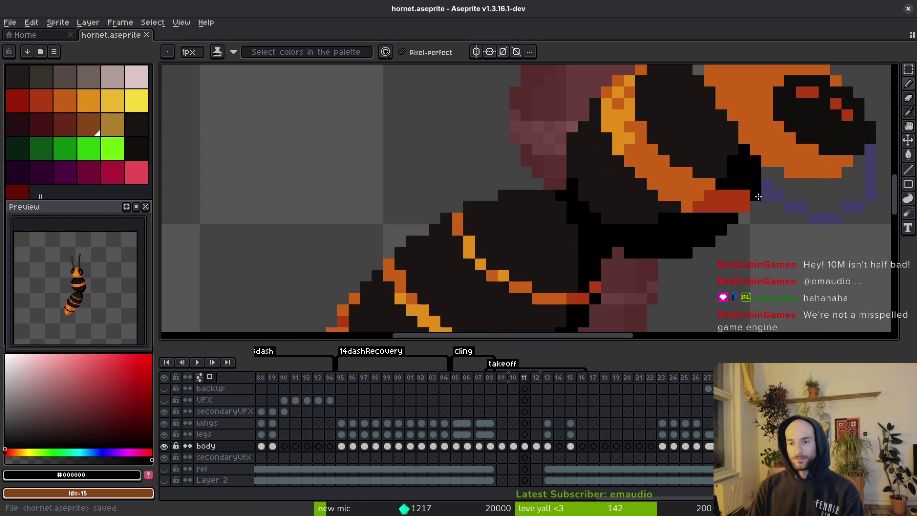
left_click(745, 195, "alt")
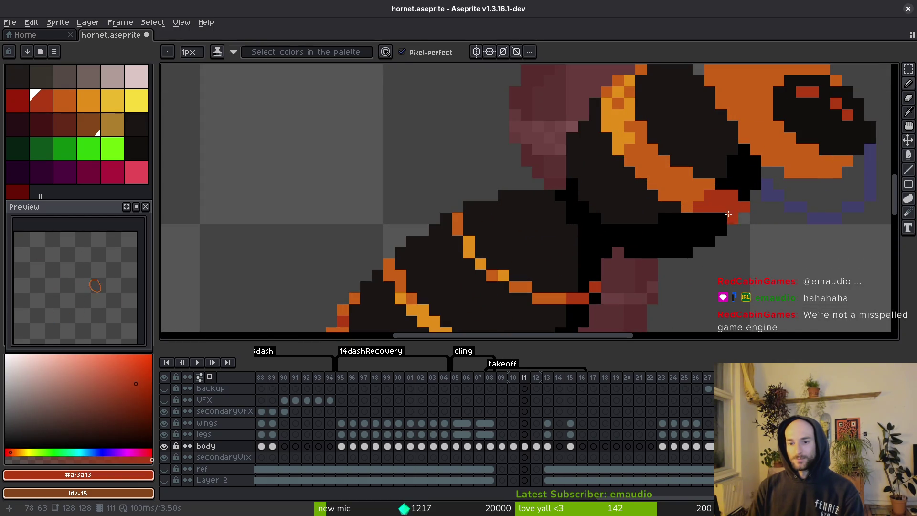
left_click(733, 218)
left_click(758, 218)
scroll(769, 235, "down", 3)
scroll(767, 229, "up", 4)
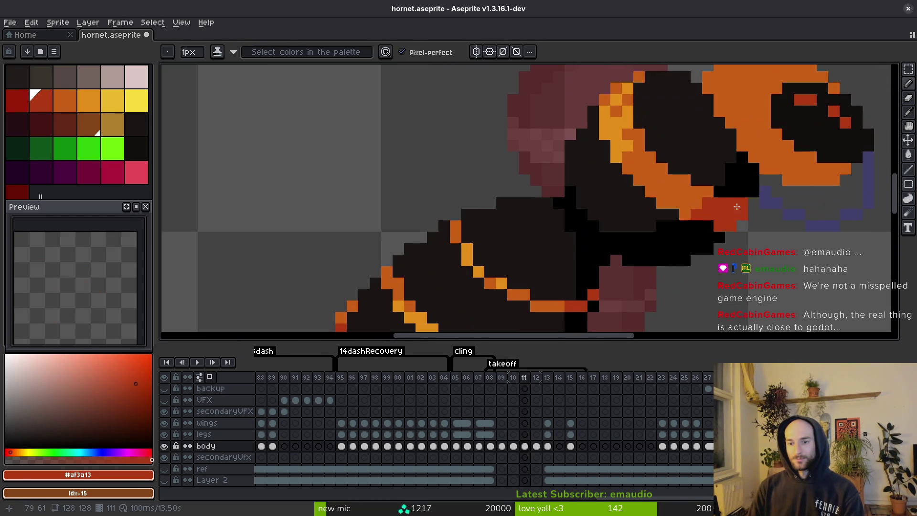
left_click(695, 230, "alt")
scroll(716, 239, "down", 3)
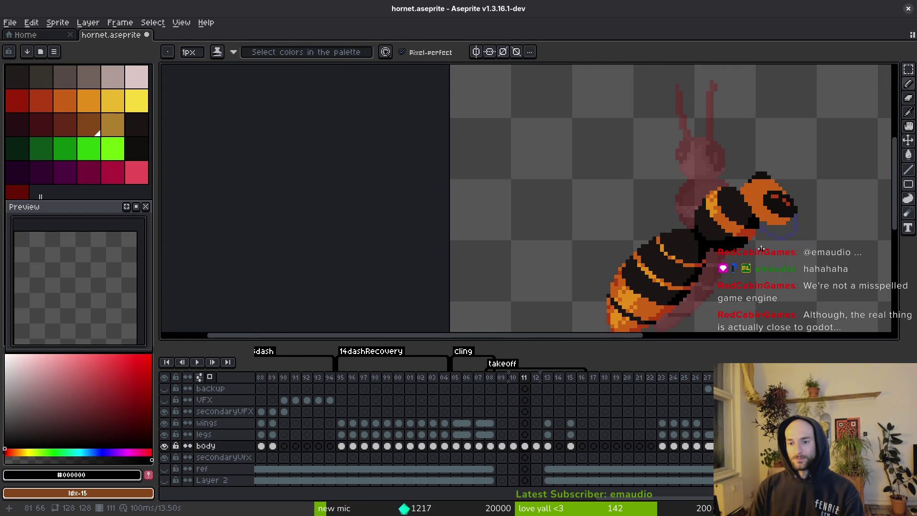
key("ctrl+z")
Repaint the stray red neck pixel black
scroll(760, 249, "up", 4)
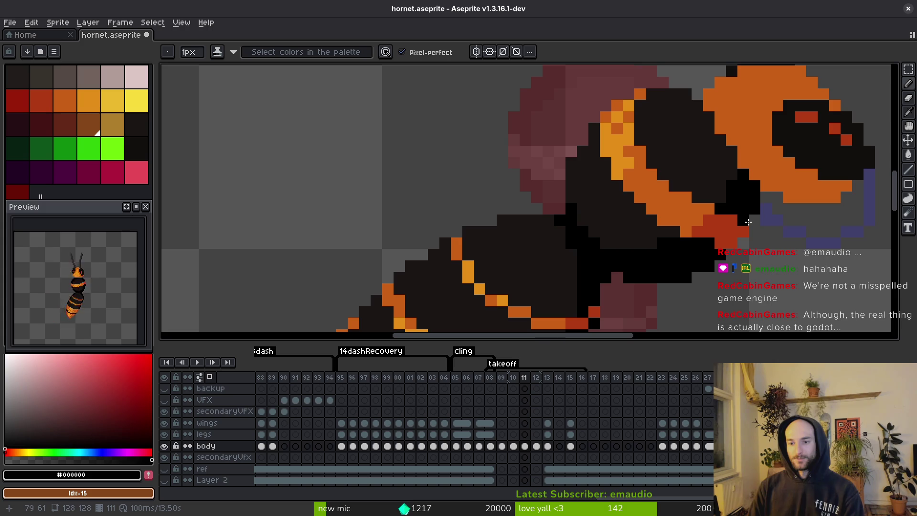
scroll(772, 233, "down", 4)
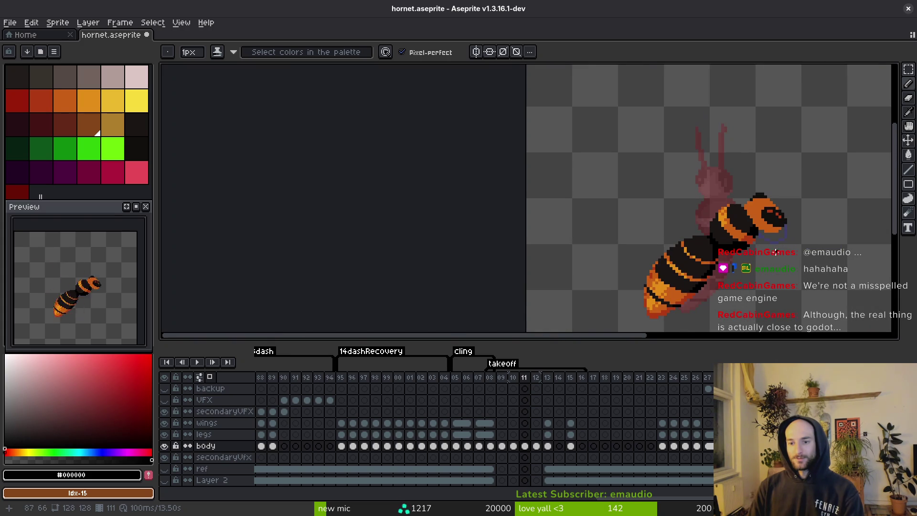
scroll(774, 252, "up", 4)
left_click(676, 198, "alt")
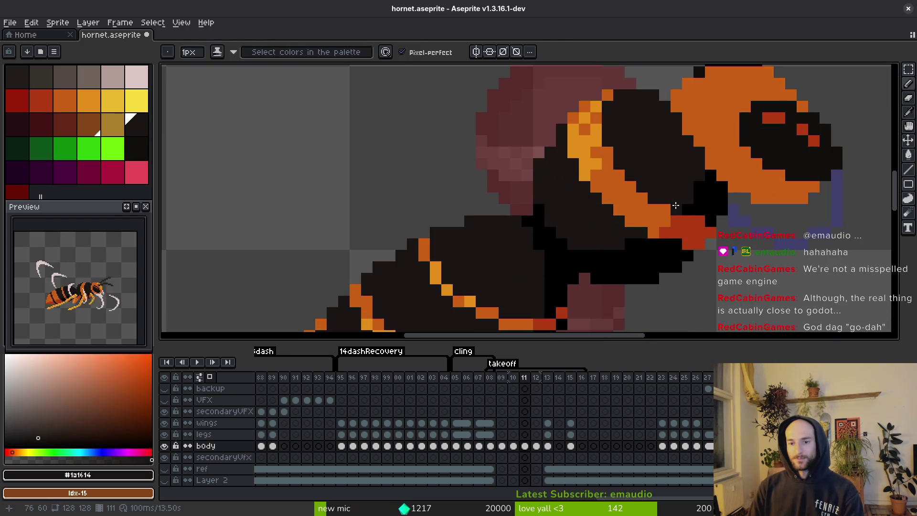
scroll(666, 184, "down", 4)
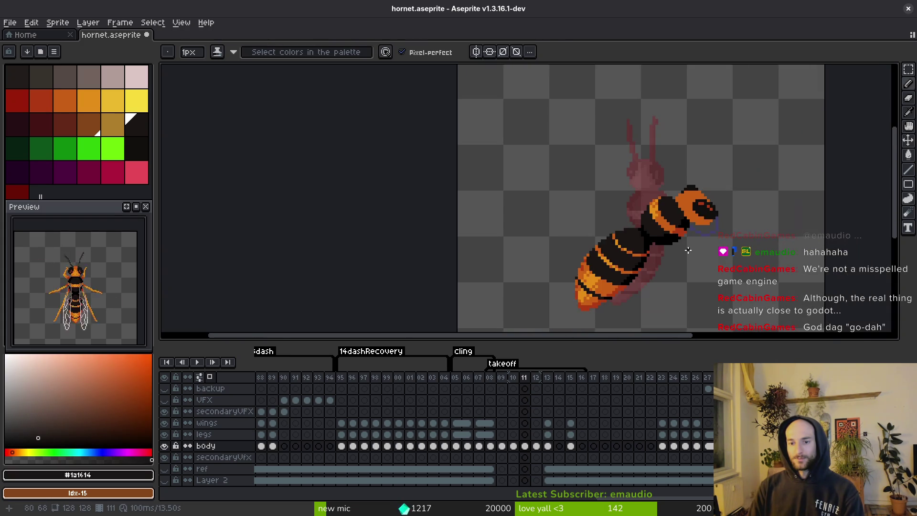
scroll(682, 186, "up", 4)
left_click(686, 185, "alt")
scroll(712, 242, "down", 4)
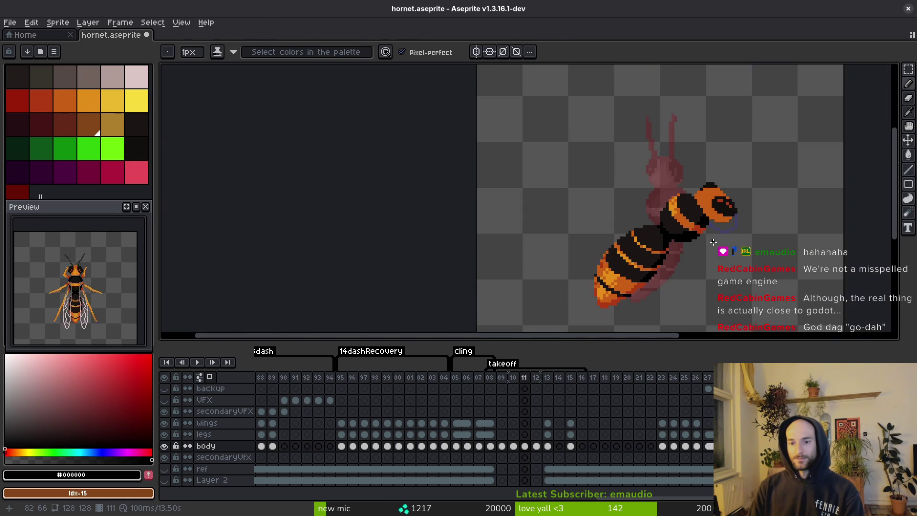
scroll(711, 241, "up", 4)
left_click(678, 226, "alt")
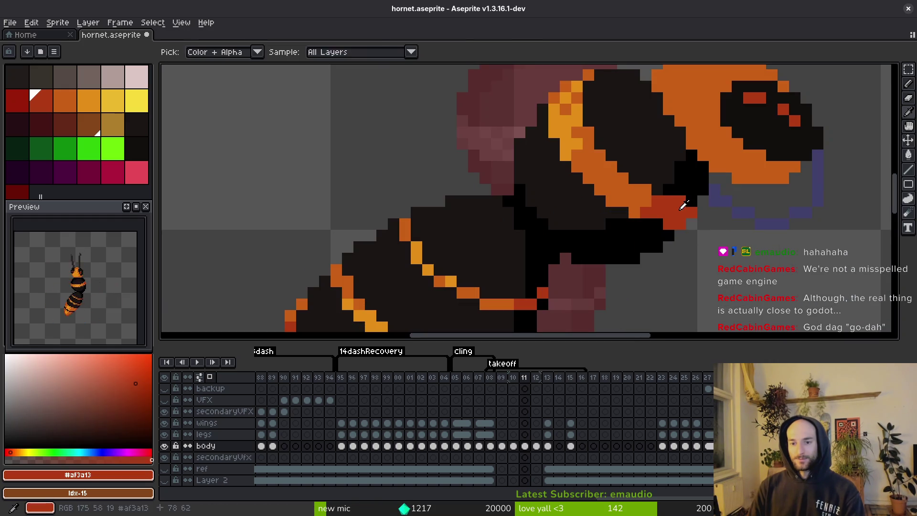
left_click(659, 225, "alt")
left_click(667, 225)
Sample the orange band and dark body colours, save, and return to frame 12
left_click(648, 183, "alt")
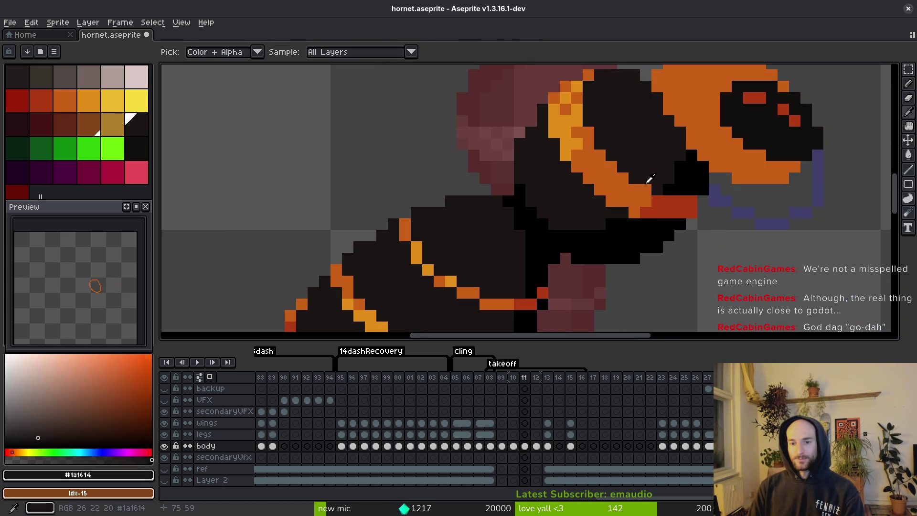
left_click(630, 212, "alt")
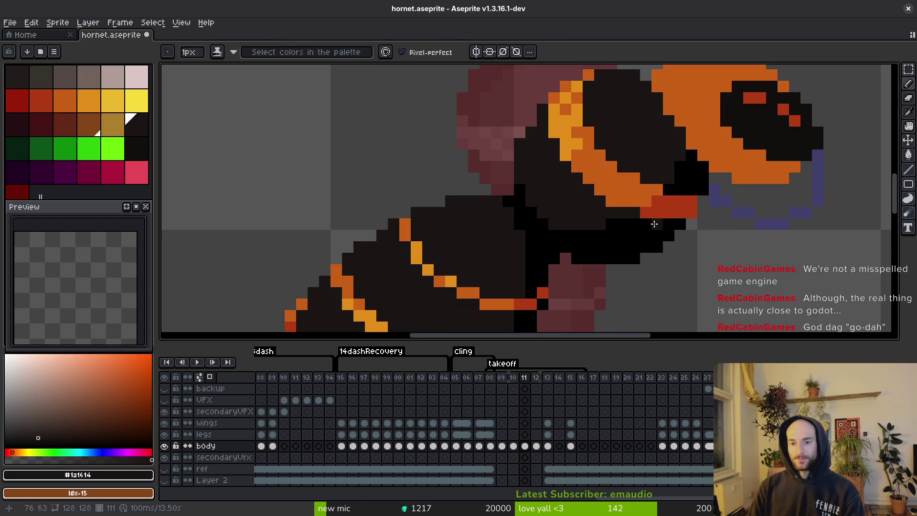
scroll(654, 223, "down", 3)
key("ctrl+s")
scroll(635, 216, "up", 2)
scroll(635, 215, "down", 3)
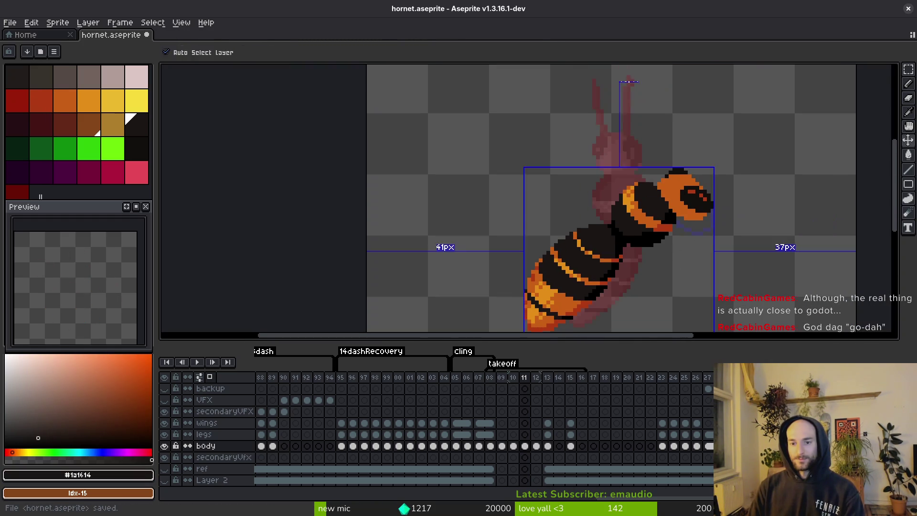
scroll(684, 240, "up", 2)
scroll(685, 240, "down", 3)
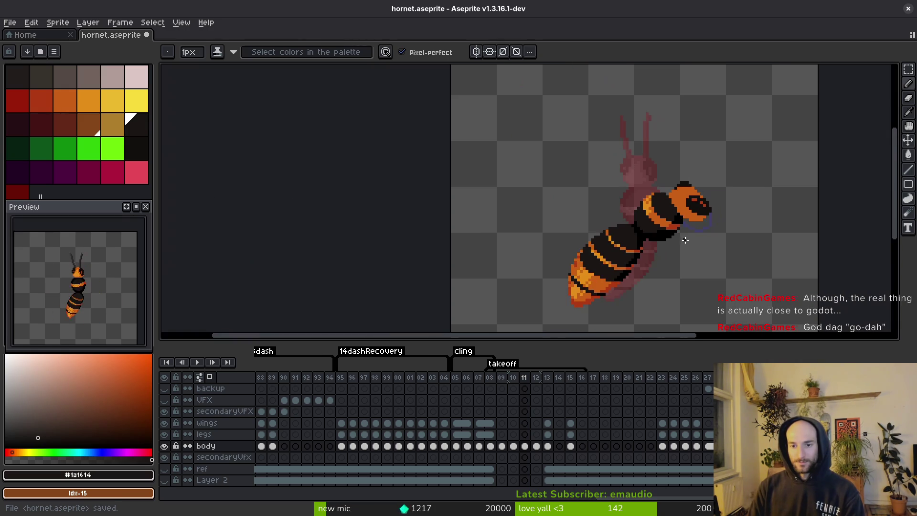
key("ctrl+s")
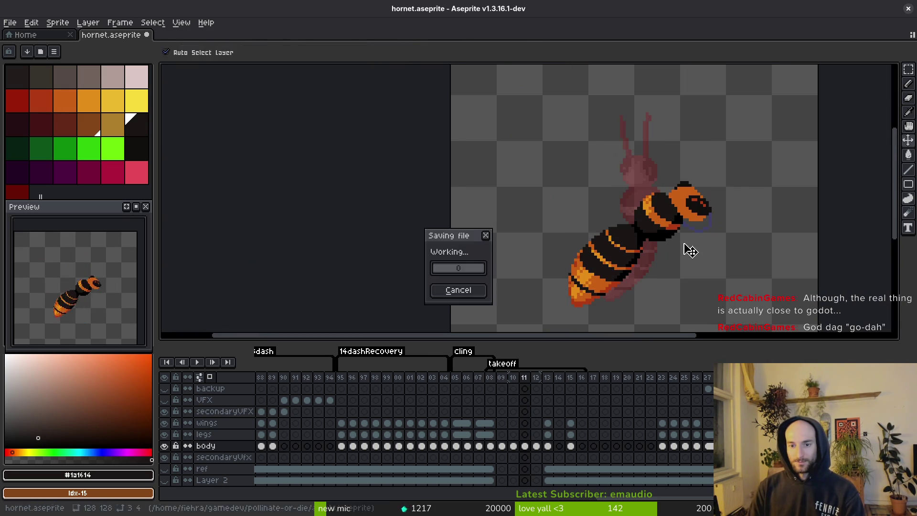
key("Right")
On frame 12, draw the dark outline along the body's top, left, bottom and lower-right edges
key("Left")
key("Right")
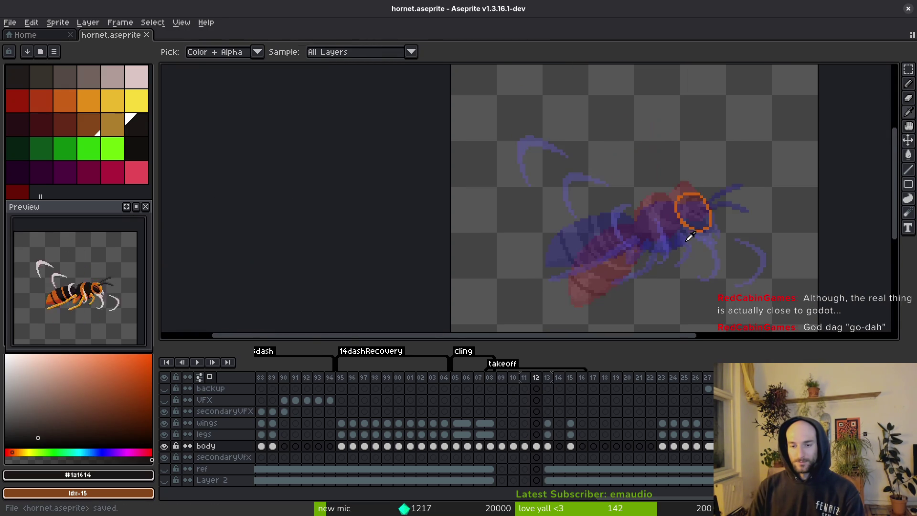
scroll(689, 238, "up", 4)
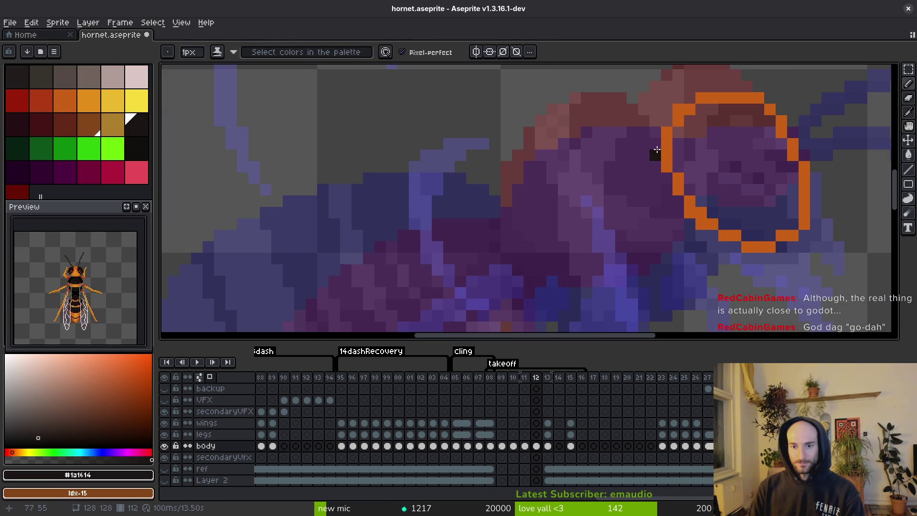
left_click_drag(656, 149, 674, 138)
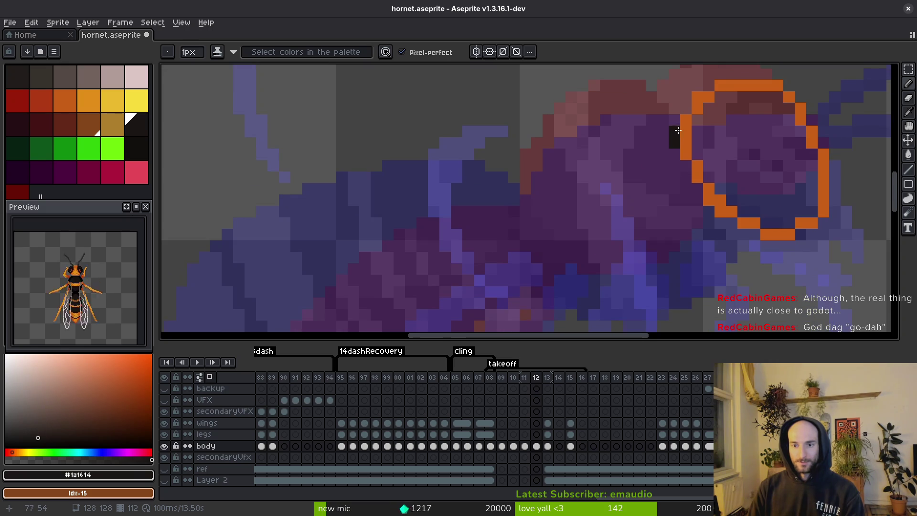
scroll(668, 132, "up", 1)
key("Return")
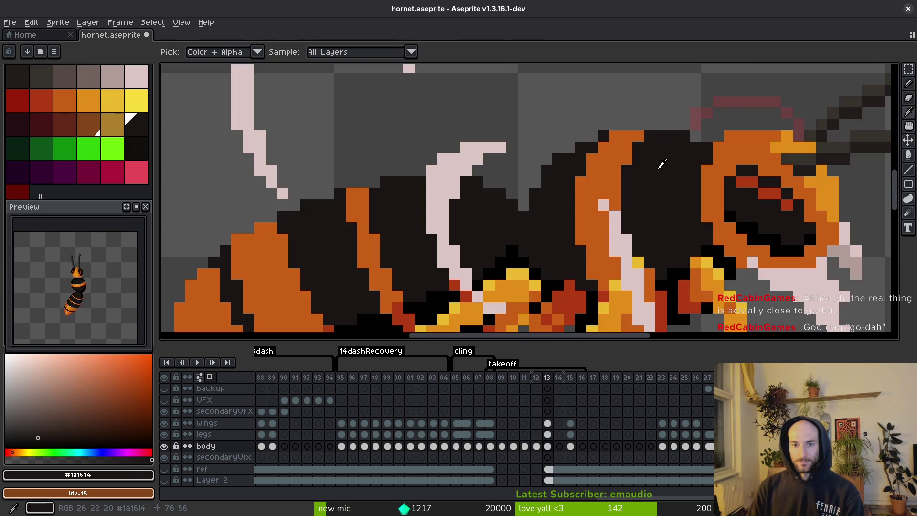
key("Return")
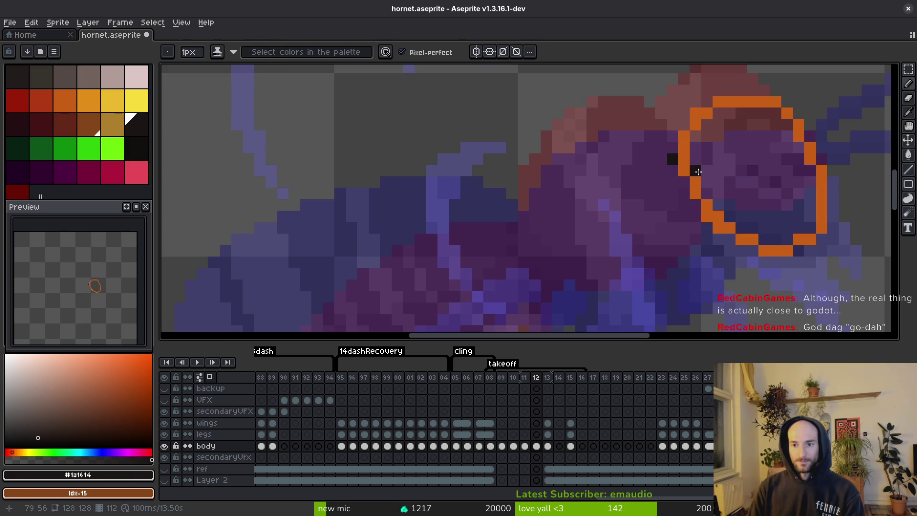
mouse_move(679, 136)
left_mouse_down()
mouse_move(630, 125)
mouse_move(556, 142)
left_mouse_up()
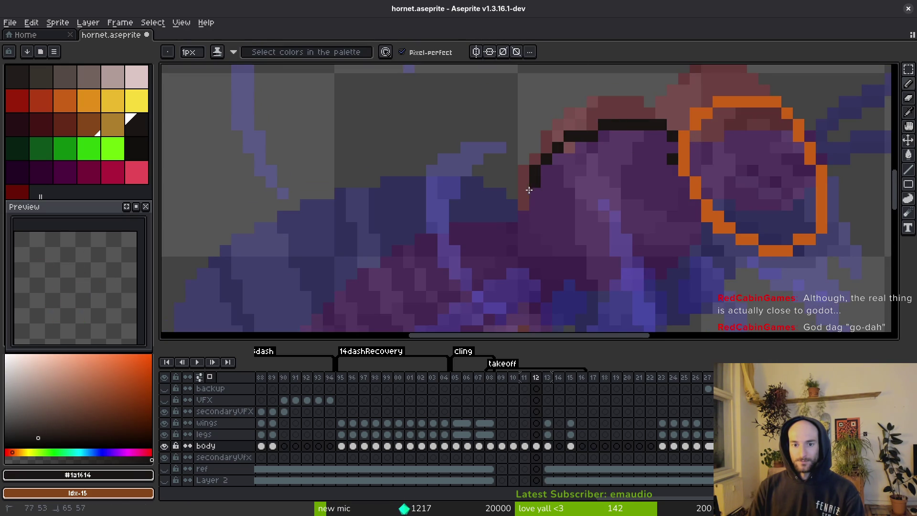
left_click_drag(529, 189, 536, 238)
scroll(532, 214, "down", 3)
mouse_move(527, 191)
left_mouse_down()
mouse_move(540, 242)
mouse_move(600, 258)
mouse_move(659, 240)
left_mouse_up()
mouse_move(701, 195)
left_mouse_down()
mouse_move(687, 220)
mouse_move(616, 260)
left_mouse_up()
scroll(600, 177, "up", 2)
Add black outline pixels along the head's top and left edge, then save
key("Right")
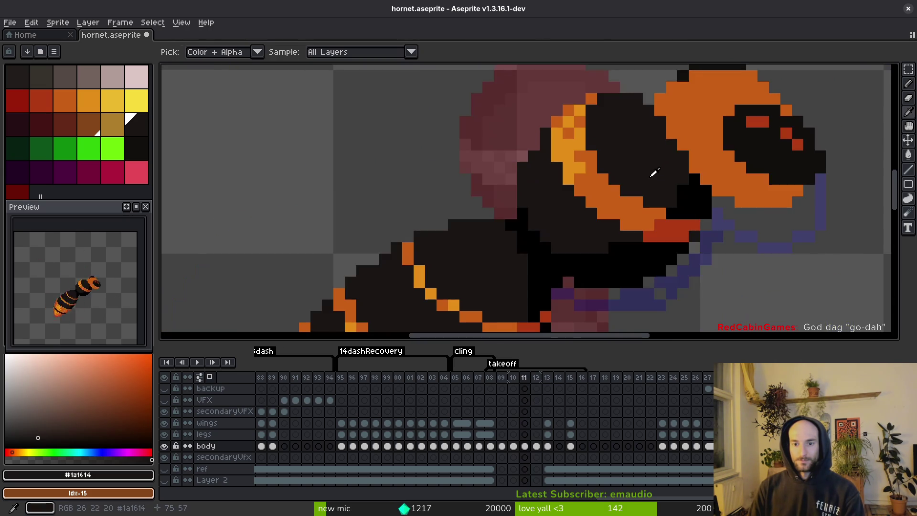
key("Left")
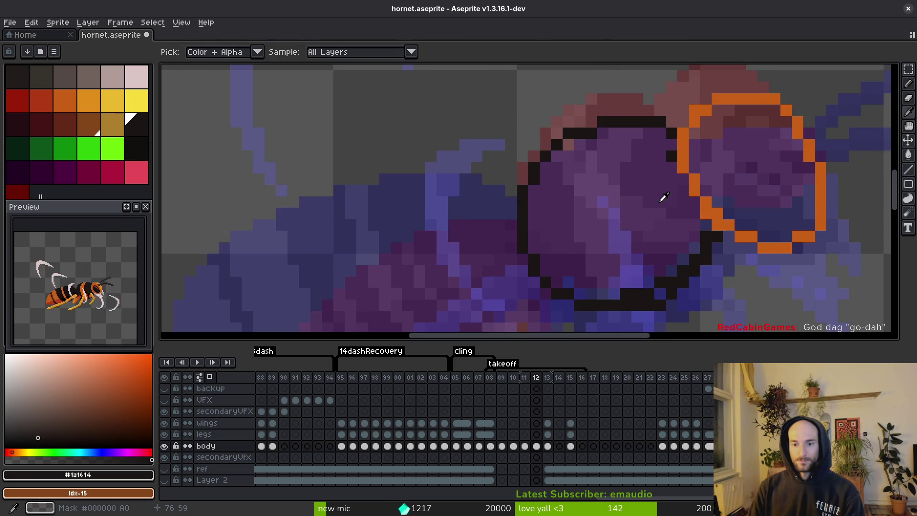
key("Right")
key("Left")
key("Left")
key("Right")
key("b")
scroll(672, 122, "up", 1)
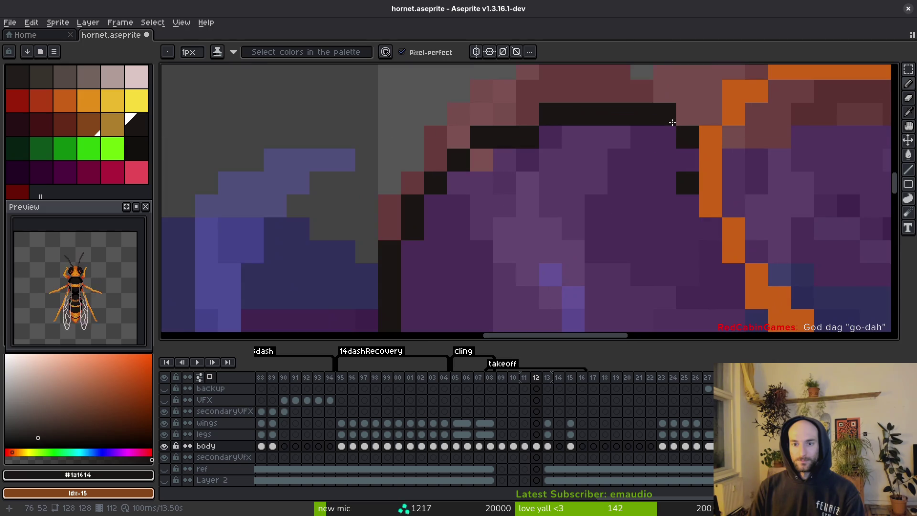
mouse_move(672, 123)
left_mouse_down()
mouse_move(669, 98)
mouse_move(528, 93)
mouse_move(481, 139)
mouse_move(482, 190)
left_mouse_up()
left_click(536, 177)
key("ctrl+z")
left_click(546, 219)
key("ctrl+s")
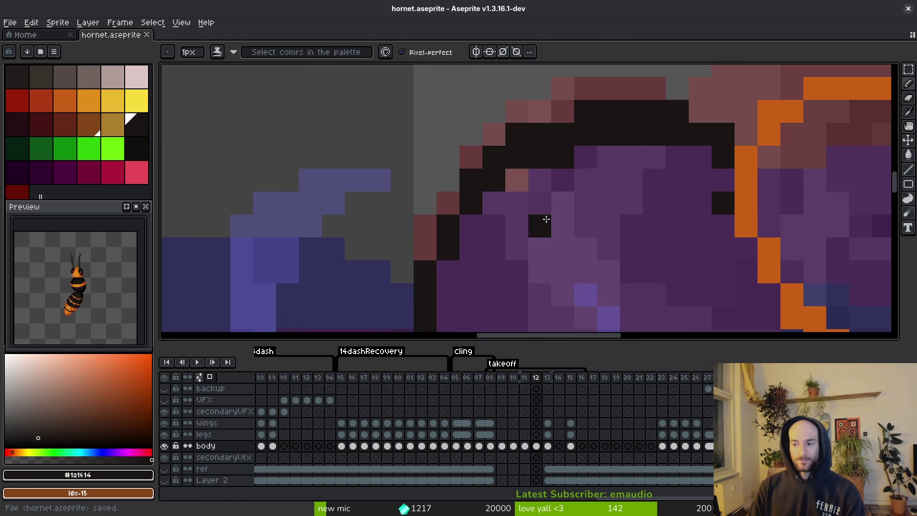
scroll(546, 219, "down", 2)
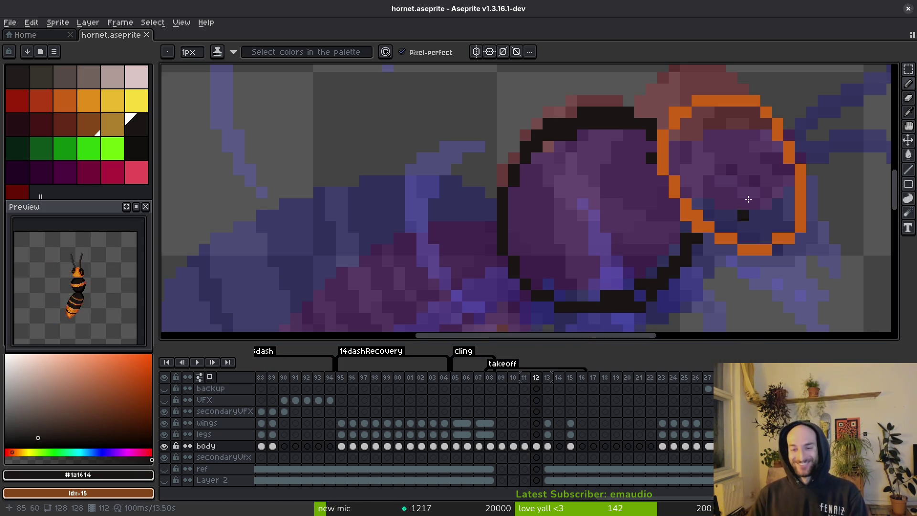
Flood-fill the head circle and a leftover gap pixel with the dark colour, saving after each
key("g")
left_click(613, 205)
key("b")
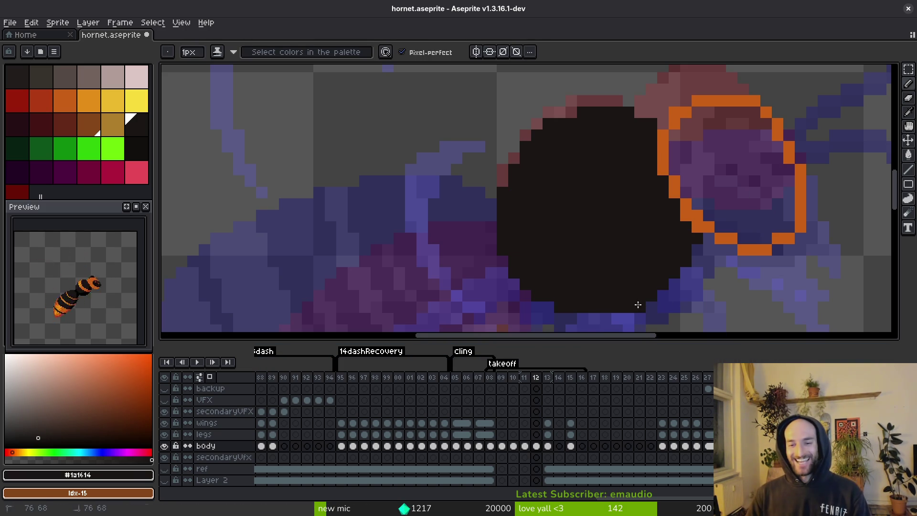
key("ctrl+s")
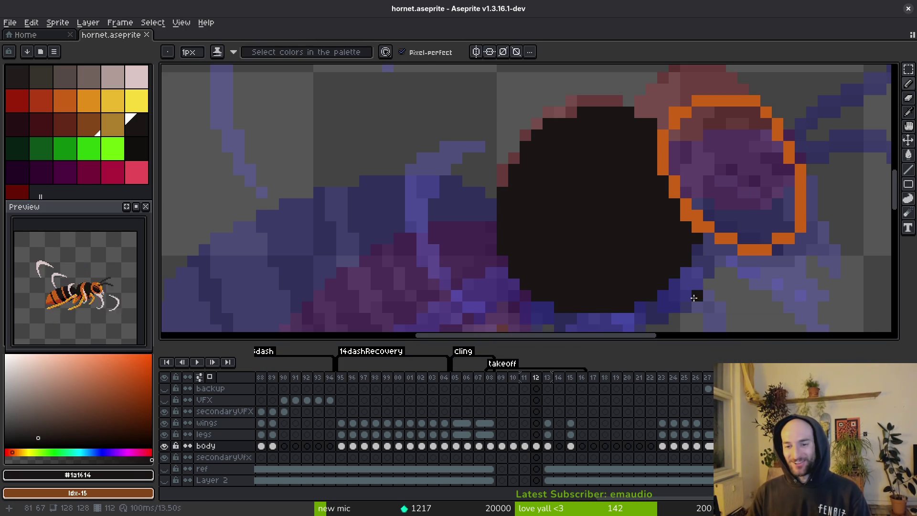
key("g")
left_click(697, 239)
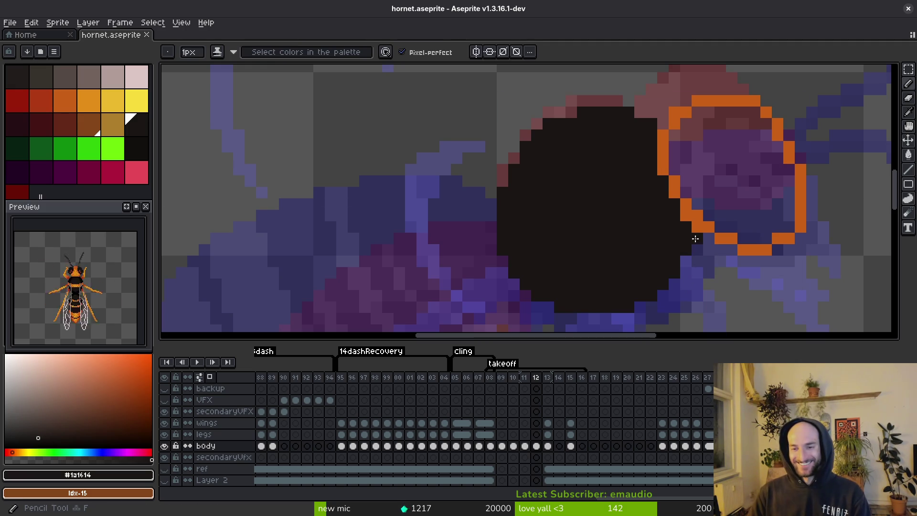
key("ctrl+s")
scroll(618, 254, "down", 3)
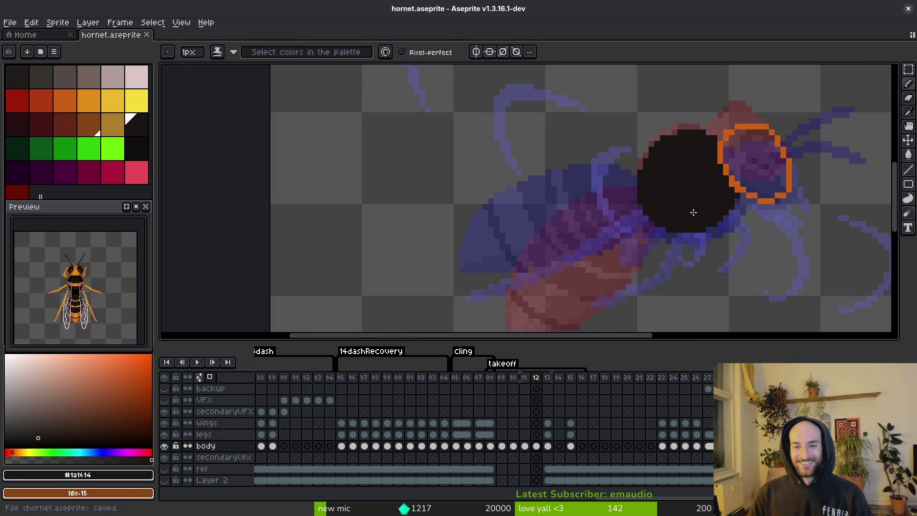
scroll(694, 206, "up", 2)
Lasso-copy the hornet's abdomen on frame 11 and paste it into frame 12
key("comma")
key("q")
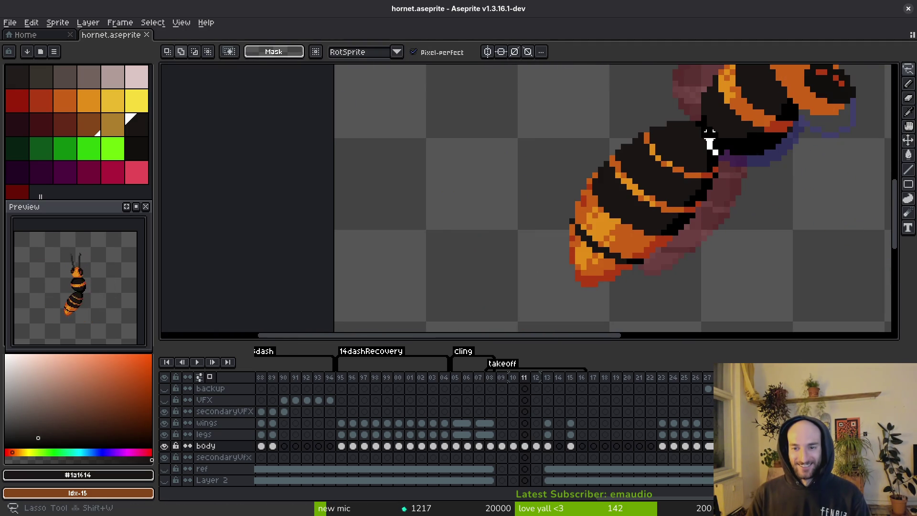
mouse_move(715, 152)
left_mouse_down()
mouse_move(524, 212)
mouse_move(761, 232)
mouse_move(714, 151)
left_mouse_up()
key("ctrl+c")
key("period")
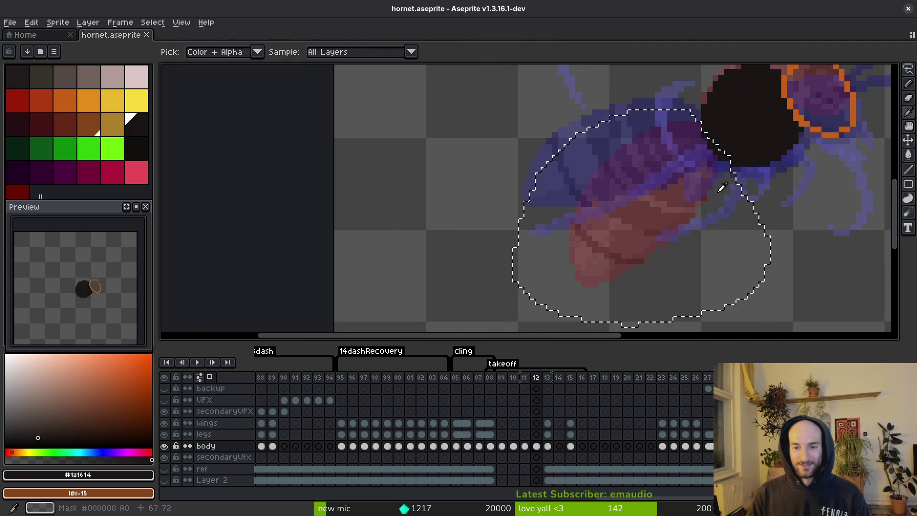
key("ctrl+v")
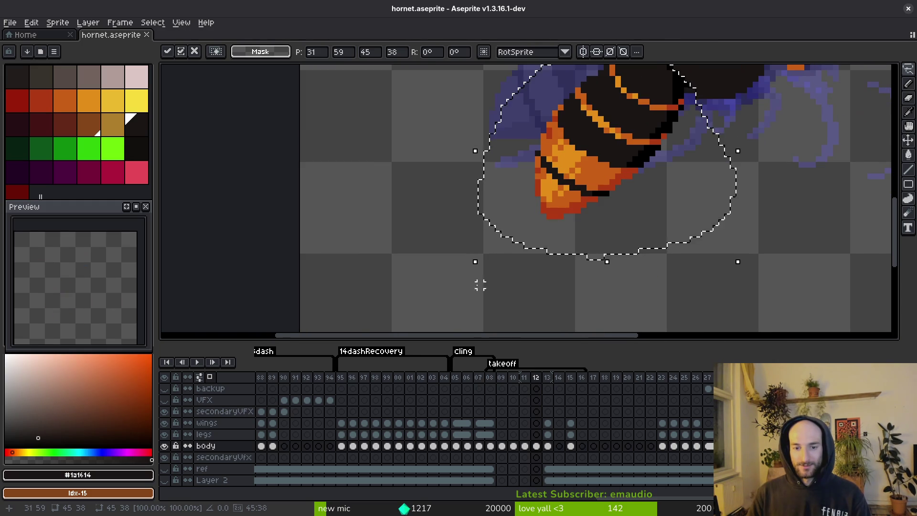
Re-paste the abdomen, move it up-left, tilt it against the new head, and commit
scroll(478, 281, "down", 3)
mouse_move(470, 262)
left_mouse_down()
mouse_move(450, 286)
mouse_move(432, 271)
left_mouse_up()
key("ctrl+z")
key("ctrl+v")
scroll(463, 287, "up", 1)
scroll(597, 311, "up", 2)
mouse_move(573, 217)
left_mouse_down()
mouse_move(609, 221)
mouse_move(603, 185)
mouse_move(625, 181)
left_mouse_up()
key("Return")
Repaint the abdomen edges with dark red, orange #c96016 and dark body pixels
left_click(477, 256, "alt")
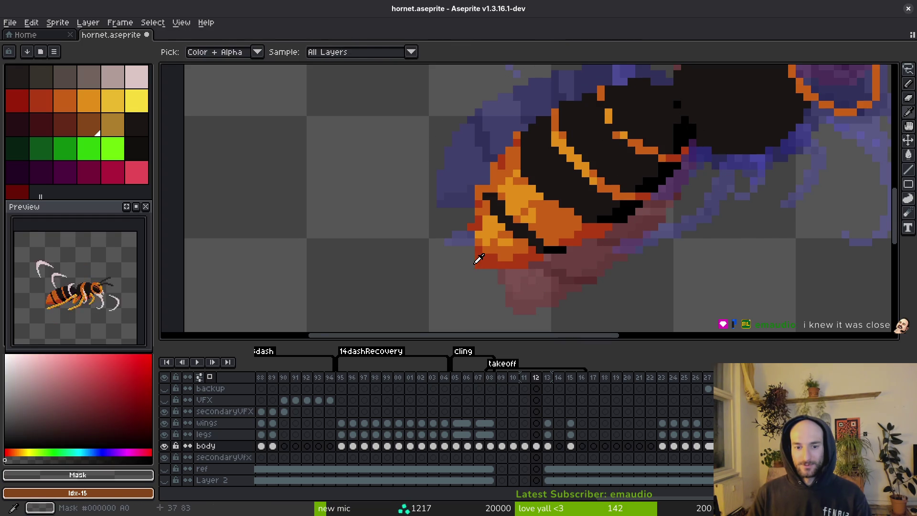
scroll(471, 250, "up", 2)
left_click(494, 265, "alt")
left_click_drag(472, 263, 472, 212)
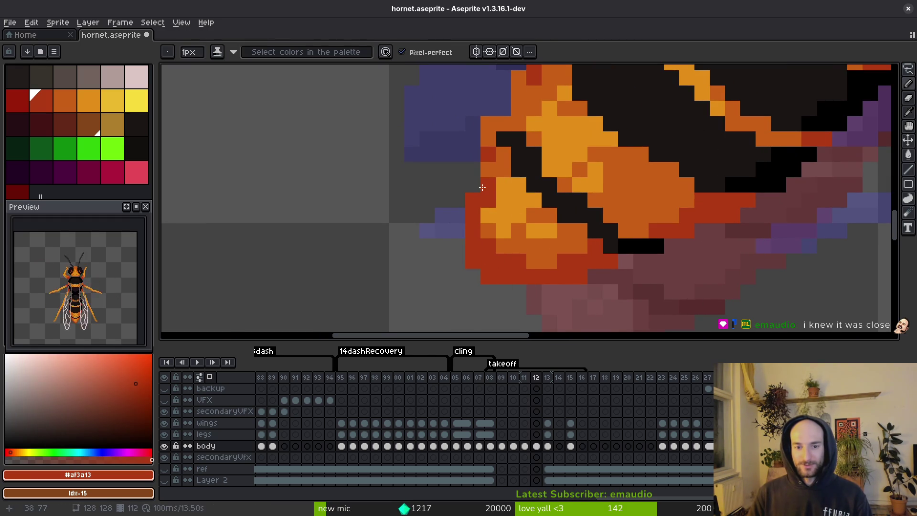
left_click(487, 191, "alt")
left_click(472, 201)
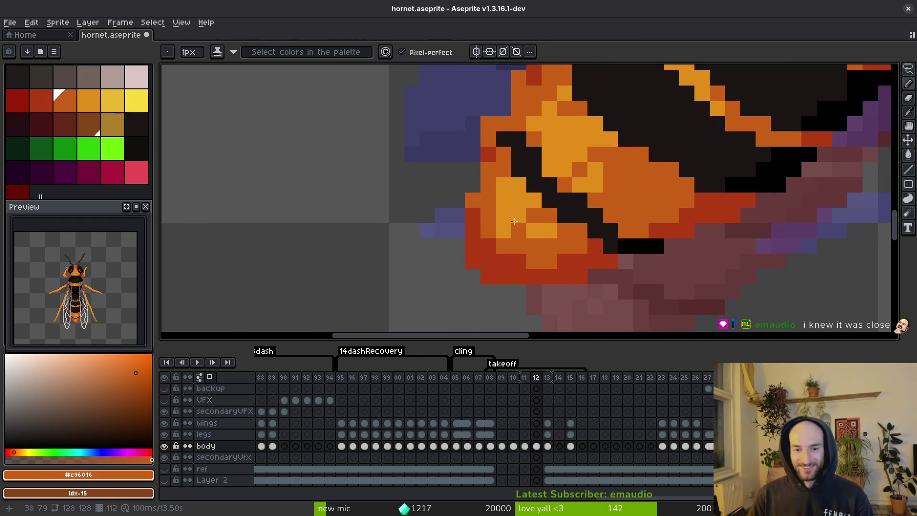
scroll(610, 257, "down", 3)
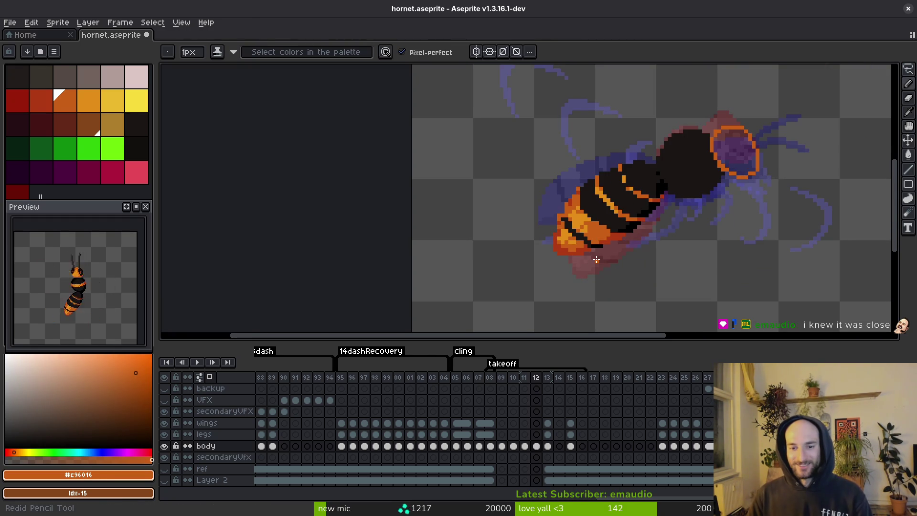
scroll(627, 157, "up", 3)
left_click(642, 167, "alt")
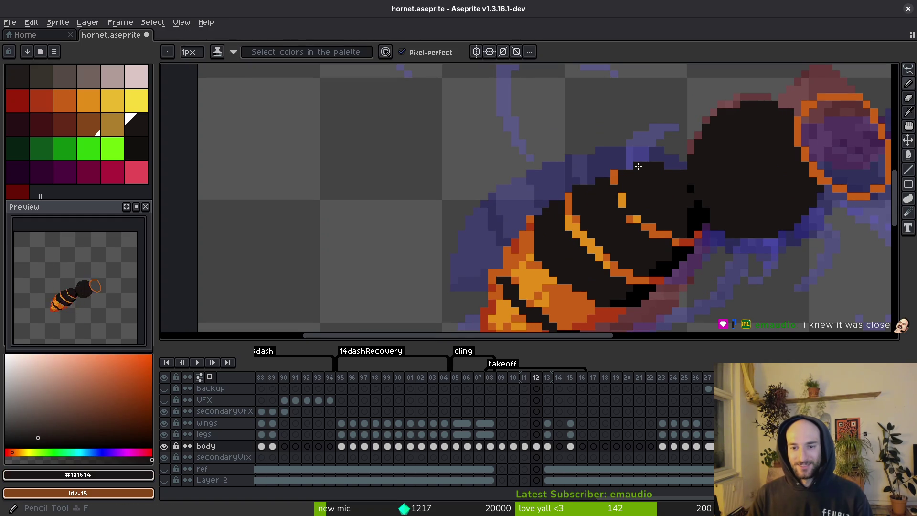
left_click(593, 181)
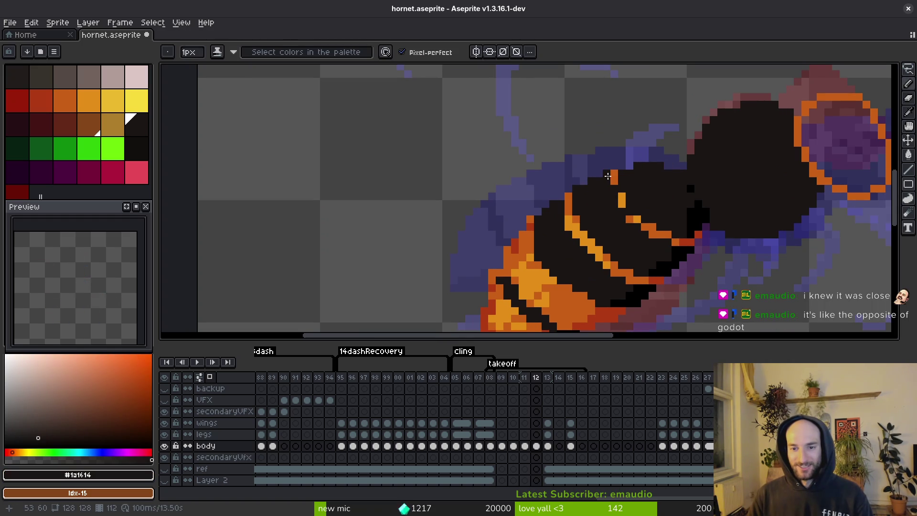
Sample a body colour, bring the abdomen's left edge into view, and save hornet.aseprite
scroll(602, 187, "up", 2)
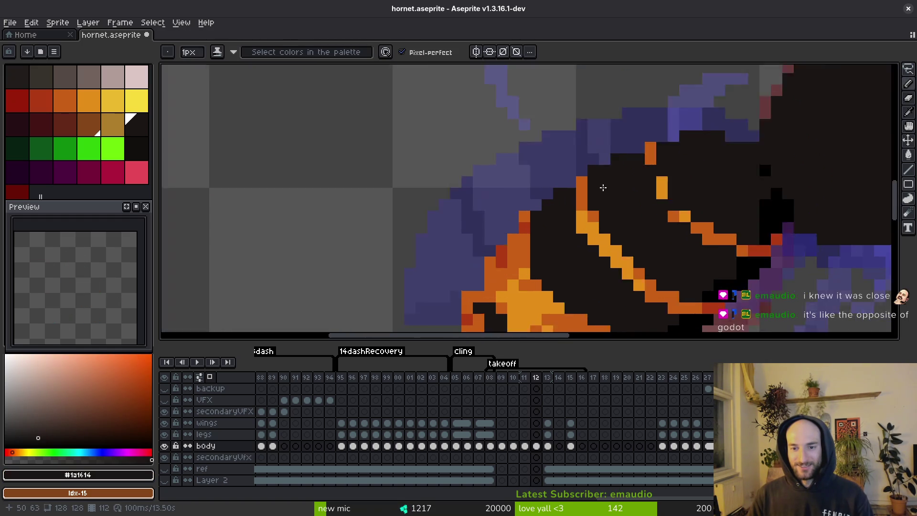
key("alt")
scroll(530, 188, "down", 1)
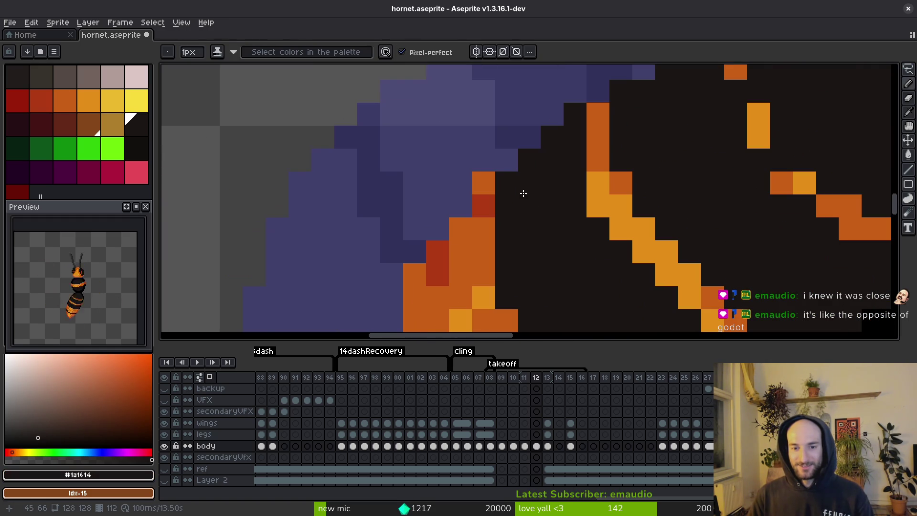
scroll(543, 225, "down", 3)
left_click_drag(542, 225, 557, 204)
scroll(503, 189, "up", 2)
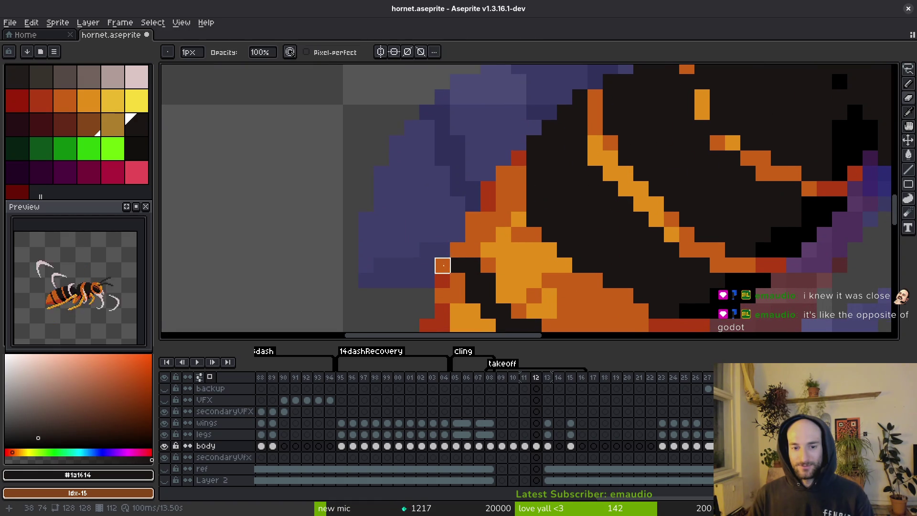
scroll(442, 265, "down", 4)
key("ctrl+s")
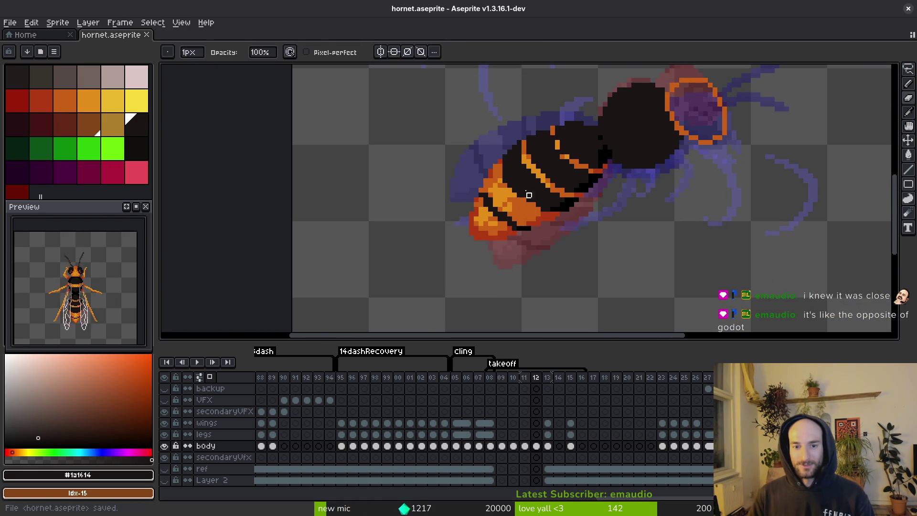
Compare with frame 13, darken three orange abdomen pixels on frame 12, and save
scroll(497, 194, "up", 1)
scroll(497, 195, "down", 2)
key("Right")
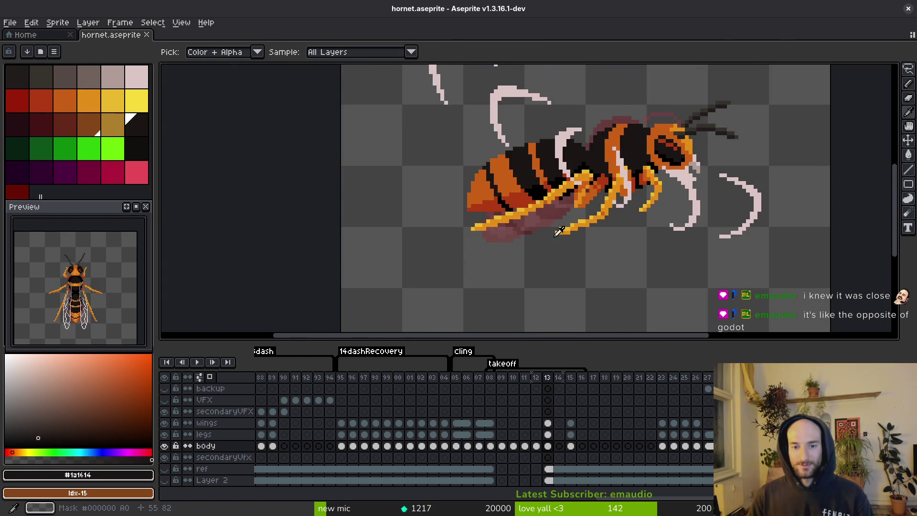
key("Left")
scroll(526, 206, "up", 3)
left_click(526, 206, "alt")
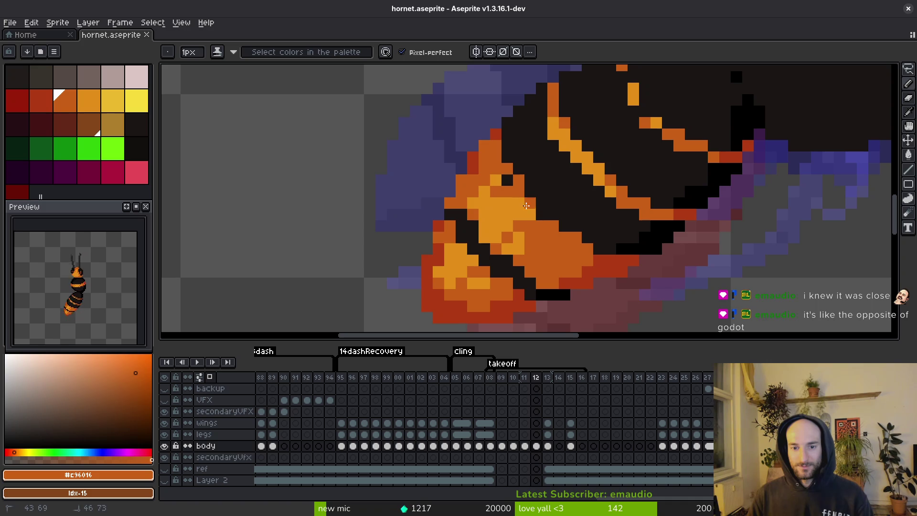
left_click(599, 219, "alt")
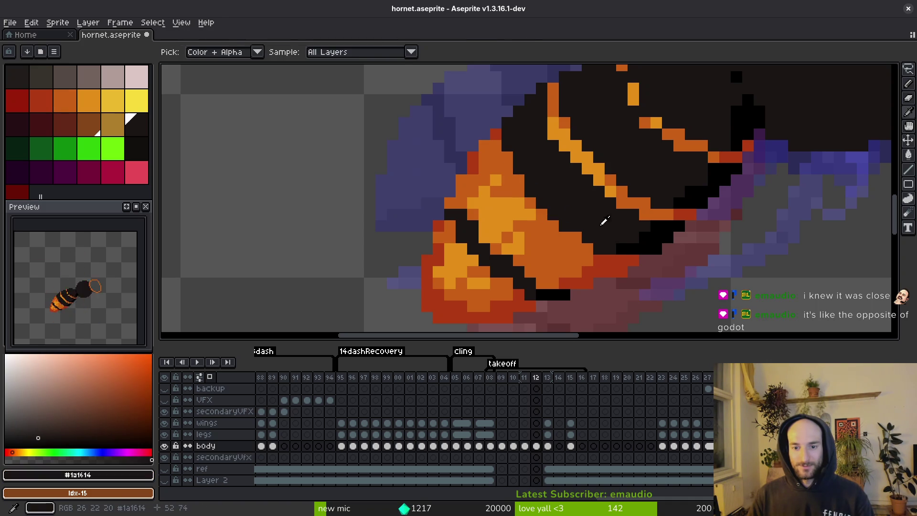
left_click(584, 235)
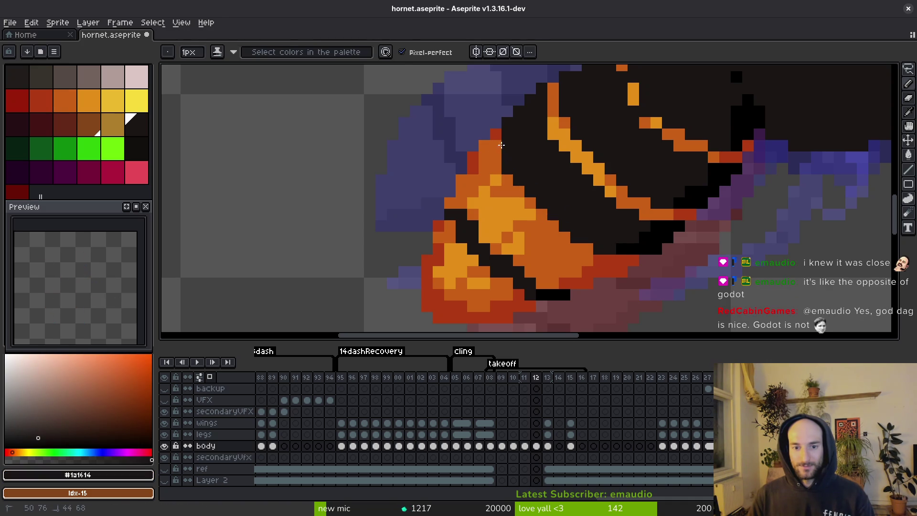
left_click_drag(501, 145, 497, 135)
key("ctrl+s")
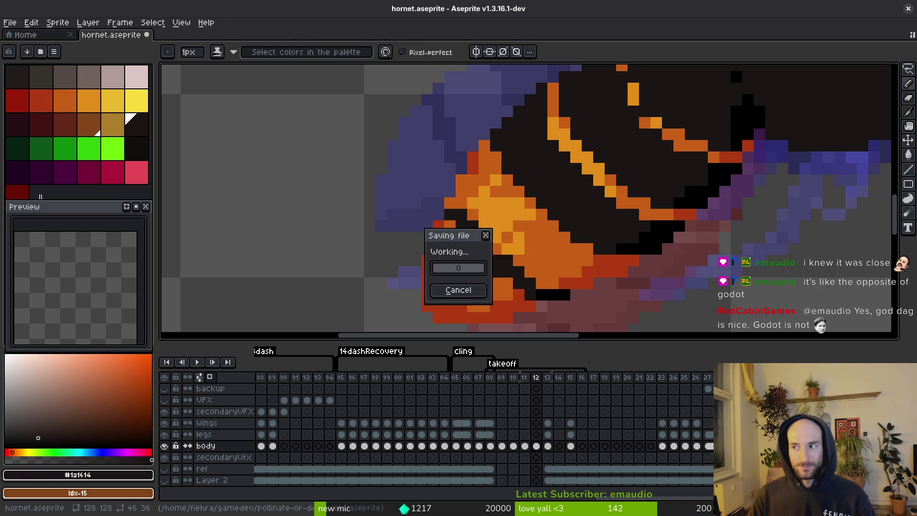
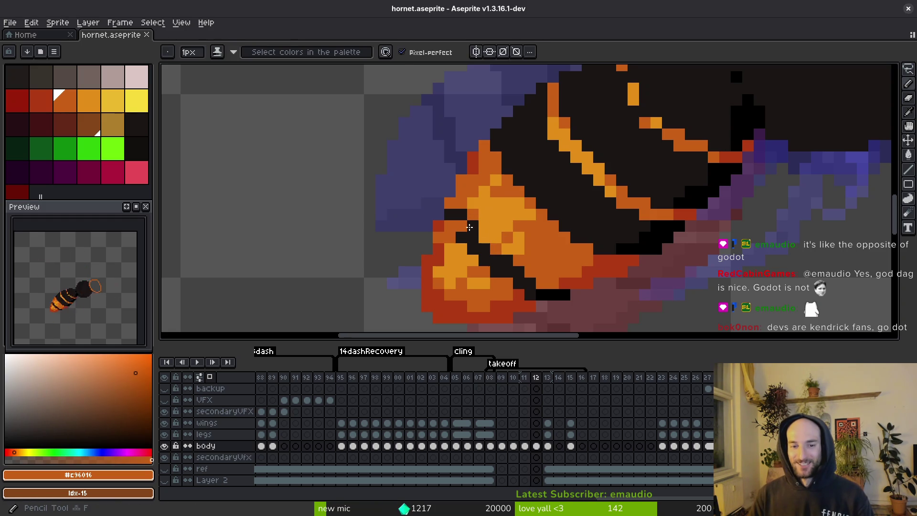
Recolour the abdomen-tip stripe-edge pixels red and orange, turn stray orange pixels black, and save
left_click(462, 226)
left_click(469, 227, "alt")
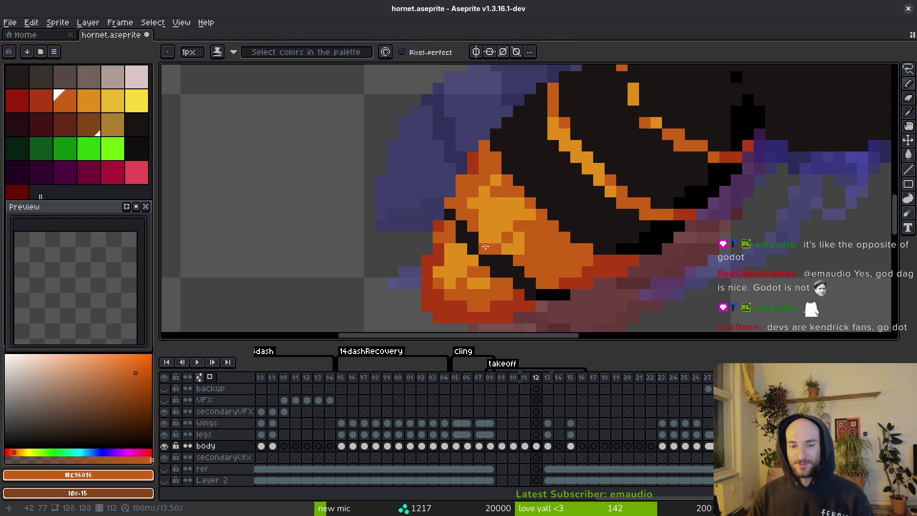
scroll(486, 246, "up", 2)
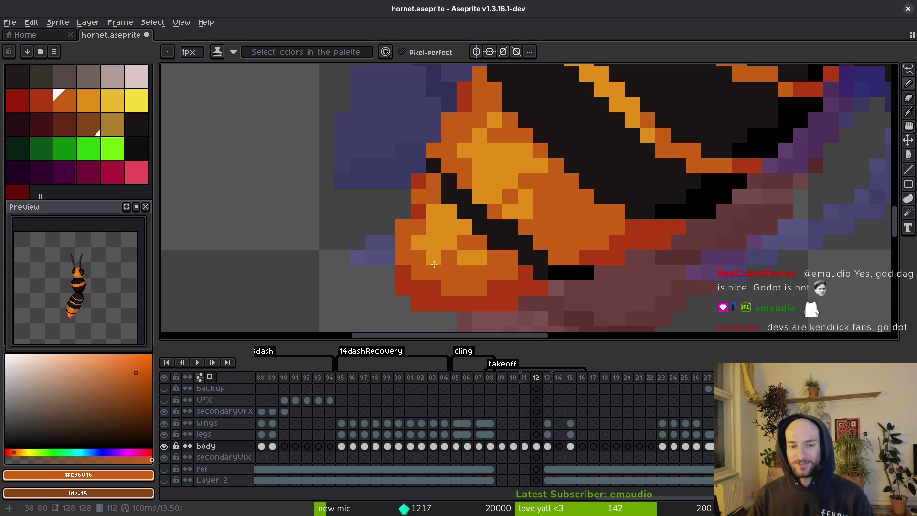
left_click(594, 256, "alt")
left_click(571, 257)
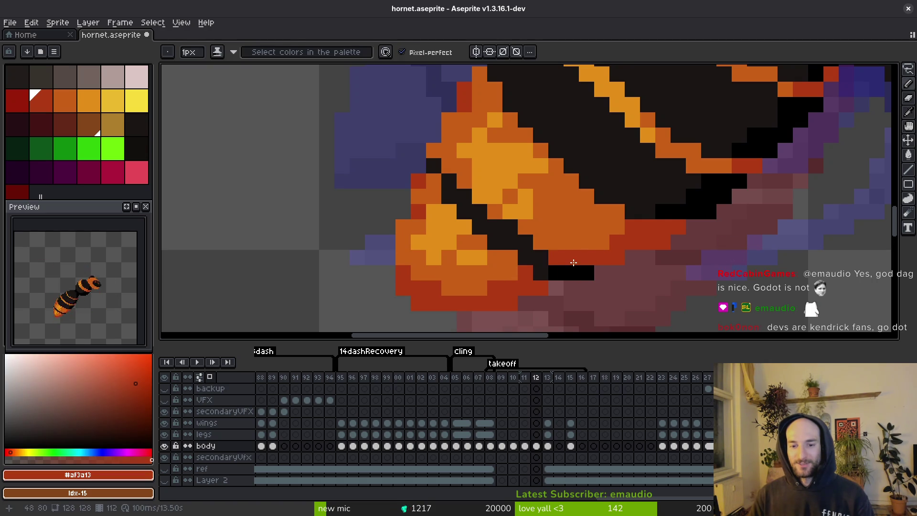
left_click(571, 238, "alt")
left_click(570, 273)
left_click(556, 271, "alt")
left_click(570, 272)
key("ctrl+s")
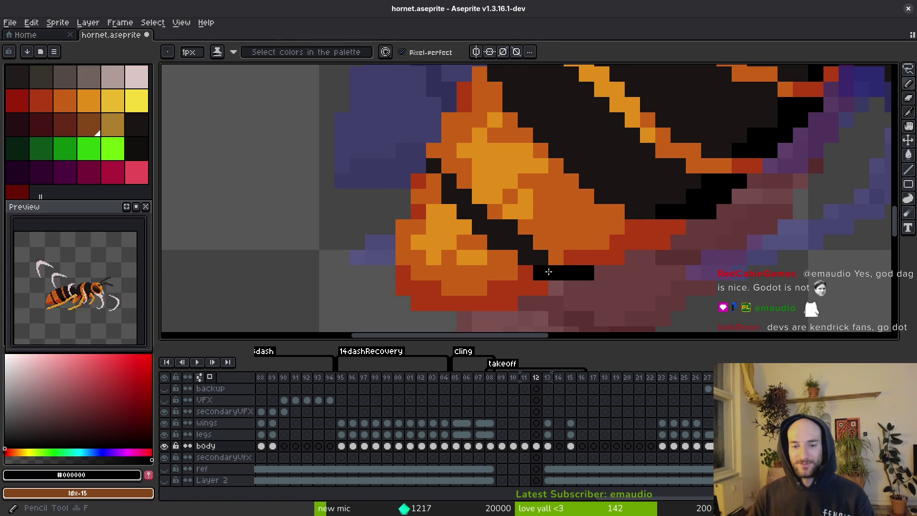
Fill stray abdomen-tip pixels with dark orange and paint a few more pixels orange
left_click(475, 247, "alt")
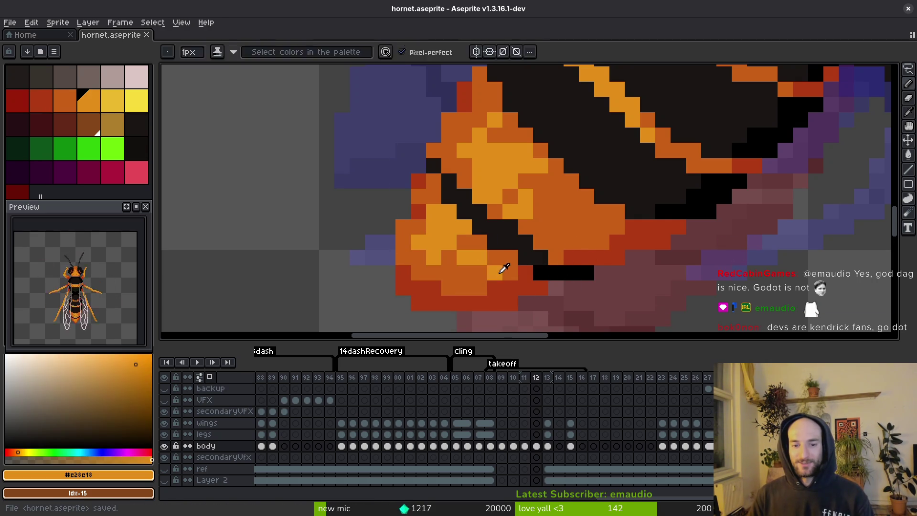
left_click(498, 269, "alt")
left_click(510, 273)
left_click(479, 257)
left_click_drag(525, 221, 526, 256)
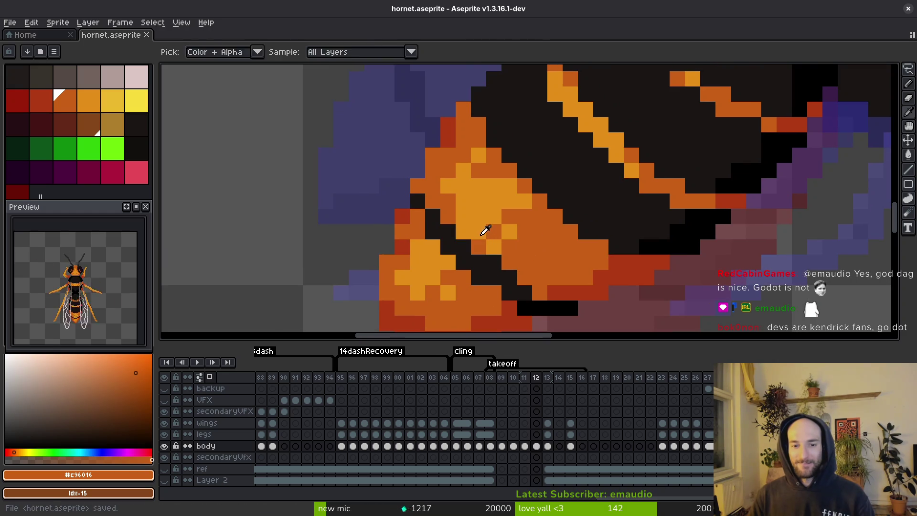
left_click_drag(509, 187, 493, 201)
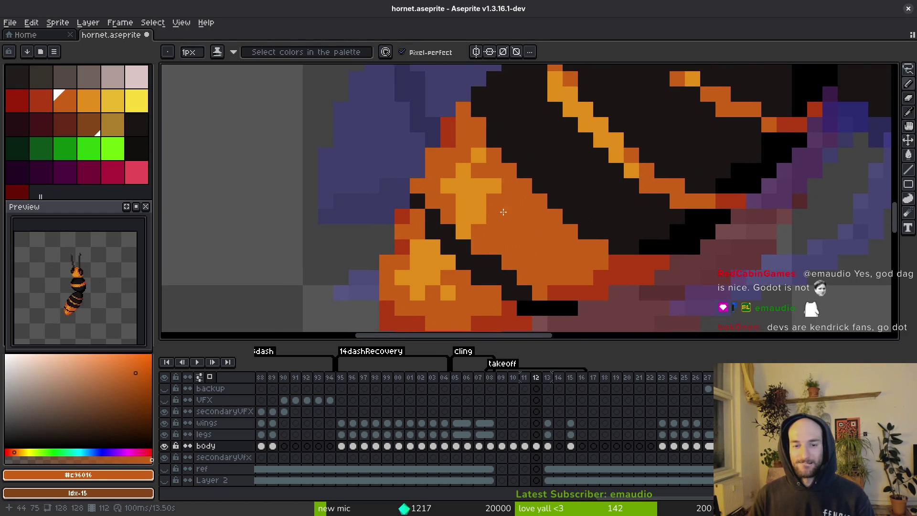
scroll(526, 215, "down", 3)
key("Left")
key("Left")
Compare neighbouring frames, then add a light orange #e28e18 pixel on frame 11's abdomen tip
key("Right")
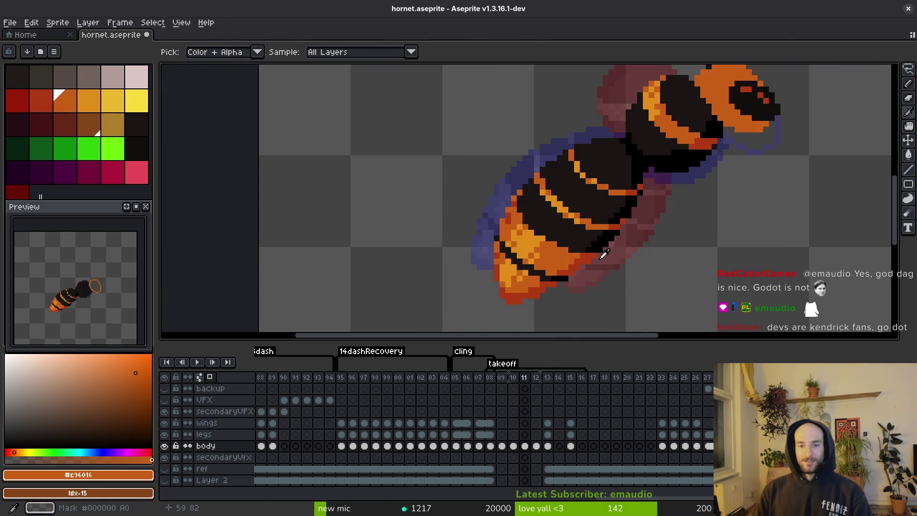
scroll(533, 229, "up", 2)
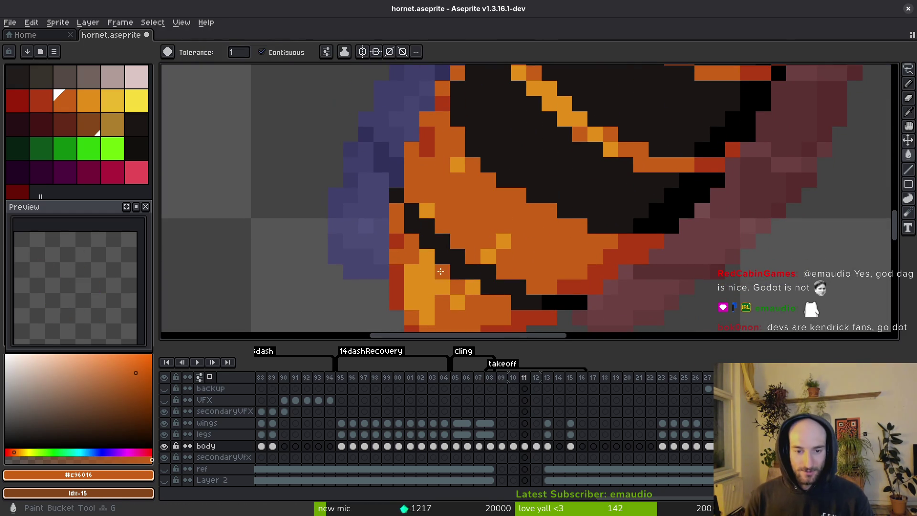
scroll(534, 229, "down", 2)
key("Left")
scroll(613, 185, "up", 3)
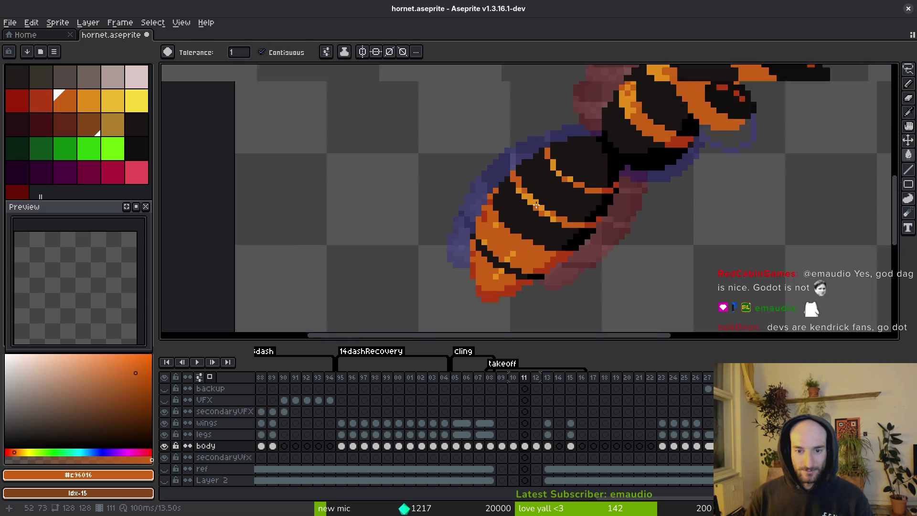
key("Right")
left_click(513, 144)
key("b")
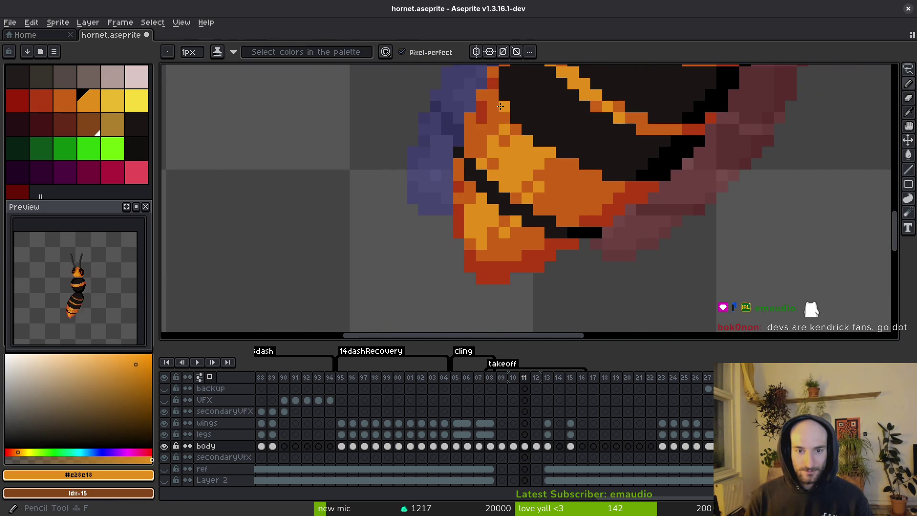
left_click(469, 186)
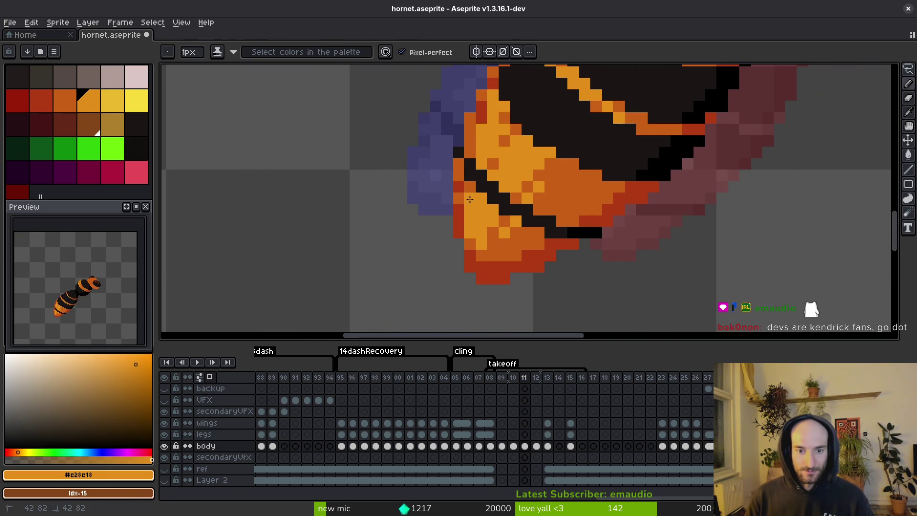
Draw dark orange #c96016 shading across the tip and rework the light orange highlight pixels
left_click(537, 170, "alt")
left_click_drag(530, 163, 519, 174)
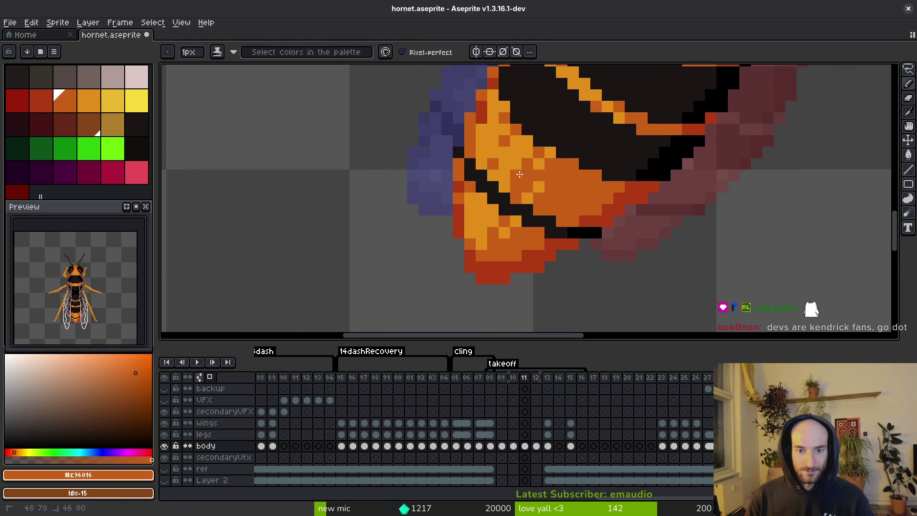
left_click(527, 198)
left_click(547, 152)
left_click(526, 148, "alt")
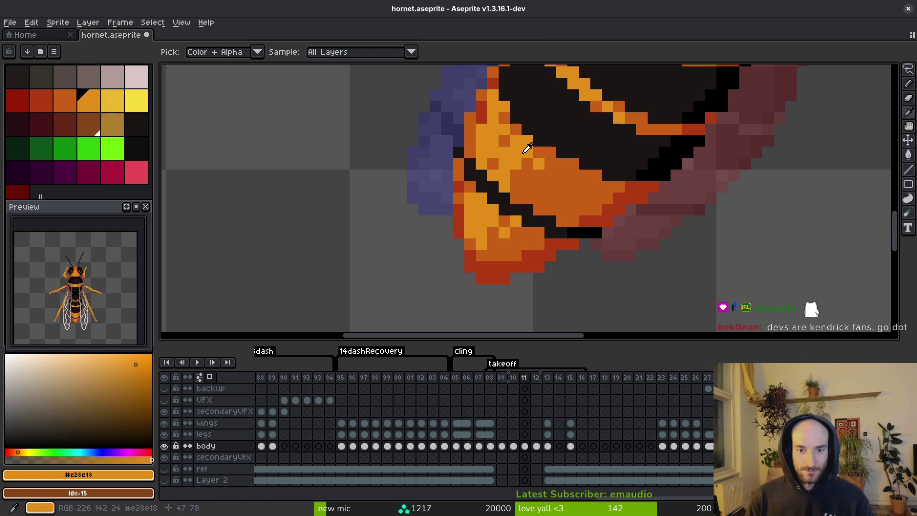
left_click(538, 164)
left_click(511, 172, "alt")
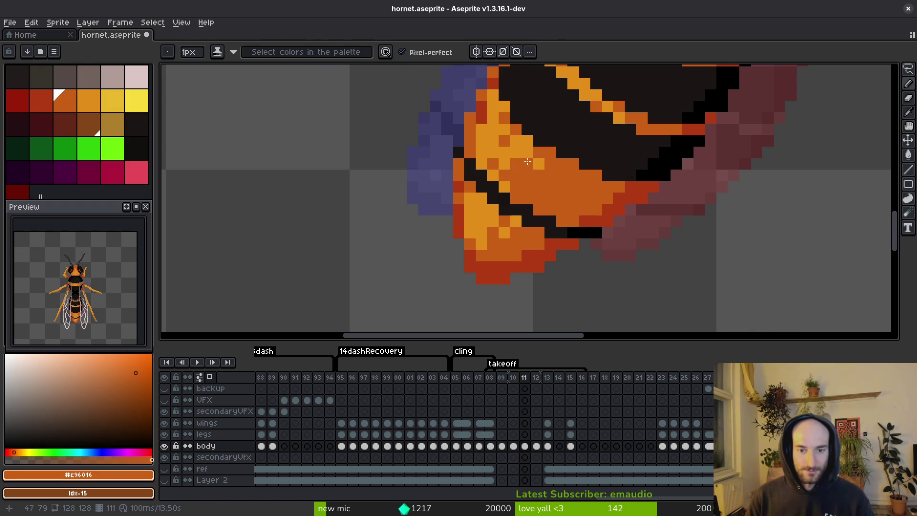
left_click(513, 177, "alt")
left_click(529, 163, "alt")
left_click(538, 164)
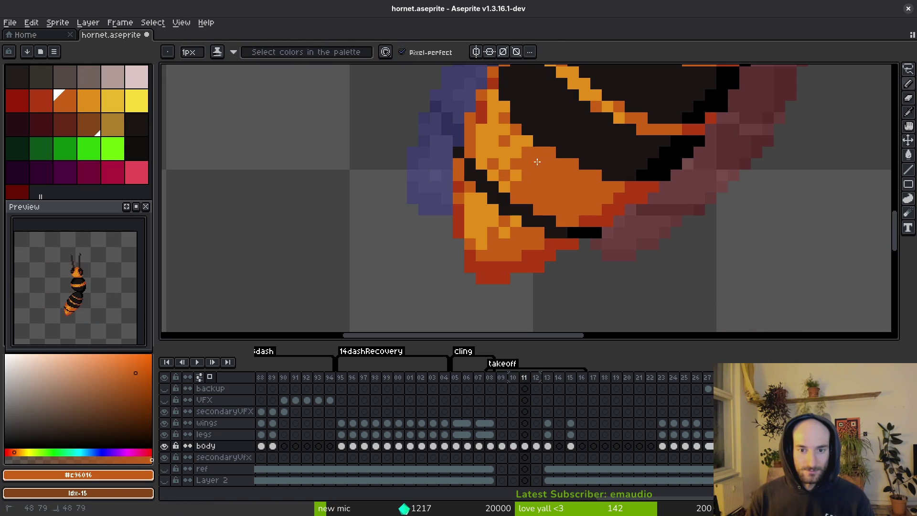
left_click(520, 139, "alt")
Rebalance light and dark orange pixels along the tip edge and save the file
left_click(501, 139)
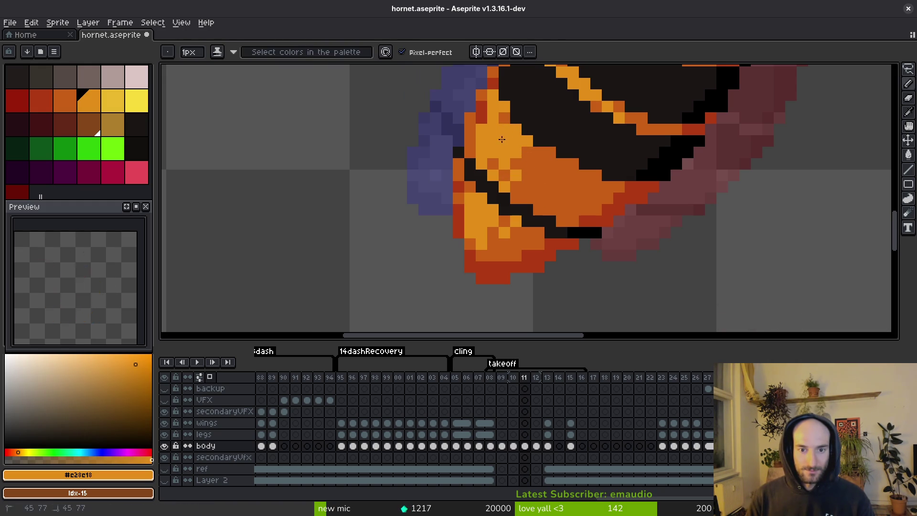
left_click(483, 114, "alt")
left_click(482, 129)
left_click(478, 123, "alt")
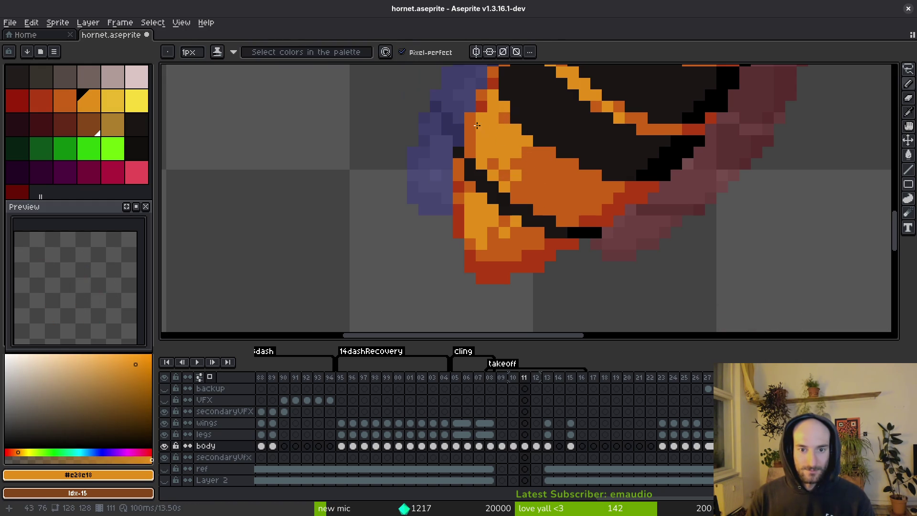
left_click(473, 147)
scroll(536, 209, "down", 2)
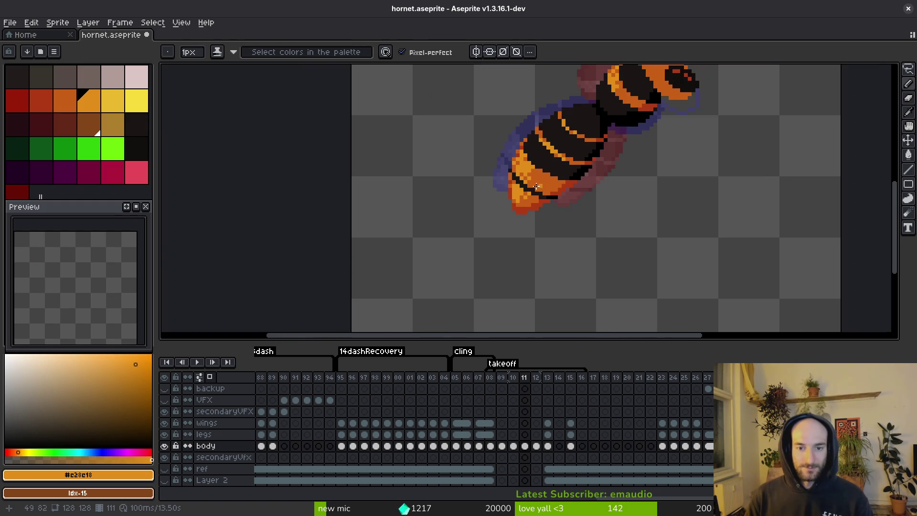
scroll(507, 148, "up", 2)
left_click(506, 149)
scroll(573, 167, "down", 2)
key("ctrl+s")
scroll(592, 184, "up", 2)
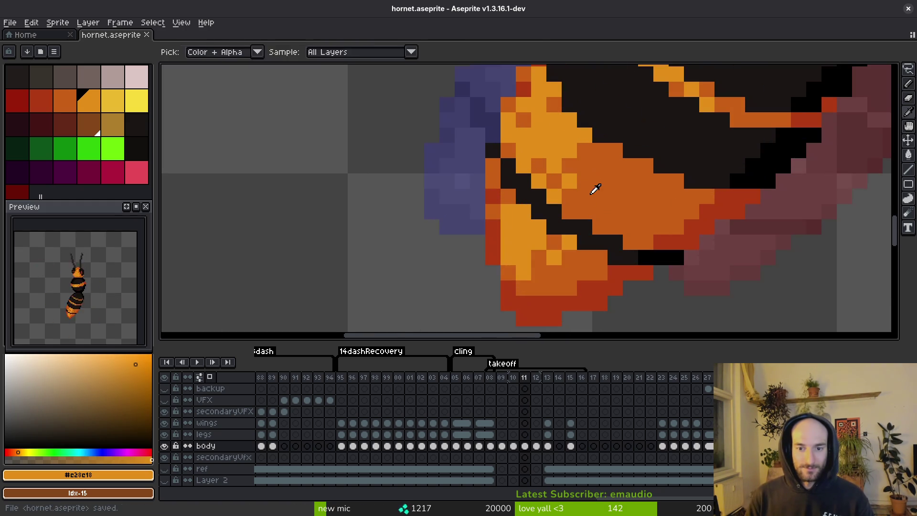
scroll(590, 191, "down", 2)
scroll(595, 202, "up", 2)
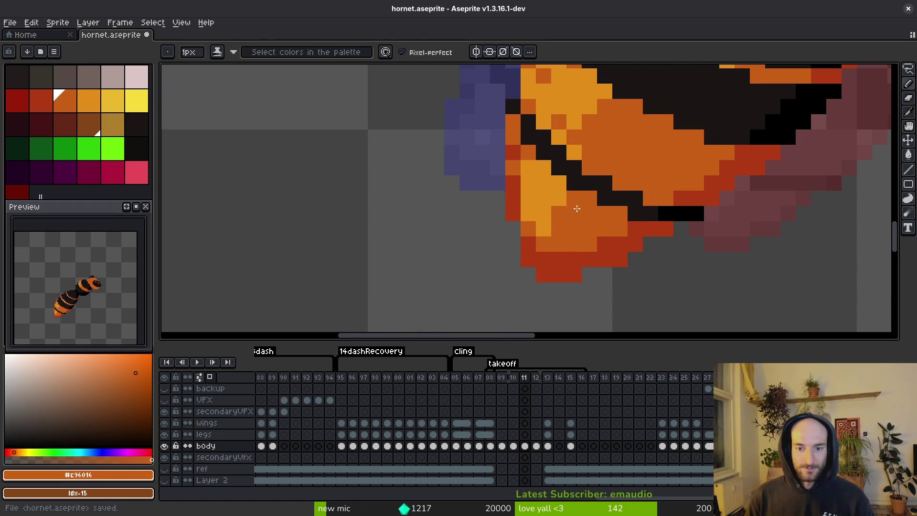
scroll(553, 190, "down", 2)
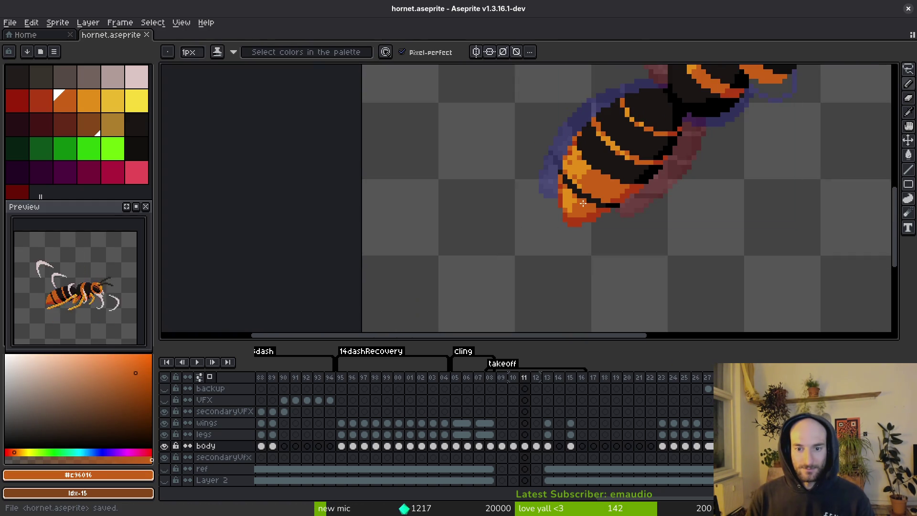
scroll(575, 213, "up", 2)
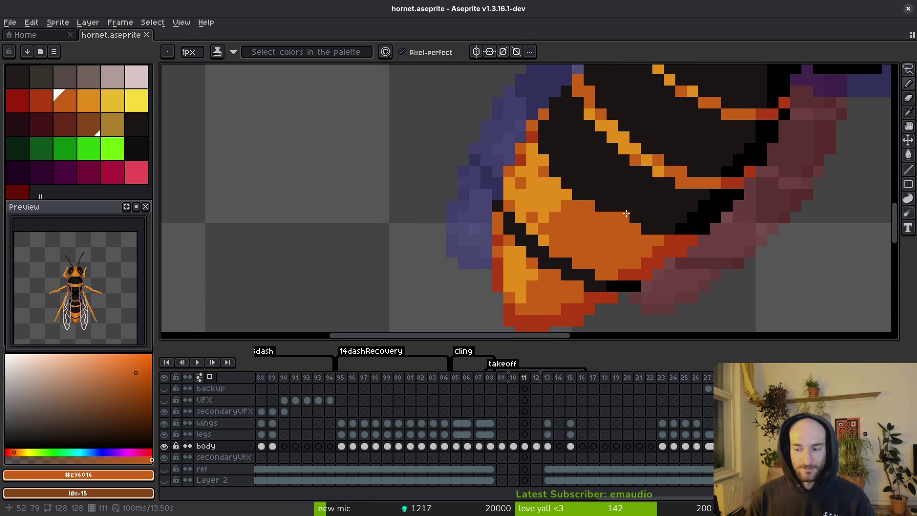
Recolour the bright orange stripe-edge pixels in frame 11 to darker orange and save
scroll(568, 201, "up", 3)
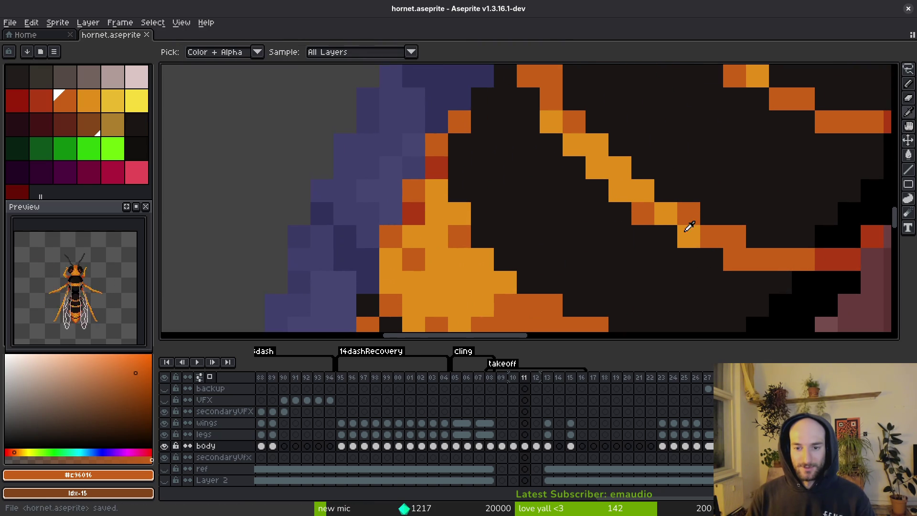
scroll(613, 201, "down", 3)
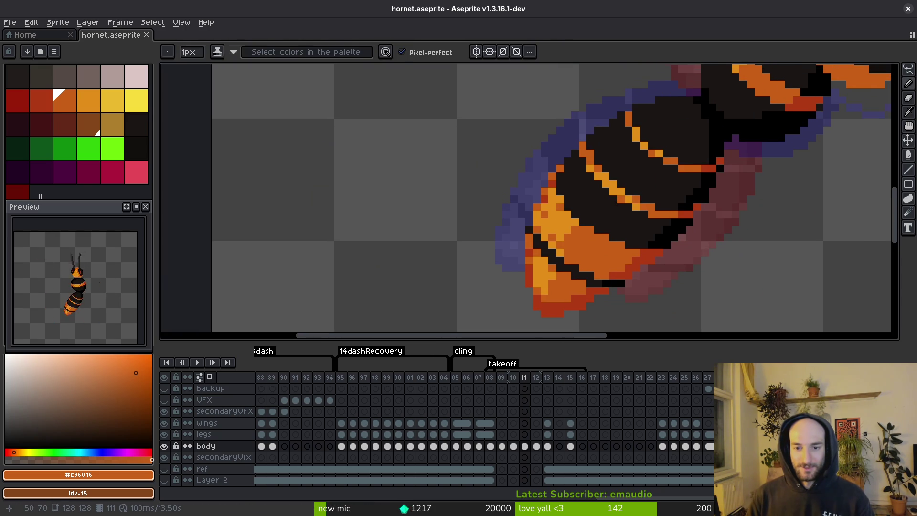
left_click(603, 177, "alt")
scroll(604, 177, "up", 2)
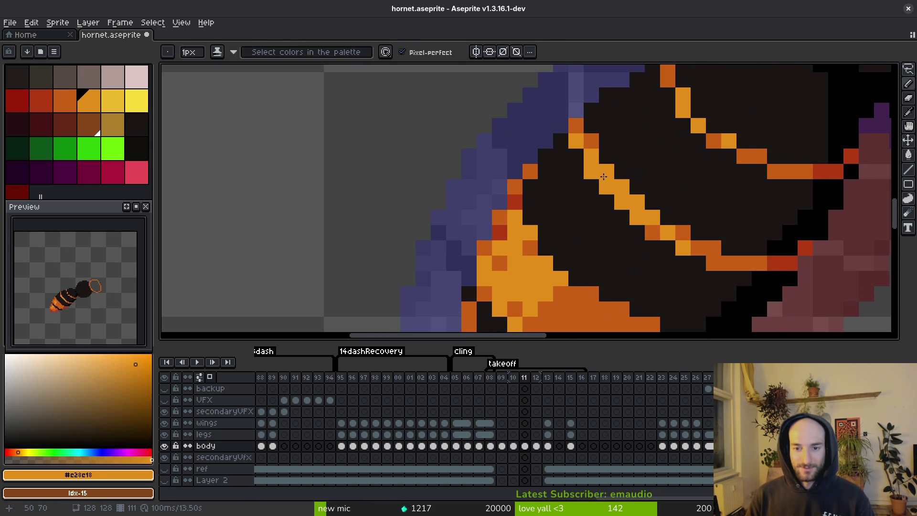
scroll(616, 191, "down", 1)
scroll(646, 213, "up", 1)
left_click(675, 220, "alt")
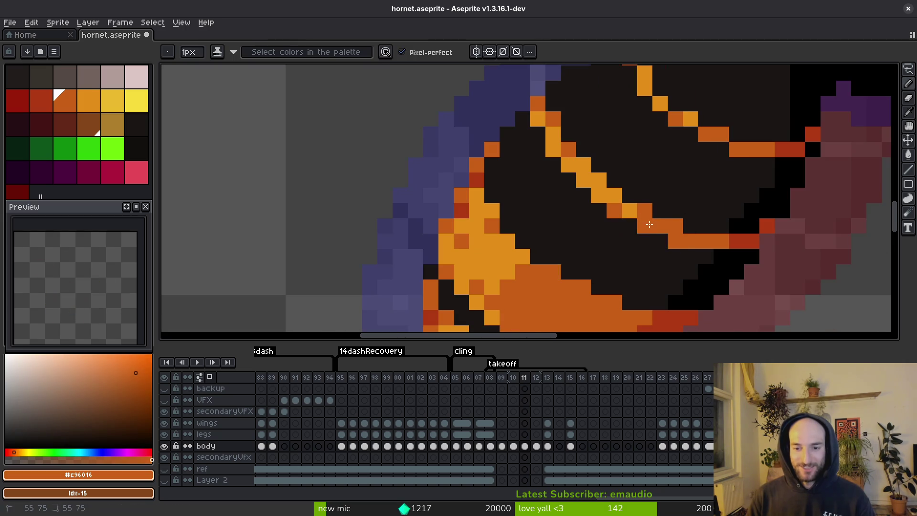
left_click(629, 210)
left_click(599, 180)
left_click(614, 195)
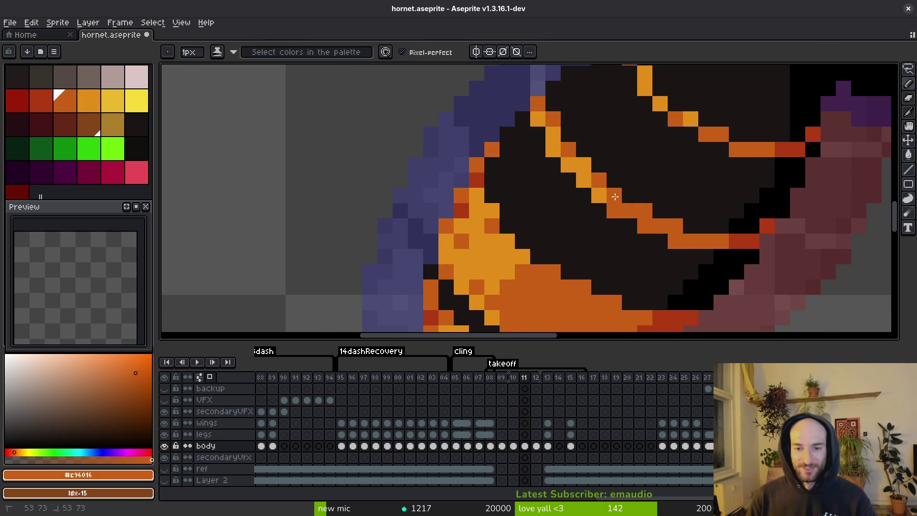
left_click(568, 165)
left_click(573, 153, "alt")
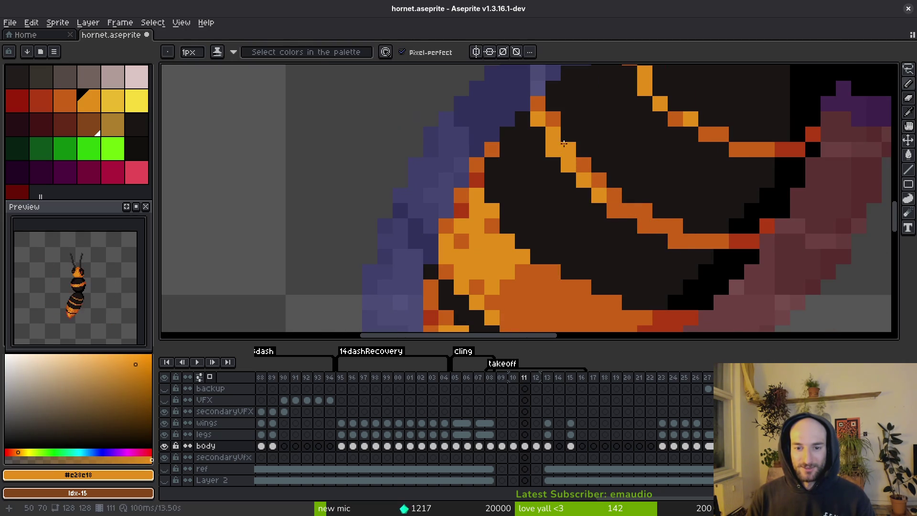
key("ctrl+s")
Inspect the stripe while saving again, and sample the dark body colour
scroll(568, 224, "down", 4)
scroll(548, 203, "up", 4)
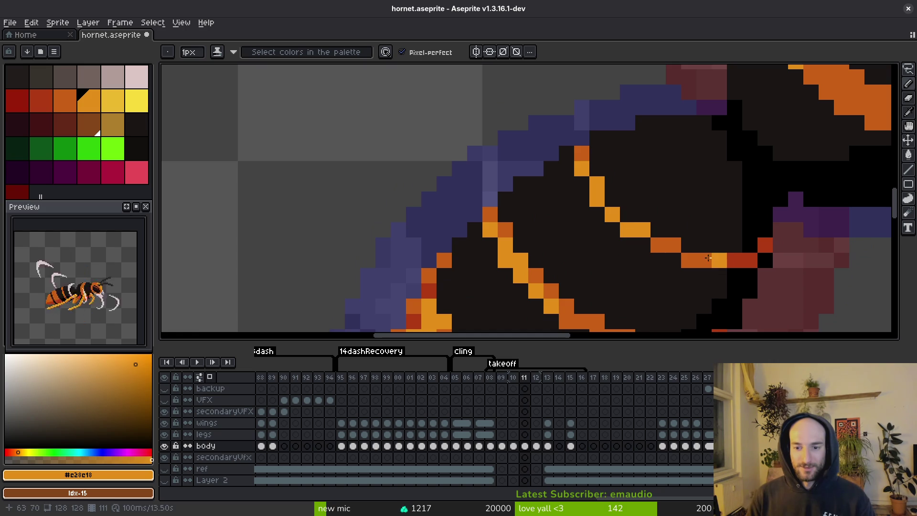
scroll(706, 254, "down", 3)
key("ctrl+s")
scroll(671, 215, "down", 2)
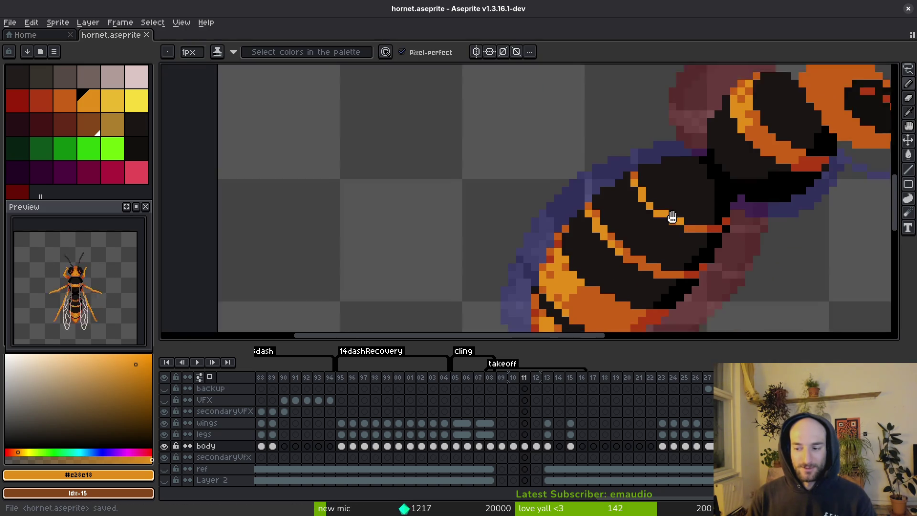
scroll(540, 197, "up", 4)
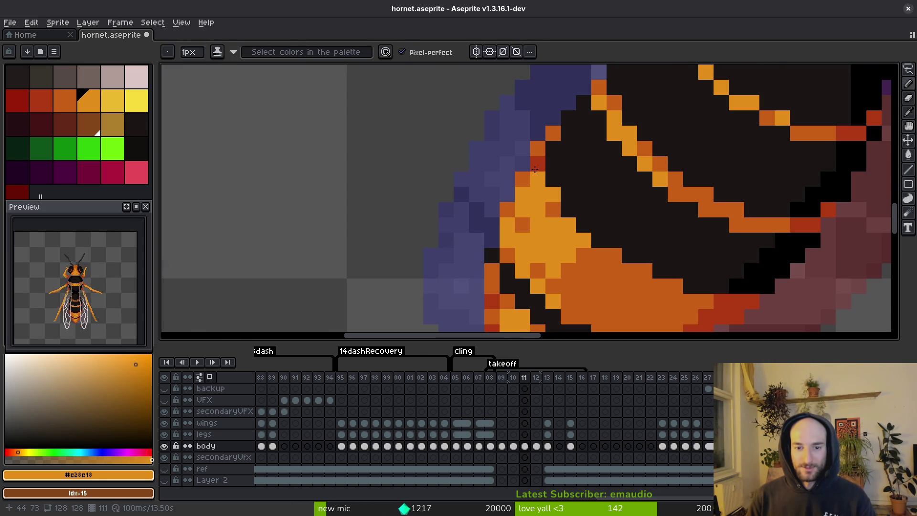
key("ctrl+s")
scroll(565, 233, "down", 4)
key("ctrl+s")
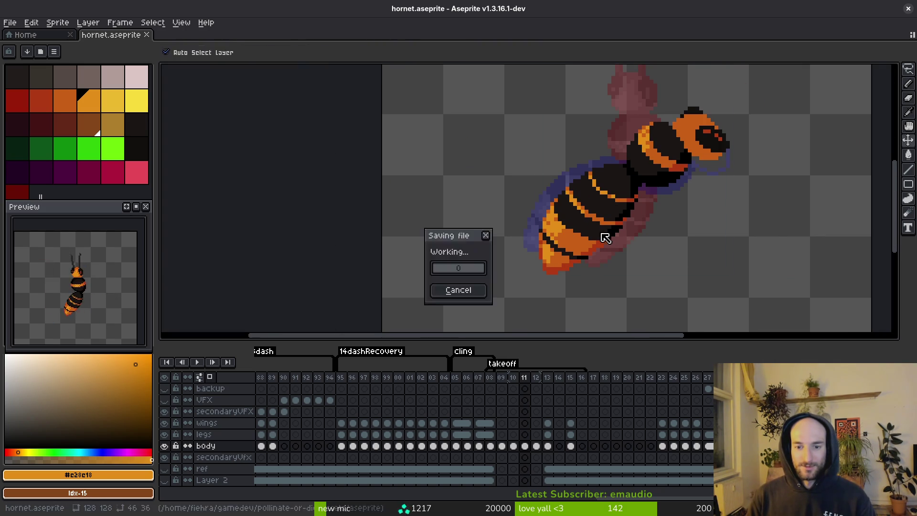
scroll(568, 238, "up", 1)
left_click(576, 191, "alt")
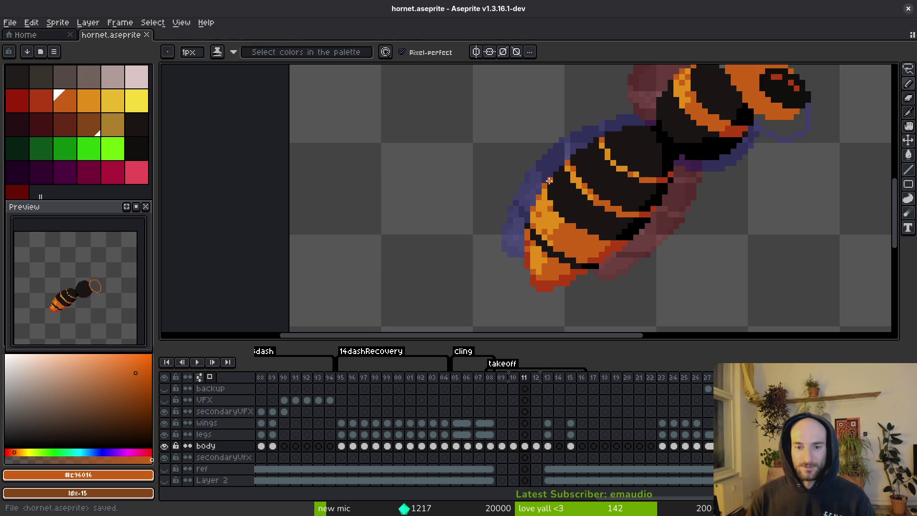
scroll(574, 208, "down", 1)
scroll(576, 210, "down", 2)
scroll(580, 217, "down", 3)
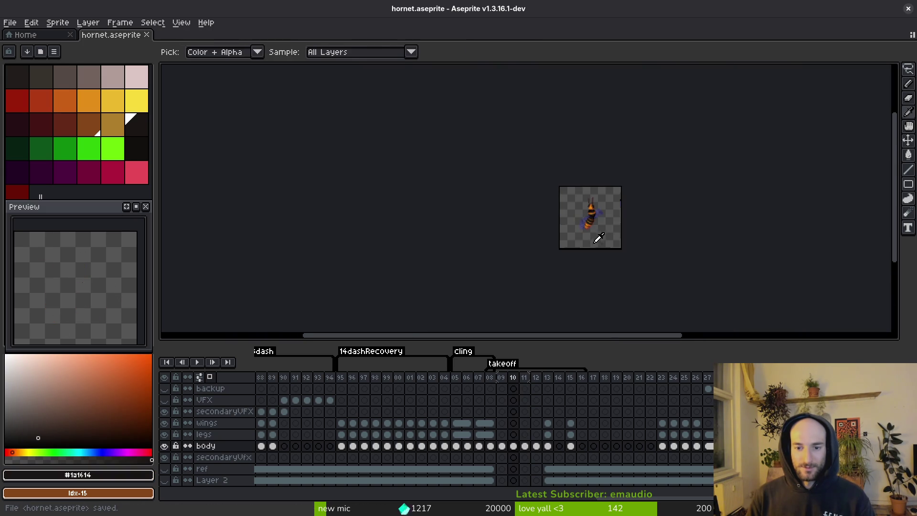
scroll(587, 226, "up", 3)
Step between frames 11, 12 and 13 to compare the abdomen shading, saving along the way
key("Right")
key("ctrl+s")
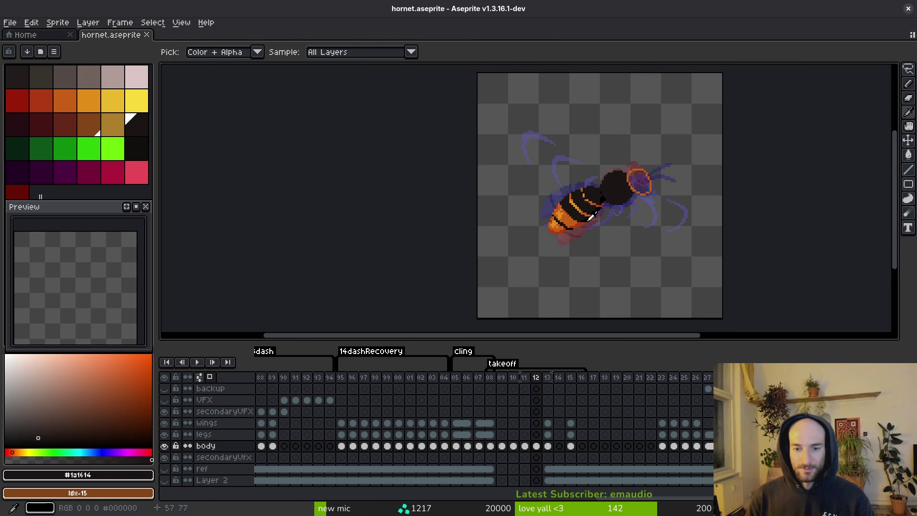
scroll(557, 203, "up", 3)
scroll(558, 202, "up", 4)
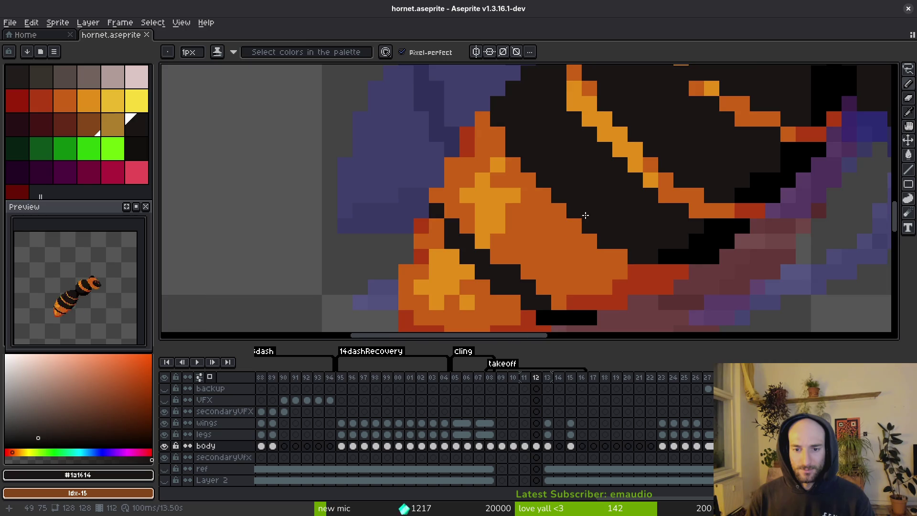
scroll(586, 215, "down", 3)
key("Left")
key("Right")
scroll(587, 203, "up", 3)
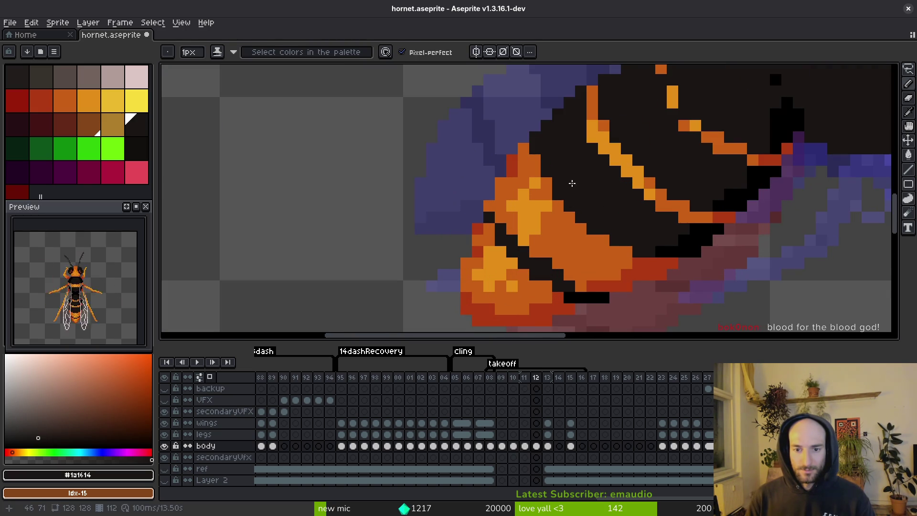
key("ctrl+s")
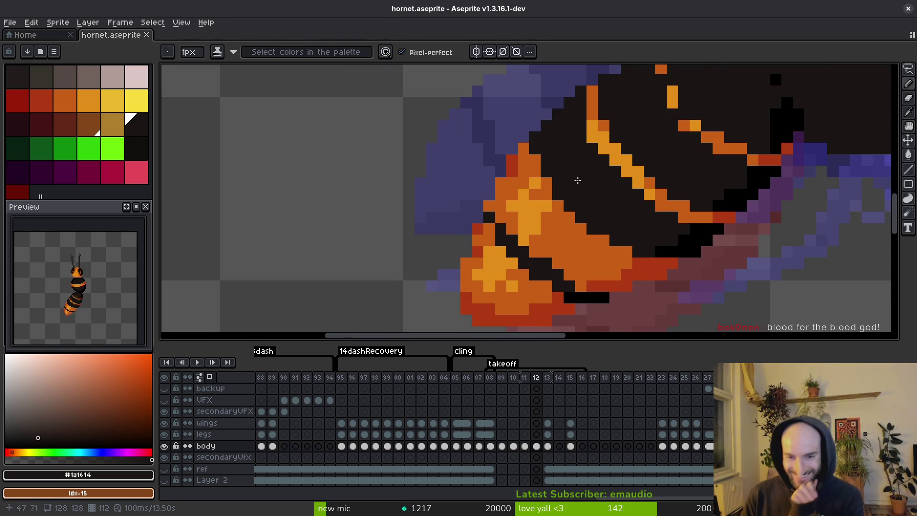
scroll(587, 210, "down", 3)
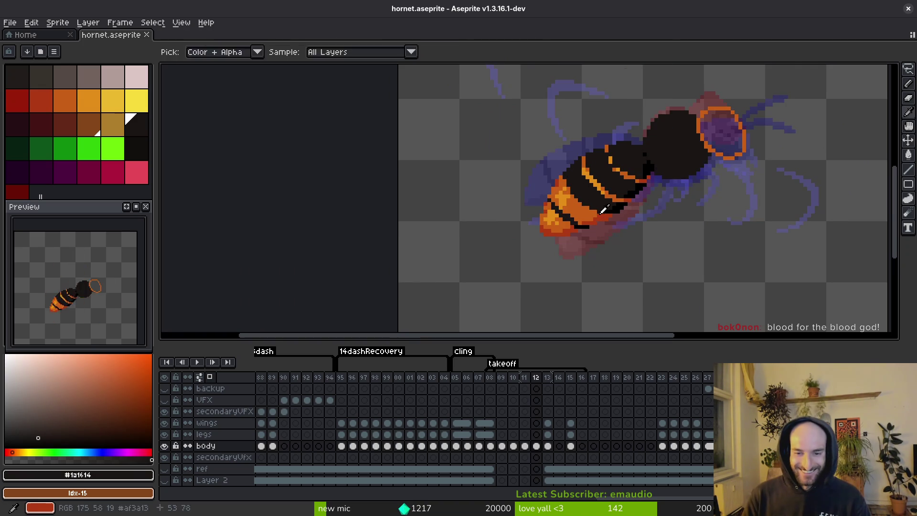
key("Right")
key("Left")
key("Right")
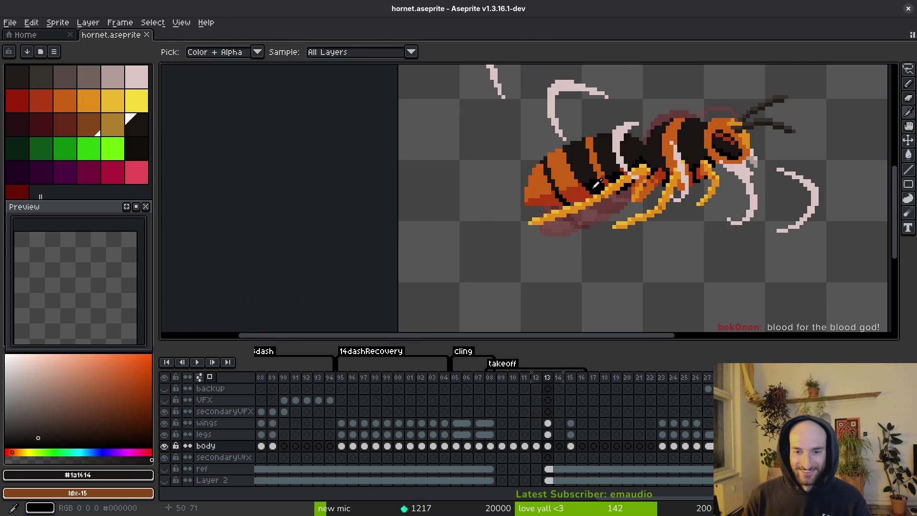
key("Left")
scroll(585, 178, "up", 3)
scroll(594, 180, "down", 3)
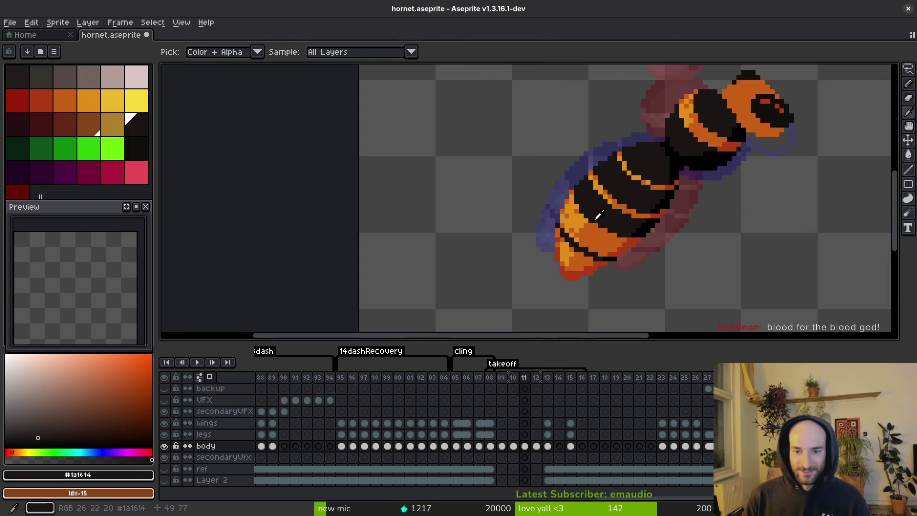
key("Right")
key("Left")
key("Left")
On frame 12, paint one stripe pixel dark and another bright orange, then save
key("Right")
scroll(662, 238, "up", 3)
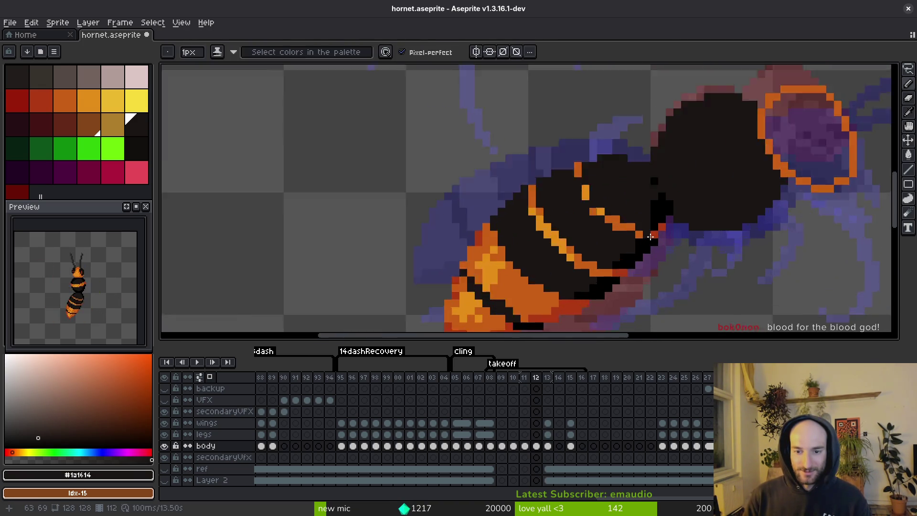
left_click(569, 191, "alt")
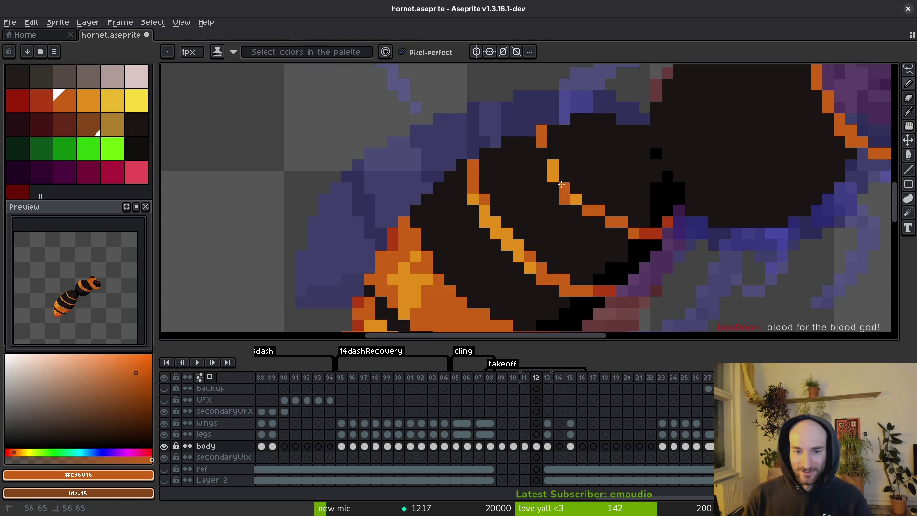
left_click(563, 211, "alt")
left_click(563, 199)
left_click(554, 160, "alt")
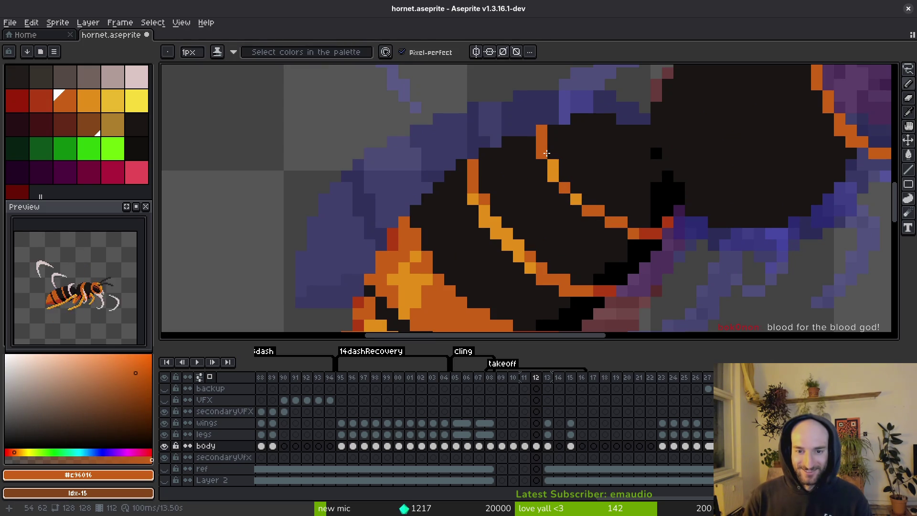
key("ctrl+s")
scroll(580, 177, "down", 3)
scroll(577, 184, "up", 3)
left_click(575, 190, "alt")
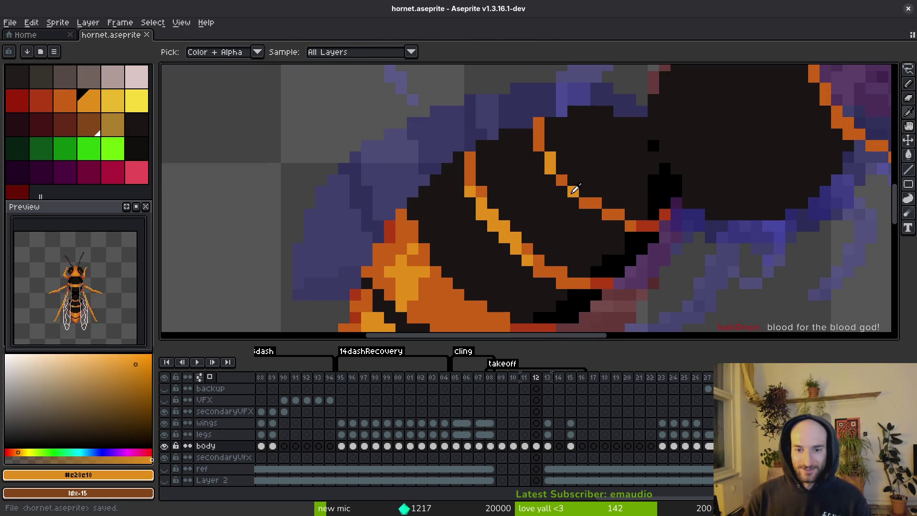
left_click(538, 126)
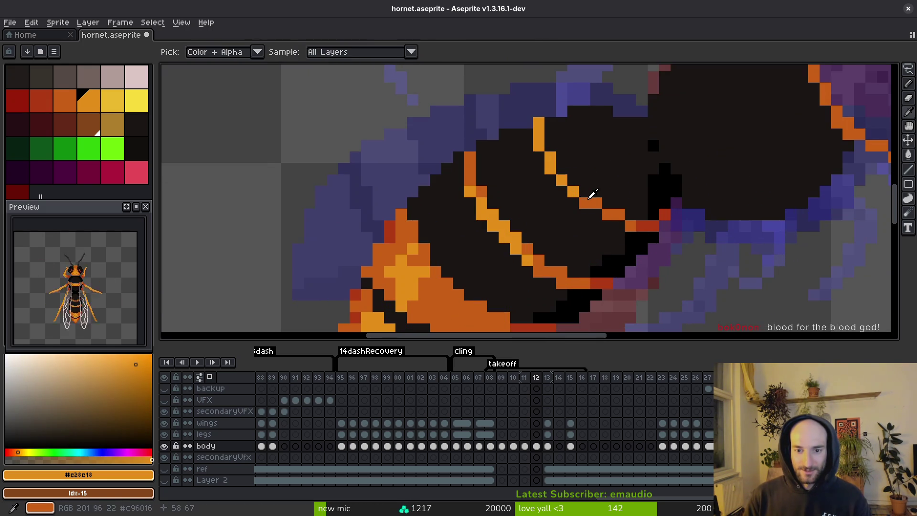
left_click(563, 184, "alt")
key("ctrl+s")
Repaint stripe-edge pixels alternating darker #c96016 and lighter #e28e18 orange, and save
scroll(564, 189, "down", 2)
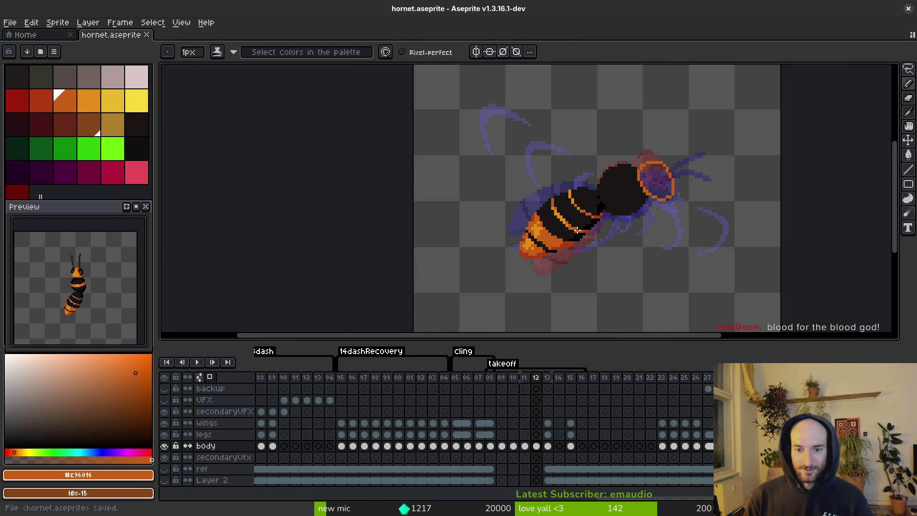
scroll(592, 191, "up", 2)
left_click(576, 174, "alt")
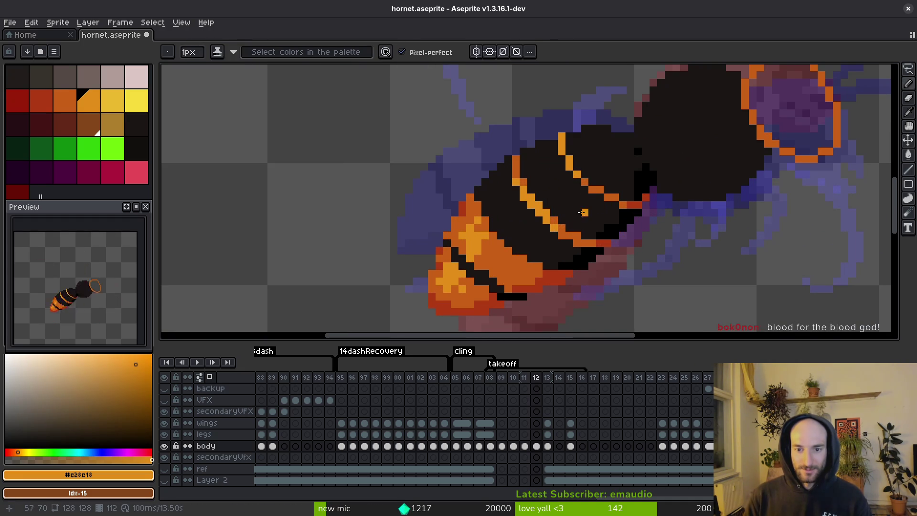
key("ctrl+s")
scroll(583, 212, "down", 2)
scroll(503, 108, "up", 3)
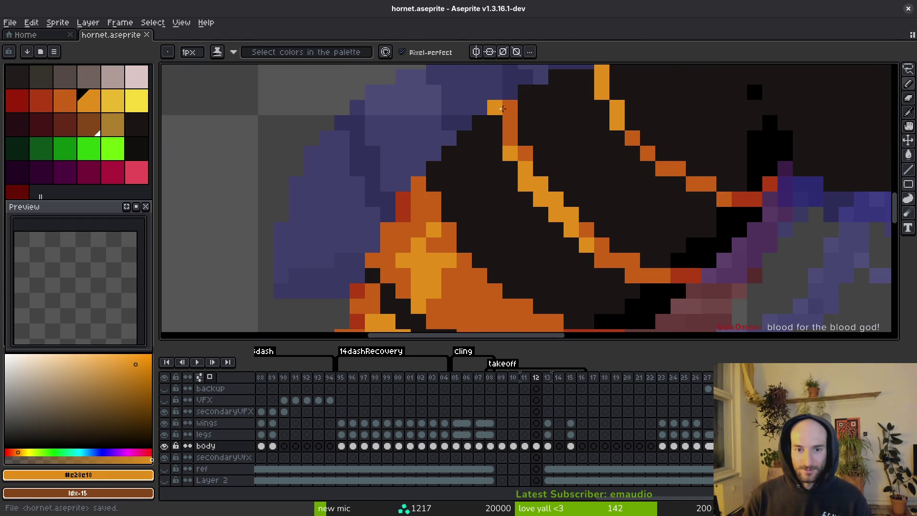
left_click(587, 230, "alt")
left_click_drag(556, 198, 561, 207)
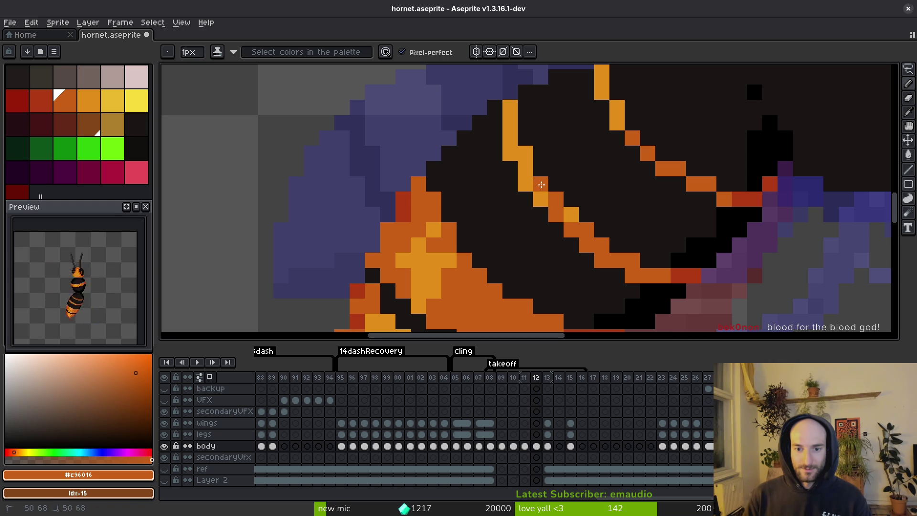
left_click(541, 184)
left_click(542, 198, "alt")
left_click(553, 203)
left_click(568, 225, "alt")
left_click(586, 214)
key("ctrl+s")
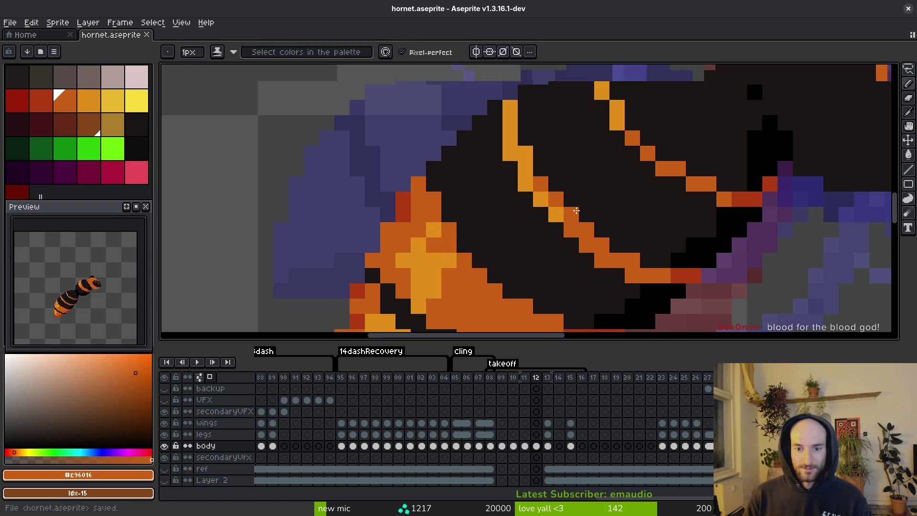
Paint a light-orange highlight down the stripe edge toward the abdomen tip
scroll(611, 199, "down", 3)
scroll(612, 199, "up", 2)
left_click(525, 170, "alt")
mouse_move(509, 119)
left_mouse_down()
mouse_move(490, 167)
mouse_move(514, 138)
mouse_move(498, 193)
mouse_move(523, 187)
mouse_move(522, 170)
left_mouse_up()
Brighten pixels on the hornet's abdomen tip with light orange #e28e18
left_click(518, 215, "alt")
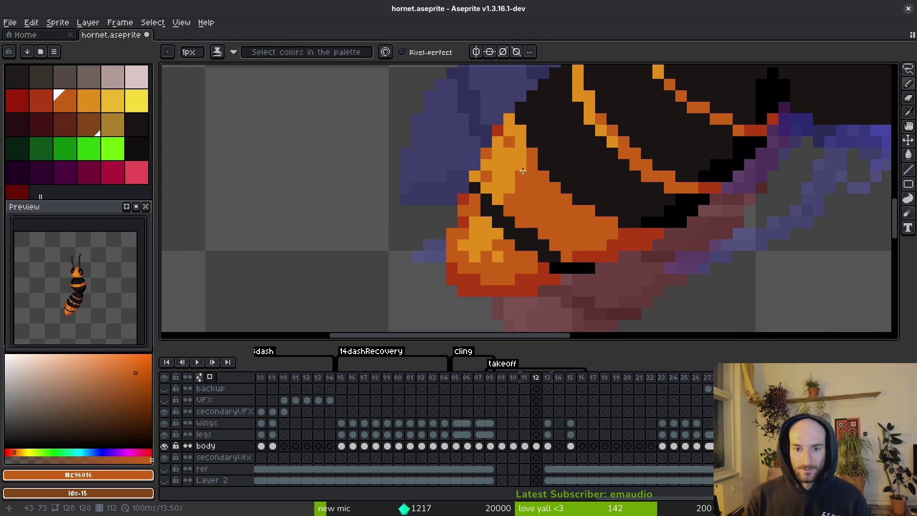
left_click(507, 179, "alt")
left_click(490, 173)
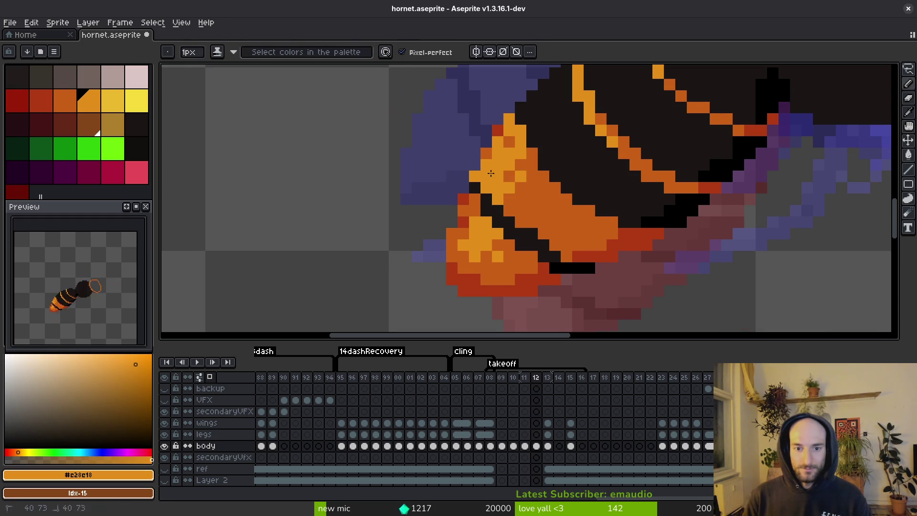
scroll(506, 170, "down", 2)
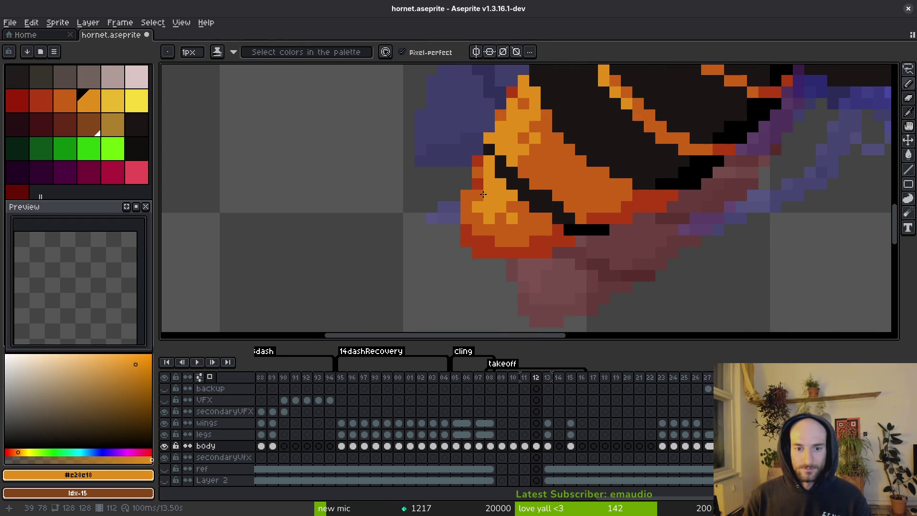
left_click(483, 223)
Touch up more tip pixels in light and darker orange, sample the dark red, and save
left_click(505, 194, "alt")
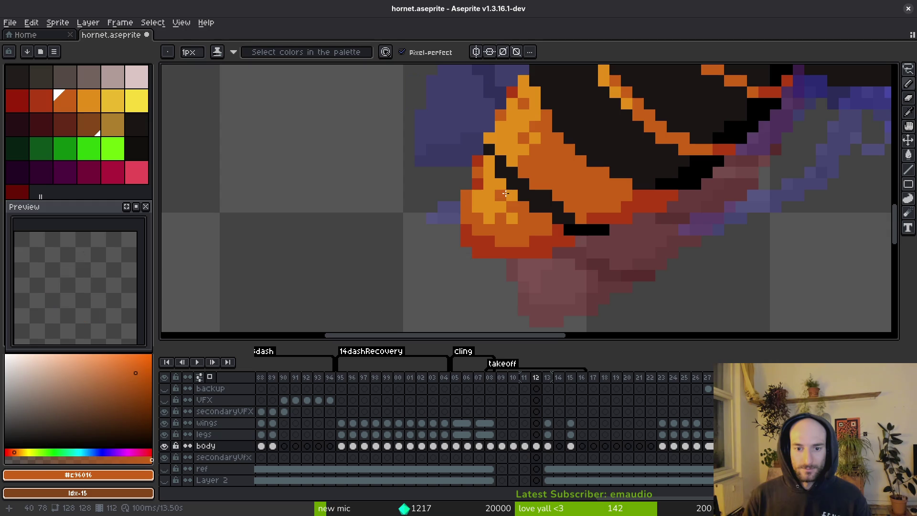
left_click(502, 215, "alt")
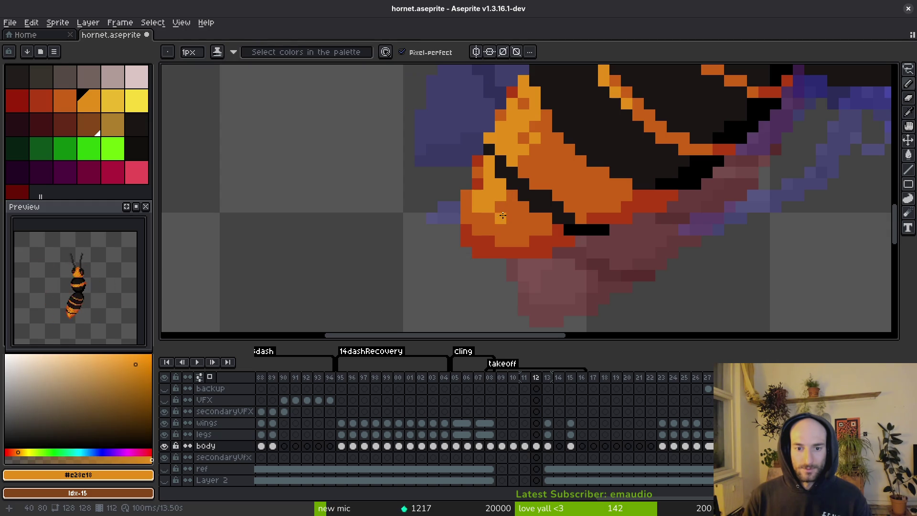
left_click(506, 188, "alt")
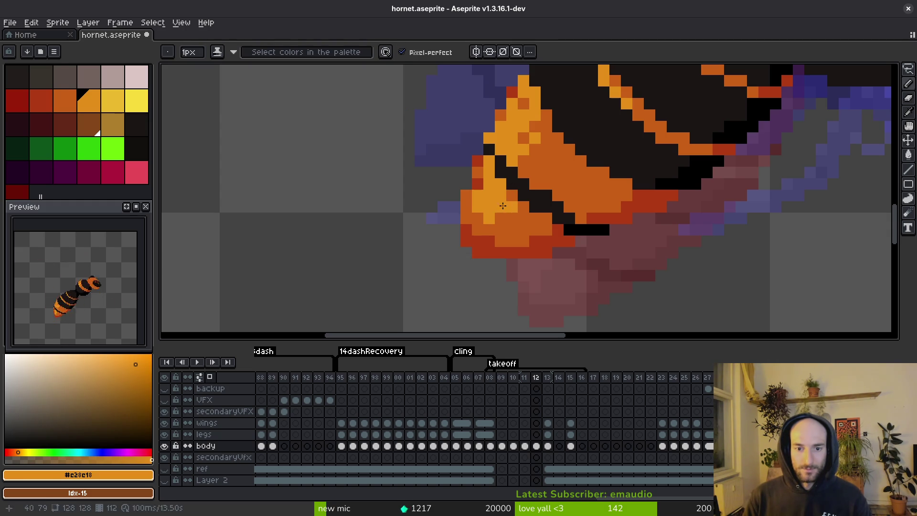
left_click(480, 170, "alt")
left_click(493, 186, "alt")
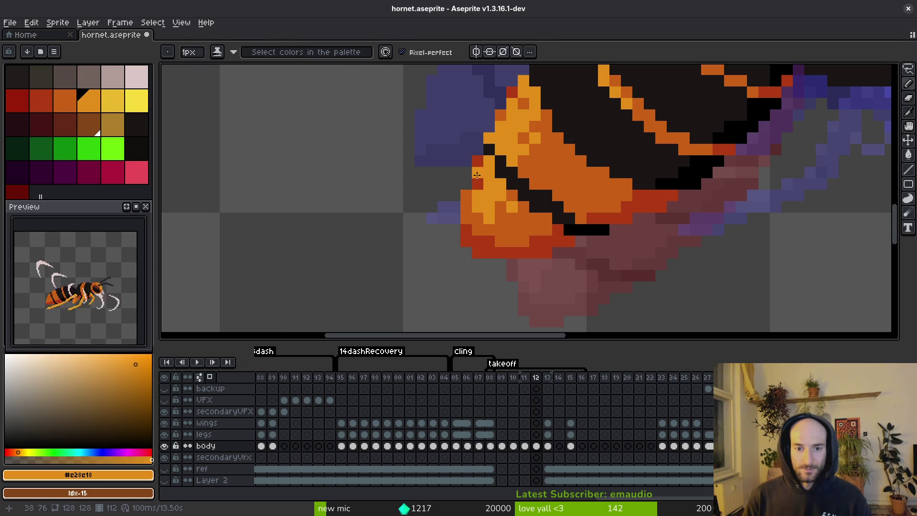
left_click(477, 162, "alt")
key("ctrl+s")
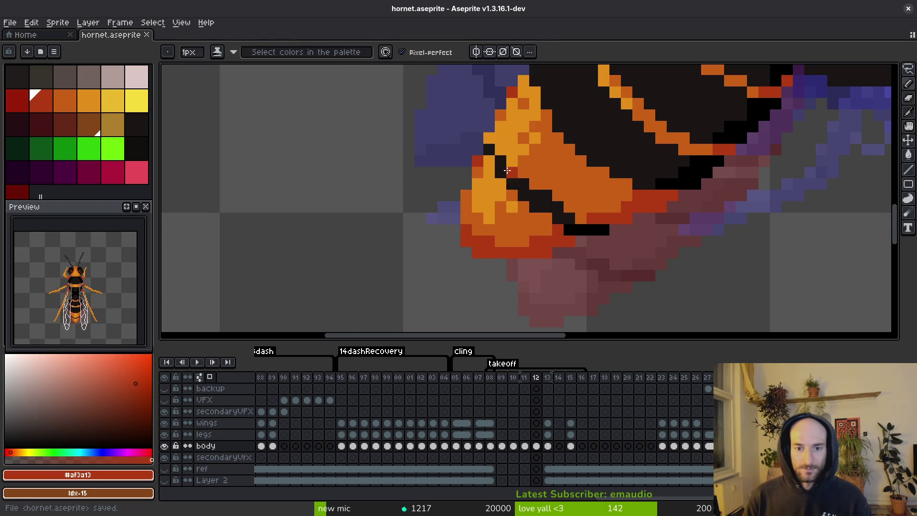
Paint two darker orange (#c96016) pixels on the abdomen tip and save the sprite
scroll(575, 237, "down", 3)
scroll(515, 200, "up", 2)
left_click(499, 203, "alt")
scroll(499, 202, "up", 3)
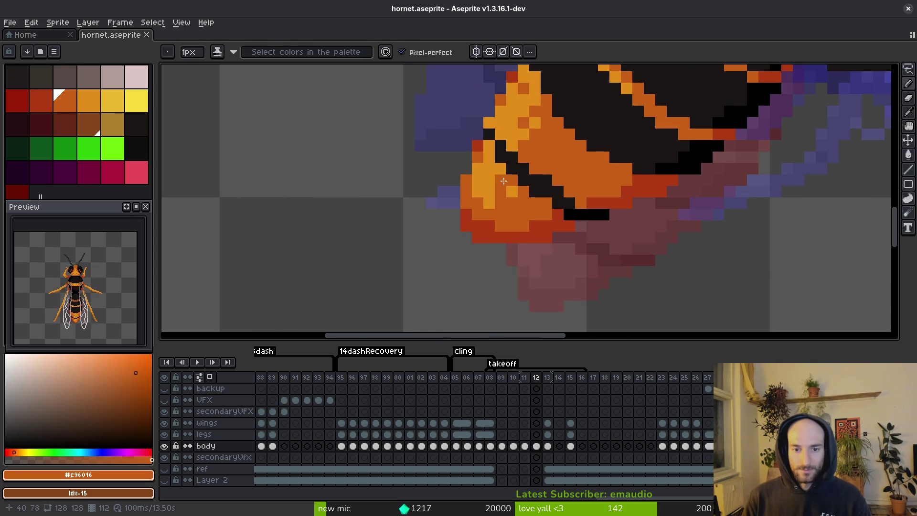
left_click(491, 200)
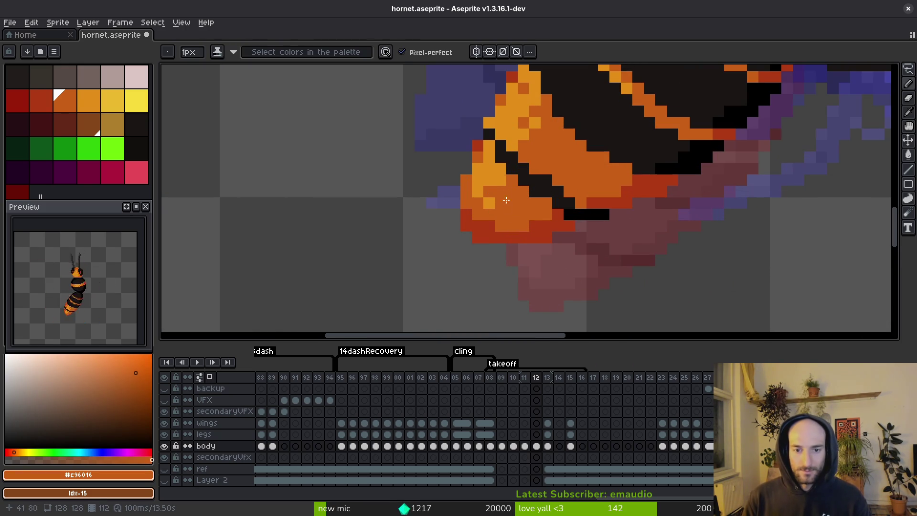
scroll(506, 195, "down", 3)
key("ctrl+s")
Repaint a tip pixel and a pixel on the stripe's upper edge in darker orange
scroll(523, 209, "up", 3)
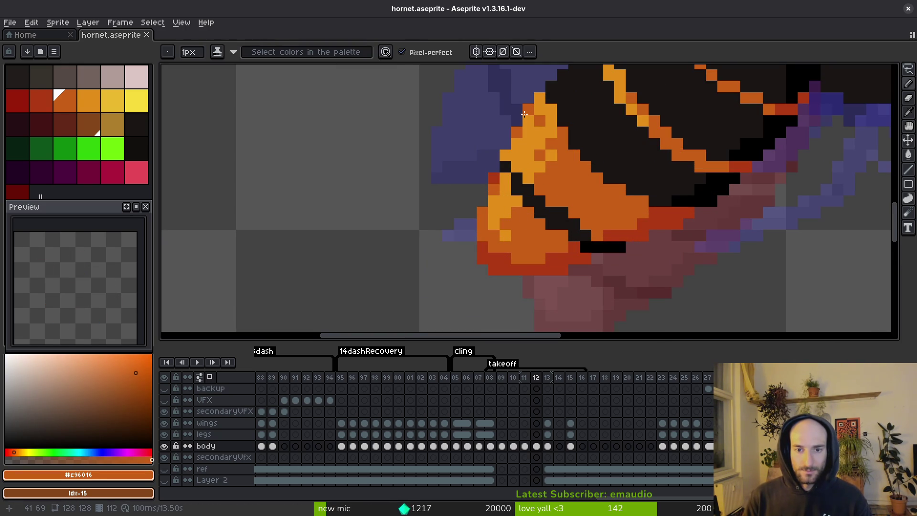
left_click(499, 184)
left_click(524, 123)
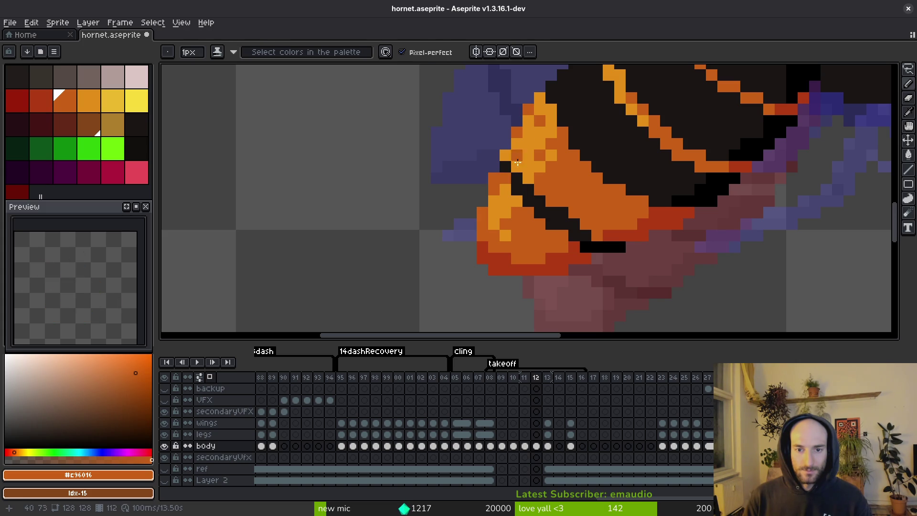
scroll(518, 162, "down", 3)
Sample the light orange from the hornet's abdomen tip and save the sprite
left_click(524, 187, "alt")
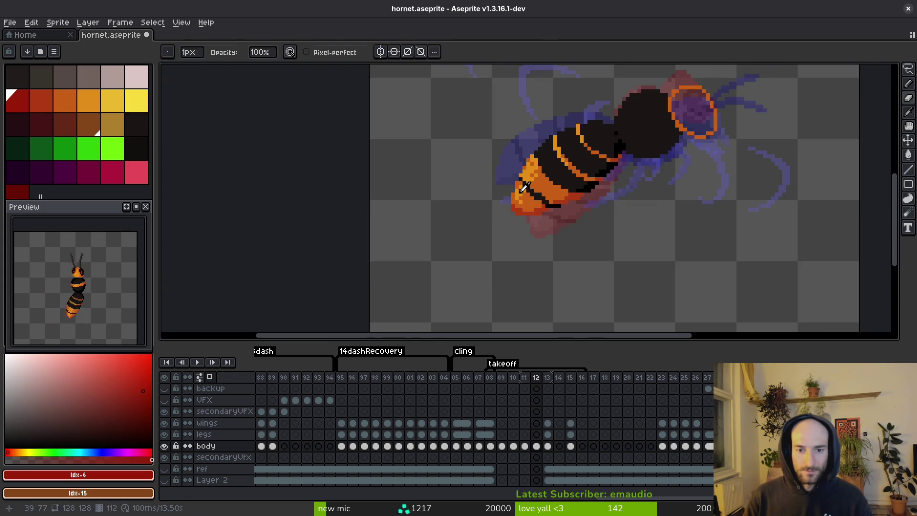
left_click(524, 188, "alt")
scroll(518, 185, "up", 2)
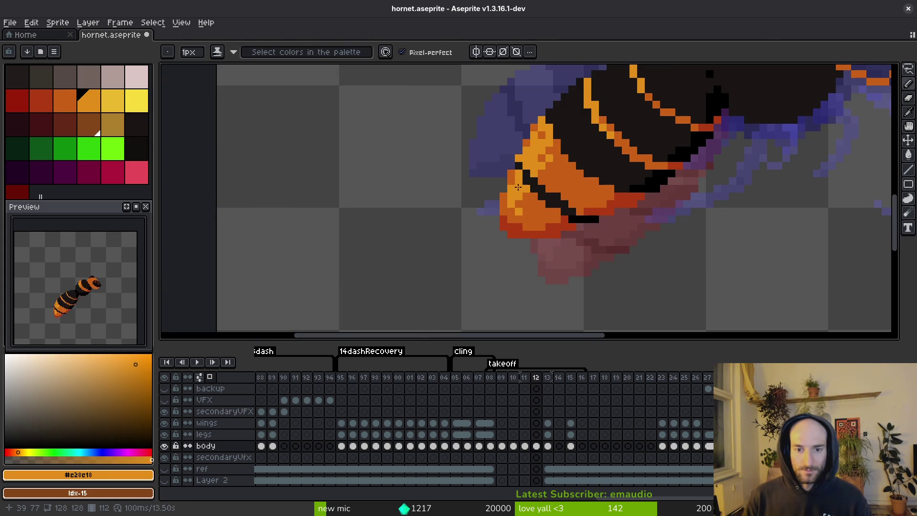
key("ctrl+s")
Paint an abdomen-tip pixel in darker orange #c96016 and save the sprite
scroll(552, 209, "down", 3)
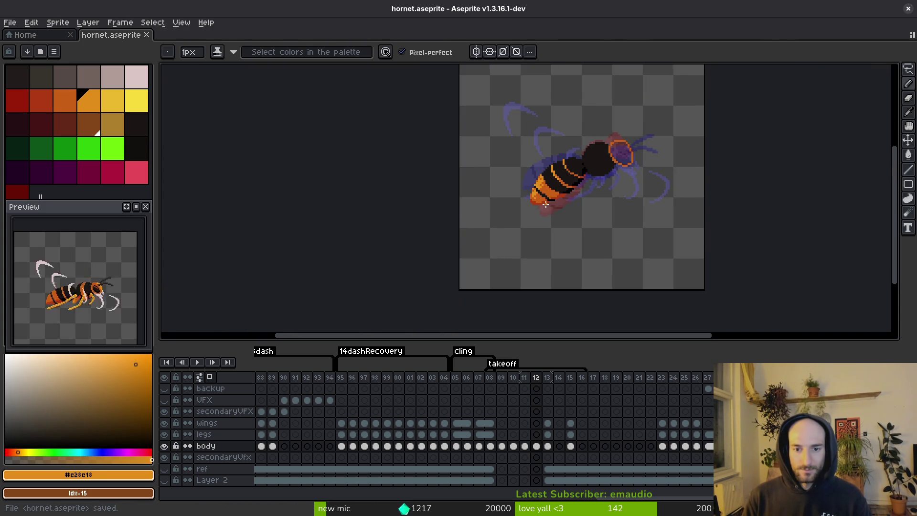
scroll(545, 204, "up", 4)
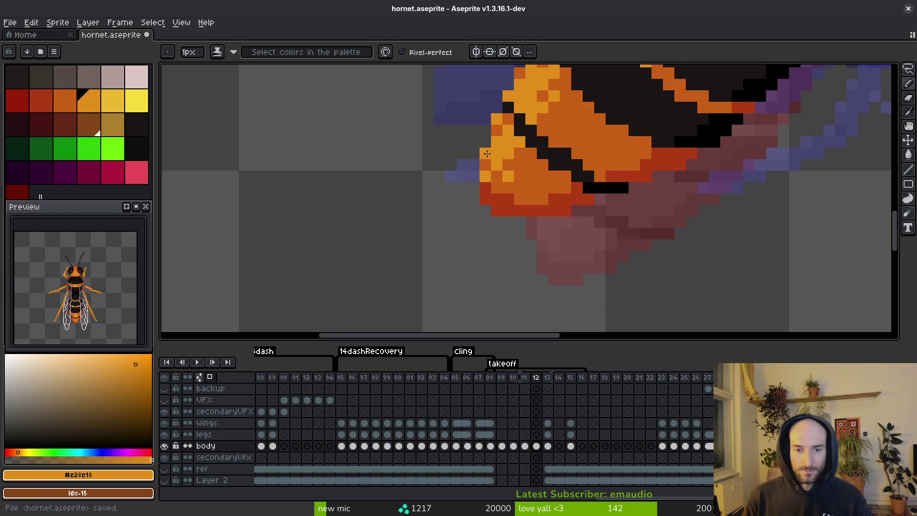
scroll(486, 153, "down", 3)
scroll(506, 167, "up", 3)
left_click(516, 177, "alt")
scroll(515, 177, "down", 3)
scroll(515, 176, "up", 3)
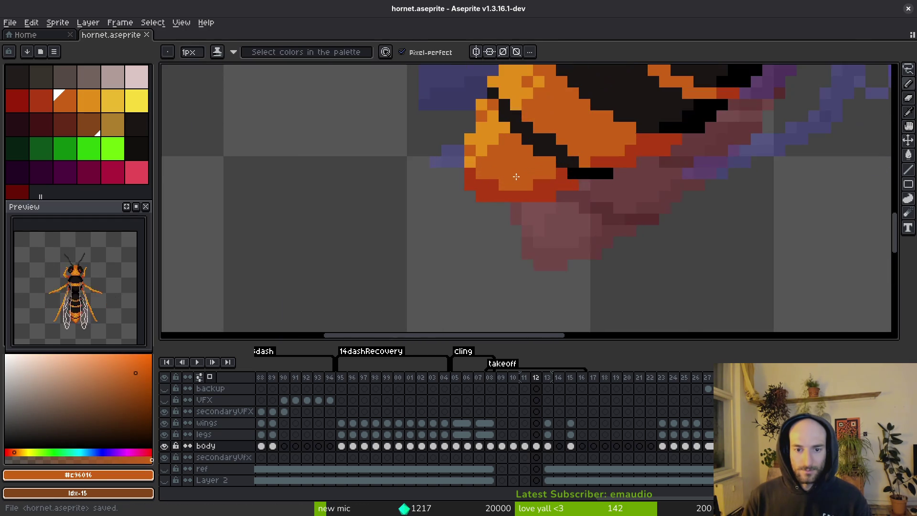
scroll(516, 177, "down", 3)
scroll(517, 183, "up", 2)
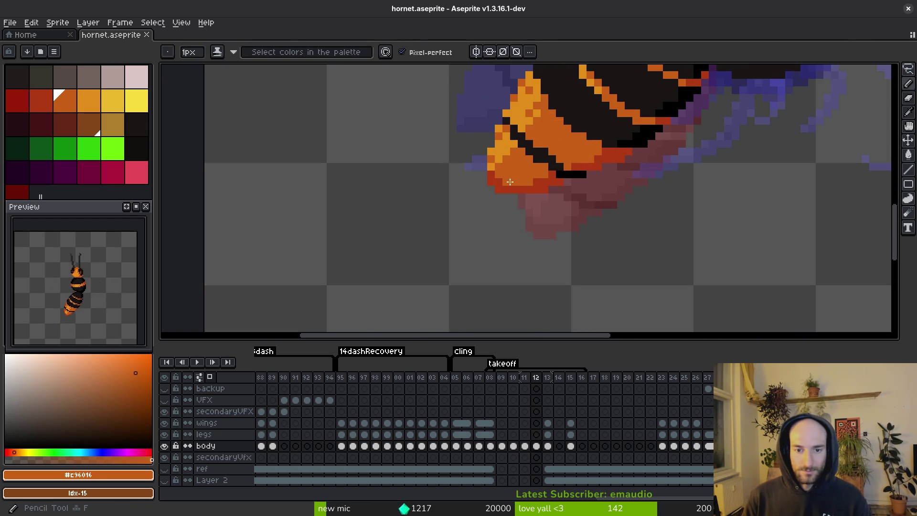
left_click(492, 174)
key("ctrl+s")
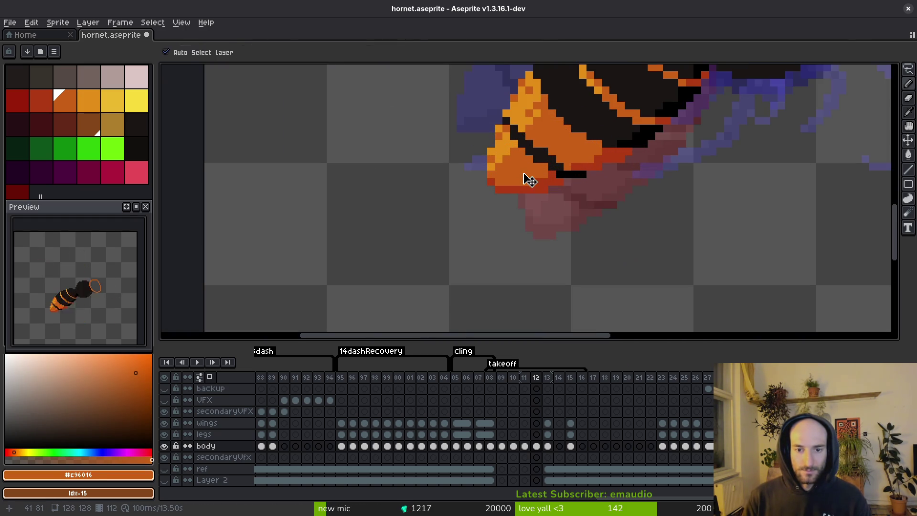
Add a dark red #af3a13 pixel in the black row under the abdomen tip and save
scroll(528, 180, "down", 3)
scroll(554, 178, "up", 3)
left_click(531, 181, "alt")
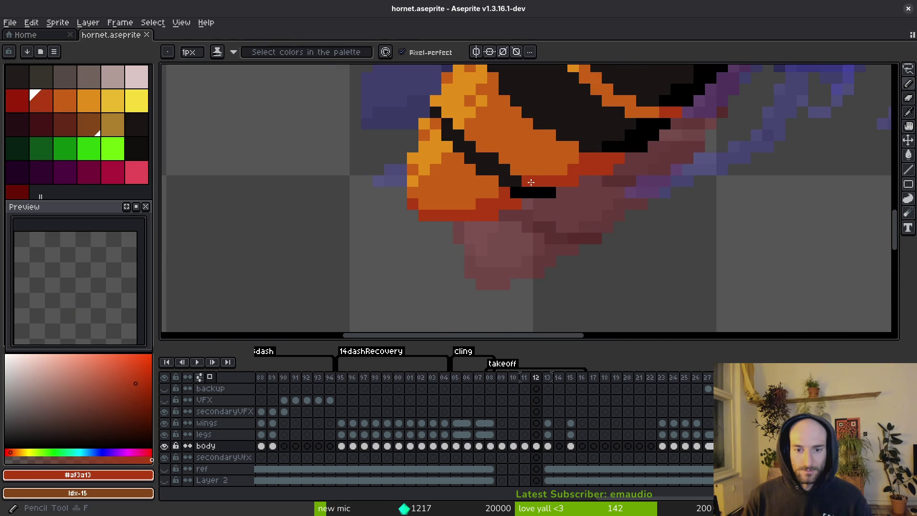
left_click(538, 192)
key("ctrl+s")
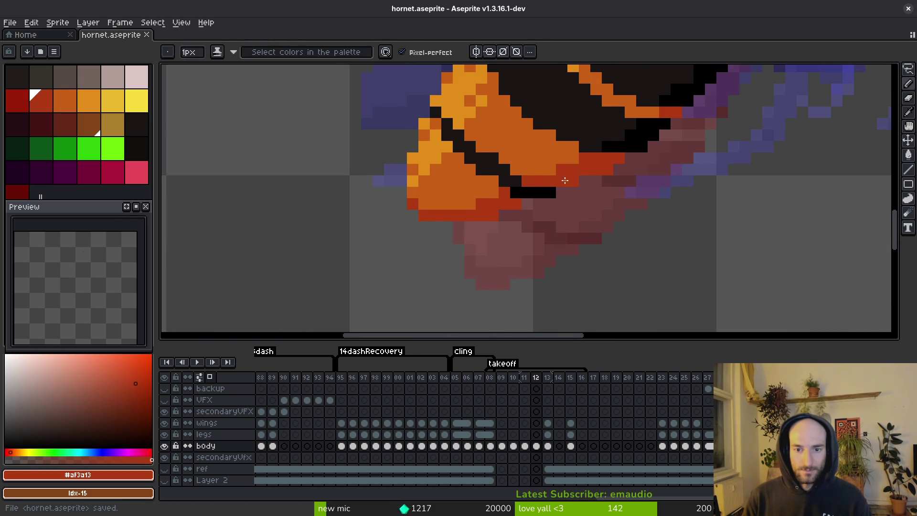
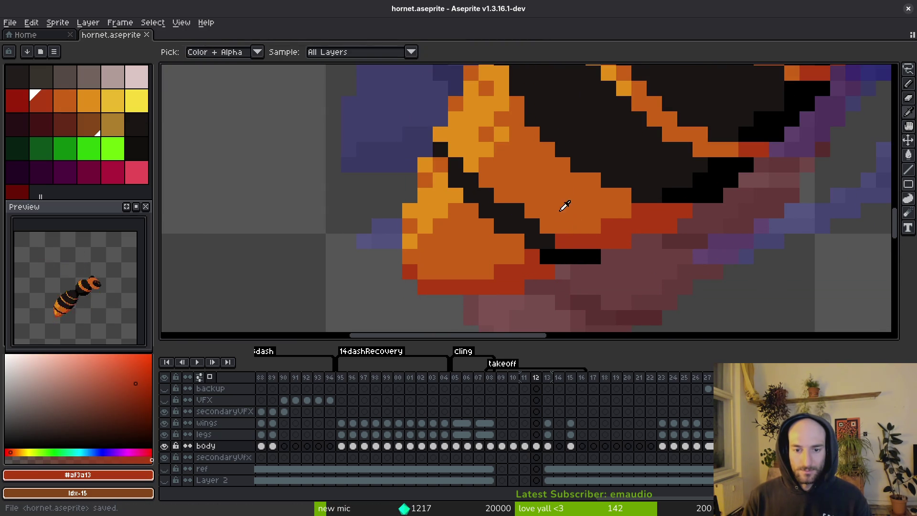
Try one orange pixel on the abdomen tip's black line, undo it, and save
left_click(528, 201, "alt")
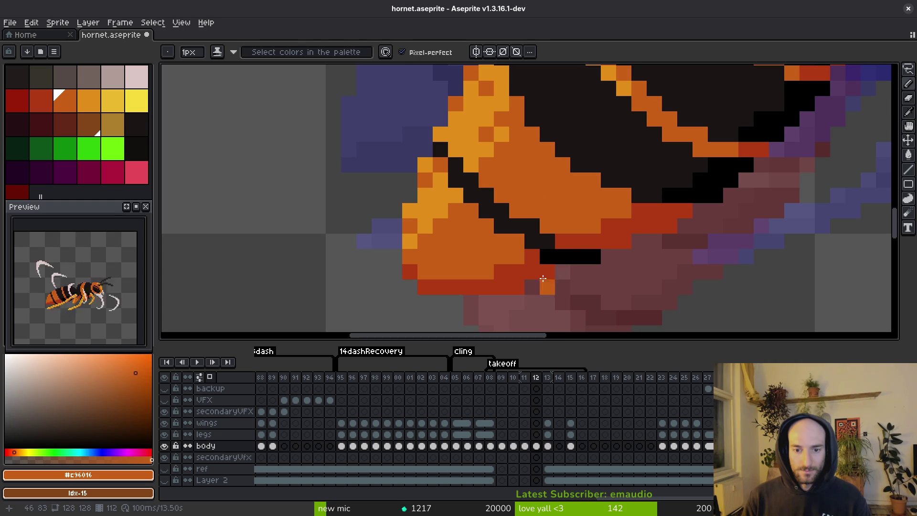
left_click(546, 258)
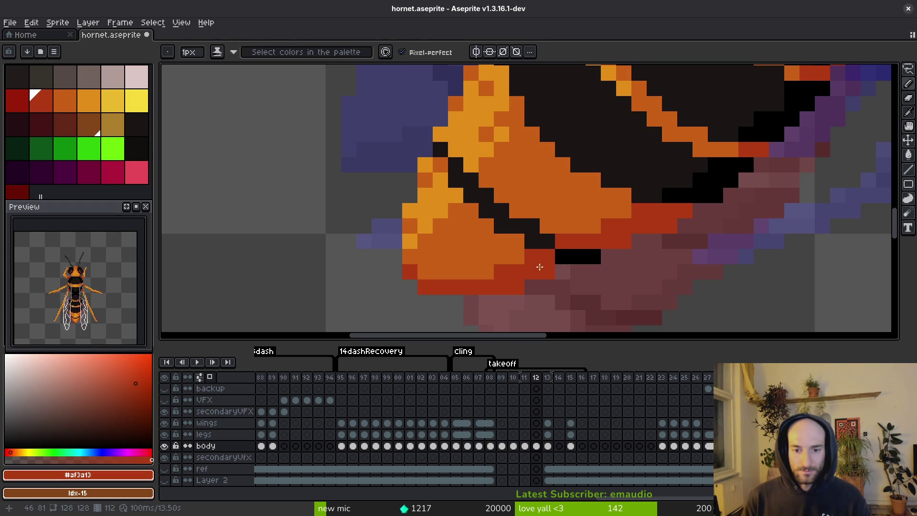
key("ctrl+z")
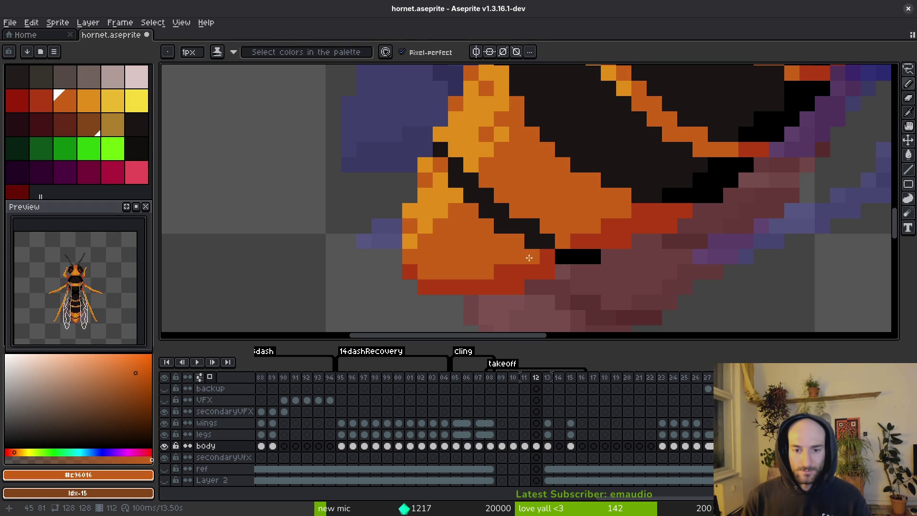
scroll(558, 241, "down", 4)
key("ctrl+s")
Flip through the neighbouring animation frames and come back to frame 12
scroll(622, 241, "up", 4)
scroll(602, 220, "down", 1)
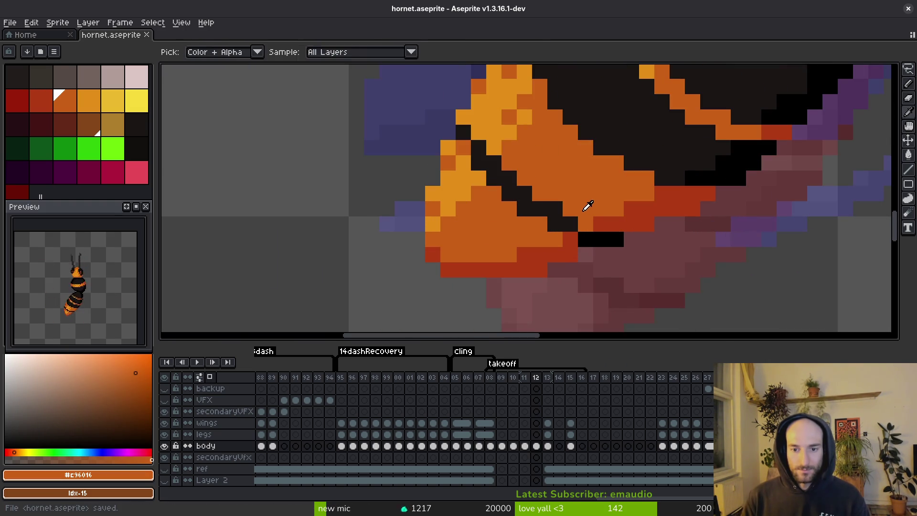
scroll(587, 205, "down", 2)
key("Return")
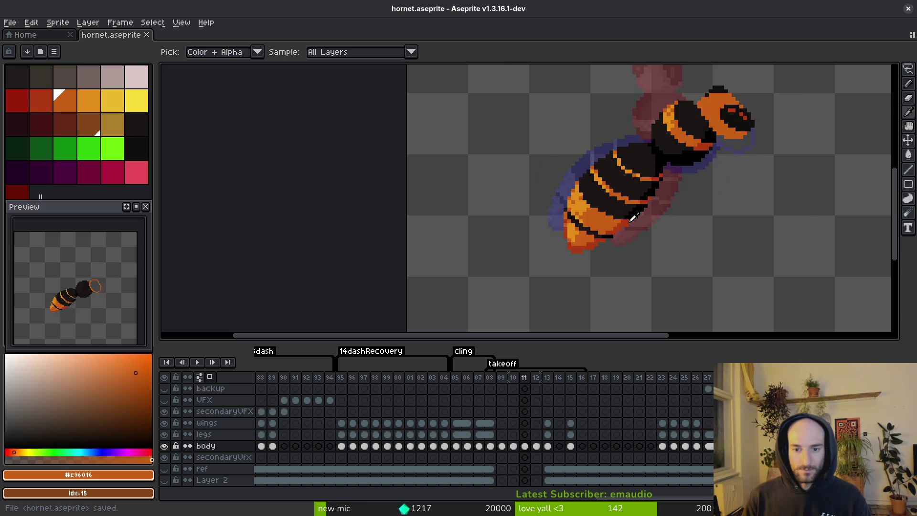
key("Return")
scroll(601, 203, "up", 3)
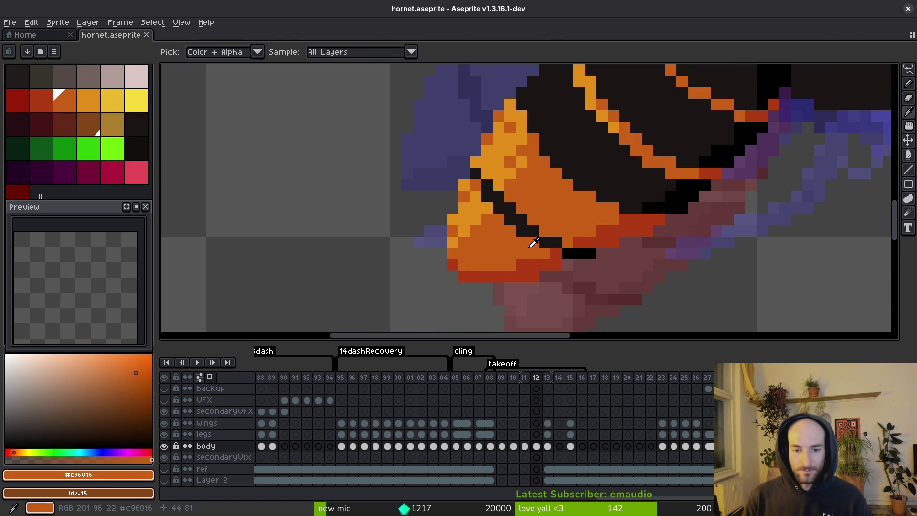
Add a black pixel to the abdomen tip line and save the sprite
left_click(549, 241, "alt")
left_click(567, 242)
left_click(547, 236, "alt")
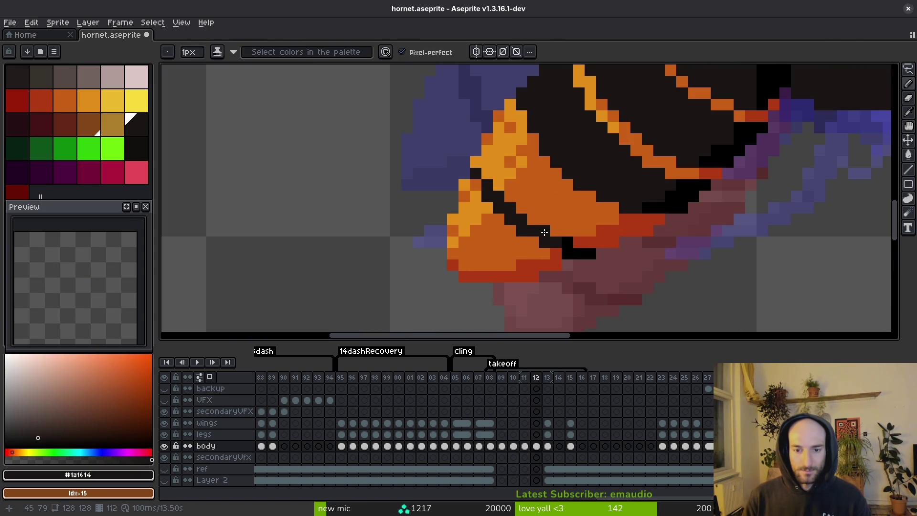
key("ctrl+s")
scroll(588, 256, "down", 2)
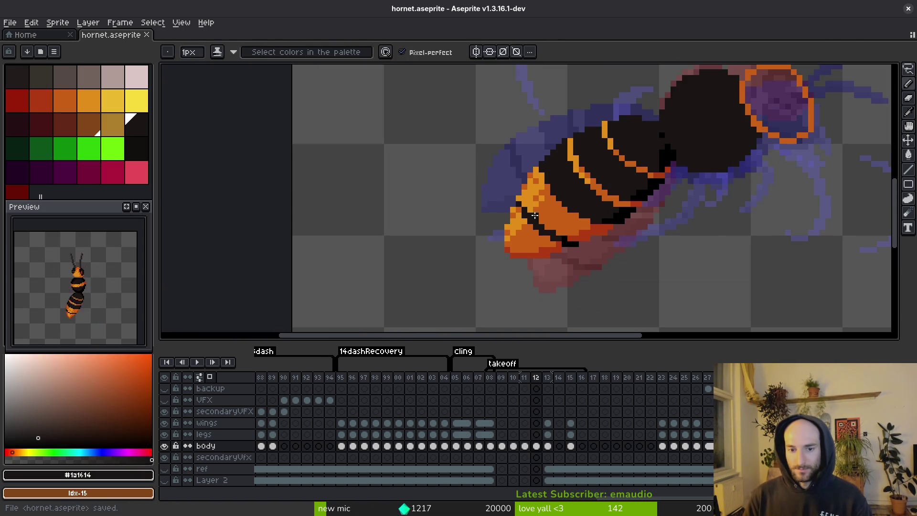
scroll(534, 215, "up", 2)
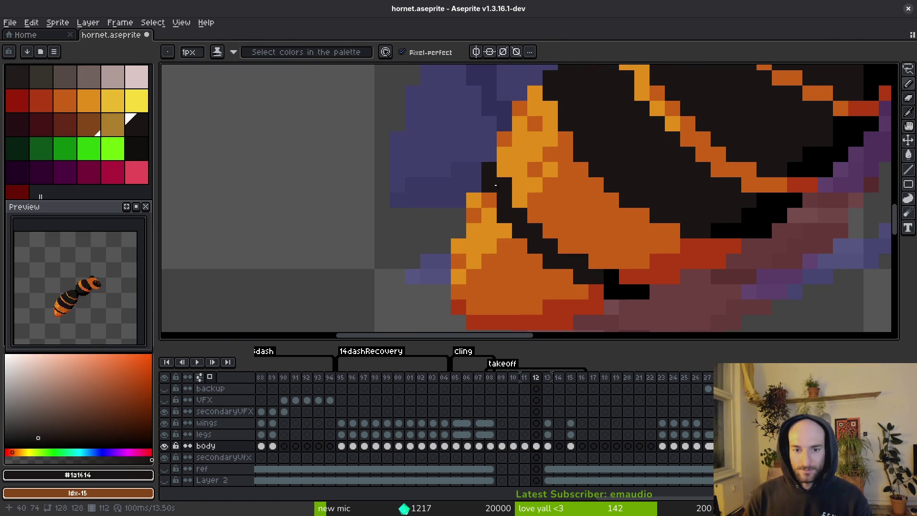
scroll(496, 185, "down", 3)
Compare frame 12 against frames 11 and 13, then save hornet.aseprite
key("Left")
scroll(554, 250, "up", 2)
key("Right")
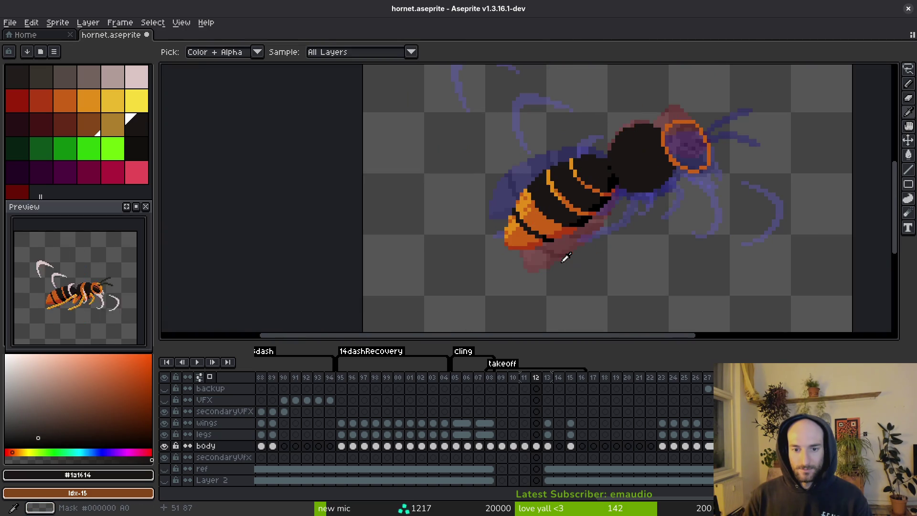
key("Right")
key("Left")
scroll(559, 236, "up", 1)
scroll(559, 237, "up", 1)
key("ctrl+s")
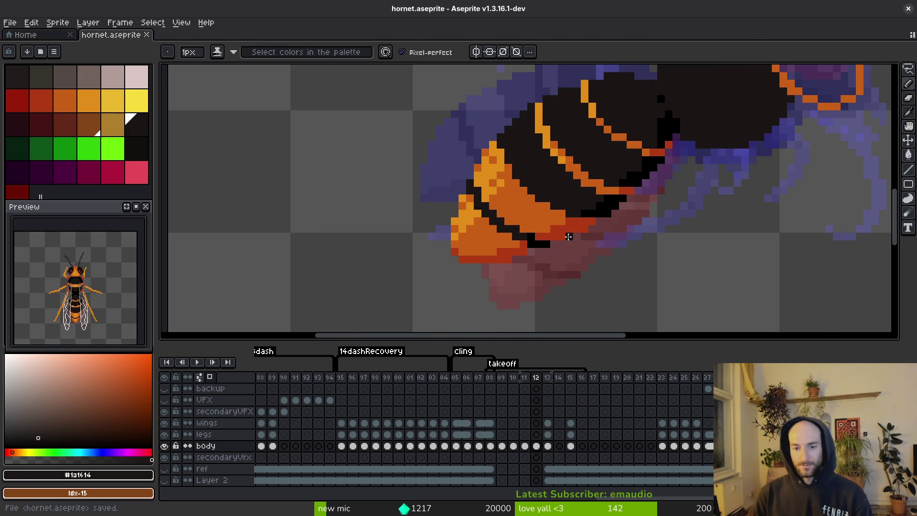
scroll(518, 257, "down", 3)
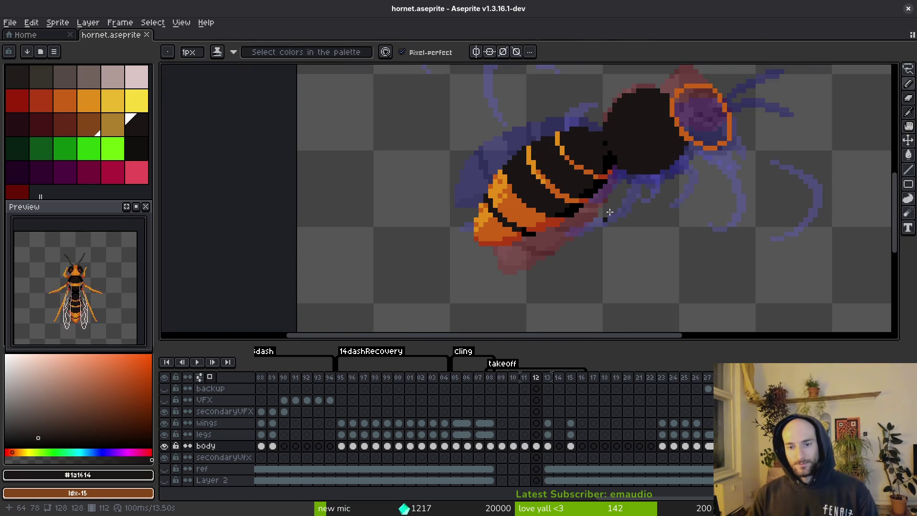
scroll(606, 213, "up", 5)
Pencil a pure-black diagonal edge along the thorax
left_click(521, 204, "alt")
scroll(573, 201, "down", 1)
scroll(650, 194, "up", 1)
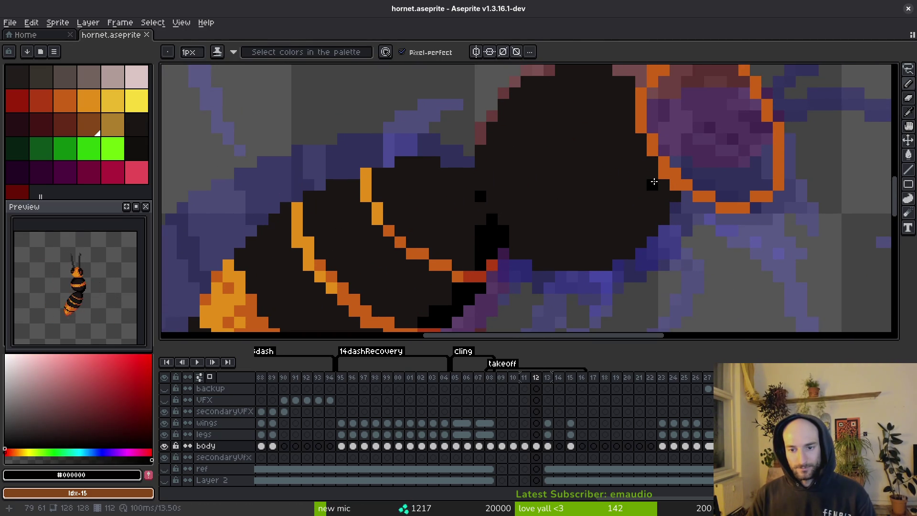
left_click(515, 231)
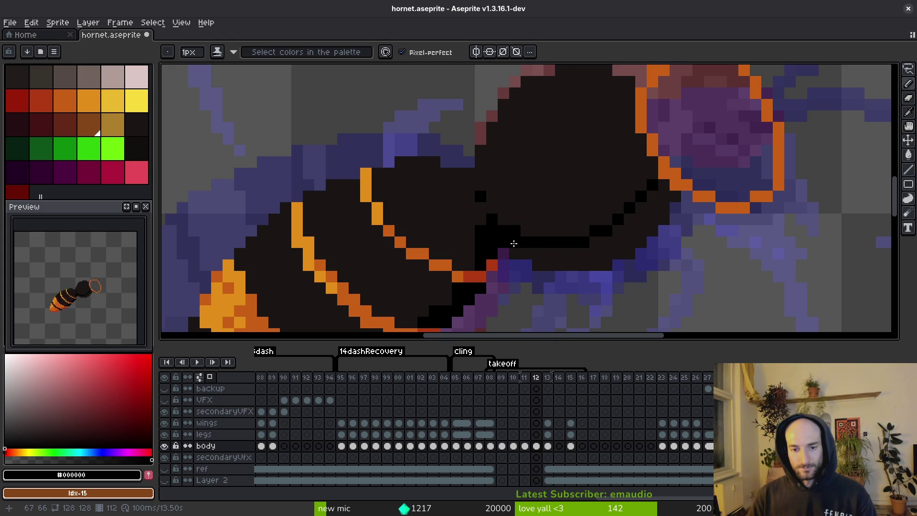
left_click_drag(519, 239, 488, 206)
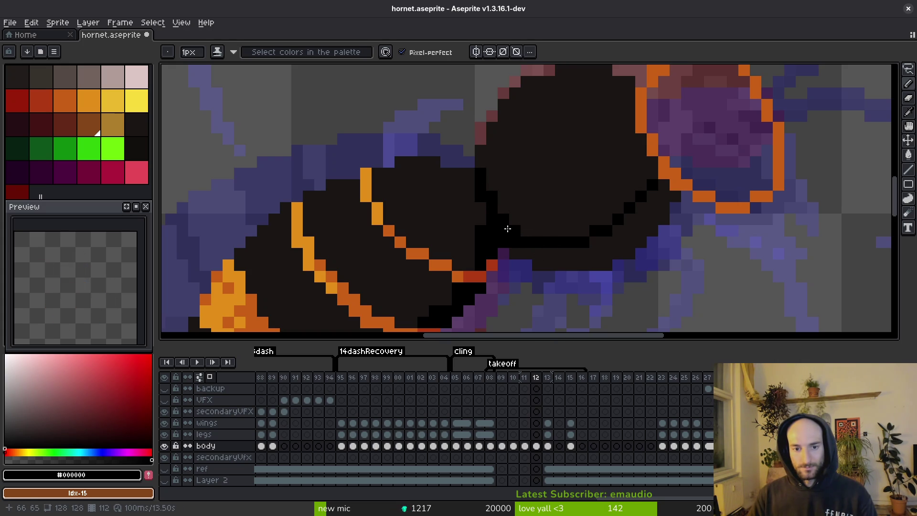
Bucket-fill the thorax interior with the dark body colour #1a1614 and save
left_click(483, 176, "alt")
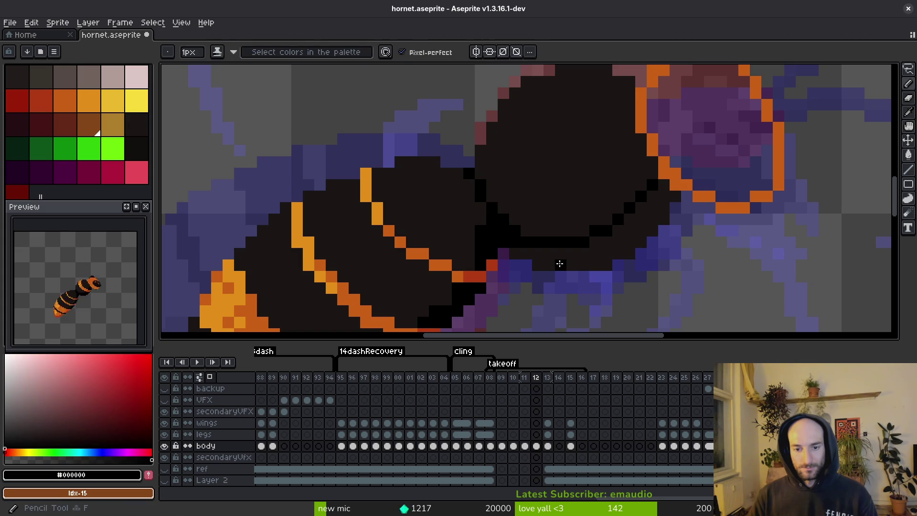
key("g")
left_click(624, 240)
key("b")
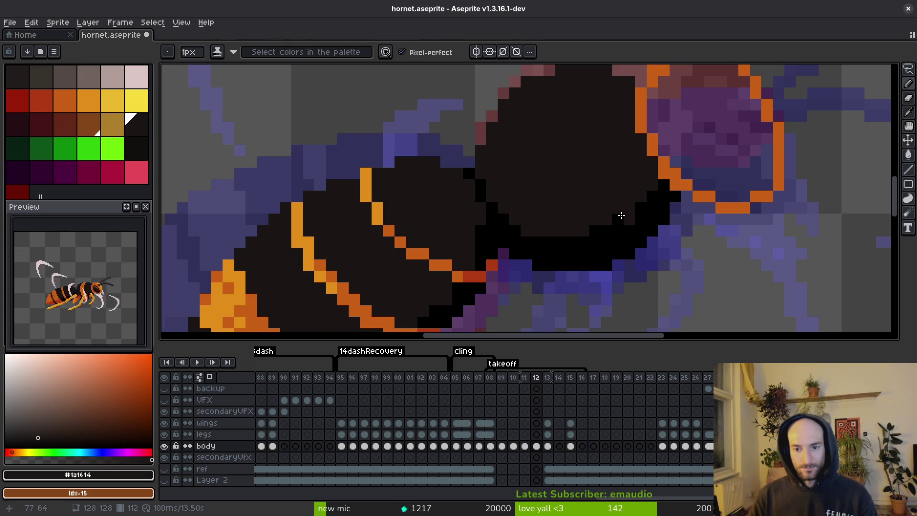
scroll(642, 230, "down", 5)
key("ctrl+s")
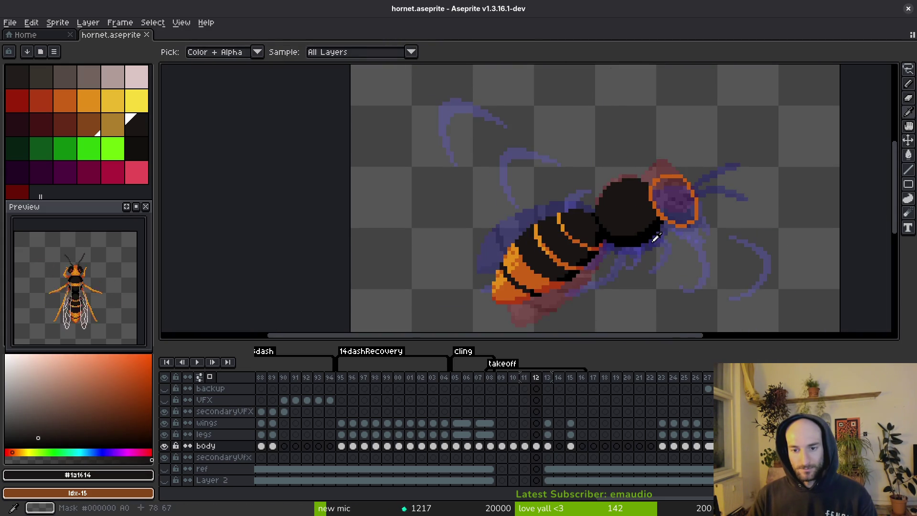
Draw a black row of pixels along the thorax underside and save
left_click(647, 242, "alt")
scroll(659, 184, "up", 5)
left_click(647, 187)
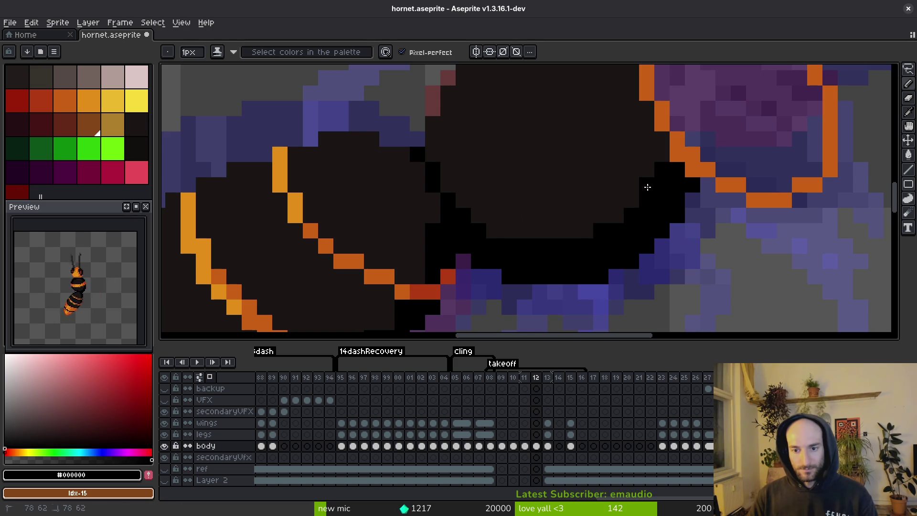
left_click_drag(593, 236, 492, 234)
key("ctrl+s")
scroll(613, 254, "down", 3)
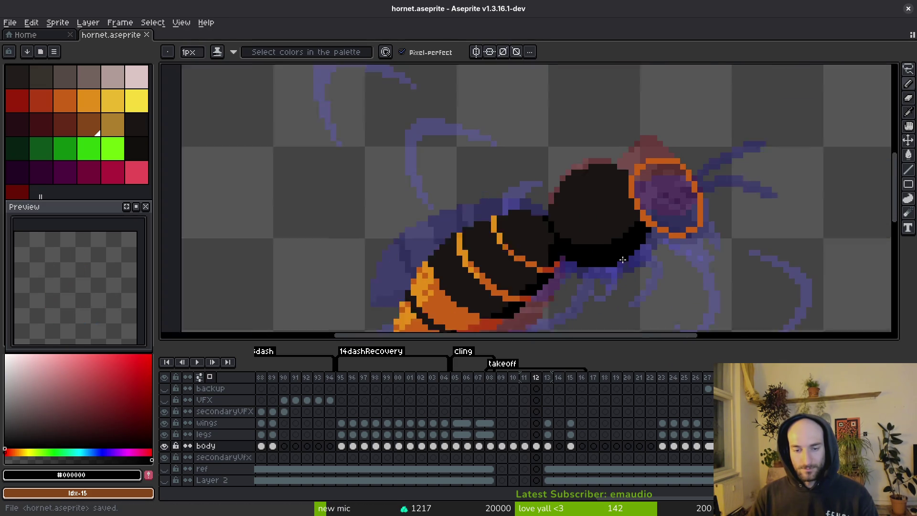
scroll(602, 232, "up", 3)
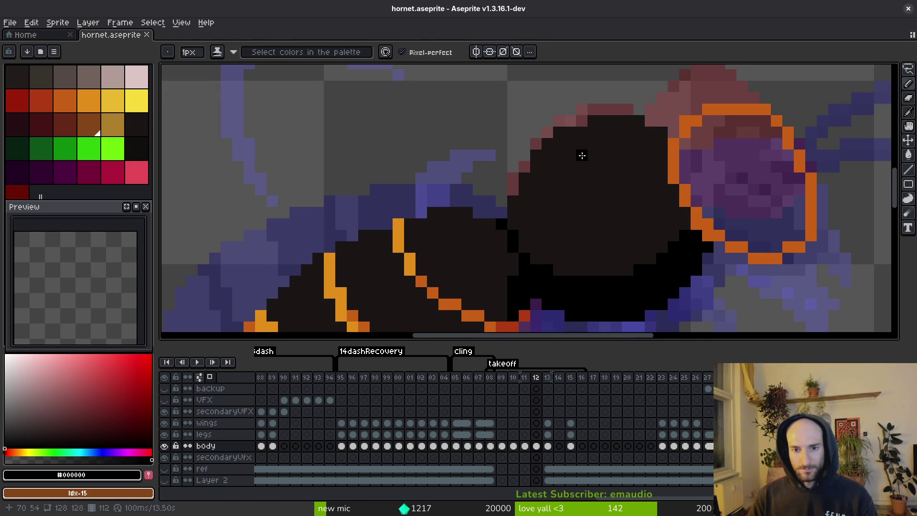
Erase the stray pixel at the thorax's upper edge and save
key("e")
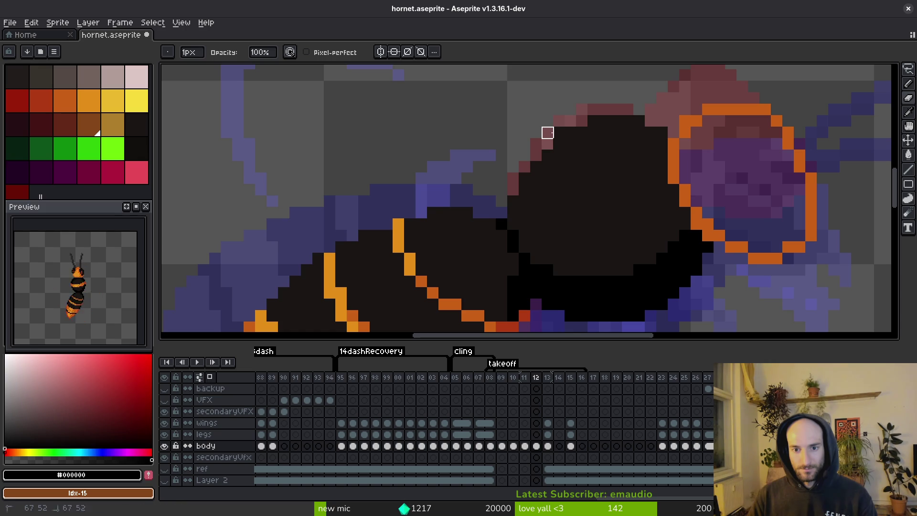
left_click(570, 133)
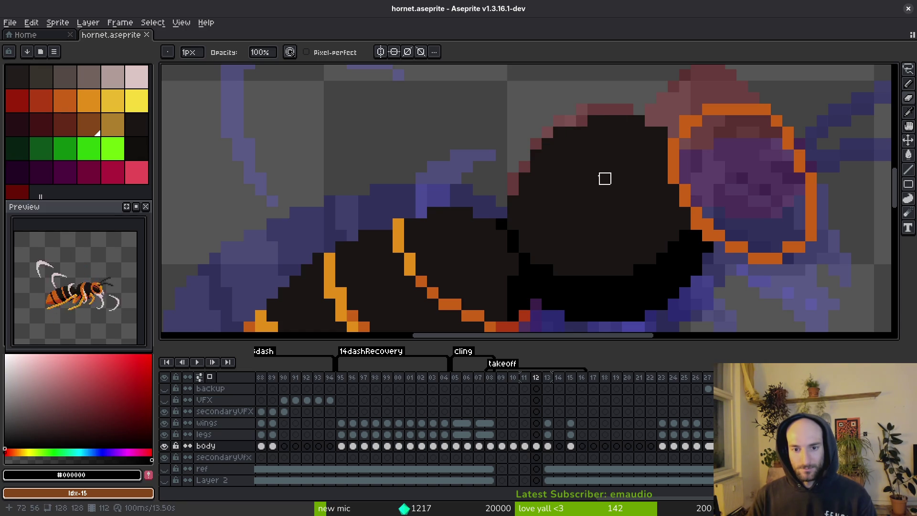
key("ctrl+s")
scroll(593, 201, "down", 3)
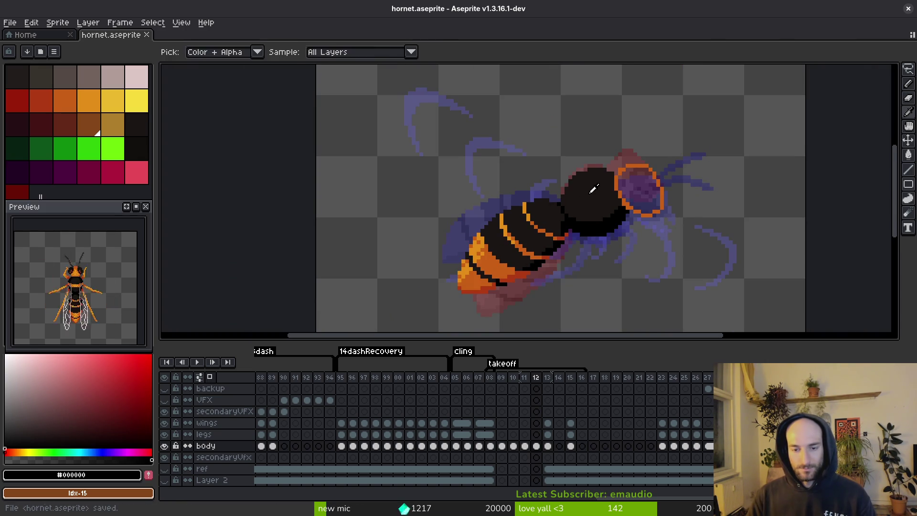
scroll(573, 171, "up", 2)
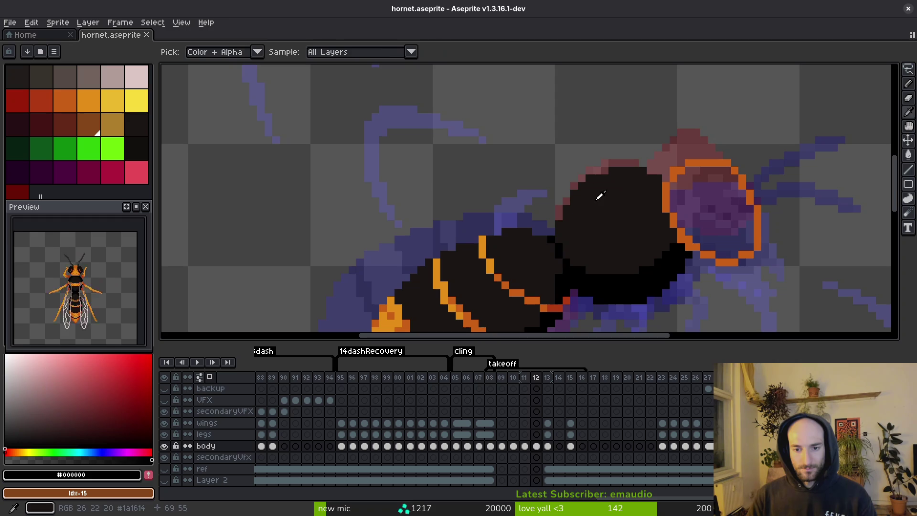
Sample the dark body colour, save, and advance to frame 13
left_click(572, 210, "alt")
key("f")
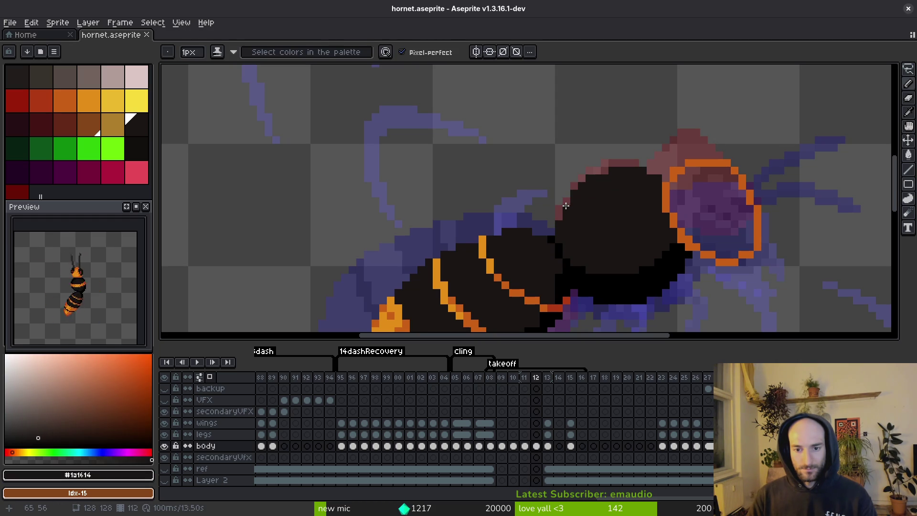
scroll(571, 216, "down", 2)
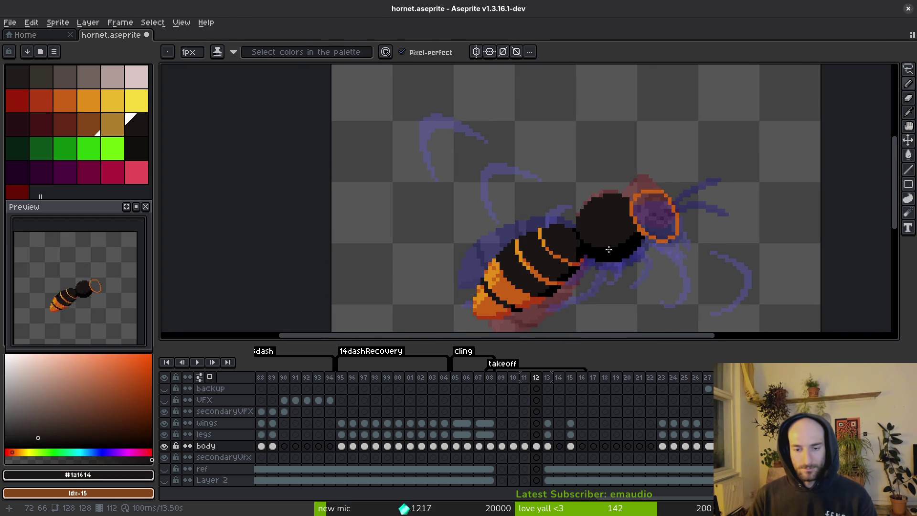
key("ctrl+s")
key("Right")
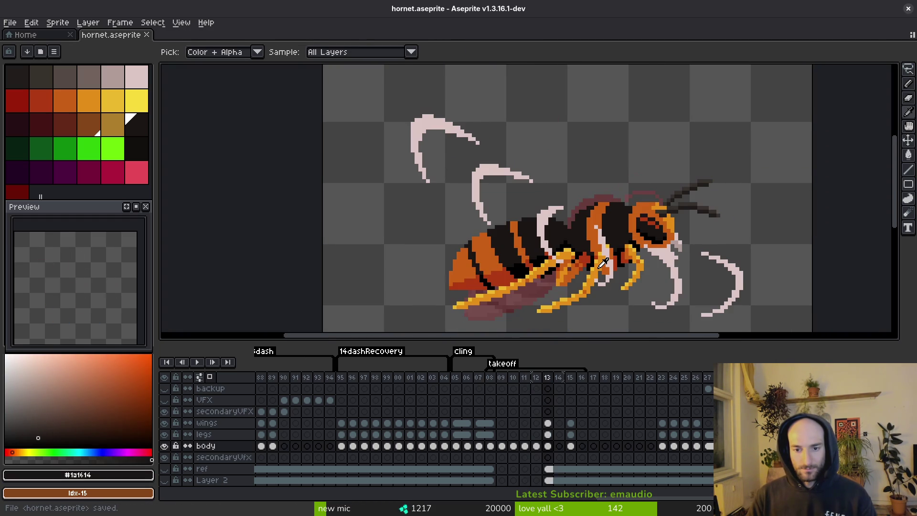
Step back through frames 08 and 09 to compare the hornet's poses
scroll(573, 207, "up", 2)
scroll(599, 210, "down", 2)
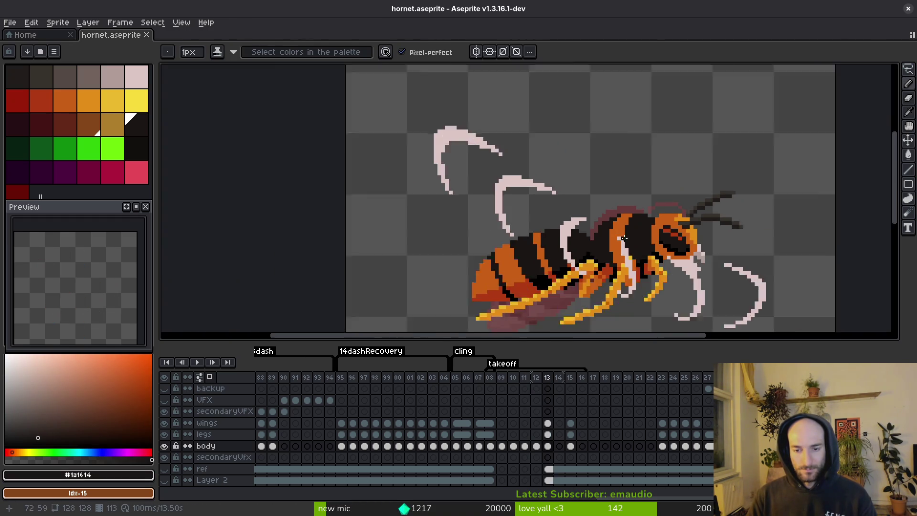
key("Left")
key("Left")
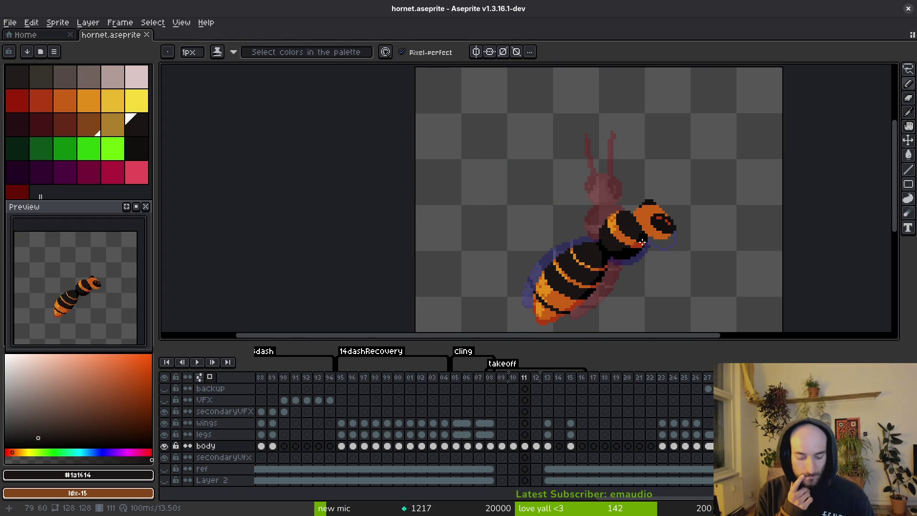
key("i")
key("Return")
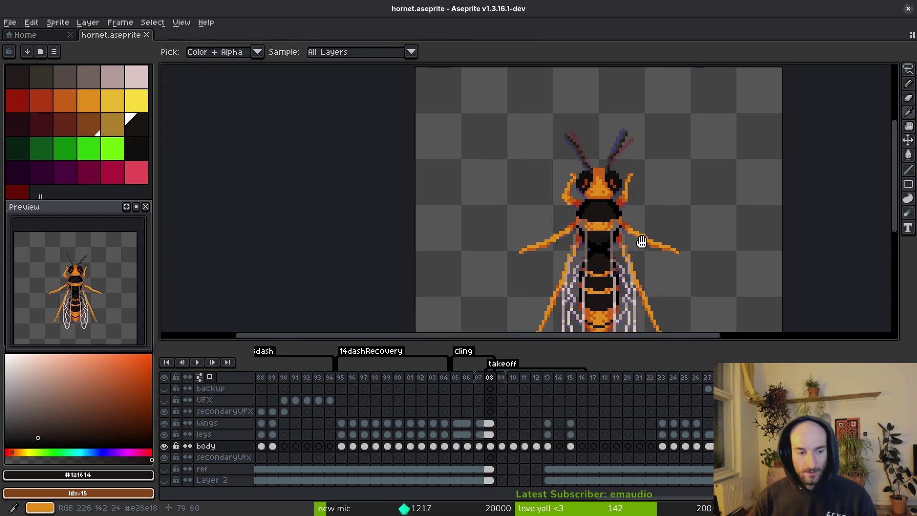
key("Return")
key("Return")
key("Return")
key("b")
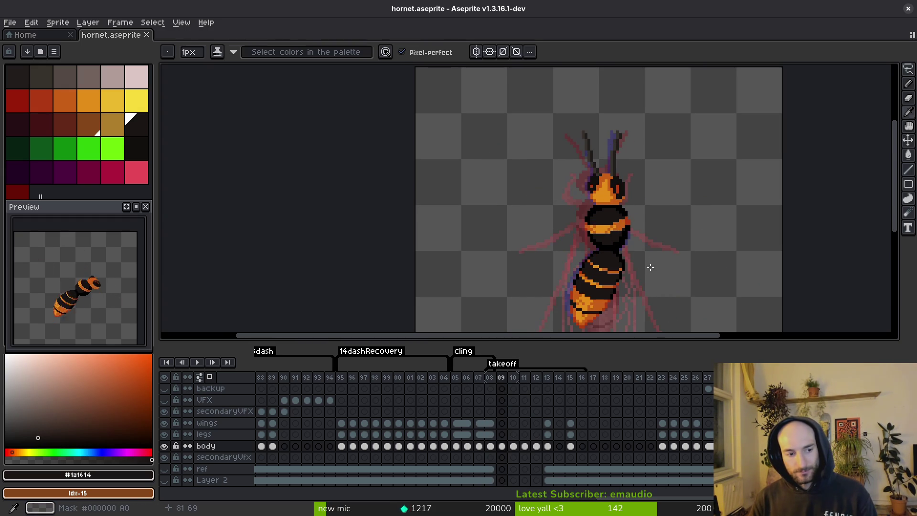
key("i")
key("Return")
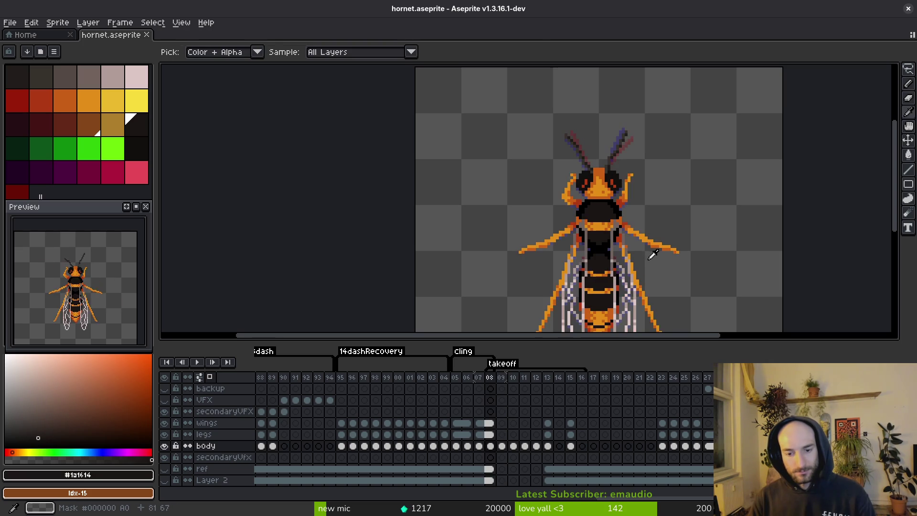
key("Return")
Advance to frame 10, preview its neighbour, and centre the hornet in view
key("Right")
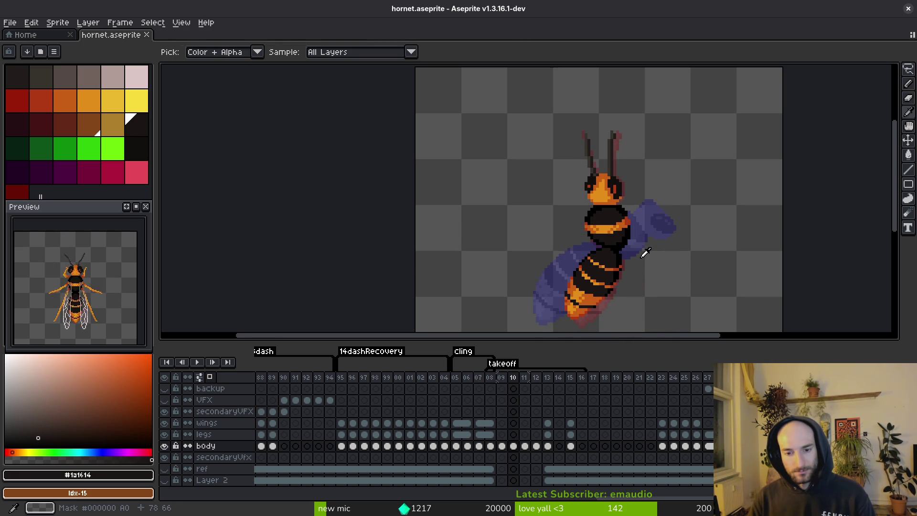
key("Right")
key("Left")
key("b")
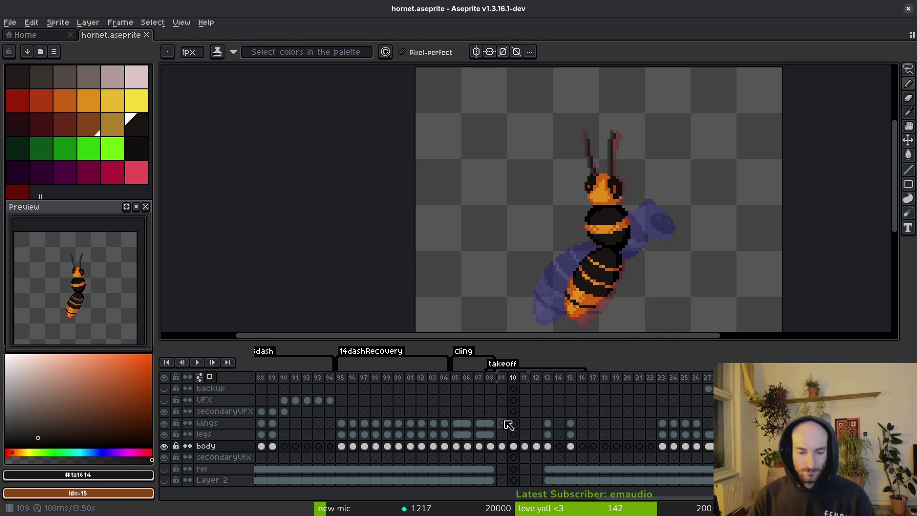
key("i")
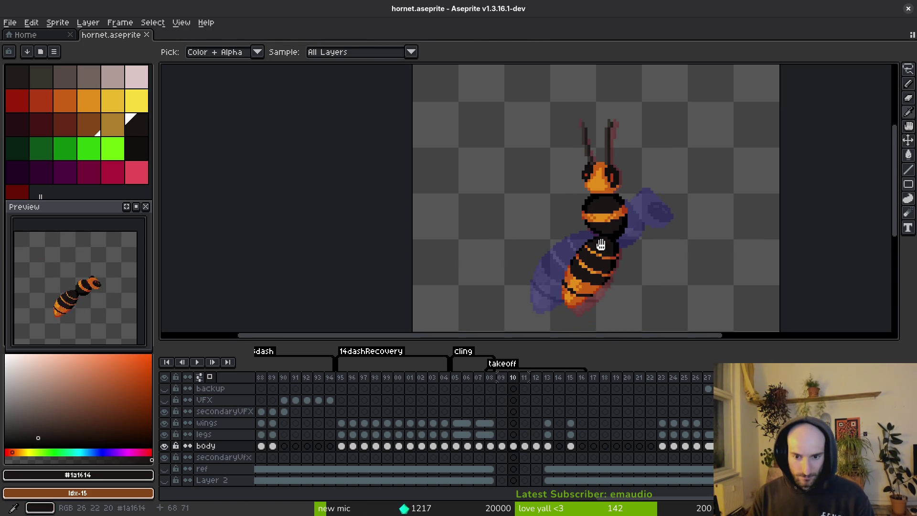
left_click_drag(620, 279, 602, 234)
Insert a new frame after frame 10 repeating its pose, and save
key("Right")
key("Right")
key("Left")
key("Left")
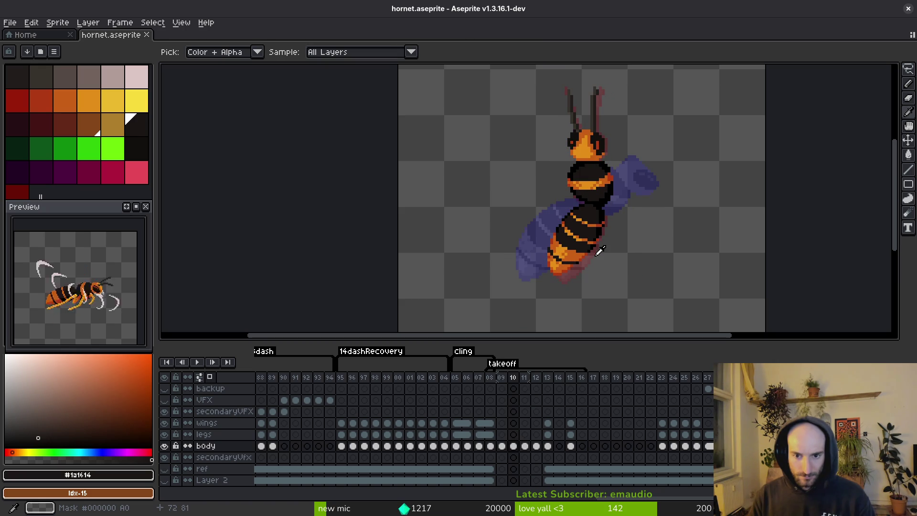
key("b")
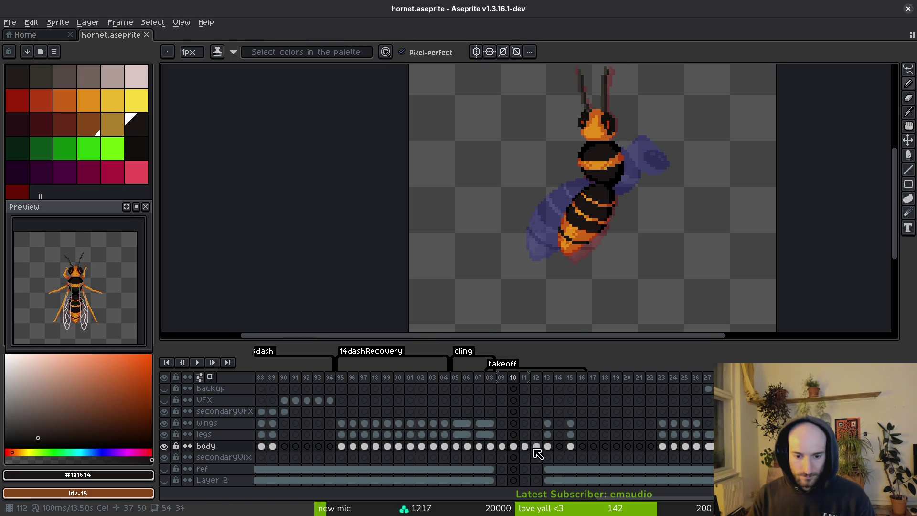
key("alt+n")
key("ctrl+s")
Lasso the hornet's abdomen in frame 11 and shift it upward
scroll(607, 200, "up", 2)
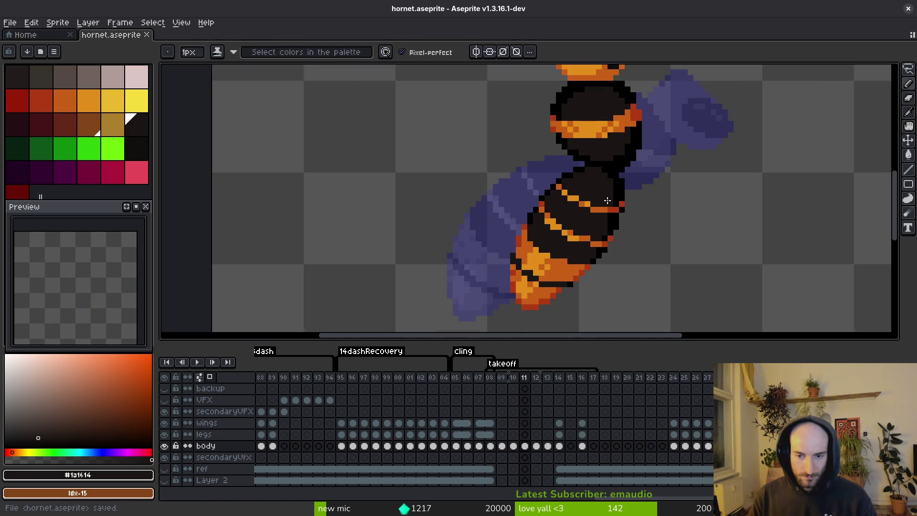
key("shift+w")
scroll(622, 161, "up", 1)
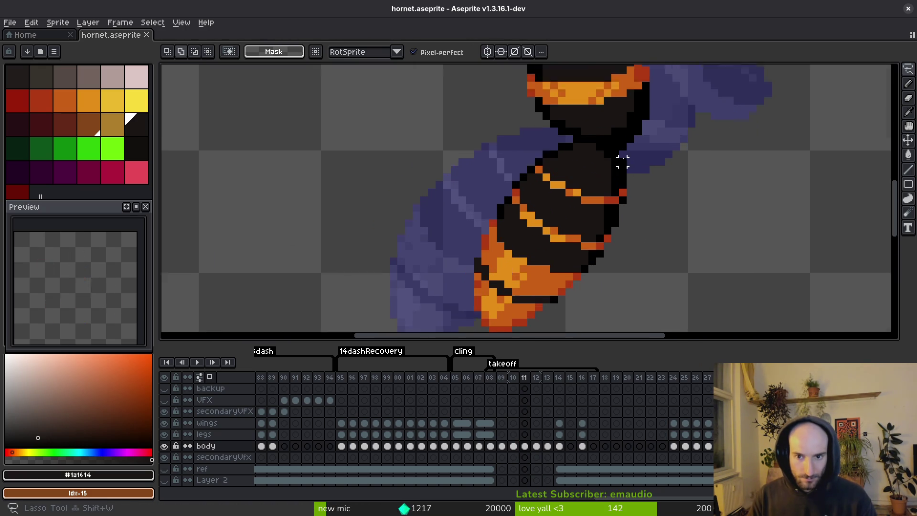
scroll(622, 162, "up", 1)
mouse_move(622, 161)
left_mouse_down()
mouse_move(622, 149)
mouse_move(530, 152)
mouse_move(461, 179)
mouse_move(548, 277)
mouse_move(571, 163)
left_mouse_up()
scroll(506, 143, "down", 2)
key("ctrl+s")
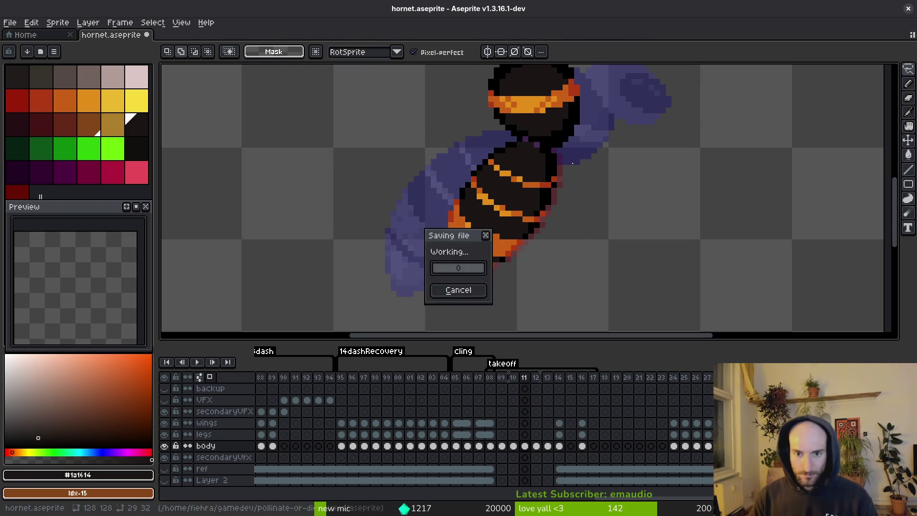
scroll(409, 157, "up", 3)
Repaint the waist-joint pixels with the black body colour and save
key("b")
left_click(399, 119, "alt")
left_click(417, 136)
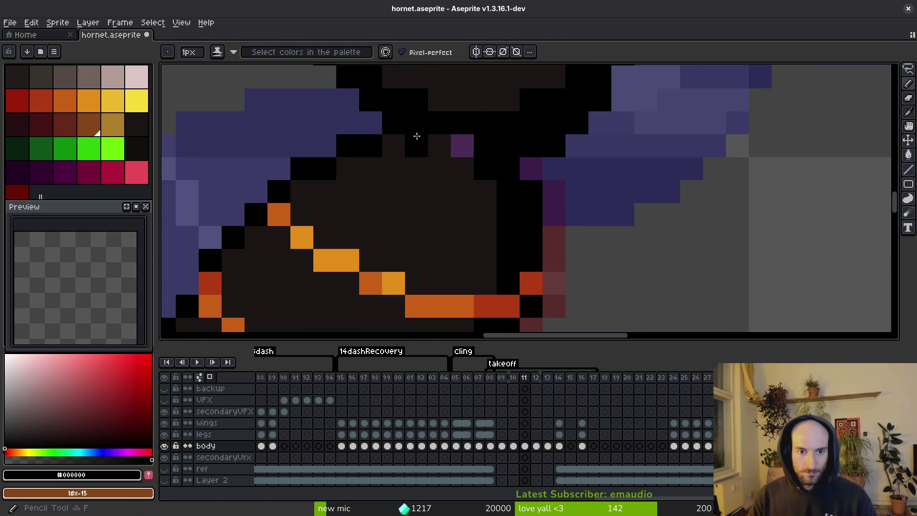
left_click(439, 150, "alt")
left_click(463, 145)
key("ctrl+s")
left_click(497, 140, "alt")
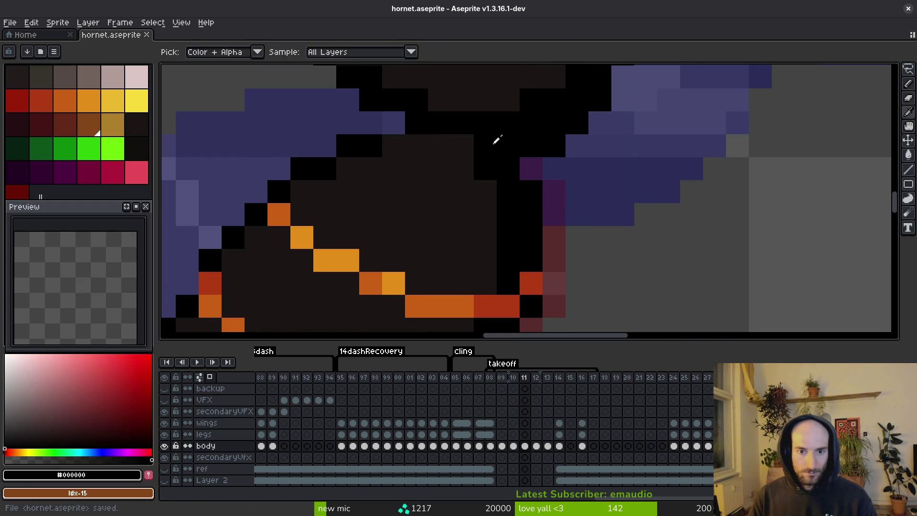
left_click(394, 145)
scroll(394, 146, "down", 4)
scroll(406, 142, "up", 1)
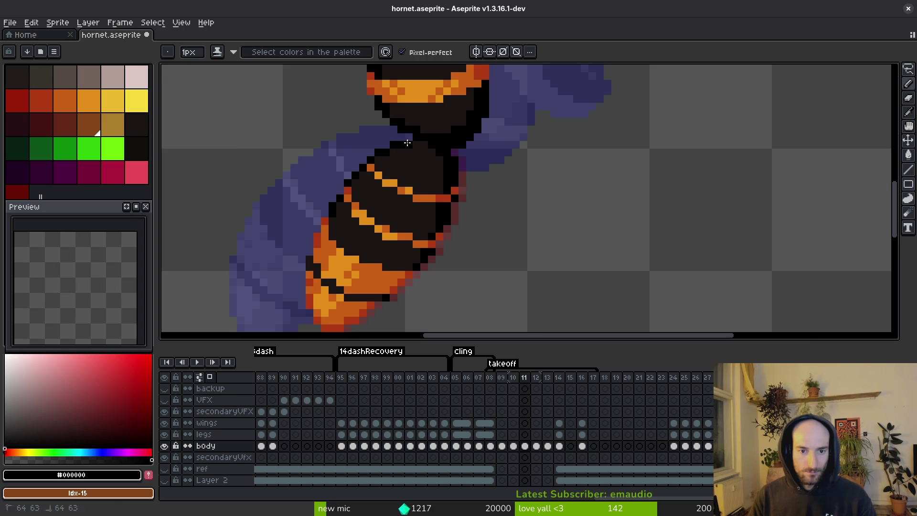
scroll(407, 143, "down", 6)
key("ctrl+s")
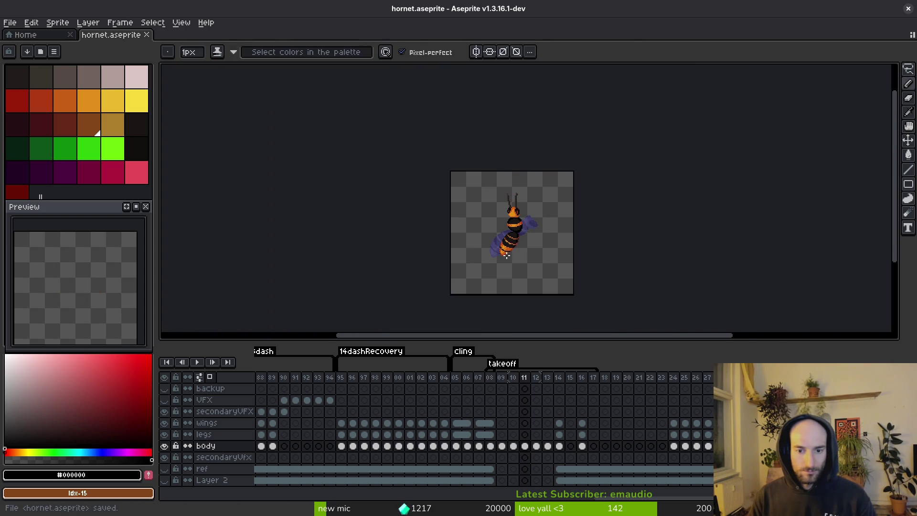
Pan across the hornet's body to review the retouch and save again
scroll(506, 256, "up", 2)
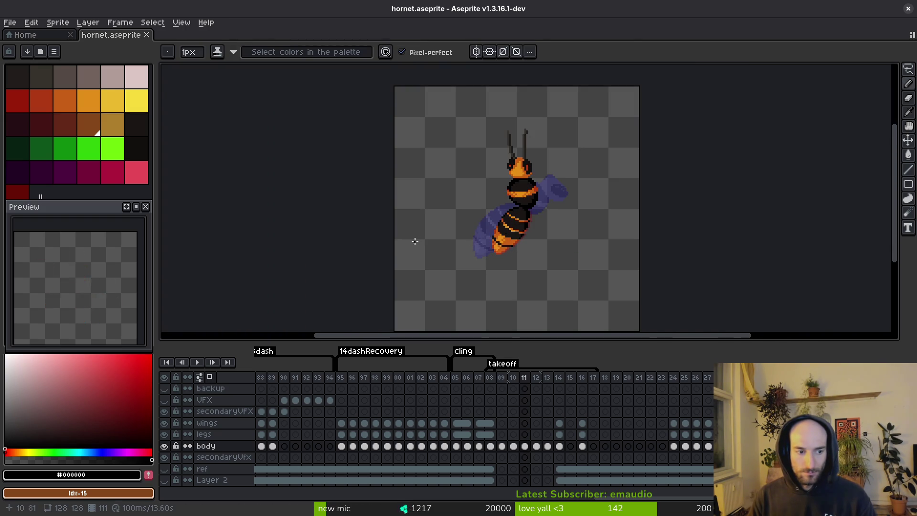
scroll(559, 224, "up", 5)
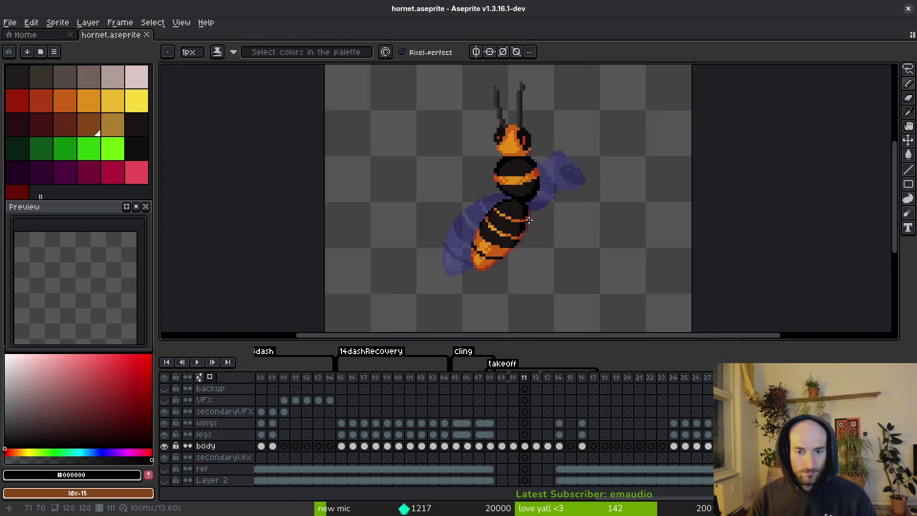
left_click_drag(555, 223, 575, 201)
key("alt")
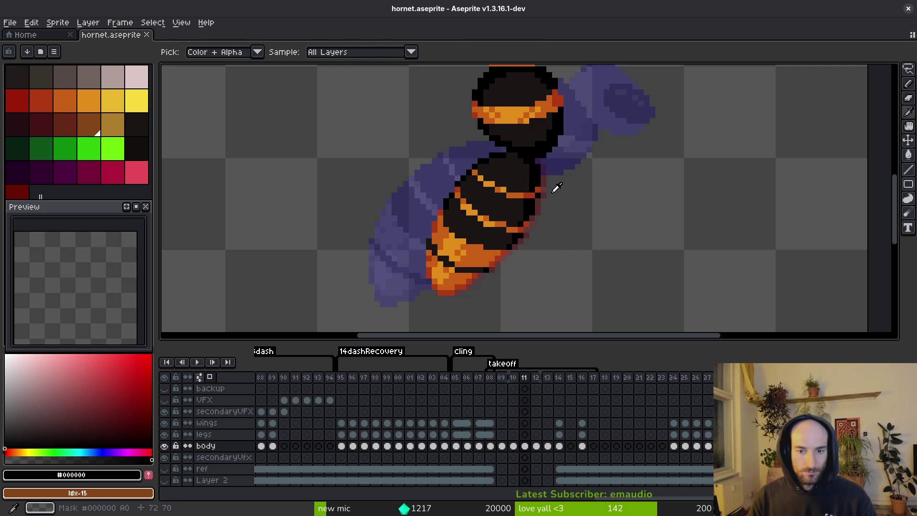
scroll(553, 195, "down", 1)
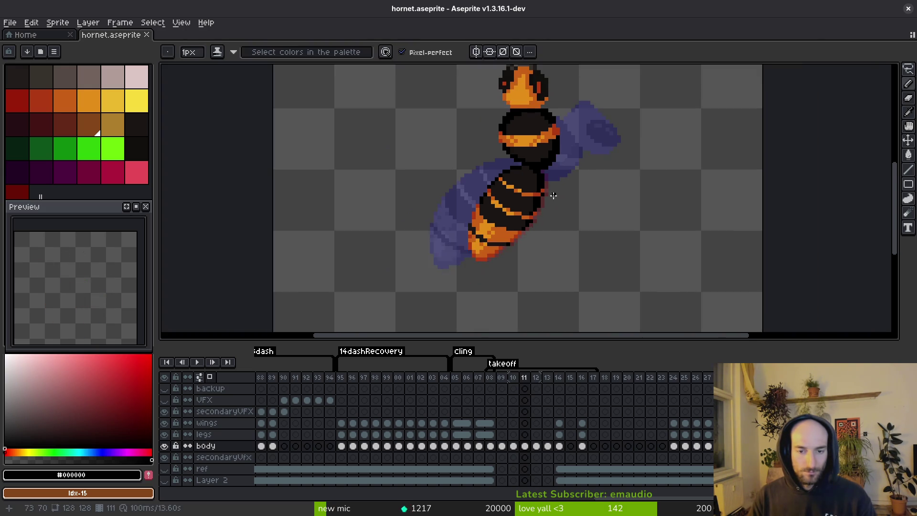
scroll(553, 195, "down", 2)
key("ctrl+s")
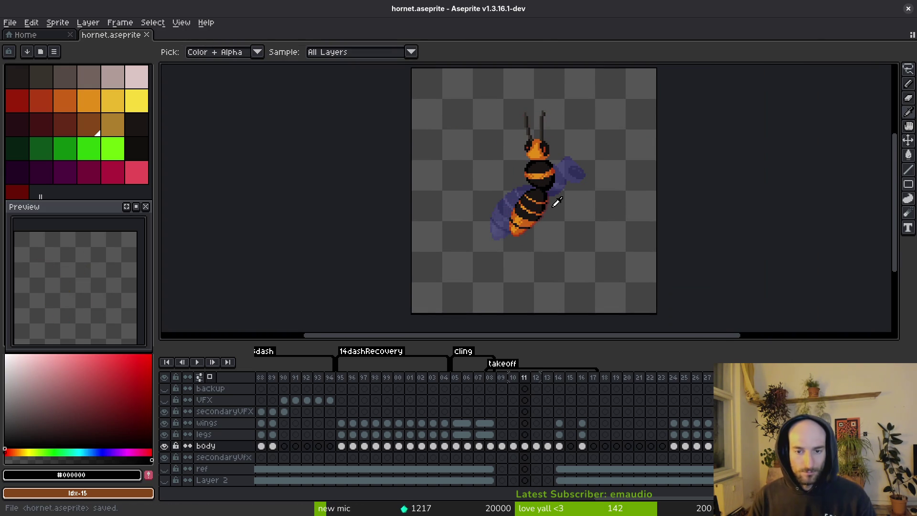
Play the animation to check frame 11's motion against frame 10
key("Return")
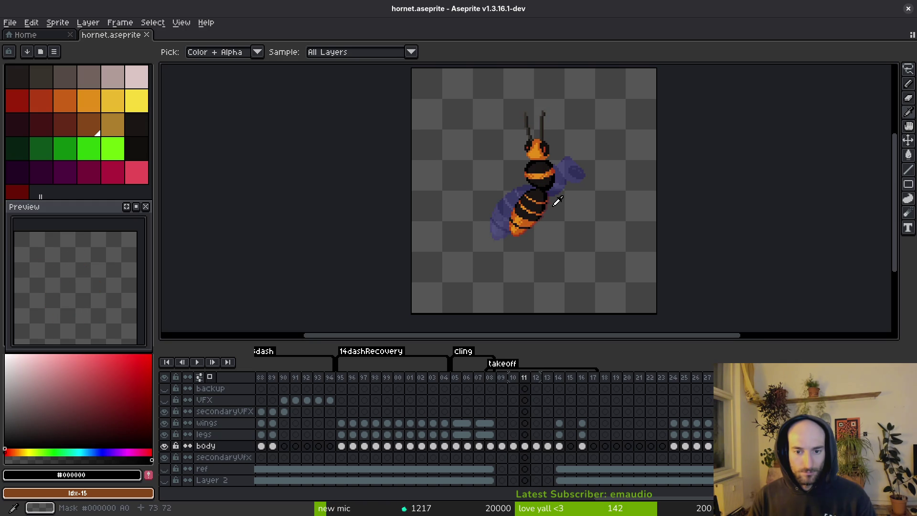
scroll(559, 191, "up", 3)
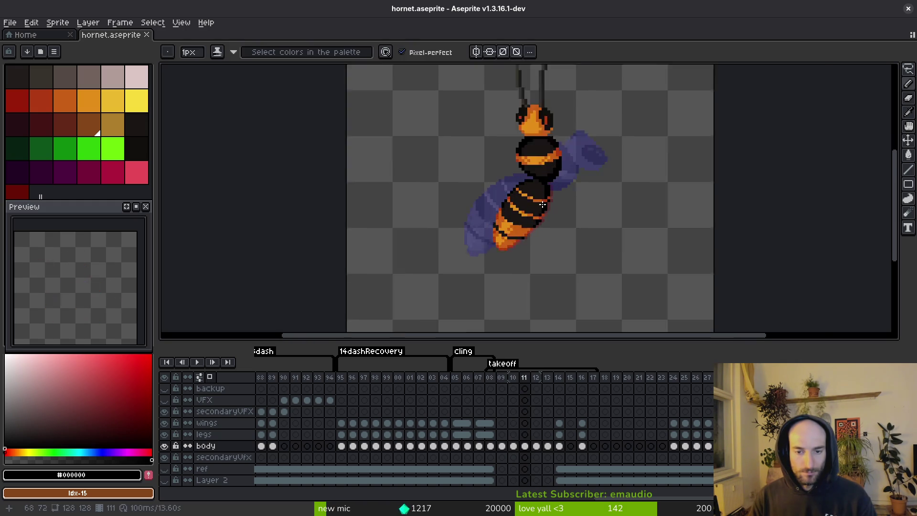
key("m")
scroll(554, 176, "up", 2)
scroll(539, 162, "down", 1)
Lasso the frame 11 abdomen, nudge it up one pixel, deselect, and save
key("shift+w")
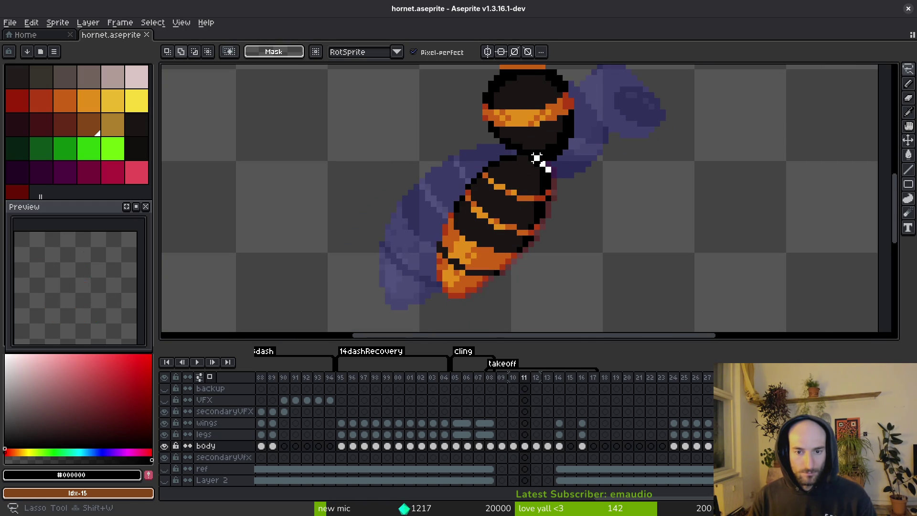
left_click_drag(456, 179, 473, 295)
left_click_drag(565, 187, 568, 190)
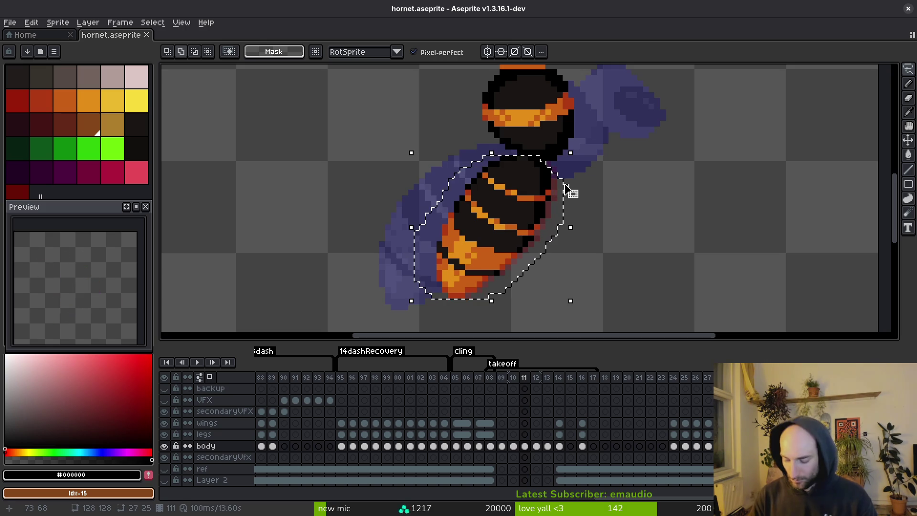
key("Up")
key("ctrl+d")
key("ctrl+s")
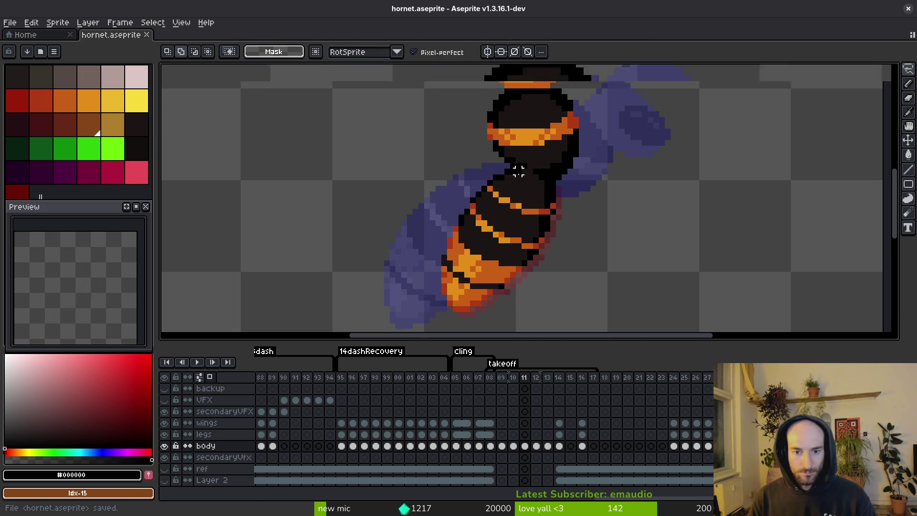
Reselect the abdomen, revert the shift, and erase two stray black pixels at the waist
scroll(556, 204, "up", 3)
key("ctrl+shift+d")
left_click_drag(572, 186, 567, 145)
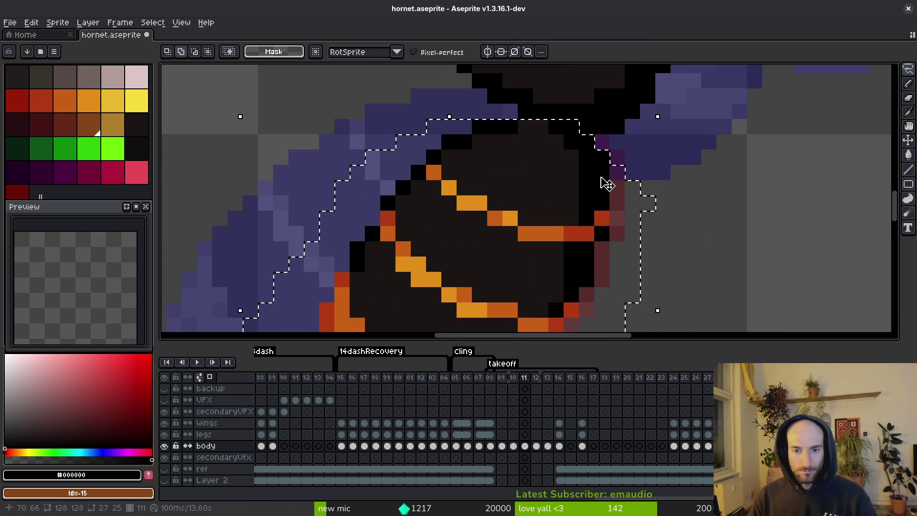
key("ctrl+z")
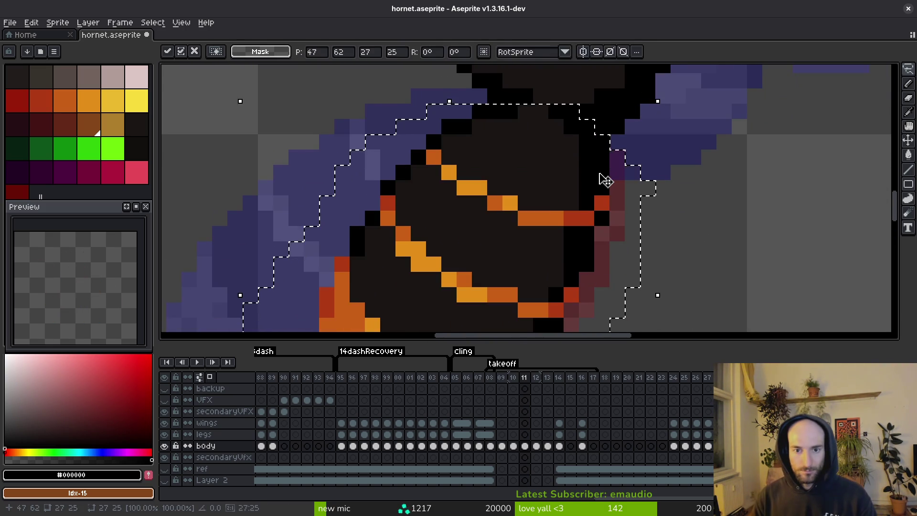
key("ctrl+d")
left_click_drag(523, 180, 508, 192)
key("alt")
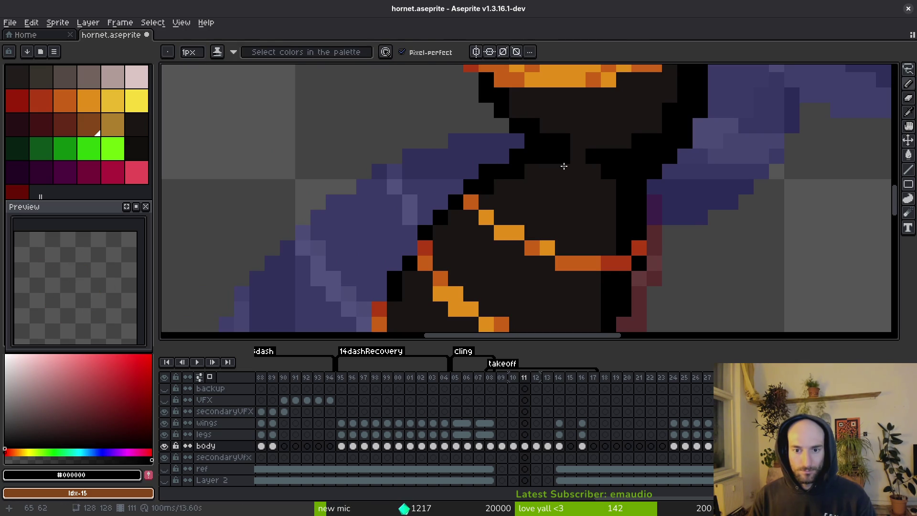
key("e")
left_click(515, 156)
left_click(486, 171)
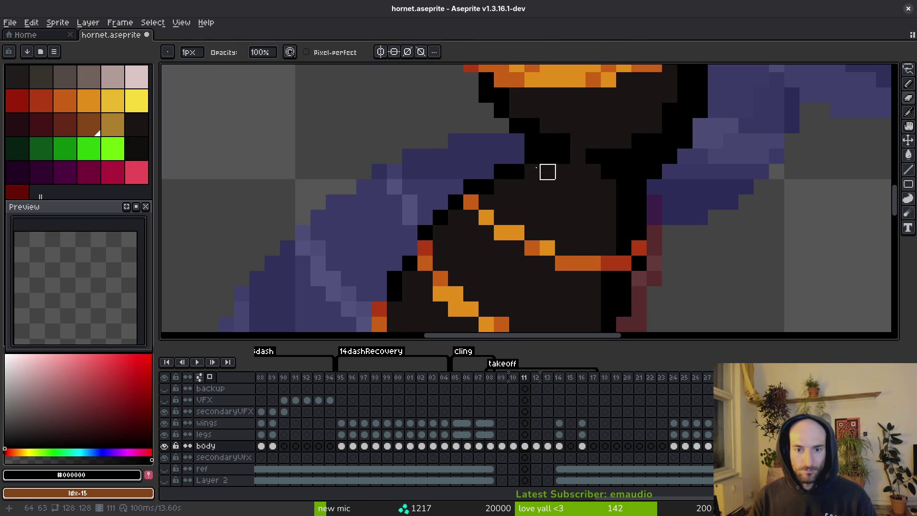
scroll(589, 175, "down", 5)
scroll(589, 180, "up", 5)
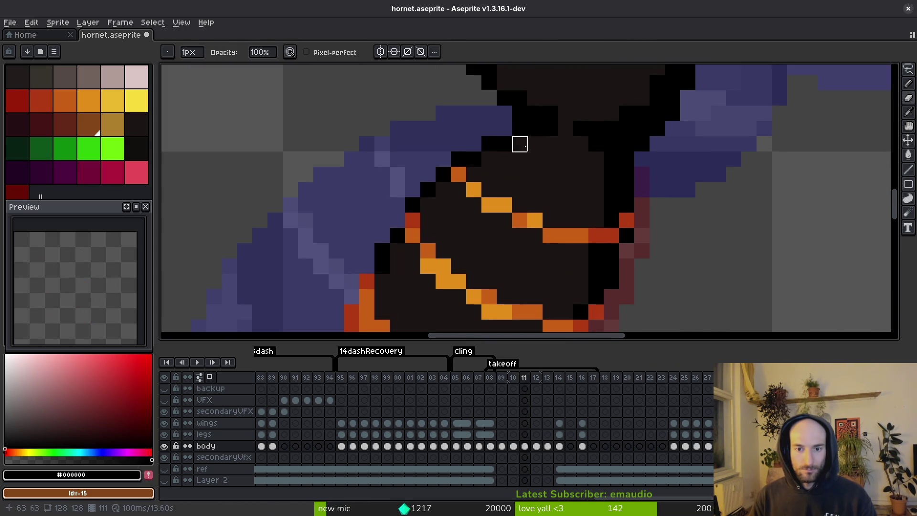
Darken waist pixels with dark body colour #1a1614 and black, comparing frame 10, then save
key("alt")
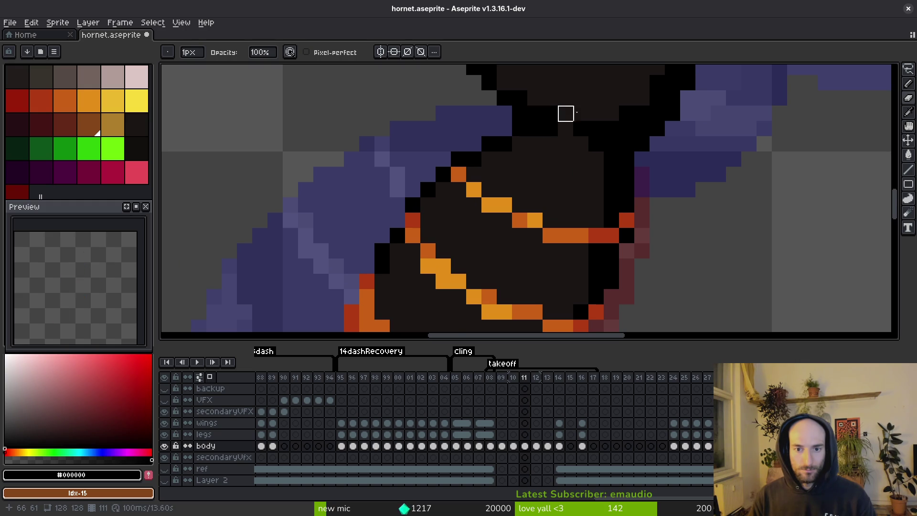
scroll(565, 114, "up", 3)
left_click(579, 147, "alt")
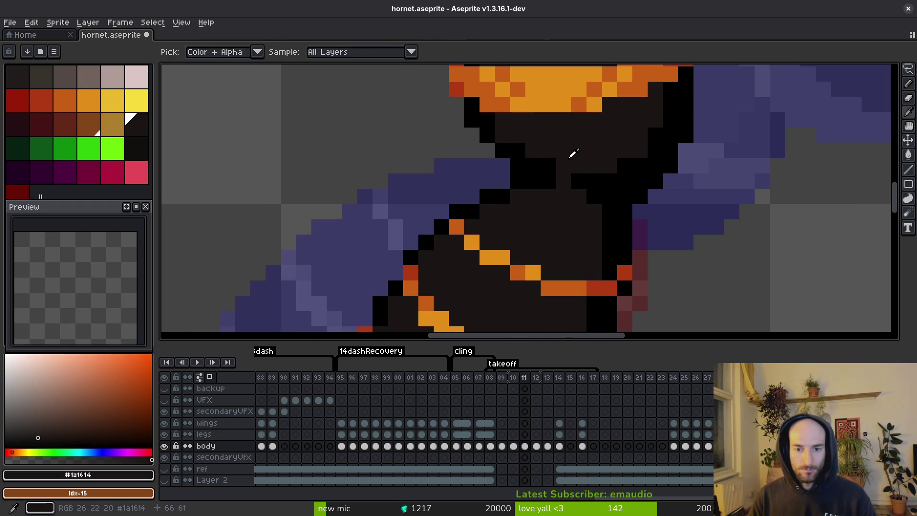
key("comma")
key("period")
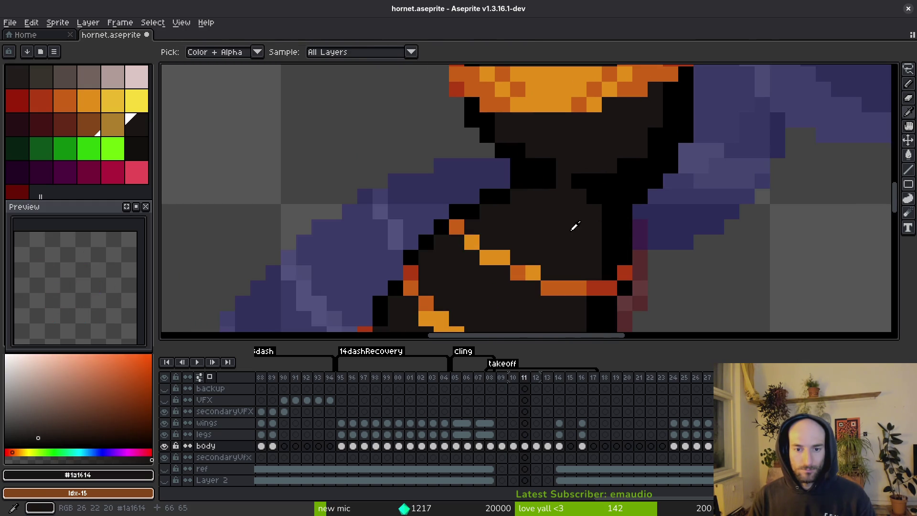
scroll(573, 225, "down", 2)
scroll(559, 219, "up", 2)
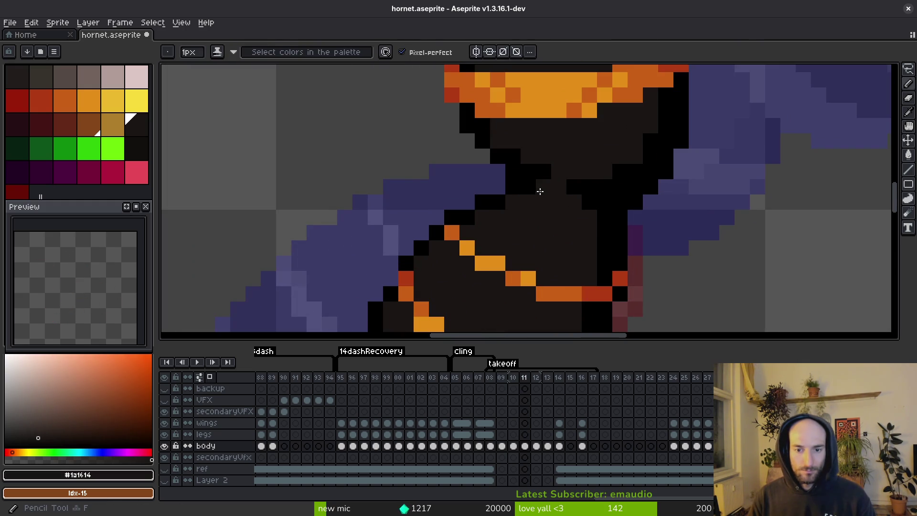
left_click(525, 190)
left_click(489, 203, "alt")
left_click(483, 219)
key("ctrl+s")
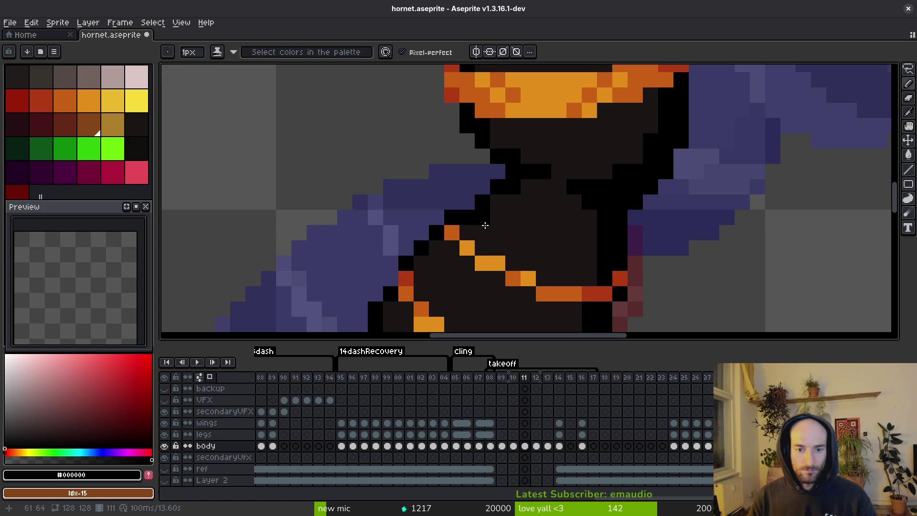
Flip between frames 10 and 11 to compare the retouched waist
scroll(540, 243, "down", 4)
key("comma")
key("period")
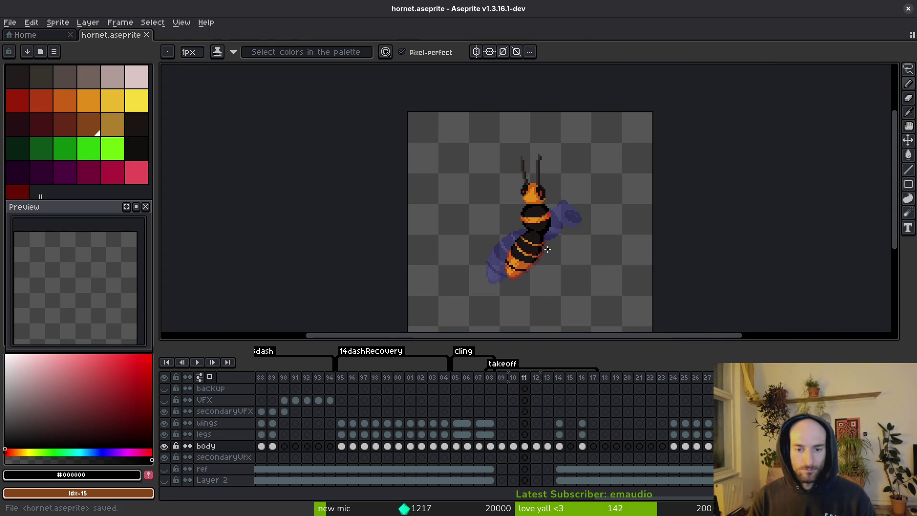
scroll(544, 243, "up", 1)
key("comma")
key("period")
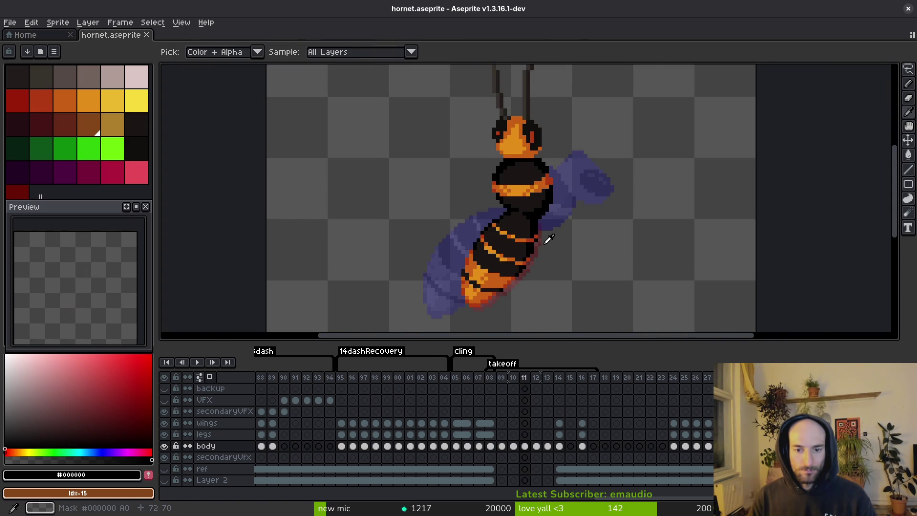
scroll(548, 240, "up", 2)
key("comma")
key("period")
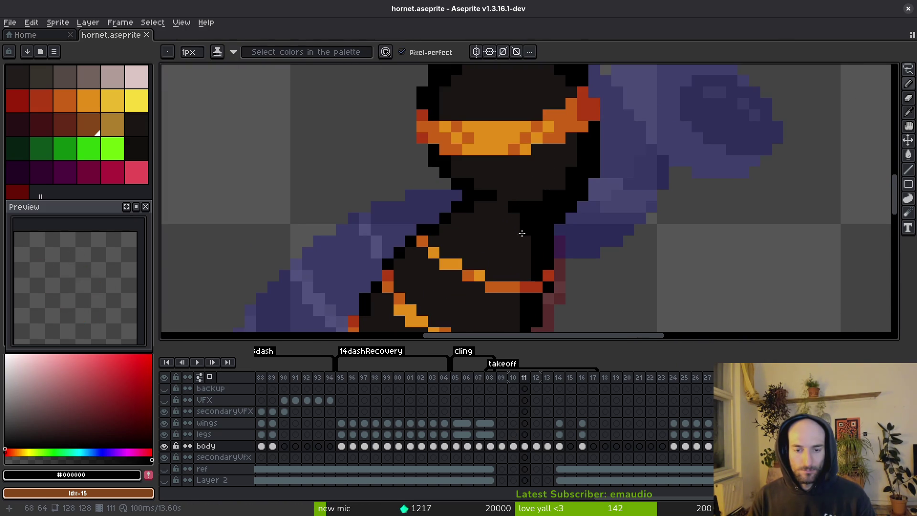
Sample dark body colour #1a1414 and black from the body outline
scroll(525, 235, "down", 3)
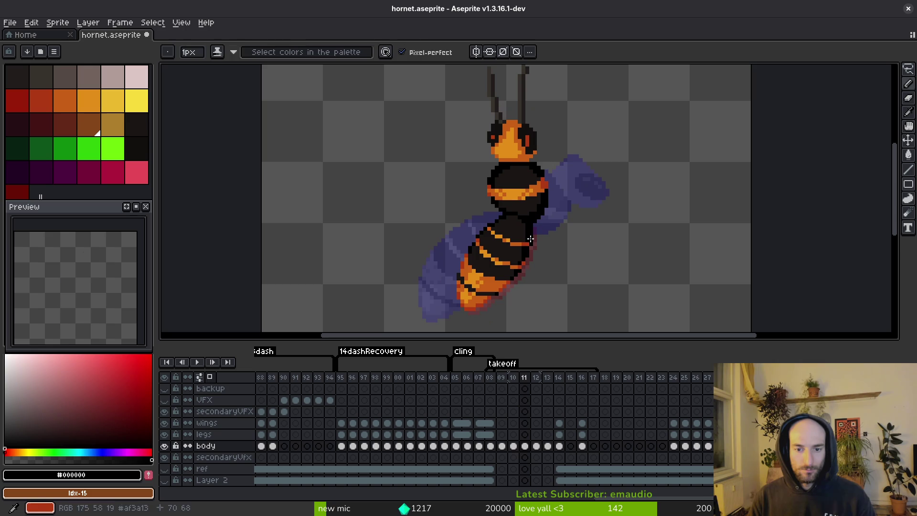
scroll(516, 231, "up", 2)
left_click(500, 204, "alt")
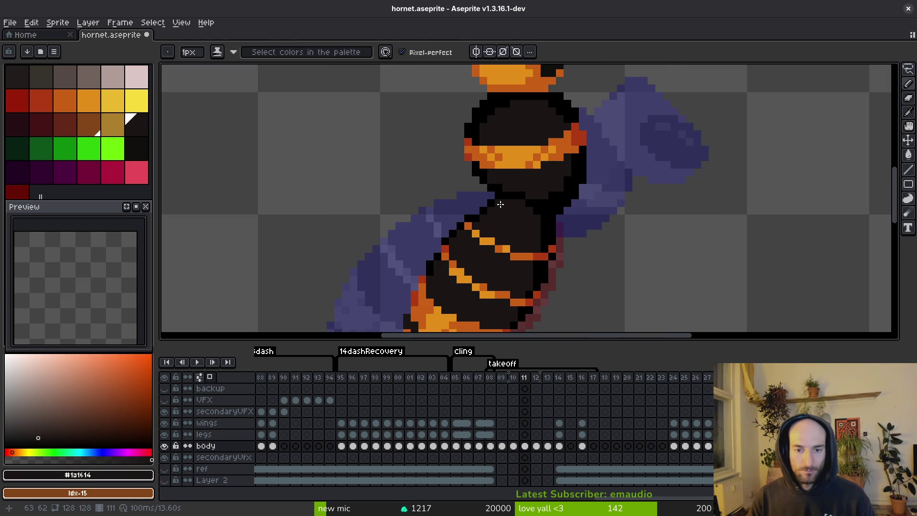
scroll(507, 220, "down", 3)
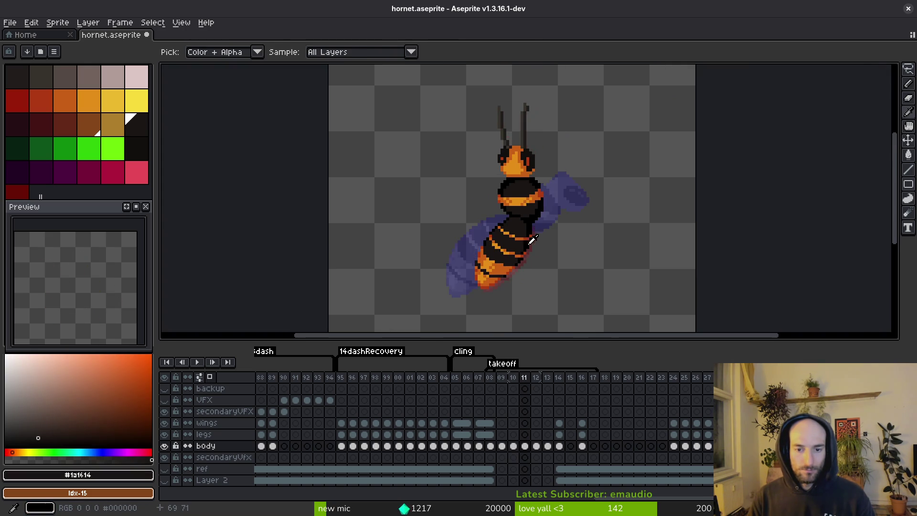
scroll(518, 227, "up", 3)
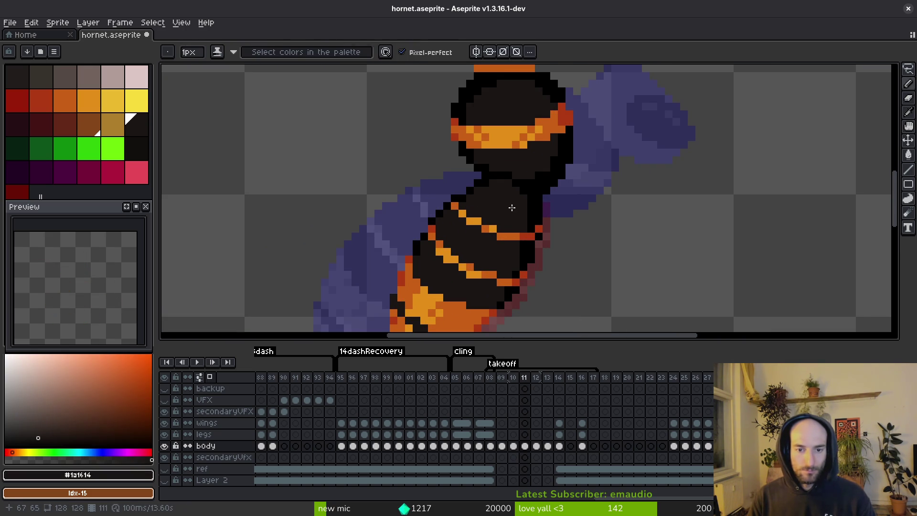
left_click(478, 179, "alt")
scroll(477, 178, "up", 2)
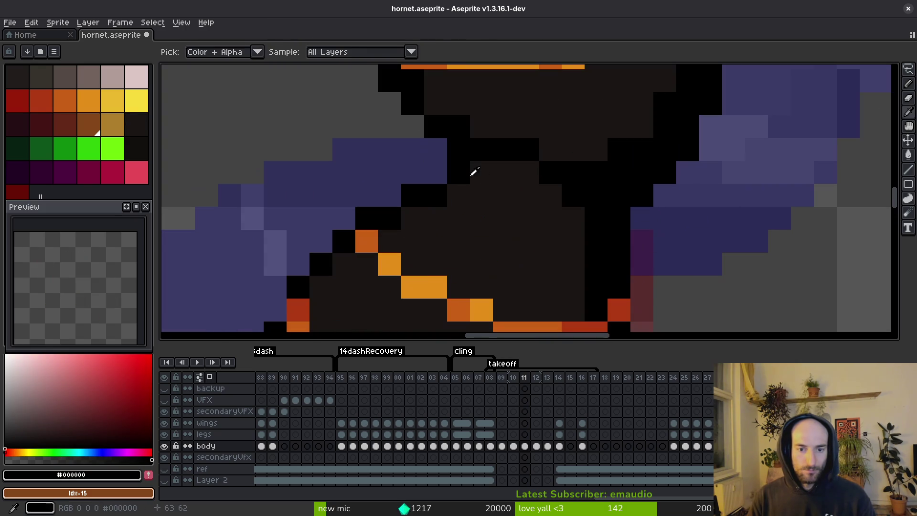
Save hornet.aseprite and flip between frames 10 and 11 to compare
scroll(502, 198, "down", 4)
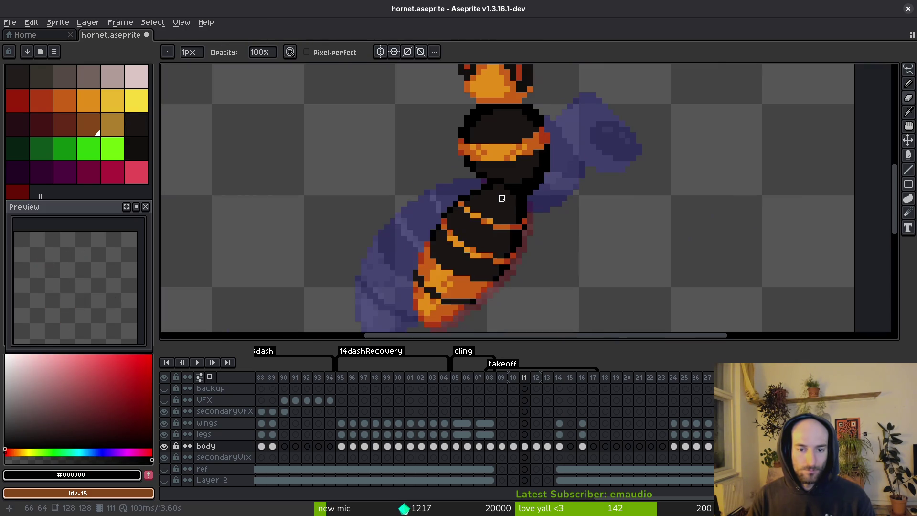
key("ctrl+s")
key("Left")
key("Right")
key("Left")
scroll(560, 225, "down", 1)
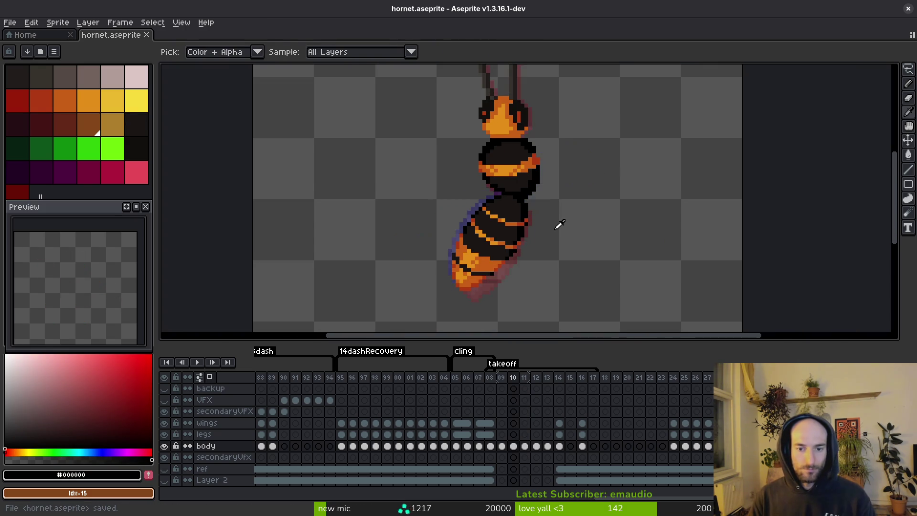
key("Right")
key("Left")
key("Right")
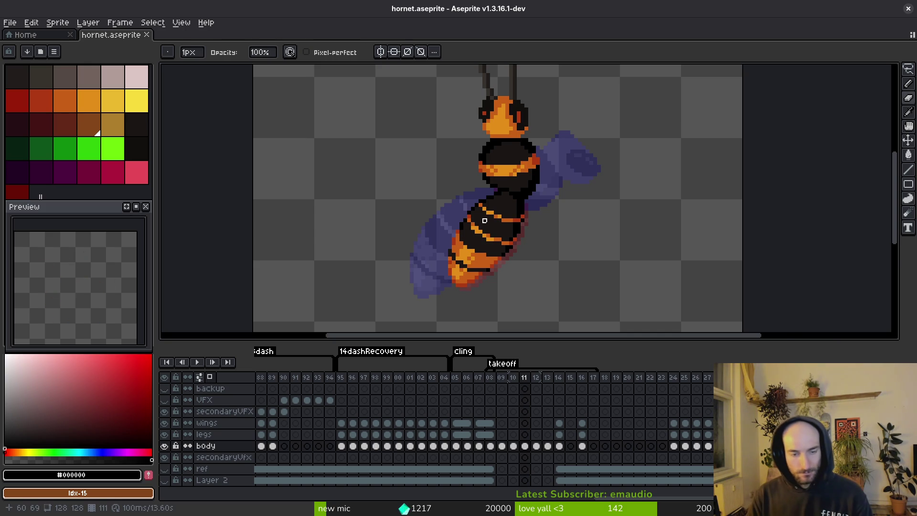
scroll(484, 220, "down", 1)
scroll(502, 221, "up", 2)
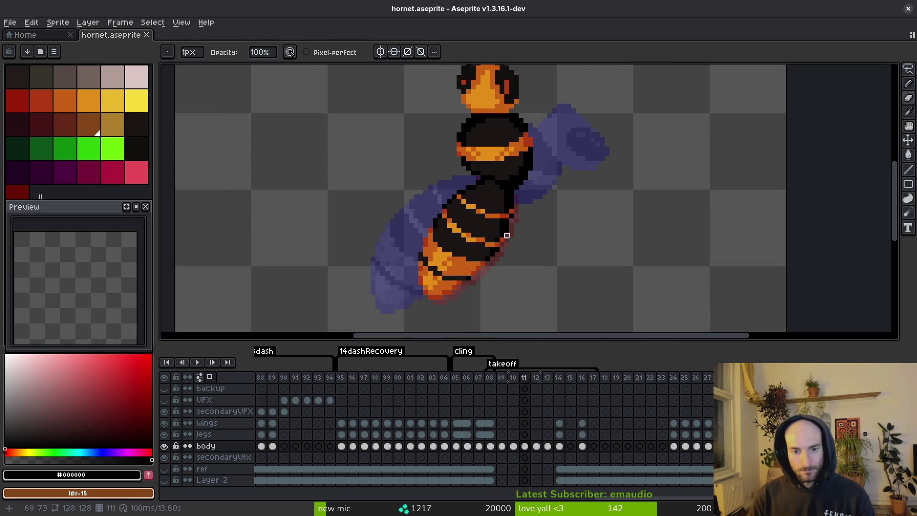
scroll(491, 213, "up", 1)
scroll(493, 205, "down", 1)
Save again and step between frames 11 and 12 to compare poses
key("alt")
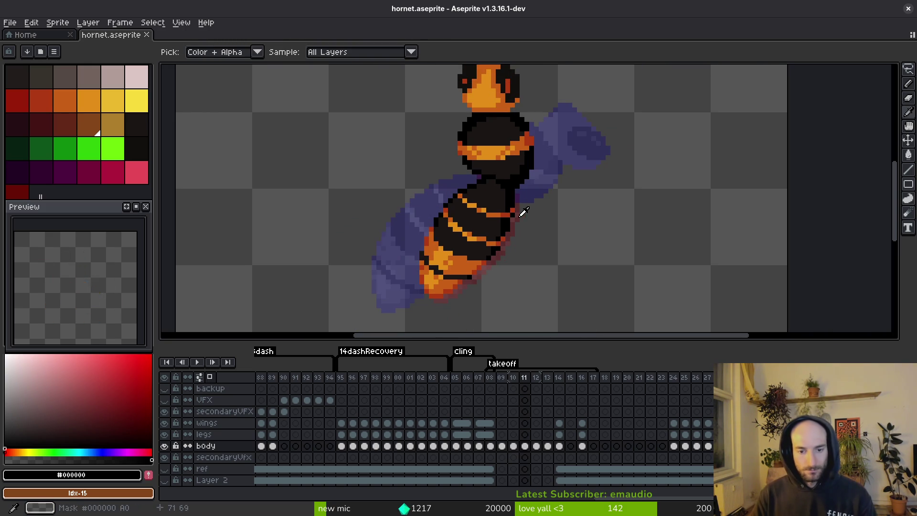
key("ctrl+s")
key("period")
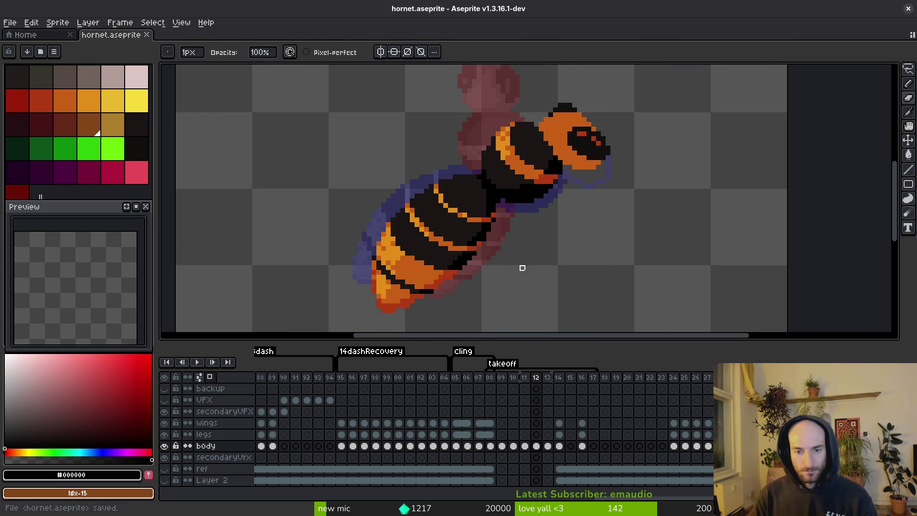
scroll(522, 268, "down", 2)
key("comma")
key("period")
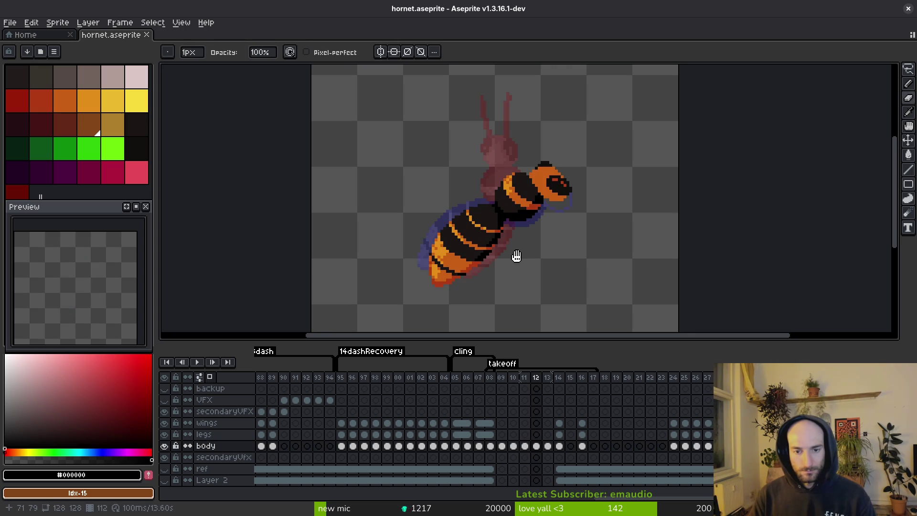
key("comma")
key("alt")
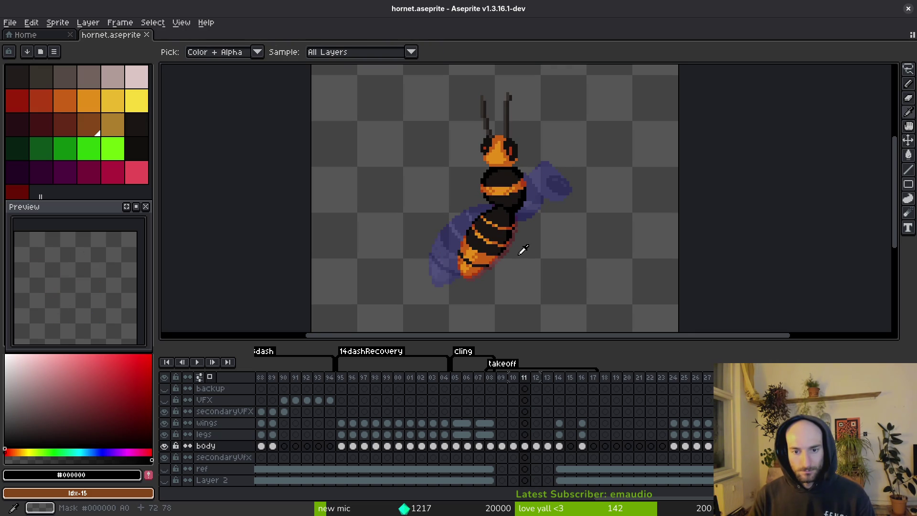
key("period")
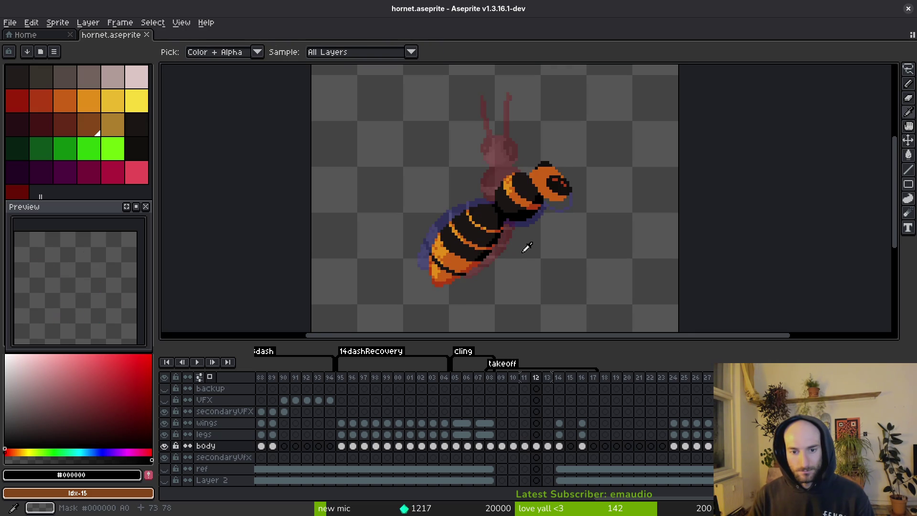
key("comma")
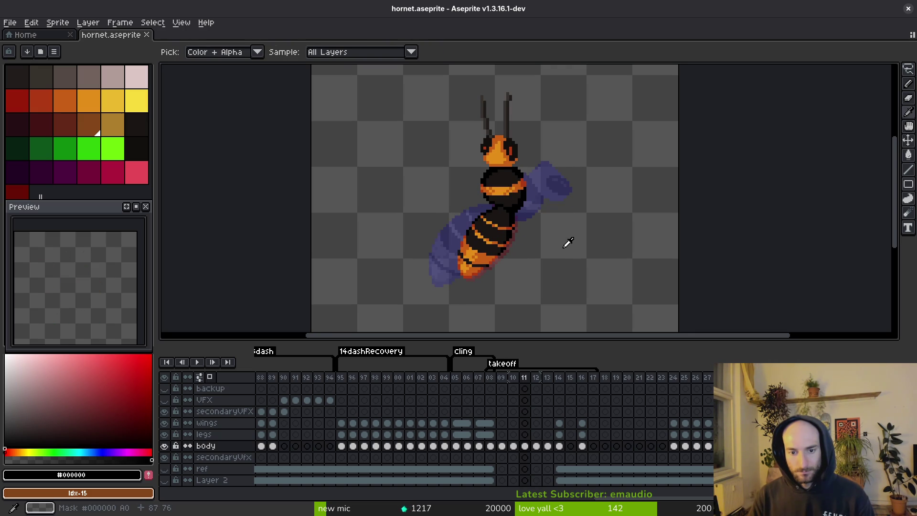
Insert a new empty frame 12 after frame 11 and sample its dark body colour
key("alt+shift+n")
key("period")
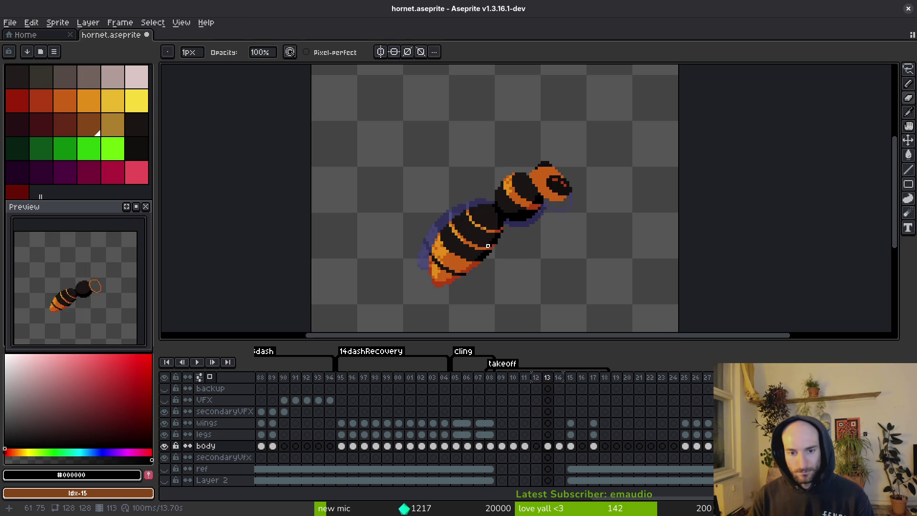
key("comma")
scroll(516, 201, "up", 2)
key("comma")
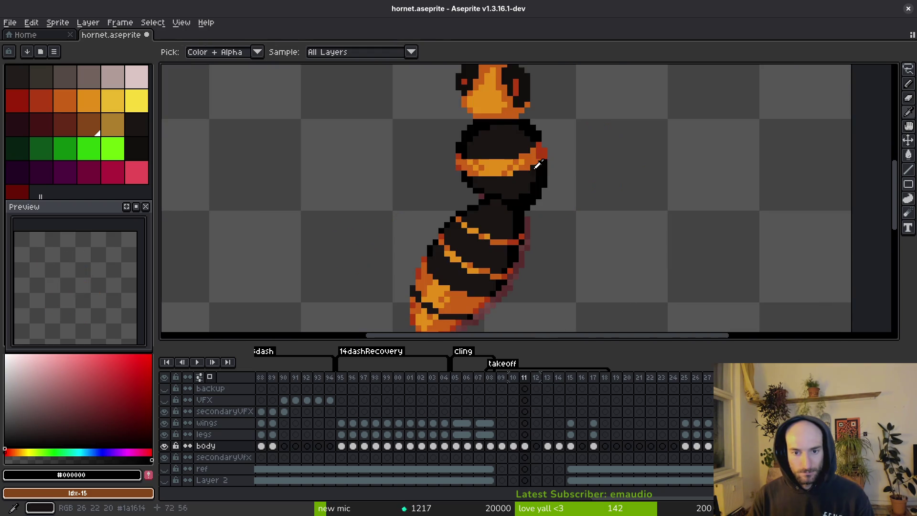
left_click(528, 139, "alt")
key("period")
key("shift+w")
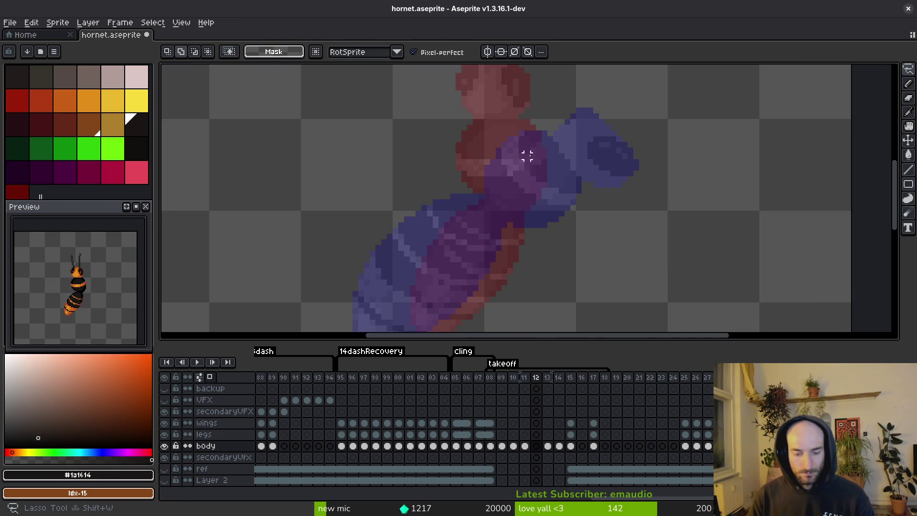
Pencil a black circular thorax outline over the onion-skin ghost on frame 12
key("f")
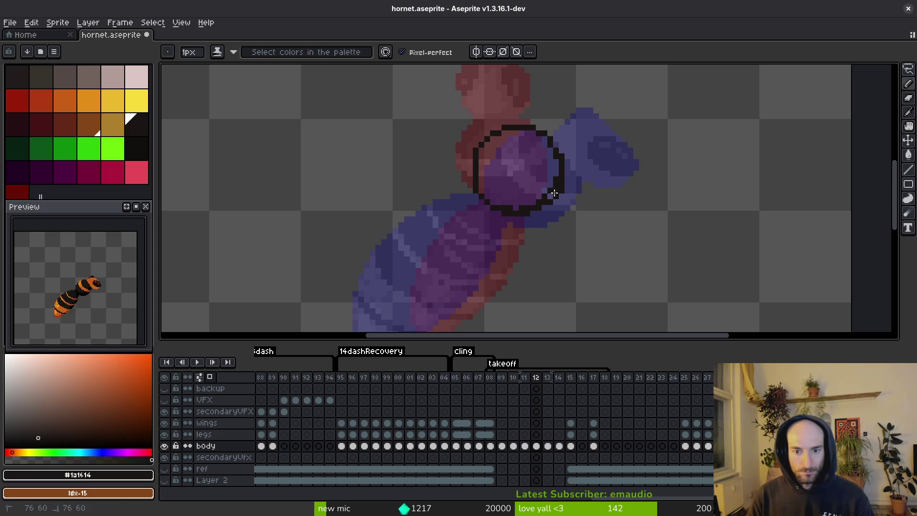
scroll(499, 196, "up", 2)
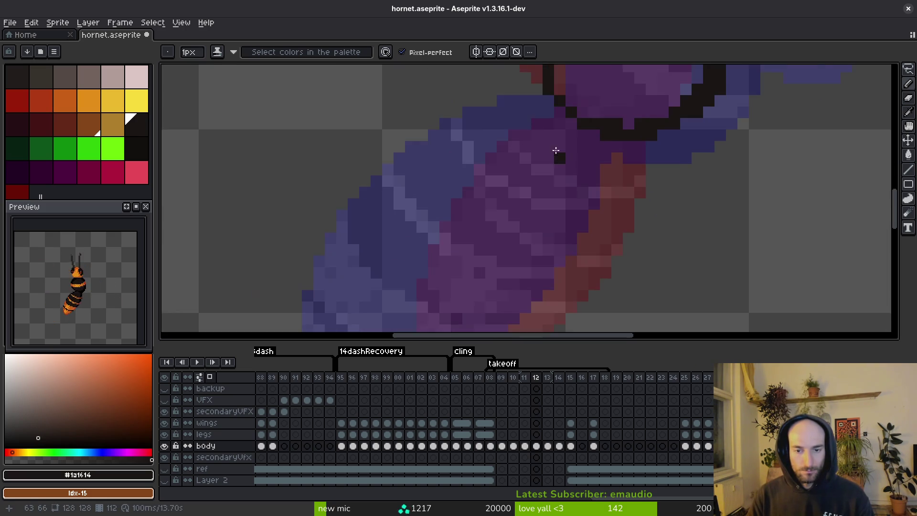
scroll(556, 153, "down", 4)
key("comma")
key("i")
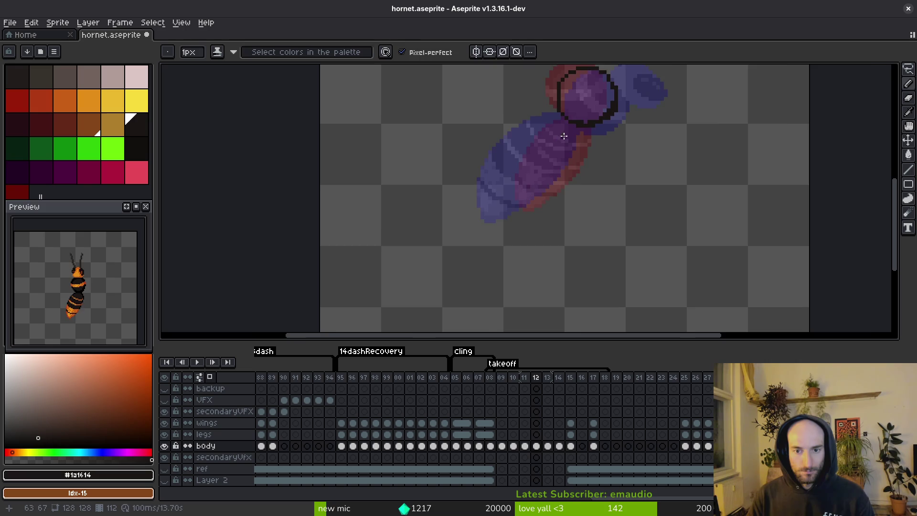
scroll(566, 135, "up", 1)
Lasso and copy the striped abdomen from frame 09
key("comma")
key("comma")
key("comma")
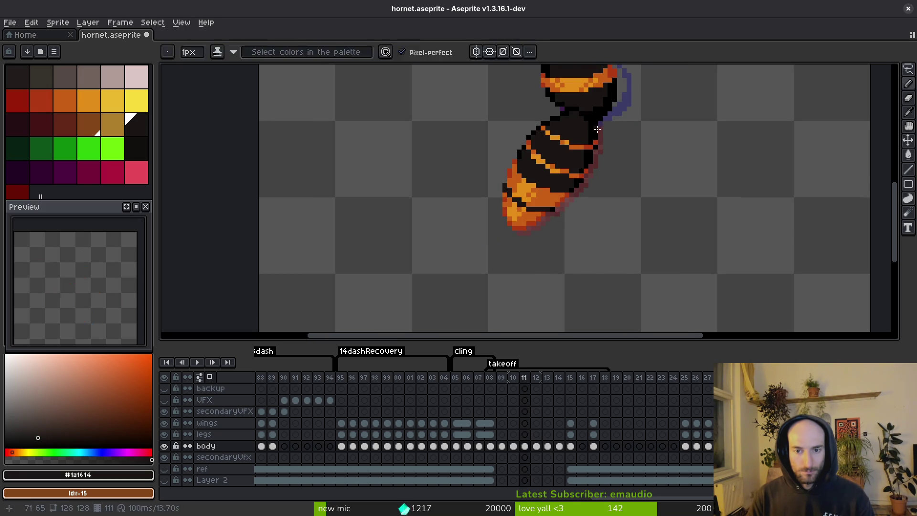
key("period")
key("m")
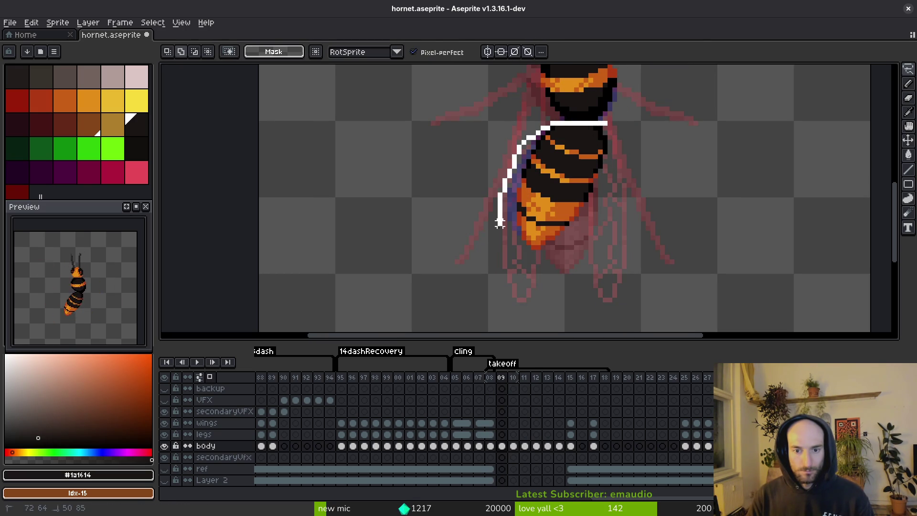
mouse_move(500, 224)
left_mouse_down()
mouse_move(642, 174)
mouse_move(614, 139)
left_mouse_up()
key("i")
key("period")
key("period")
key("period")
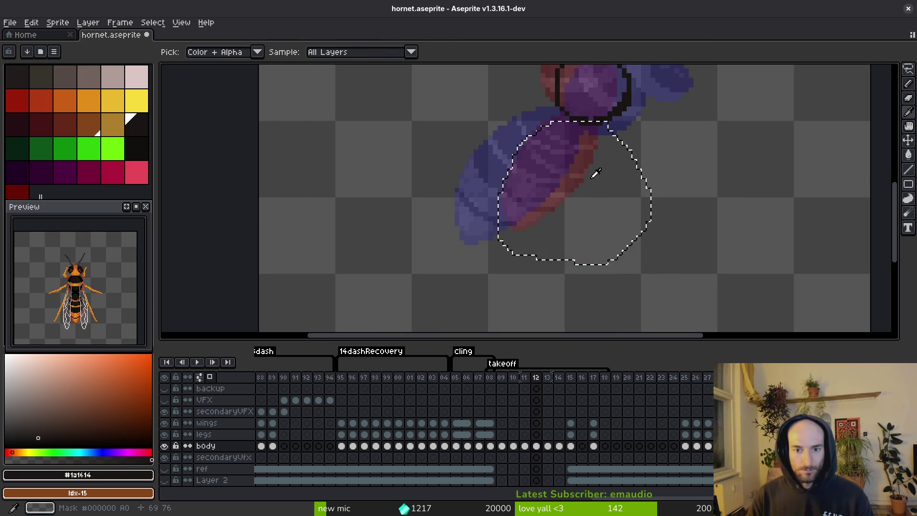
Paste the abdomen into frame 12, rotated -13.6° and scaled to 38×38 below the thorax
key("ctrl+v")
left_click_drag(541, 221, 538, 209)
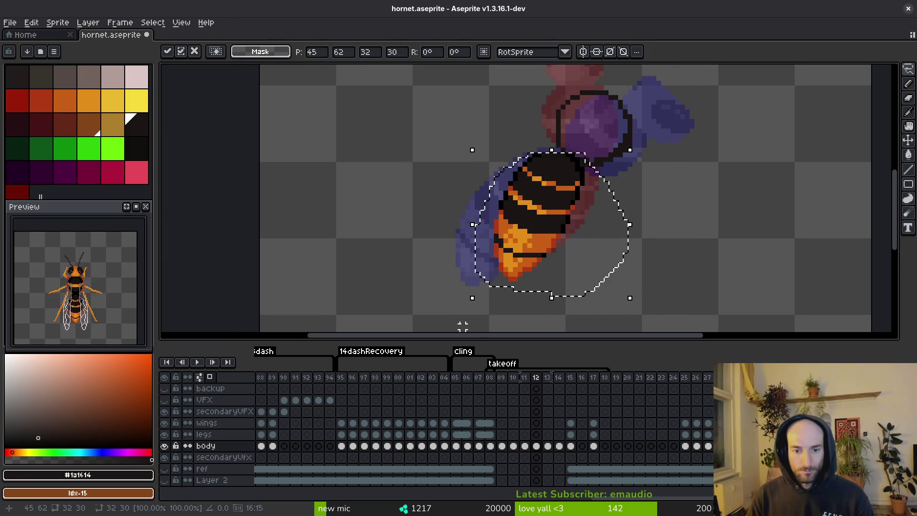
key("Return")
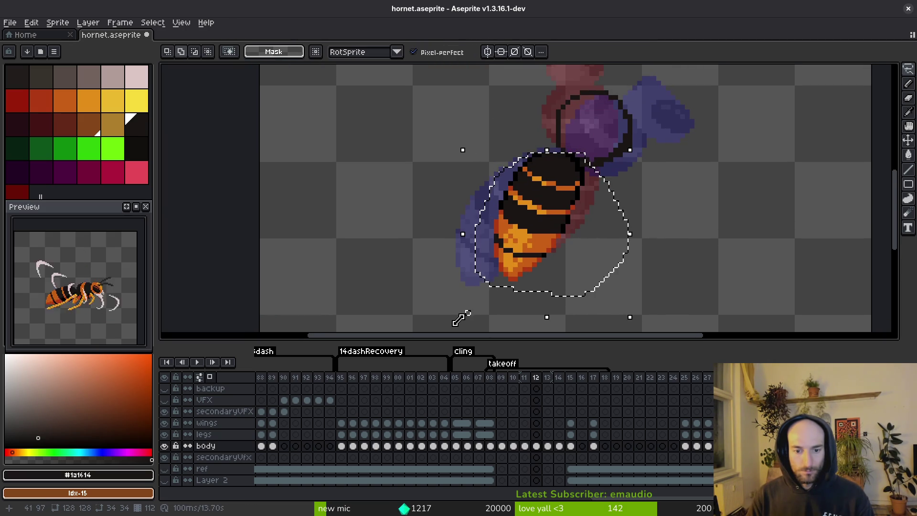
left_click_drag(636, 145, 659, 170)
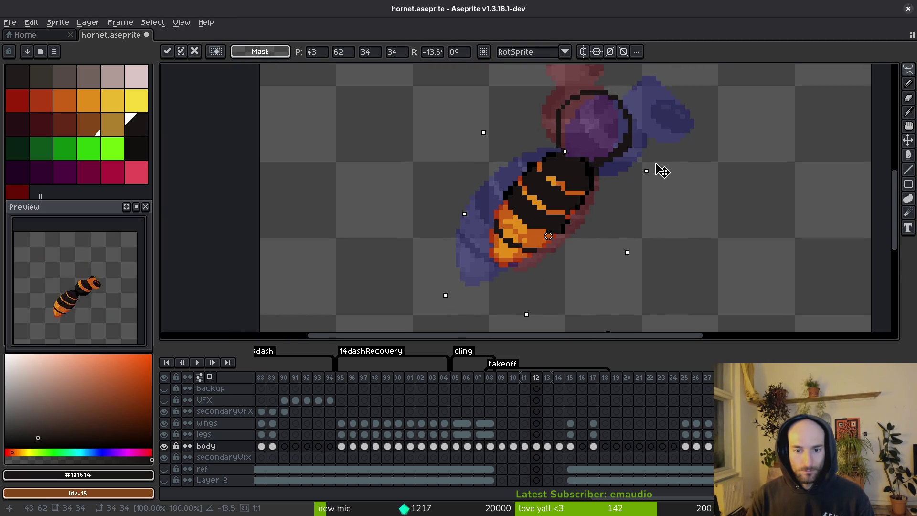
mouse_move(538, 205)
left_mouse_down()
mouse_move(394, 253)
mouse_move(544, 210)
mouse_move(530, 207)
mouse_move(537, 203)
left_mouse_up()
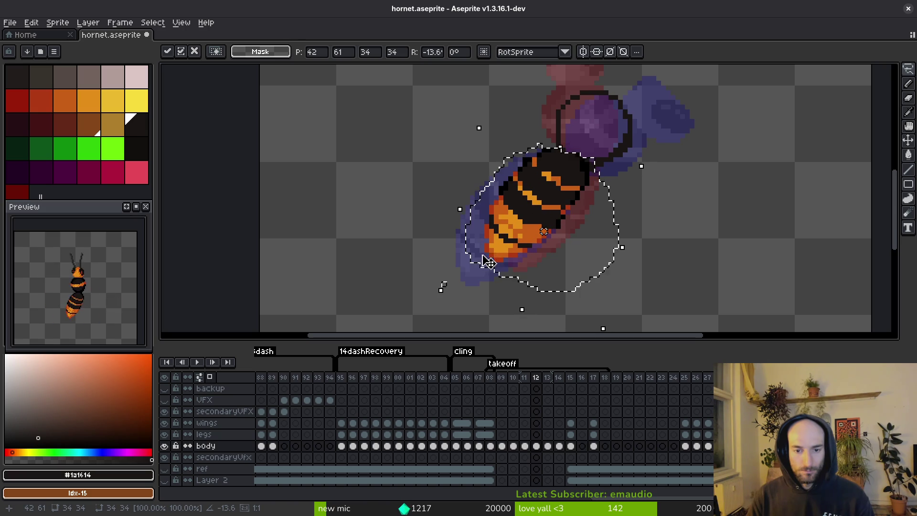
left_click_drag(442, 290, 424, 313)
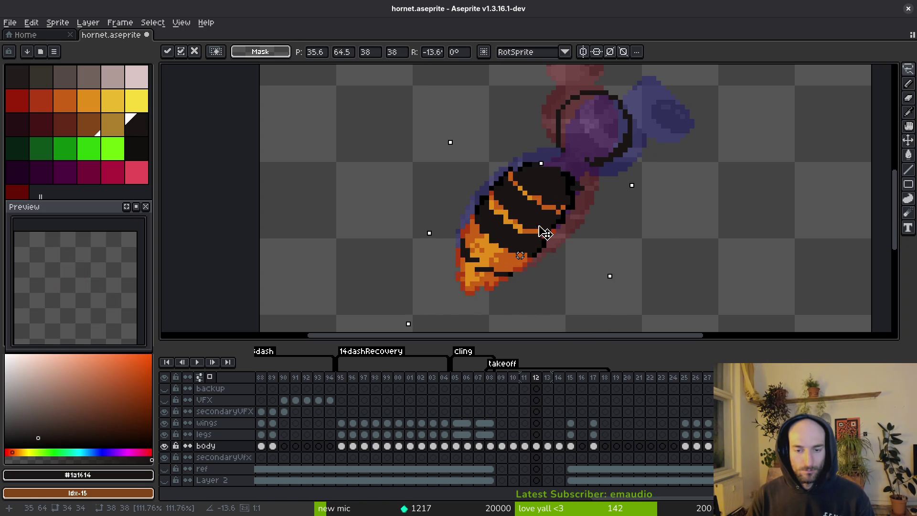
left_click_drag(553, 213, 562, 217)
key("Down")
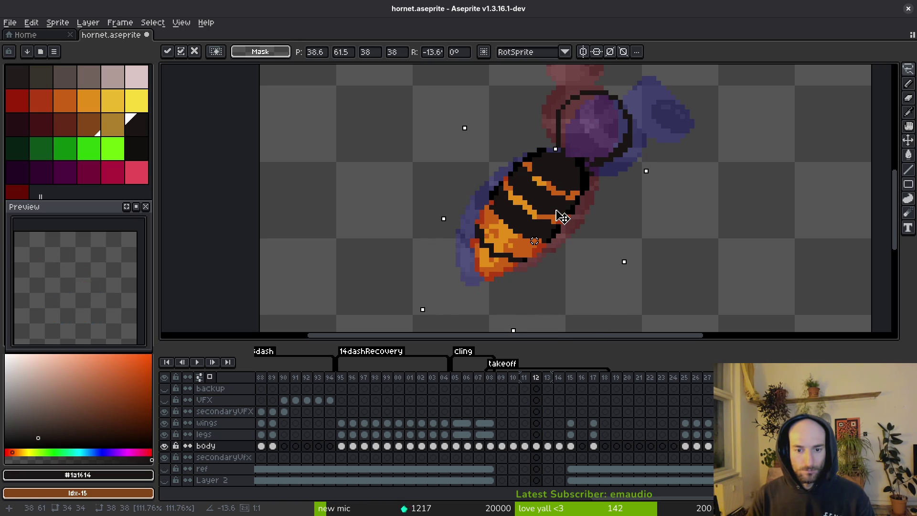
key("Return")
scroll(493, 230, "up", 1)
Extend the black outline at the waist, below the thorax's right side
key("e")
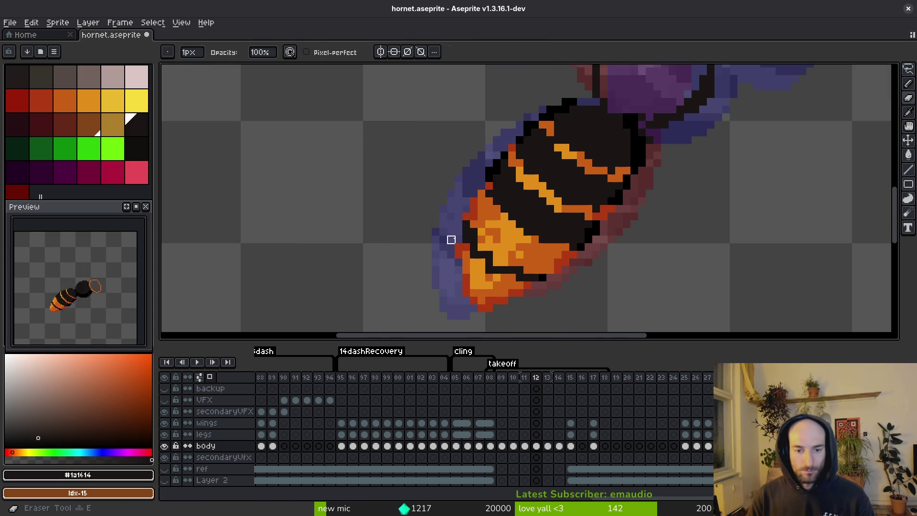
scroll(497, 240, "up", 1)
scroll(532, 252, "down", 1)
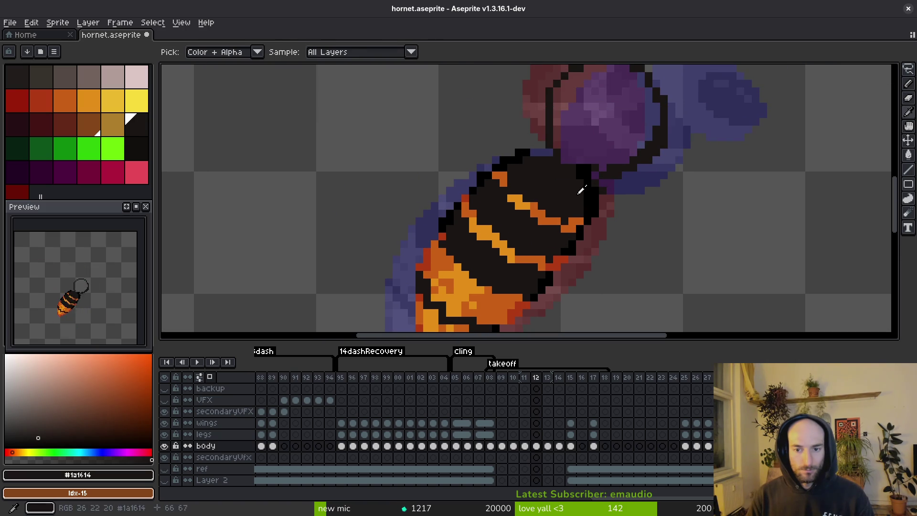
key("f")
left_click(595, 187, "alt")
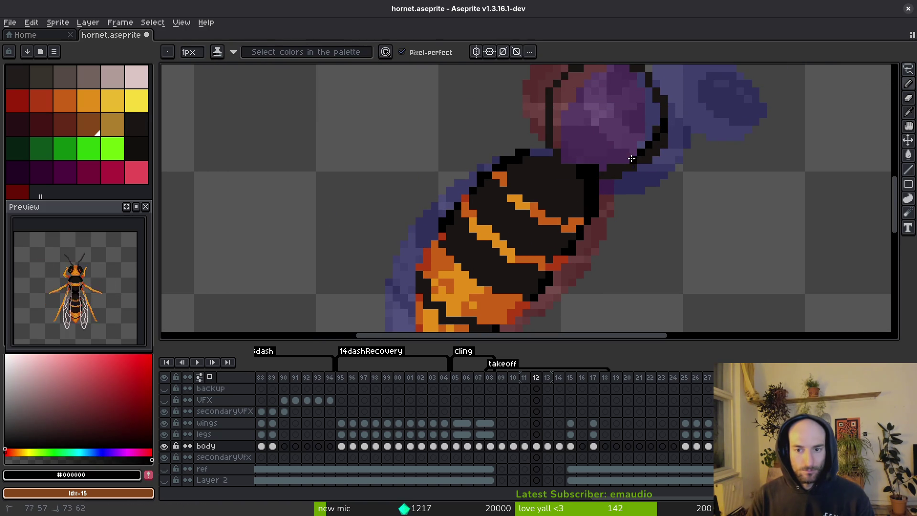
left_click_drag(552, 143, 564, 162)
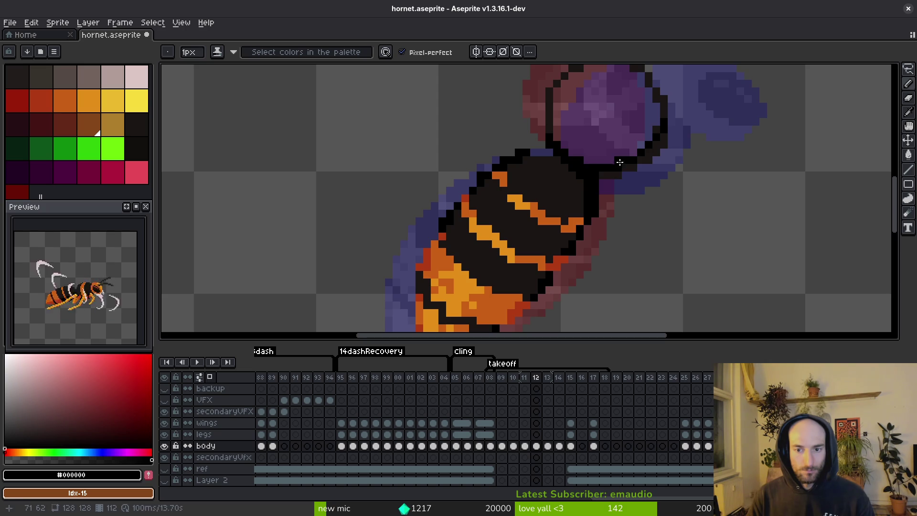
key("g")
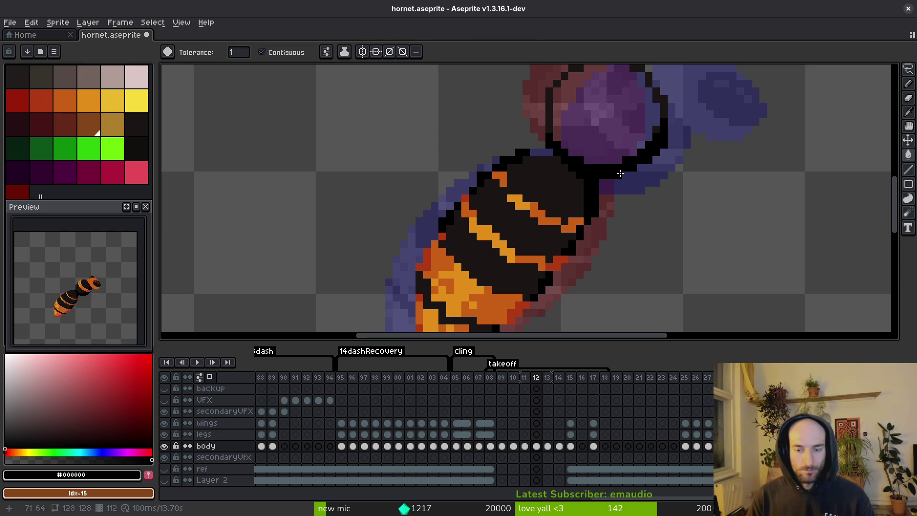
key("b")
scroll(620, 174, "up", 1)
scroll(685, 158, "up", 1)
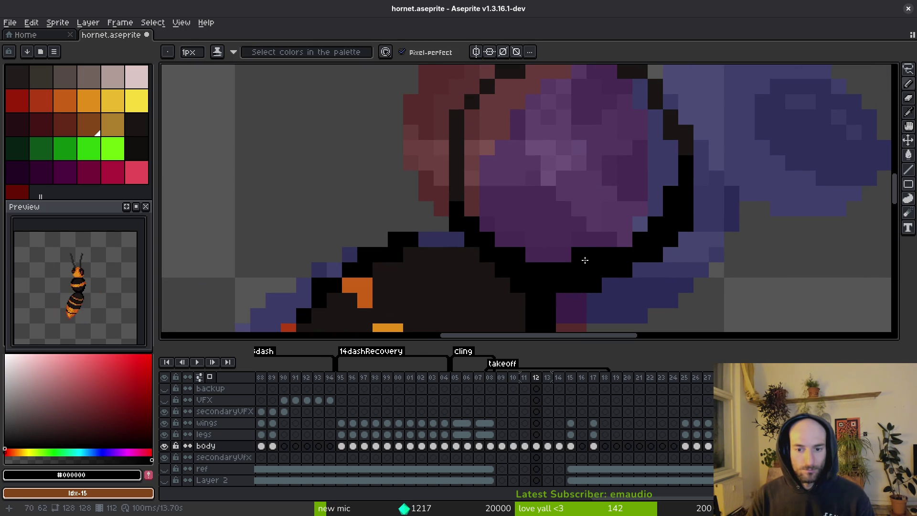
key("e")
scroll(616, 244, "down", 2)
Sample the dark body colour and save hornet.aseprite
key("ctrl+s")
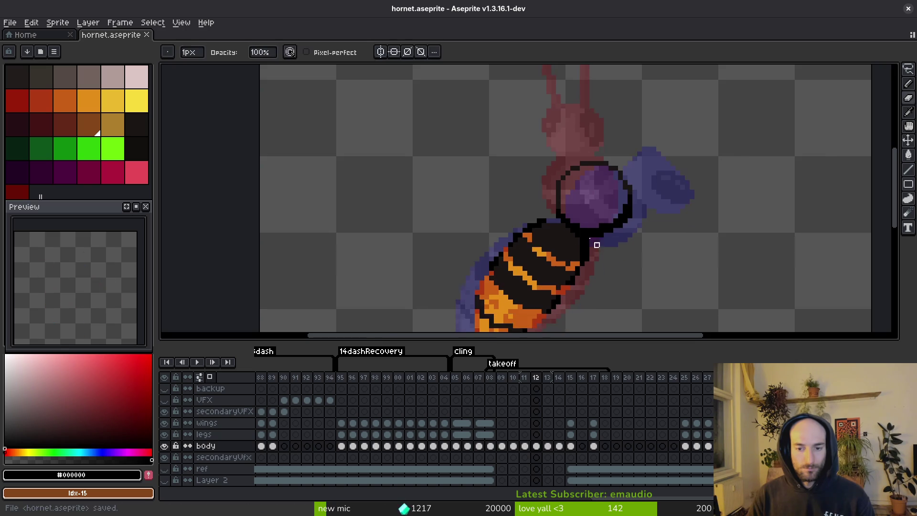
scroll(555, 178, "up", 3)
key("b")
left_click(565, 169, "alt")
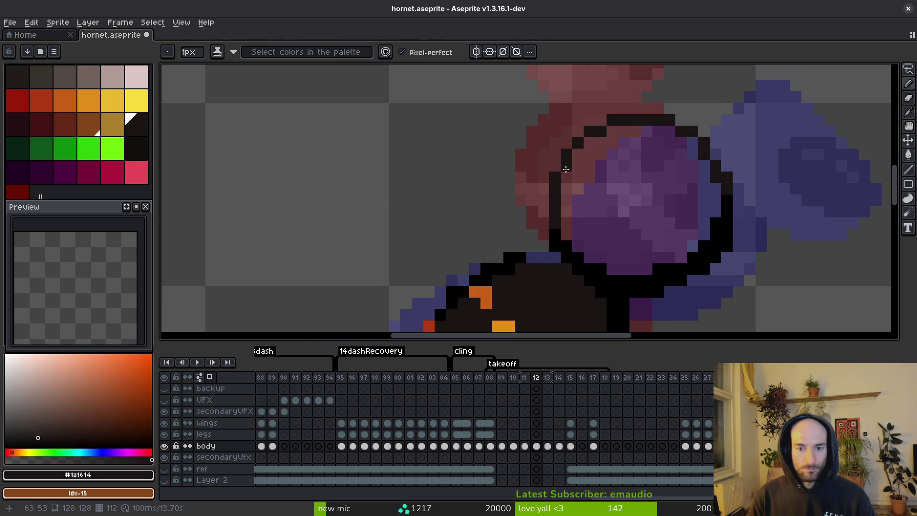
key("ctrl+s")
scroll(716, 189, "down", 2)
scroll(711, 200, "up", 2)
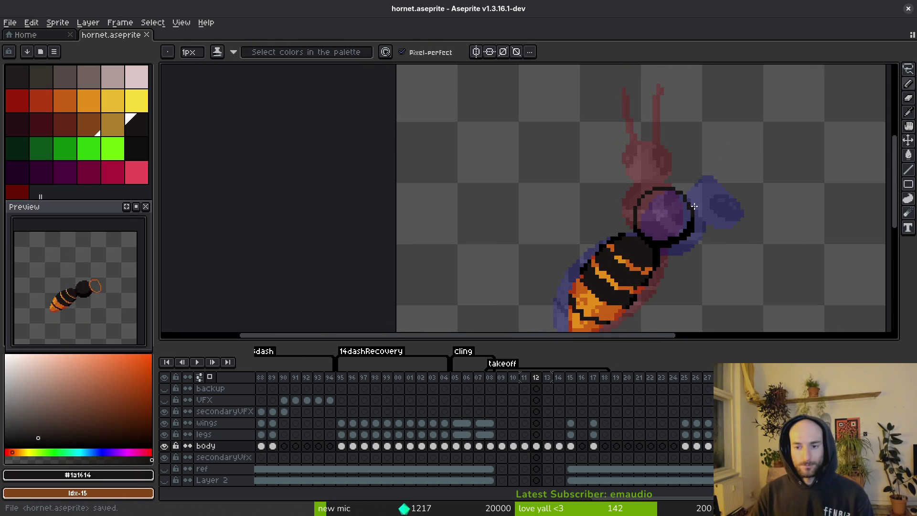
key("e")
key("b")
key("ctrl+s")
scroll(635, 234, "down", 2)
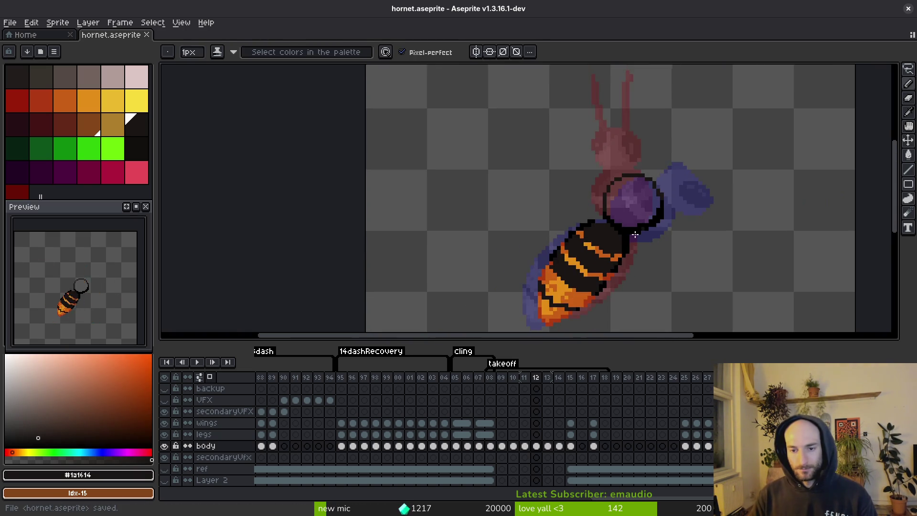
scroll(624, 221, "up", 4)
key("e")
key("b")
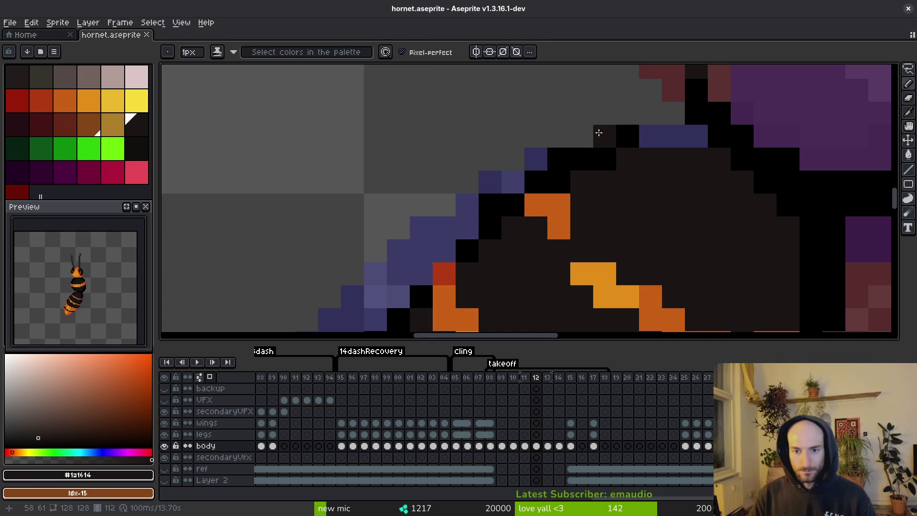
key("e")
scroll(627, 136, "down", 3)
Flip through frames 11 to 13 to compare poses, ending back on frame 12
key("period")
key("comma")
key("i")
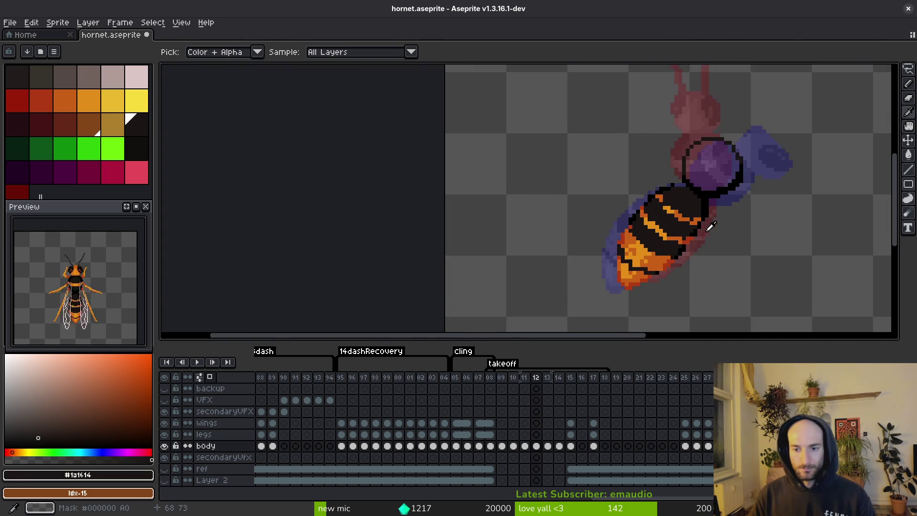
key("period")
key("comma")
key("period")
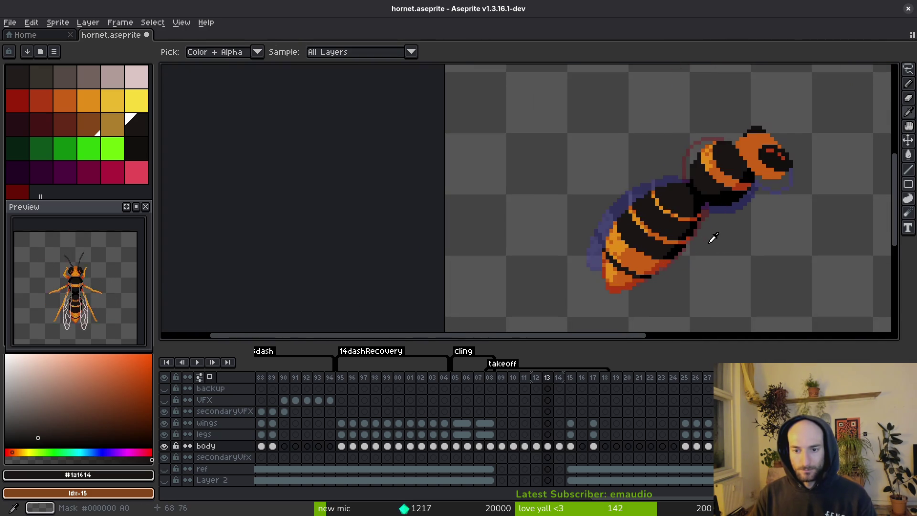
key("comma")
key("comma")
key("period")
Shade the abdomen's upper-left outline with Shading ink
key("b")
scroll(658, 205, "up", 3)
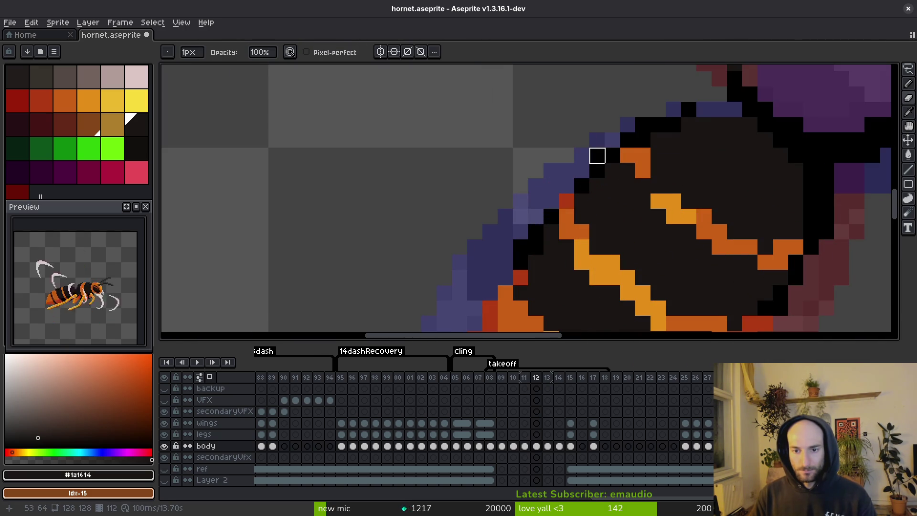
key("b")
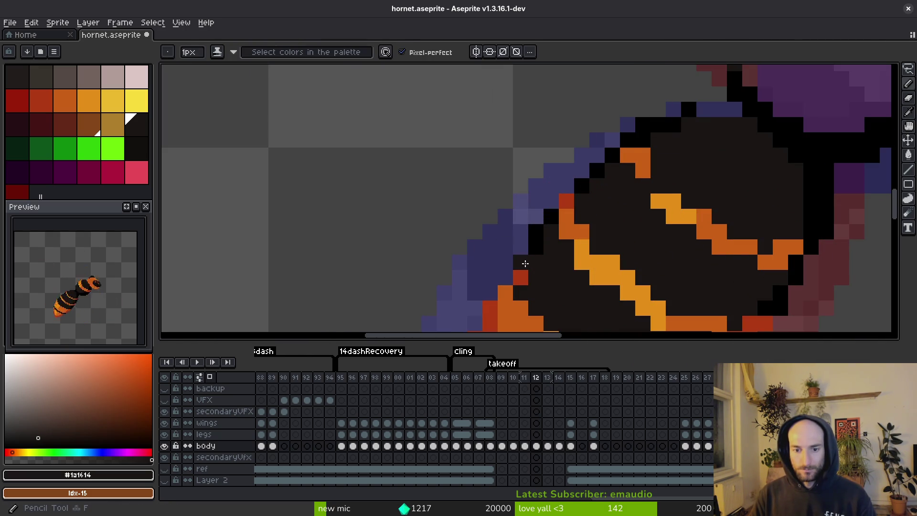
mouse_move(522, 262)
left_mouse_down()
mouse_move(582, 200)
mouse_move(580, 186)
left_mouse_up()
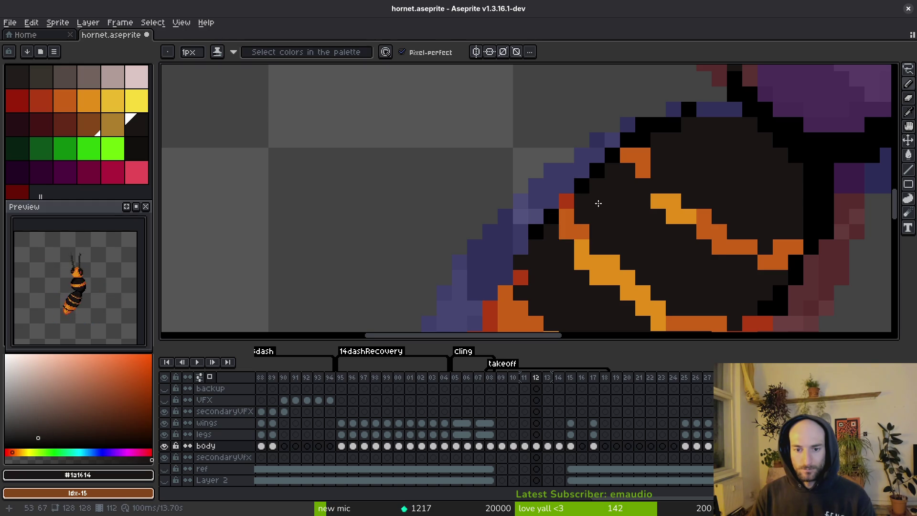
scroll(598, 203, "down", 2)
scroll(589, 204, "up", 2)
scroll(594, 209, "up", 2)
Repaint a stray stripe pixel and three red edge pixels in dark orange
left_click(533, 130, "alt")
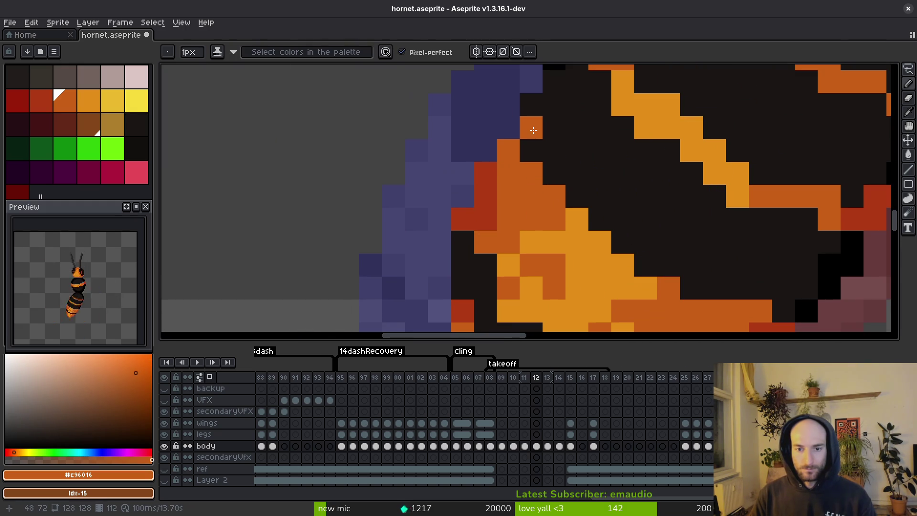
left_click(529, 150, "alt")
left_click(528, 127)
left_click(508, 219, "alt")
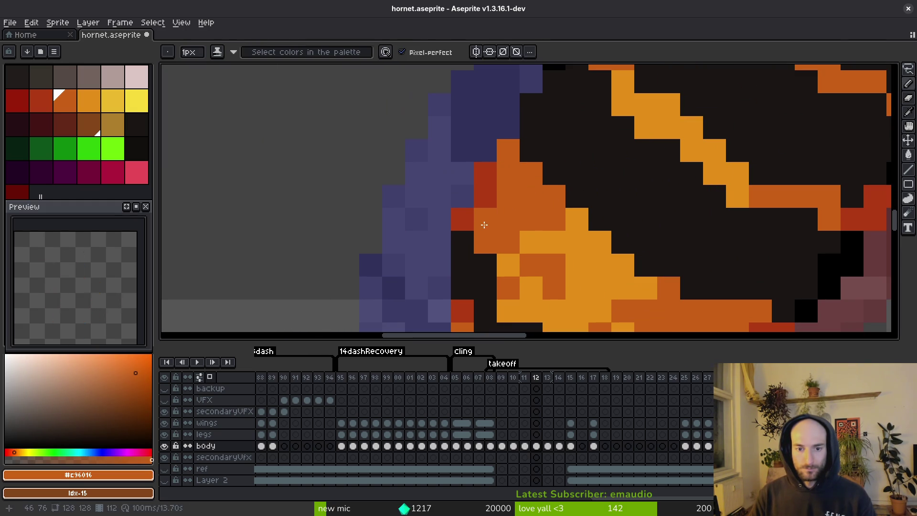
left_click(491, 195)
left_click(485, 174)
scroll(496, 201, "down", 3)
scroll(525, 210, "down", 1)
scroll(544, 220, "up", 1)
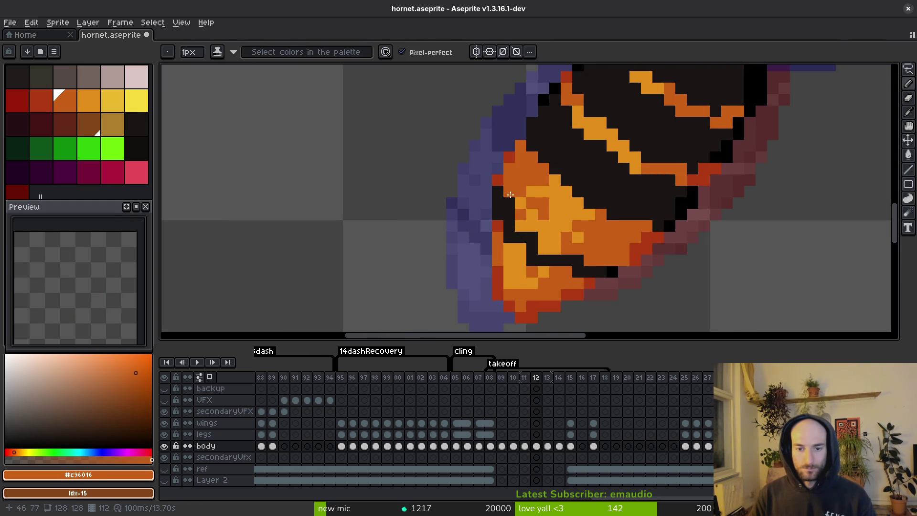
scroll(554, 227, "down", 1)
scroll(554, 227, "up", 2)
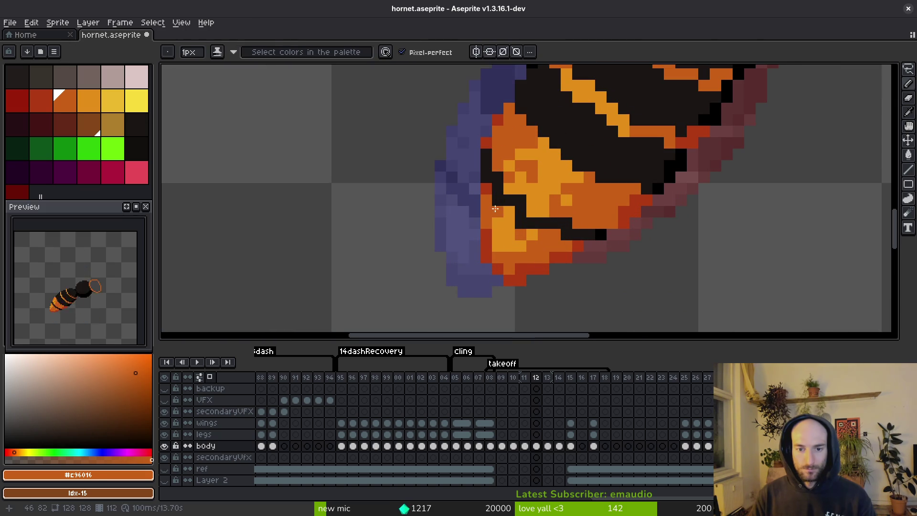
Pick the dark body, bright orange and darker abdomen orange colours, then save
left_click(515, 192, "alt")
left_click(89, 101)
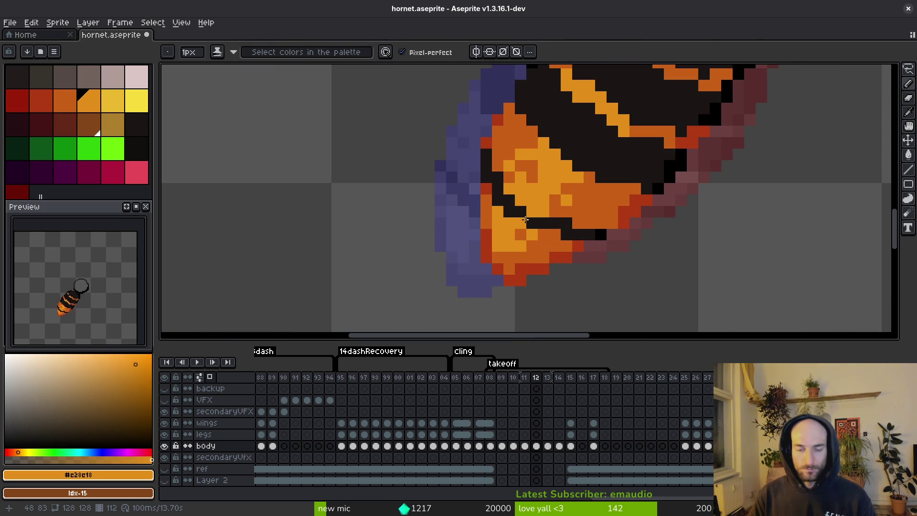
left_click(591, 206, "alt")
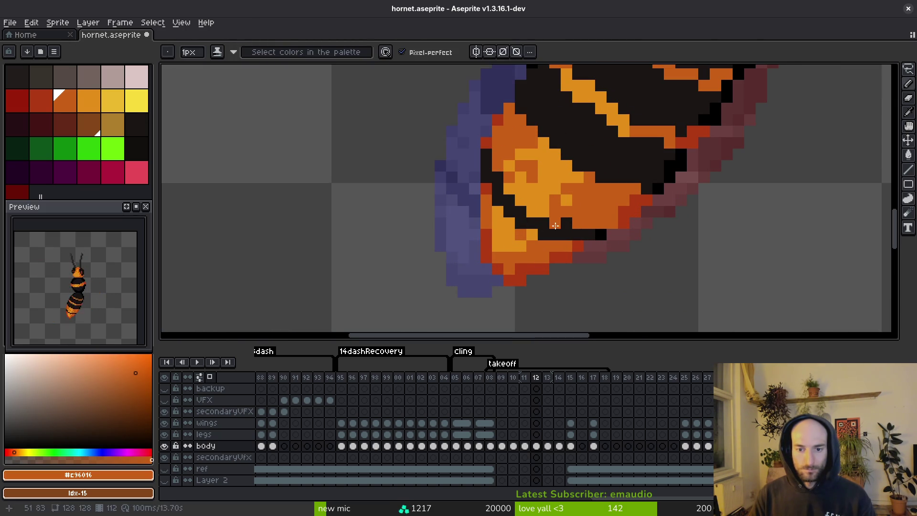
scroll(612, 243, "down", 1)
scroll(612, 243, "down", 2)
scroll(534, 226, "up", 3)
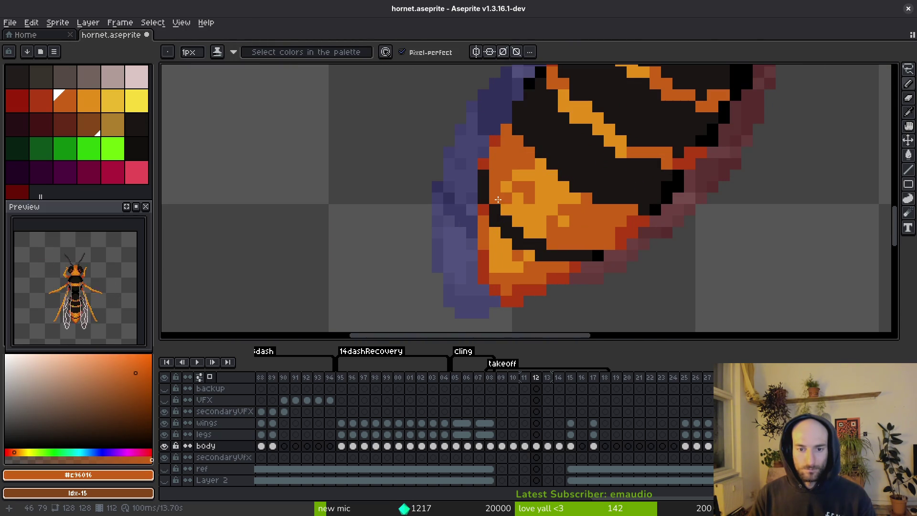
scroll(525, 220, "down", 3)
key("ctrl+s")
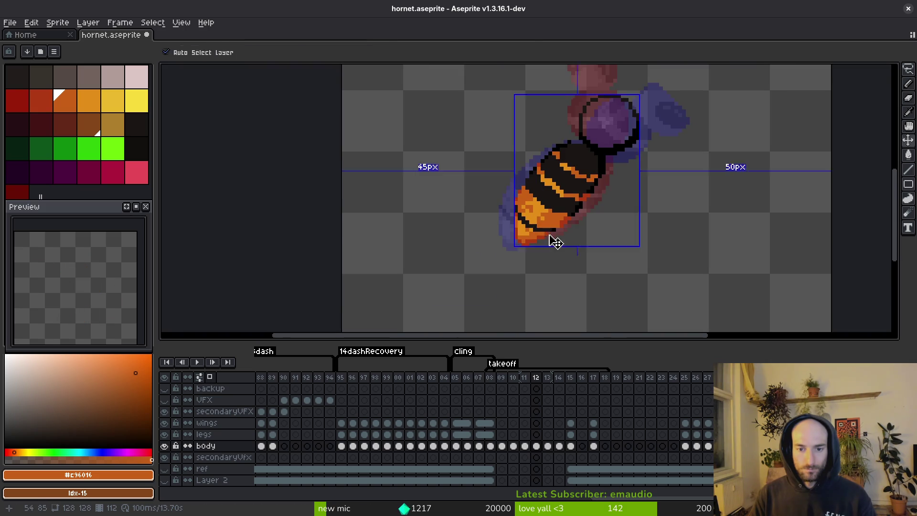
Add two dark red pixels along the abdomen's lower edge, undoing a stray orange pixel
scroll(531, 210, "up", 3)
scroll(531, 210, "down", 2)
scroll(614, 253, "down", 3)
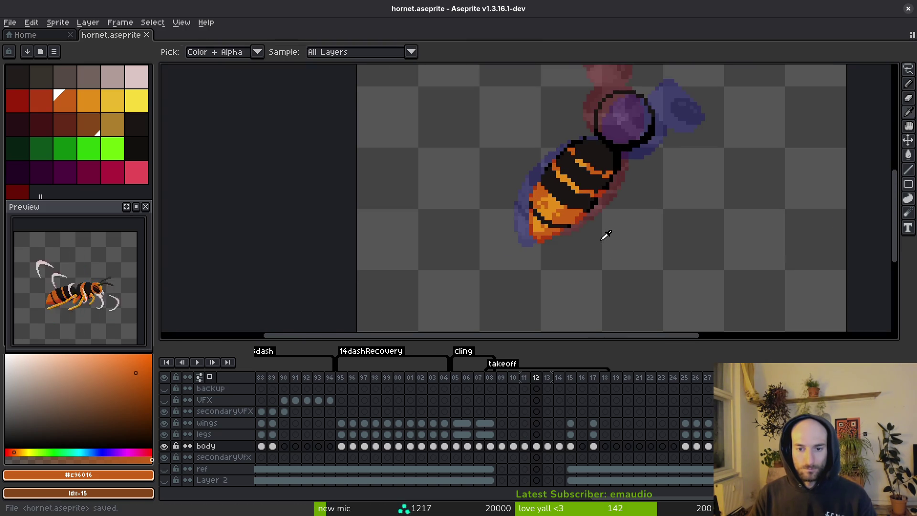
scroll(572, 238, "up", 1)
scroll(610, 224, "up", 3)
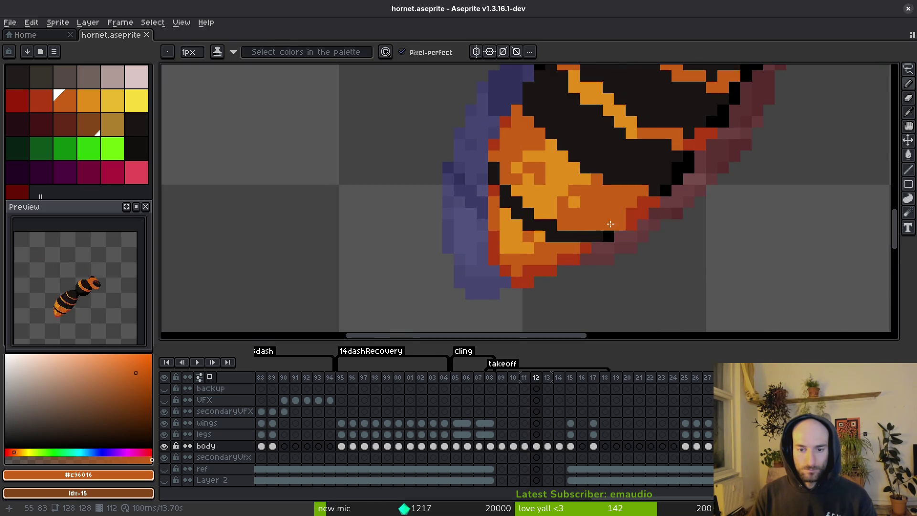
left_click(635, 219, "alt")
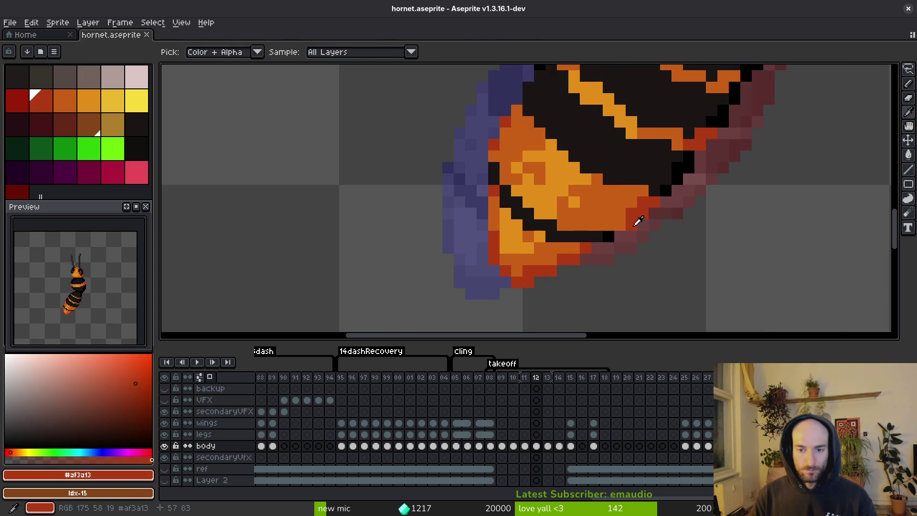
left_click(620, 235)
left_click(620, 225)
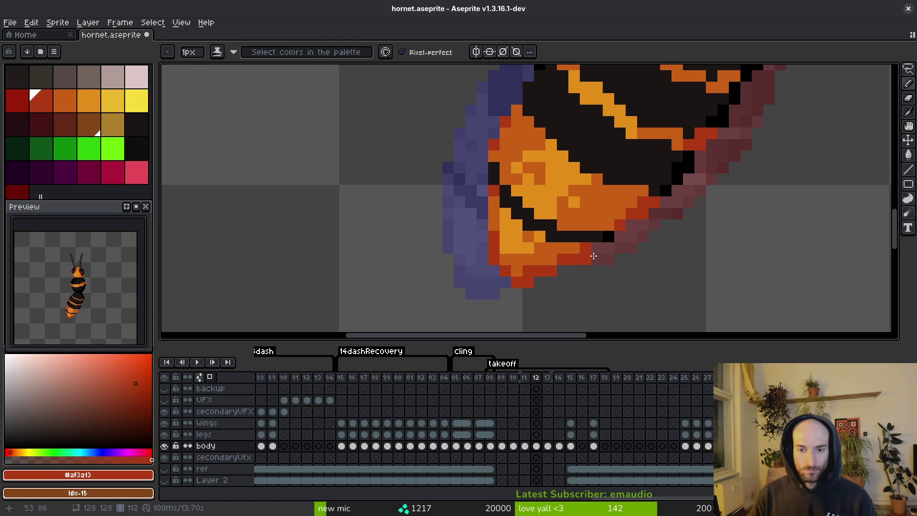
left_click(495, 261, "alt")
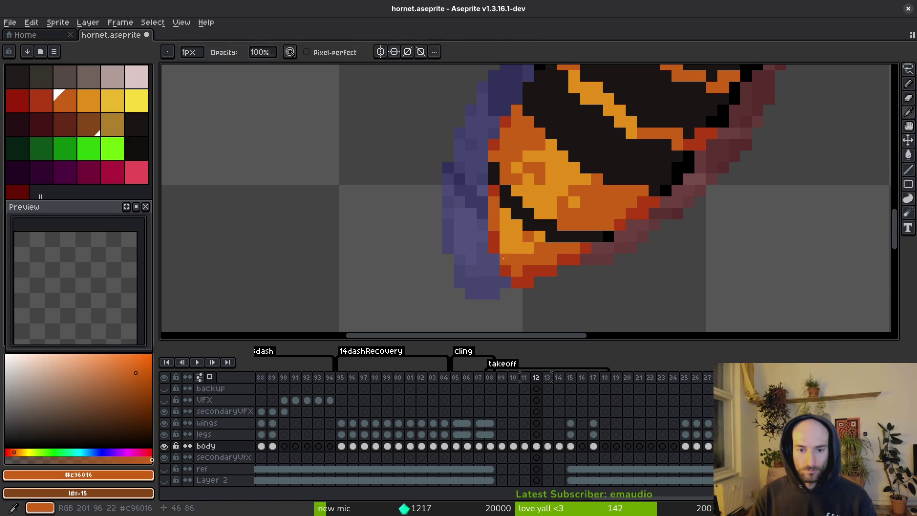
left_click(481, 237)
key("ctrl+z")
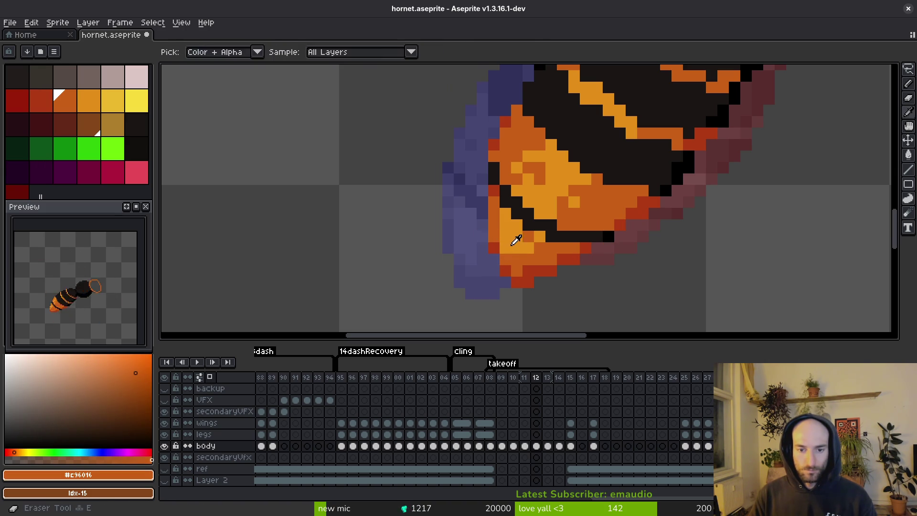
Brighten the upper orange band with lighter orange, darken part of it, and save
left_click(513, 237, "alt")
left_click(496, 191, "alt")
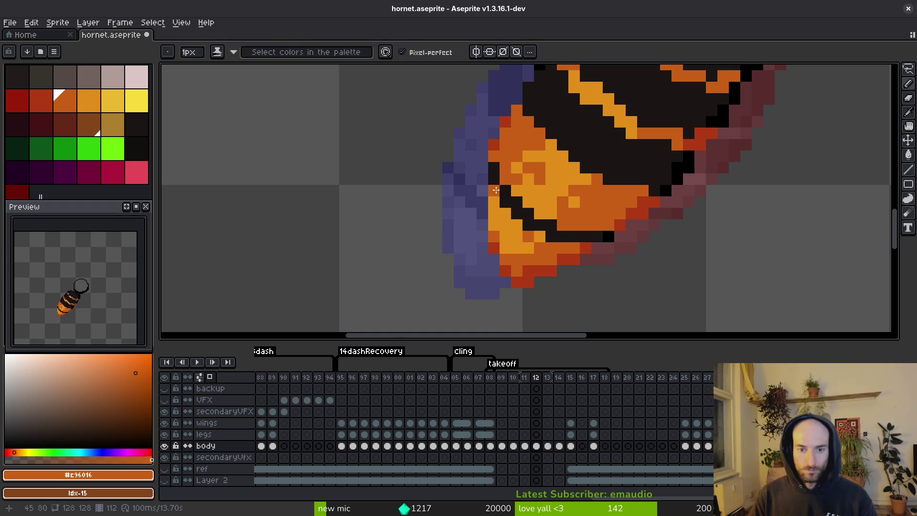
left_click(510, 178, "alt")
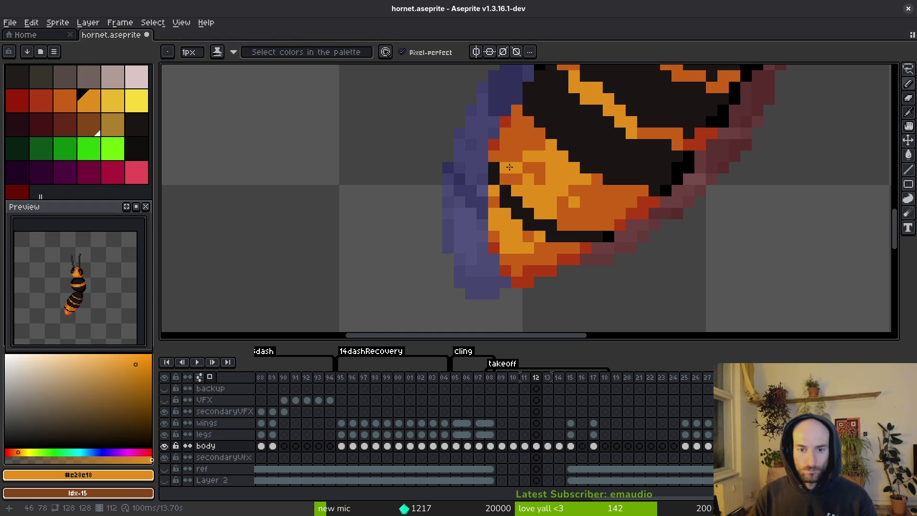
scroll(504, 158, "down", 3)
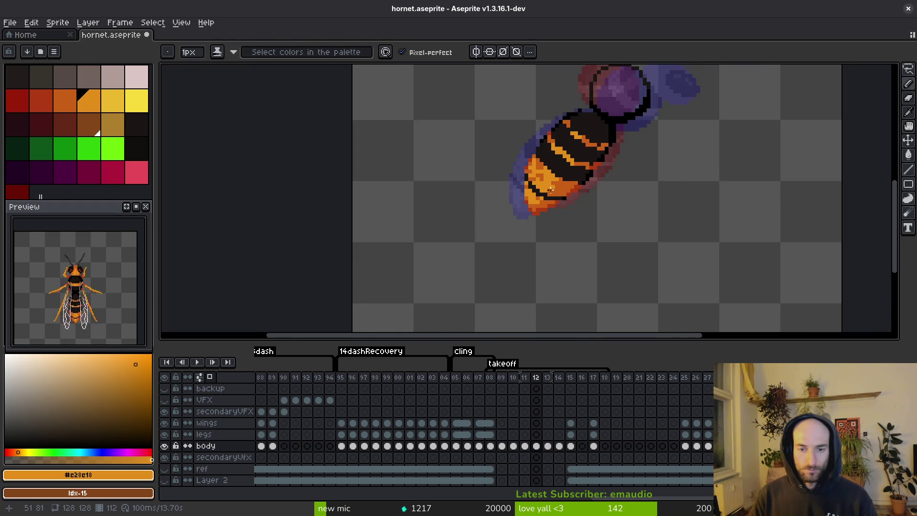
key("Left")
key("Right")
key("Right")
key("Left")
scroll(541, 173, "up", 2)
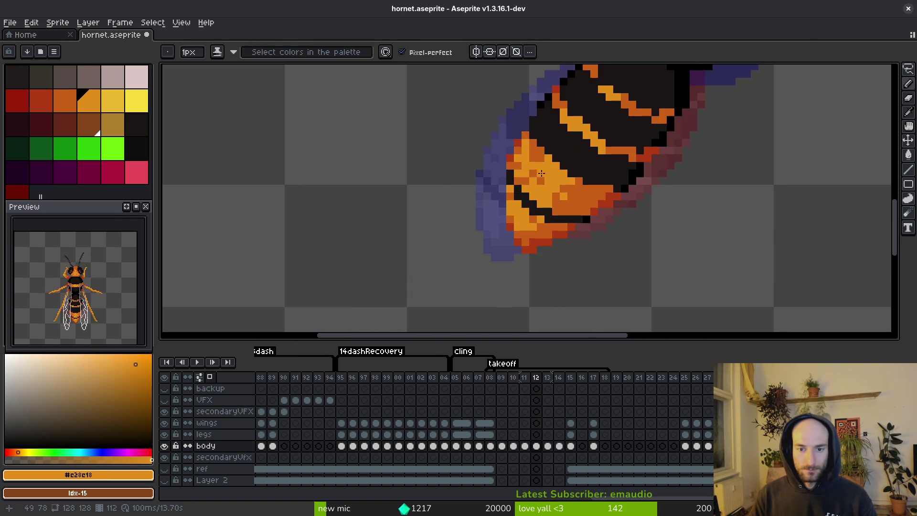
left_click_drag(532, 150, 532, 157)
left_click(530, 165)
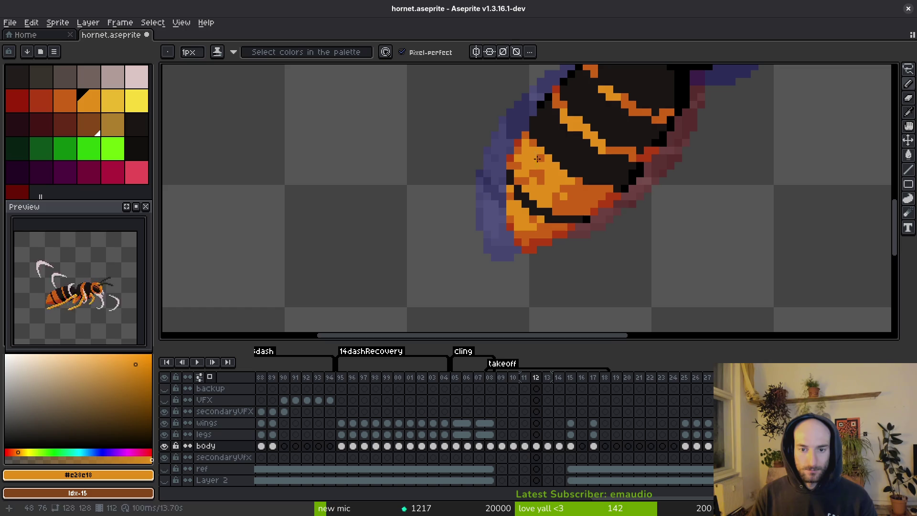
left_click(557, 195, "alt")
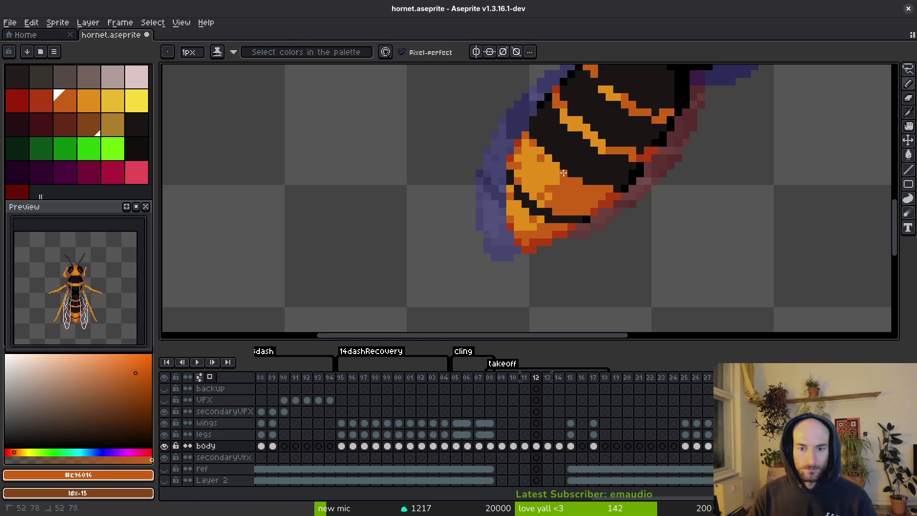
left_click(556, 180)
key("ctrl+s")
Touch up the band edges with alternating darker and lighter orange pixels, then save
scroll(551, 174, "up", 2)
left_click(553, 174)
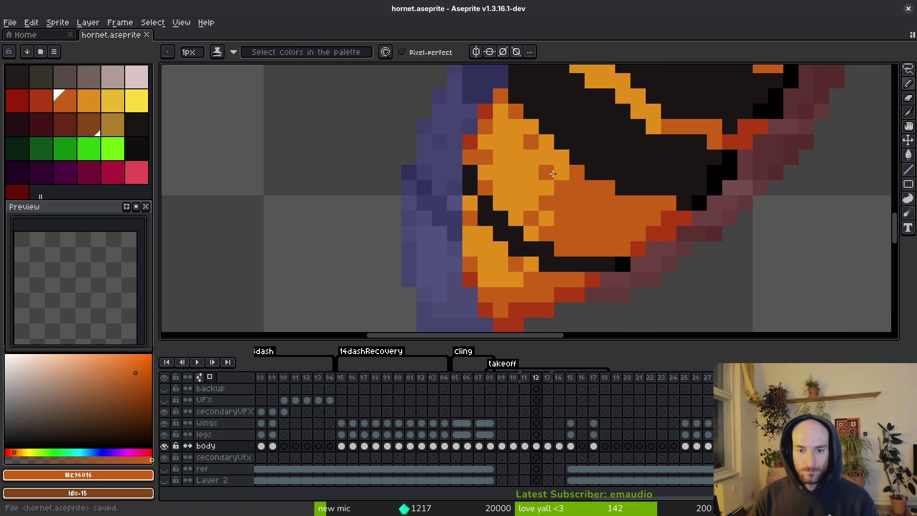
left_click(525, 143, "alt")
left_click(531, 142)
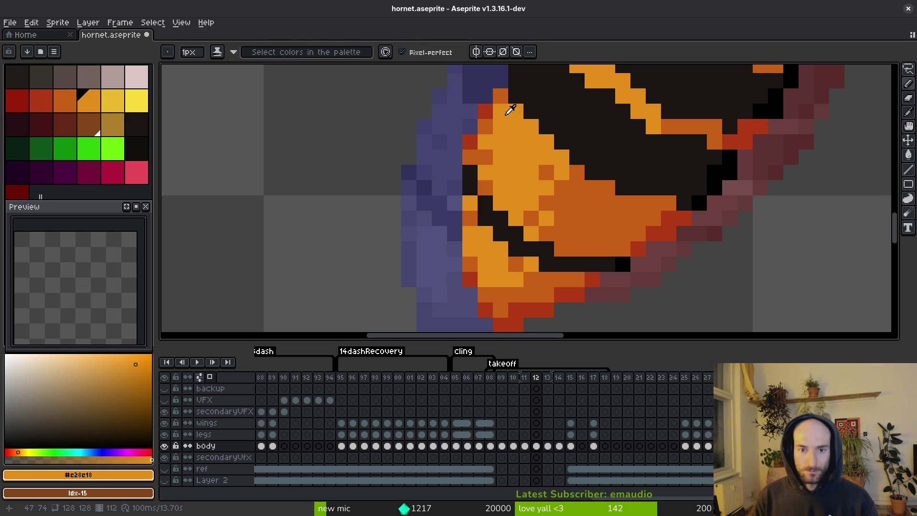
left_click(500, 97, "alt")
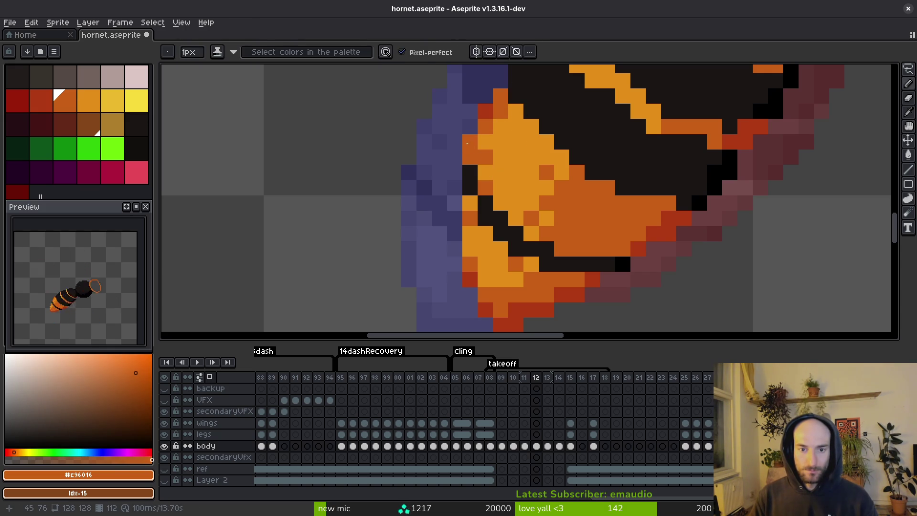
left_click(466, 142)
key("ctrl+s")
Add a light orange pixel at the band's top and darken three lower-stripe pixels, then save
scroll(549, 209, "down", 1)
scroll(549, 208, "up", 1)
left_click(470, 90, "alt")
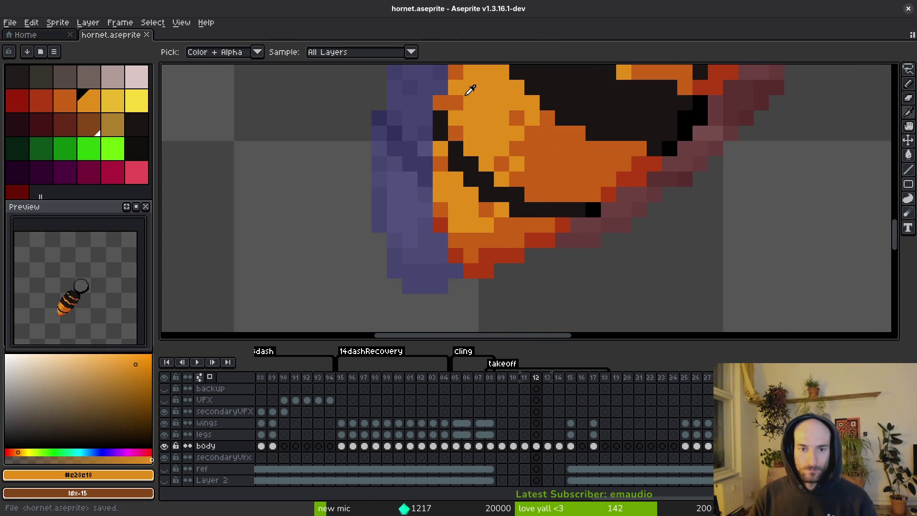
left_click(443, 105)
scroll(507, 178, "down", 3)
scroll(507, 179, "up", 2)
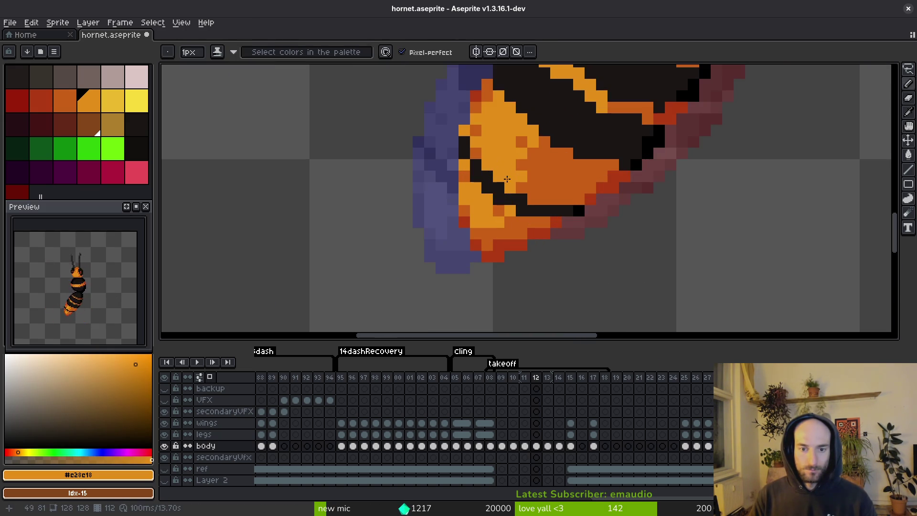
left_click(474, 192, "alt")
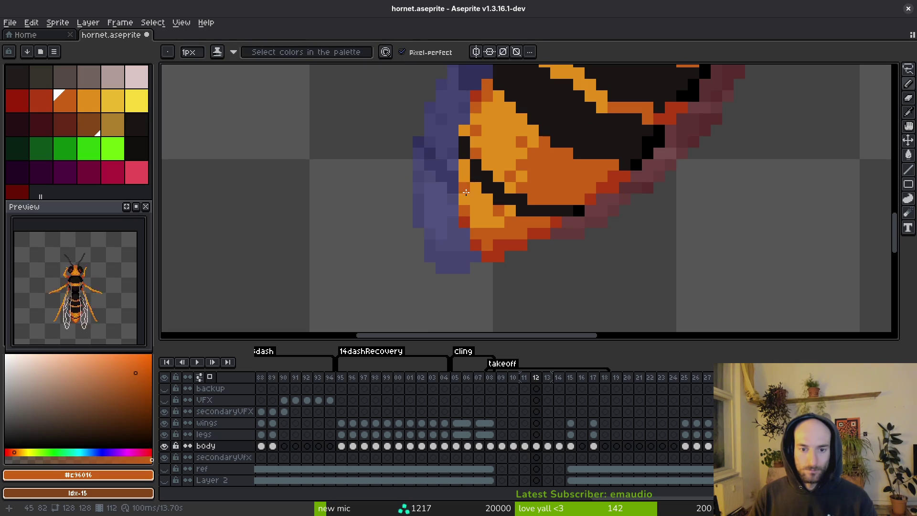
left_click(475, 199)
left_click(498, 222)
left_click(478, 226)
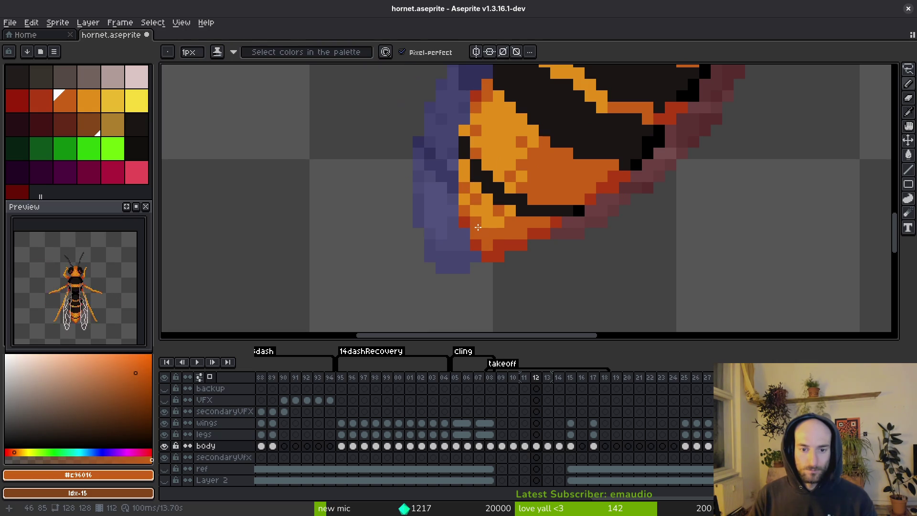
left_click(487, 207, "alt")
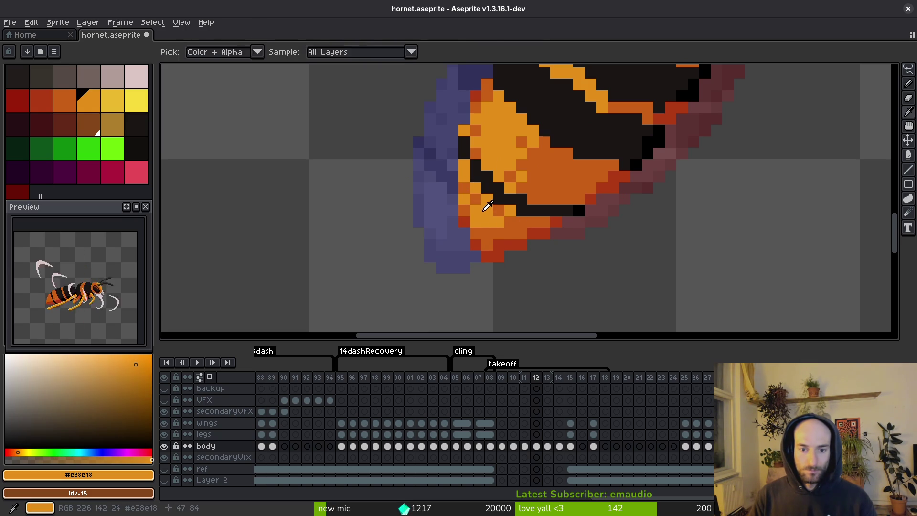
left_click(482, 237, "alt")
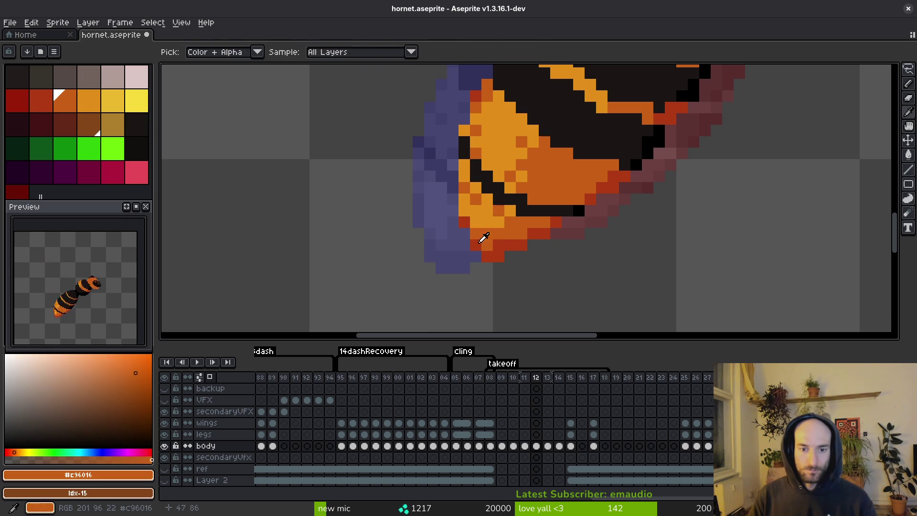
scroll(497, 225, "down", 3)
key("ctrl+s")
Repaint a few pixels near the abdomen tip in orange and save again
scroll(477, 220, "up", 3)
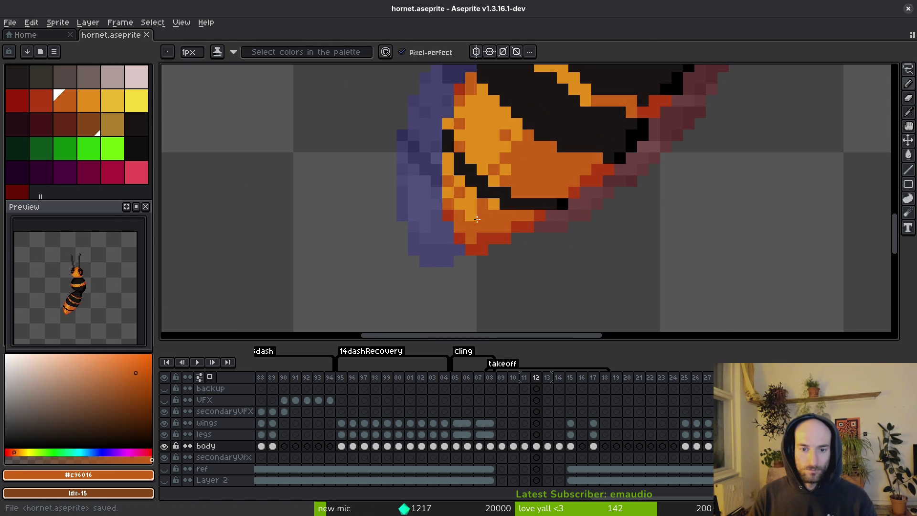
left_click(485, 212, "alt")
left_click(462, 216)
left_click(479, 215, "alt")
left_click(479, 216)
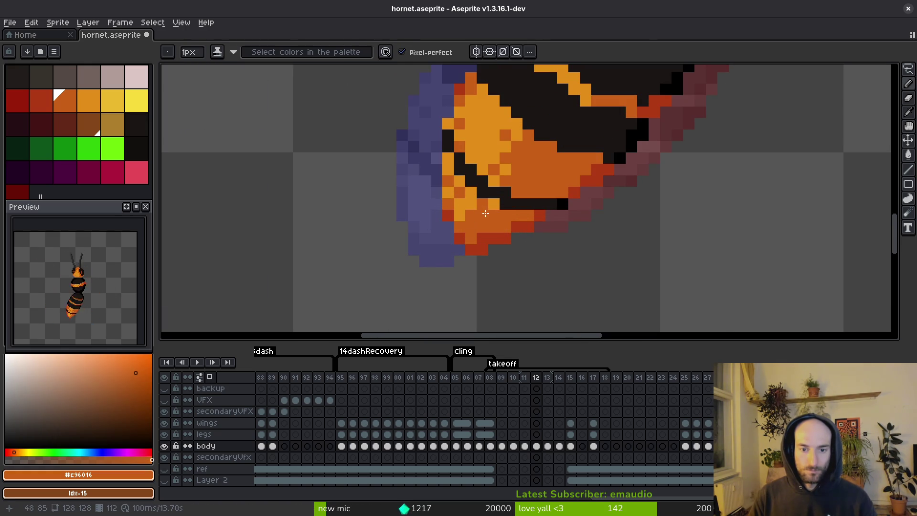
scroll(505, 219, "down", 2)
key("ctrl+s")
scroll(490, 211, "up", 3)
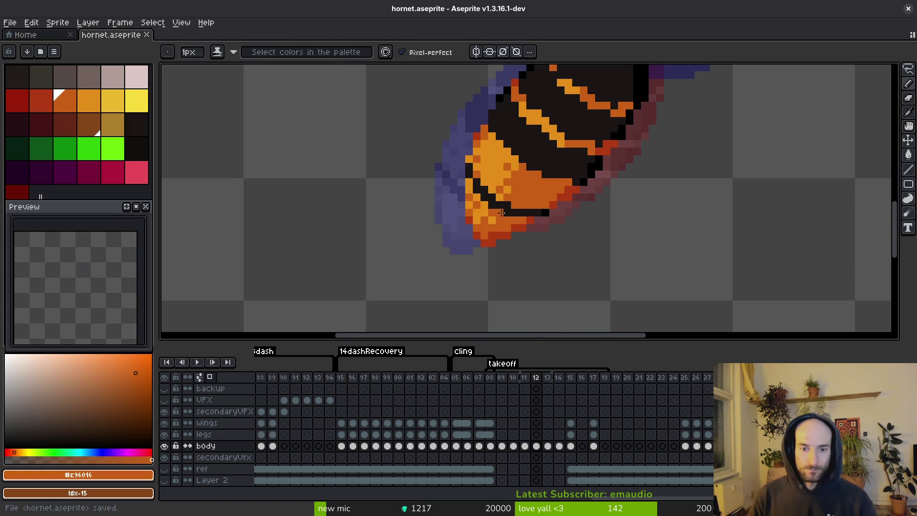
Save hornet.aseprite twice while checking the abdomen tip
scroll(499, 224, "down", 3)
key("ctrl+s")
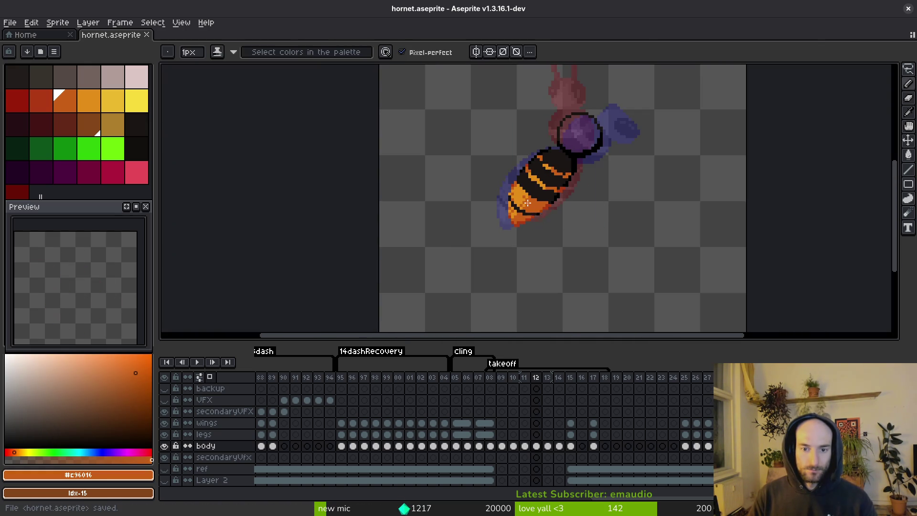
scroll(503, 220, "up", 4)
scroll(523, 222, "down", 3)
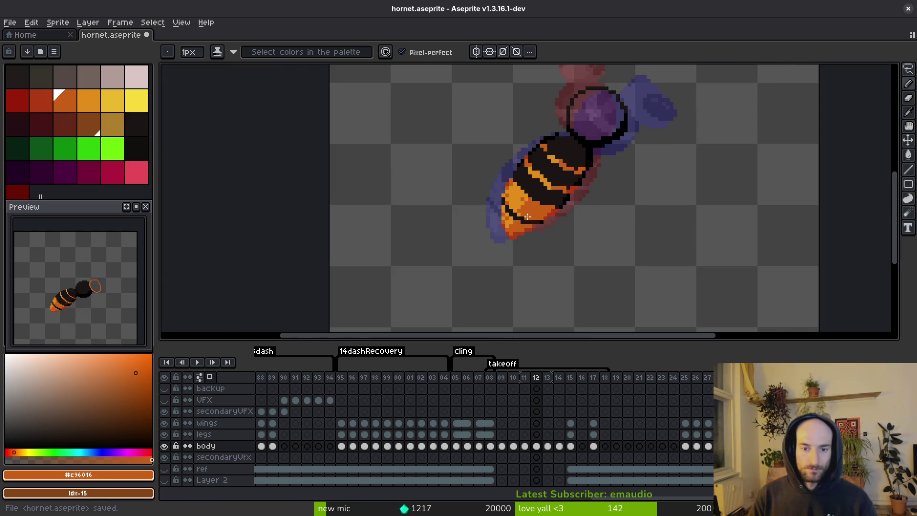
scroll(506, 215, "up", 3)
scroll(496, 187, "down", 3)
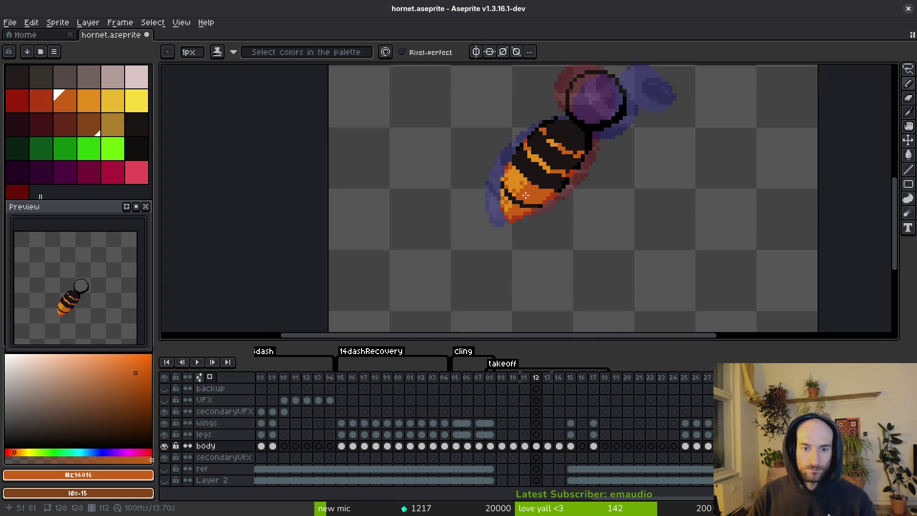
scroll(501, 167, "up", 3)
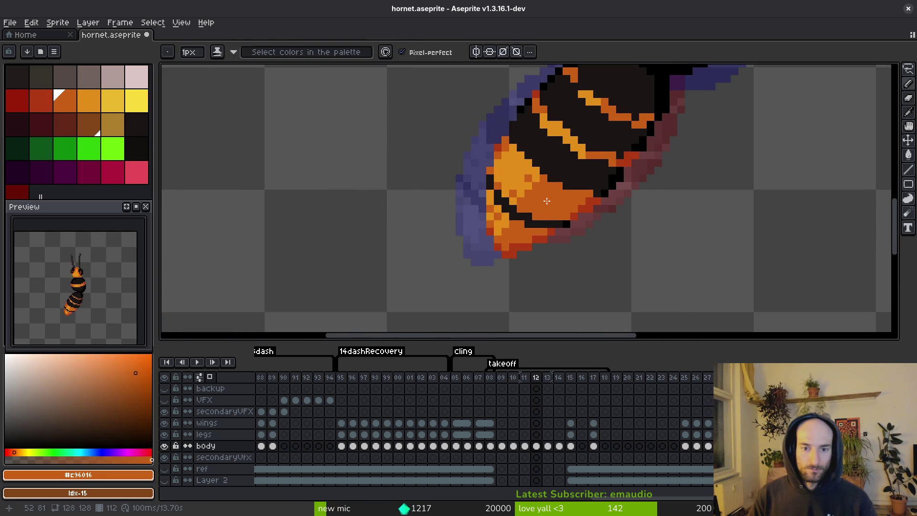
key("ctrl+s")
scroll(497, 172, "down", 4)
scroll(511, 199, "up", 4)
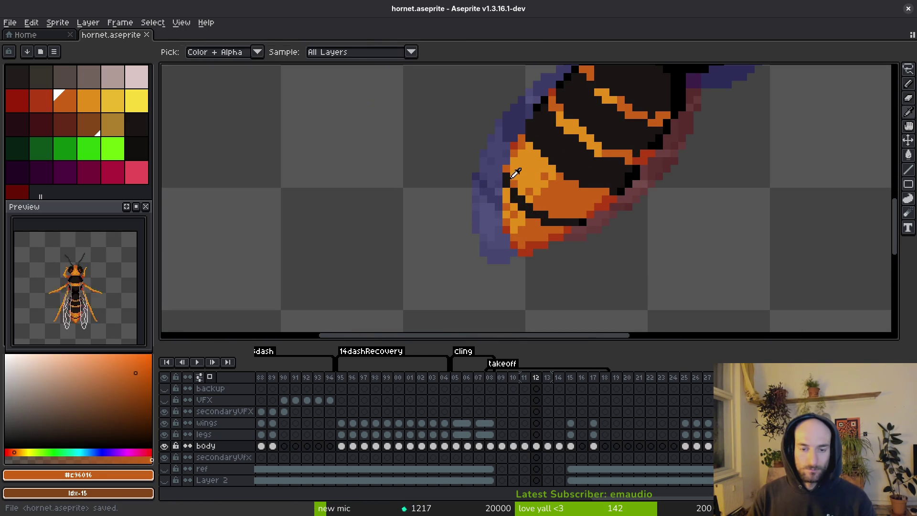
scroll(510, 181, "up", 3)
Sample a colour from the abdomen with the eyedropper to rework the bands
left_click(508, 172, "alt")
scroll(508, 162, "down", 4)
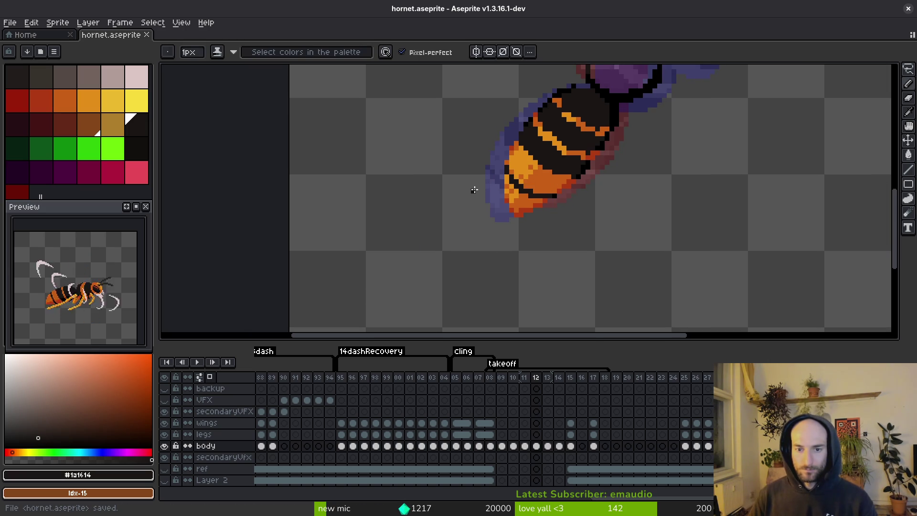
scroll(503, 141, "up", 2)
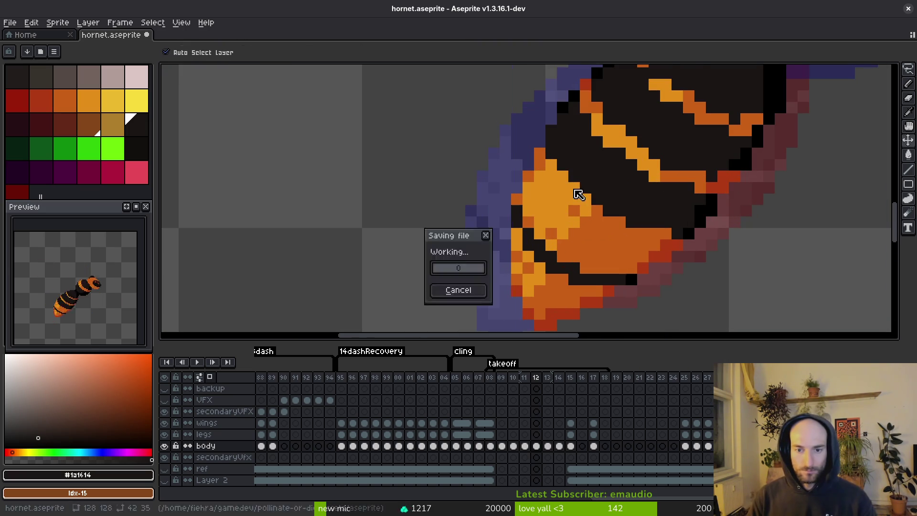
scroll(608, 195, "down", 2)
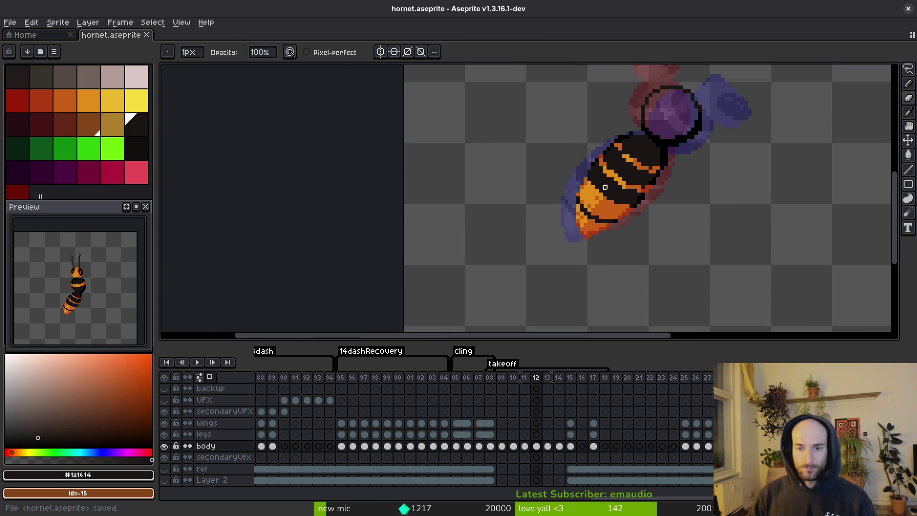
scroll(604, 187, "up", 3)
Sample the stripe orange and the dark body colour from the abdomen, then save hornet.aseprite
left_click(521, 202, "alt")
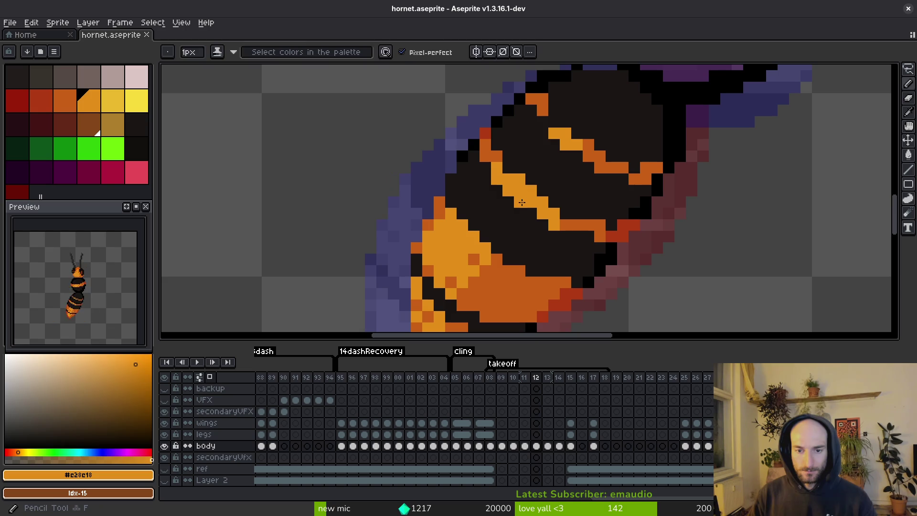
left_click(528, 193, "alt")
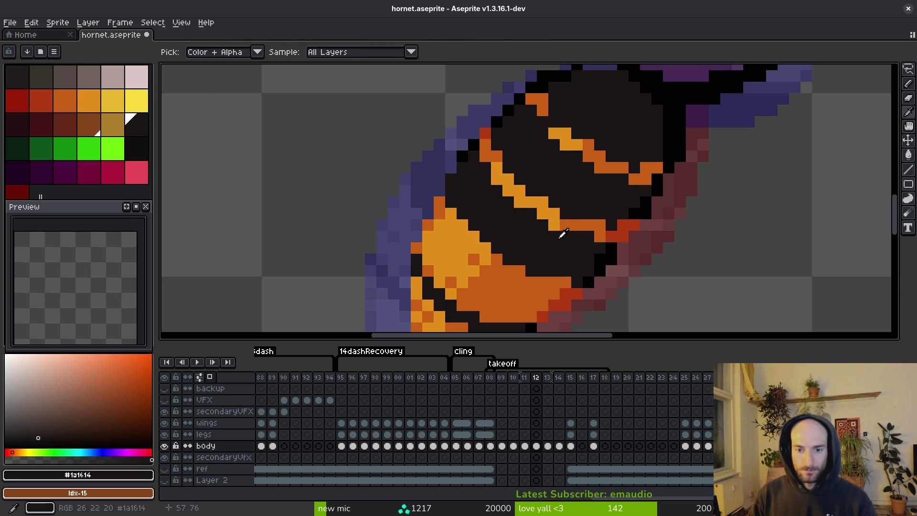
left_click(554, 210, "alt")
left_click(573, 234, "alt")
key("ctrl+s")
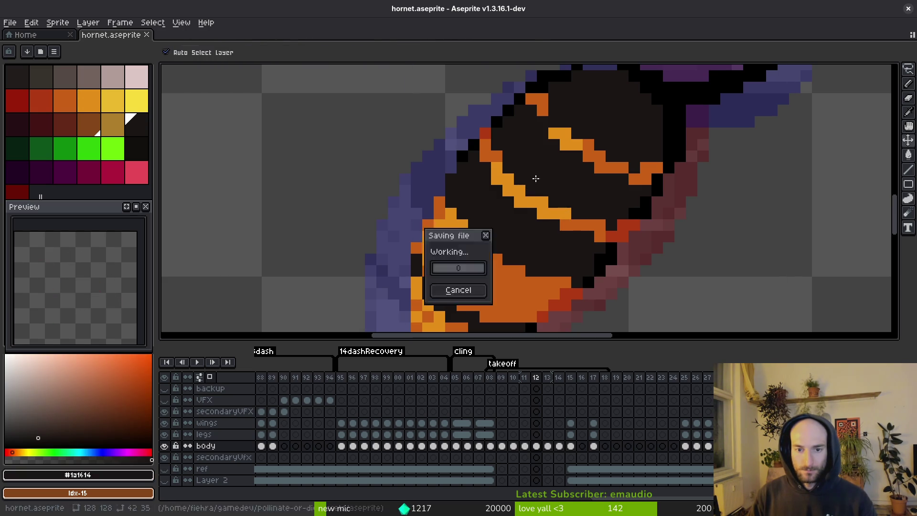
scroll(573, 206, "down", 3)
scroll(547, 136, "up", 3)
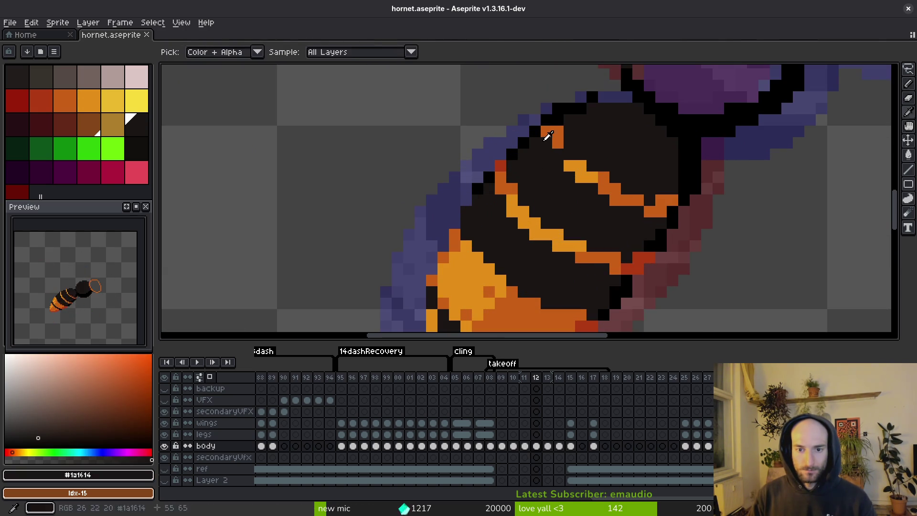
Touch up stripe pixels with darker orange and the dark body colour, undoing one stroke
left_click(621, 180)
scroll(569, 168, "right", 2)
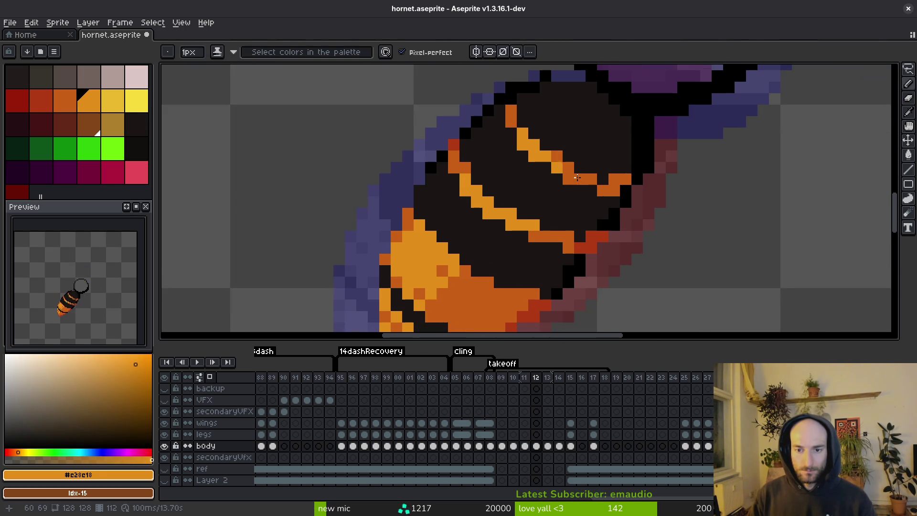
left_click(577, 180, "alt")
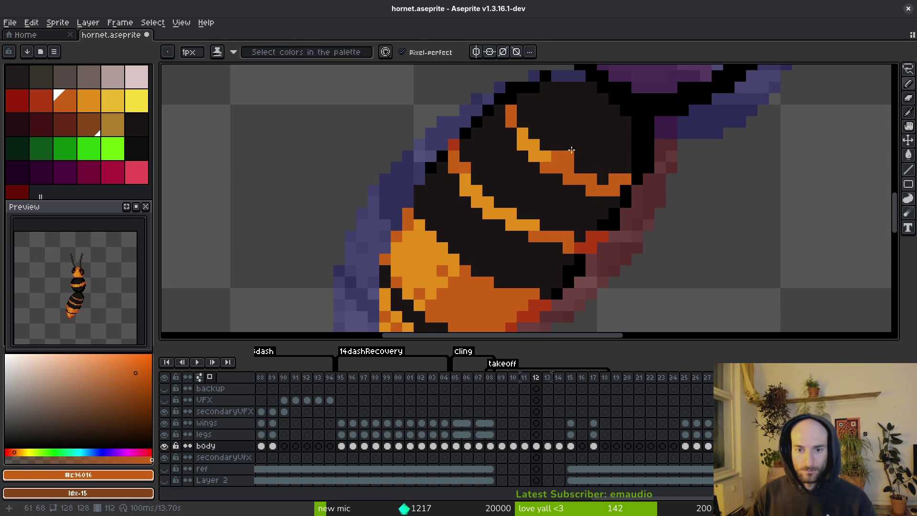
left_click(558, 153, "alt")
left_click(614, 174)
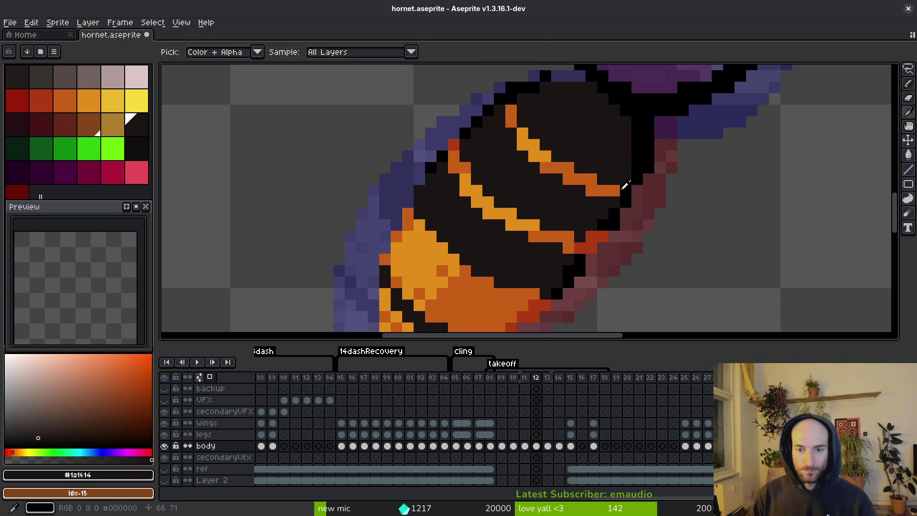
left_click(625, 178, "alt")
scroll(567, 130, "down", 3)
key("ctrl+z")
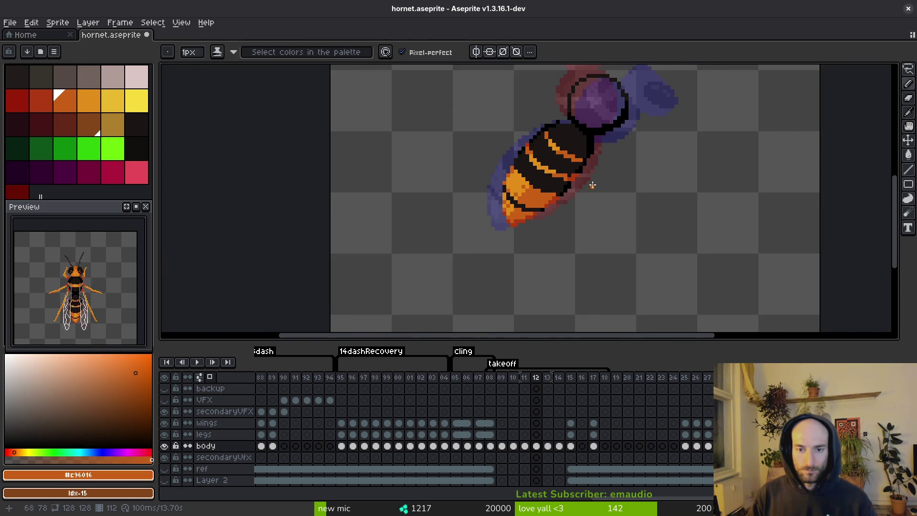
scroll(592, 184, "up", 3)
Paint a stripe pixel in the dark body colour, resample the light orange, and save
left_click(592, 168, "alt")
key("ctrl+s")
left_click(592, 154)
scroll(595, 169, "up", 1)
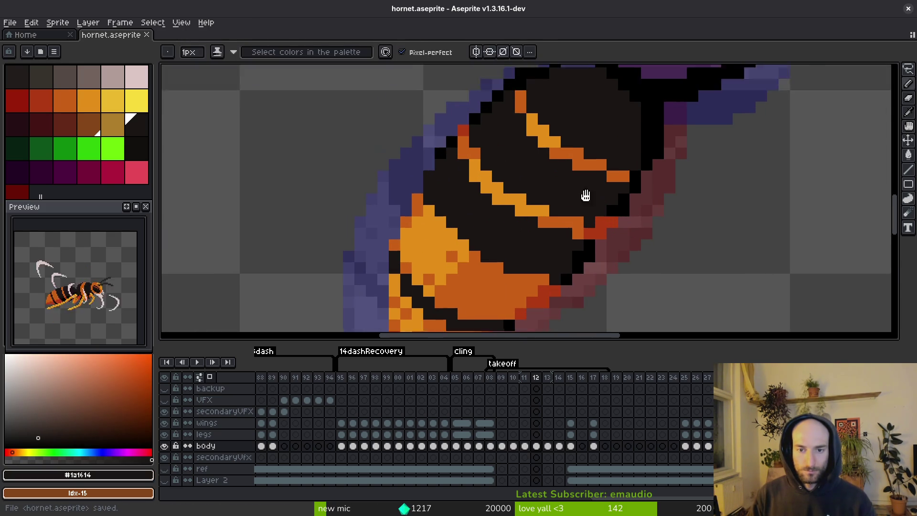
scroll(583, 195, "down", 1)
left_click(583, 195, "alt")
left_click(574, 200, "alt")
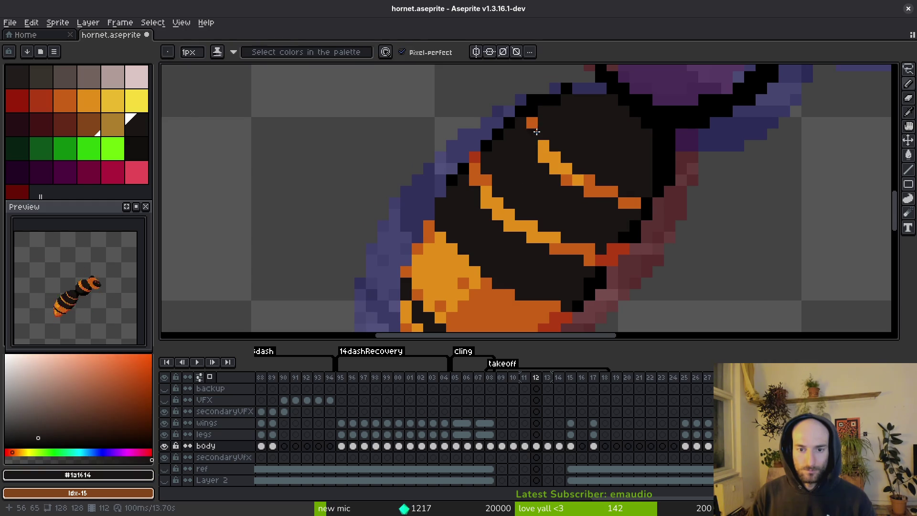
scroll(524, 169, "down", 2)
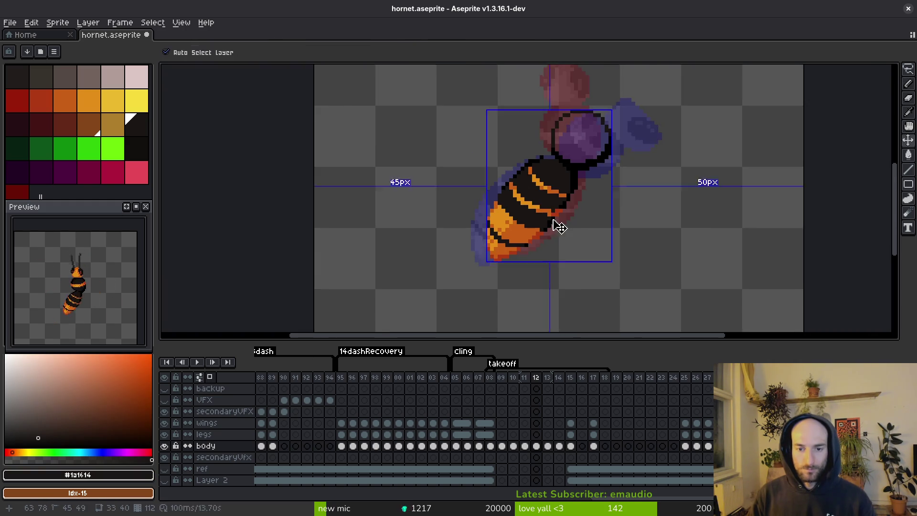
scroll(557, 225, "up", 2)
left_click(479, 193, "alt")
key("ctrl+s")
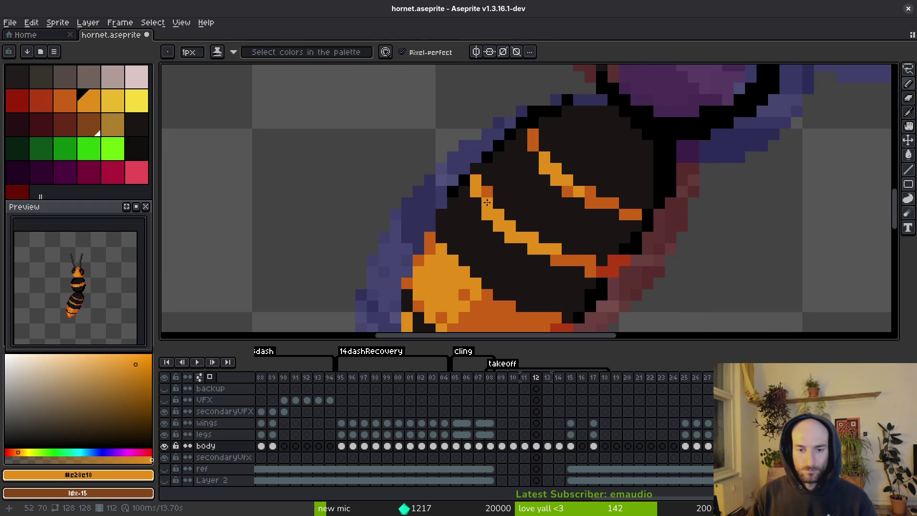
Shade one stripe pixel darker orange and brighten several others to light orange
left_click(547, 247, "alt")
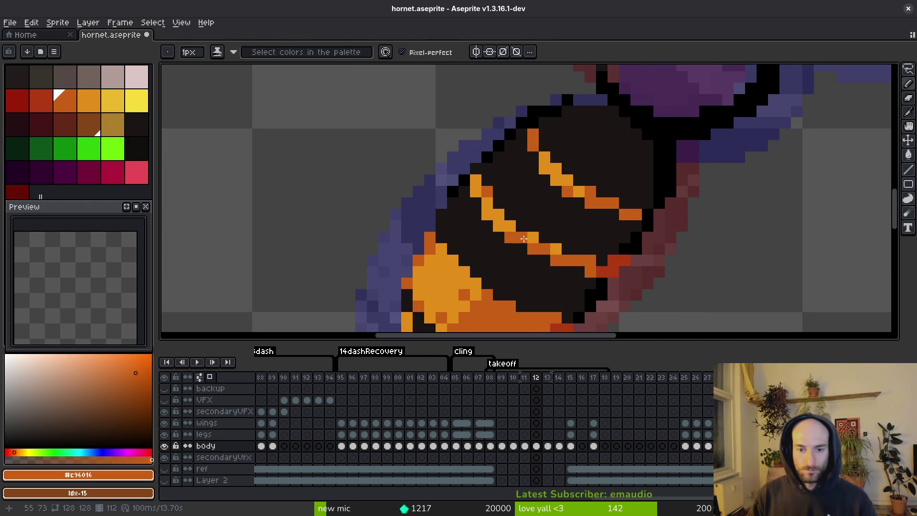
left_click(524, 238)
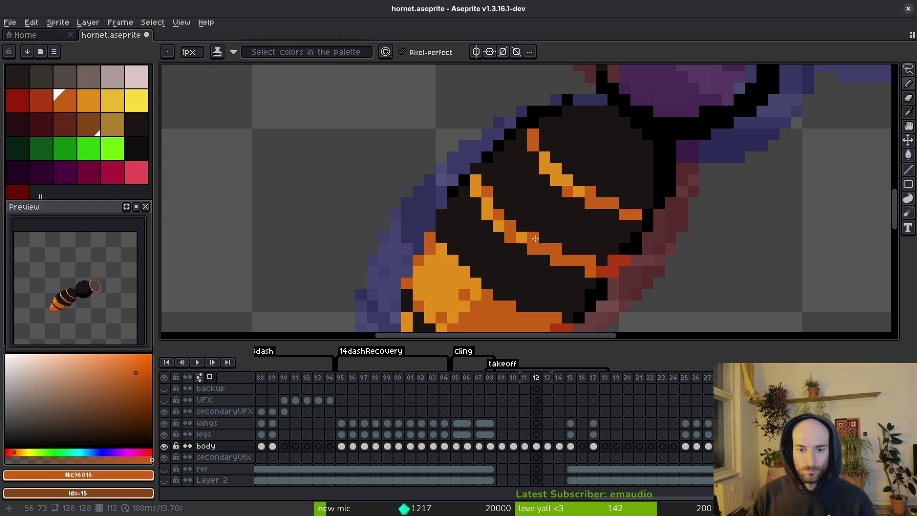
left_click(524, 239, "alt")
left_click(510, 236)
scroll(521, 260, "down", 4)
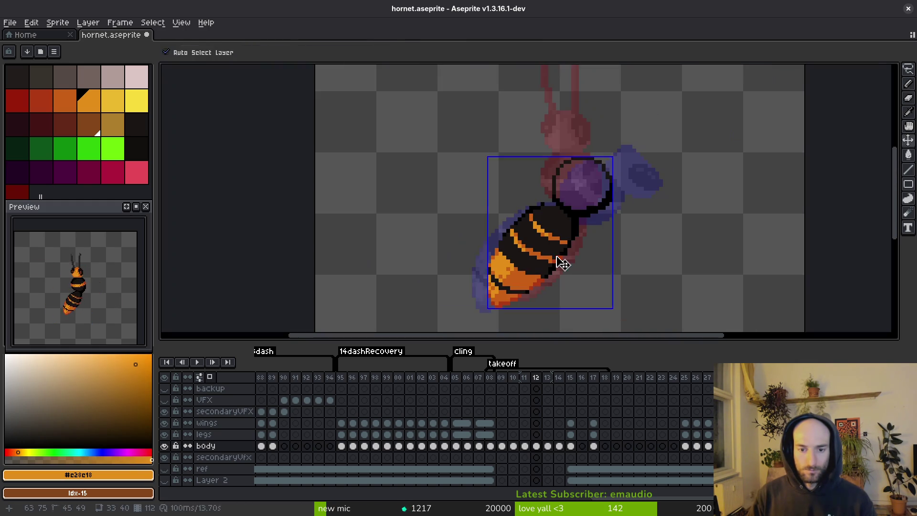
scroll(561, 260, "up", 5)
left_click(458, 121)
left_click(465, 144)
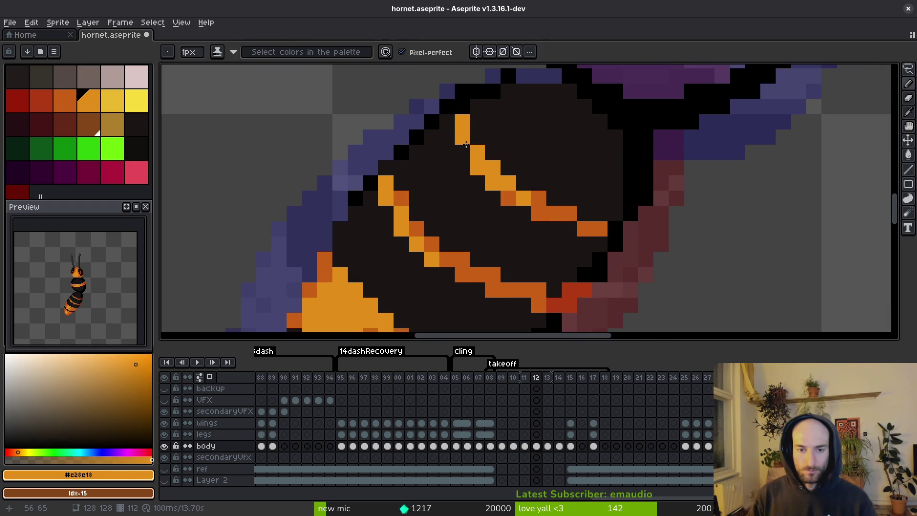
Repaint the remaining stripe pixels and the stripe edge in dark orange, saving the sprite
left_click(548, 217, "alt")
left_click(497, 167)
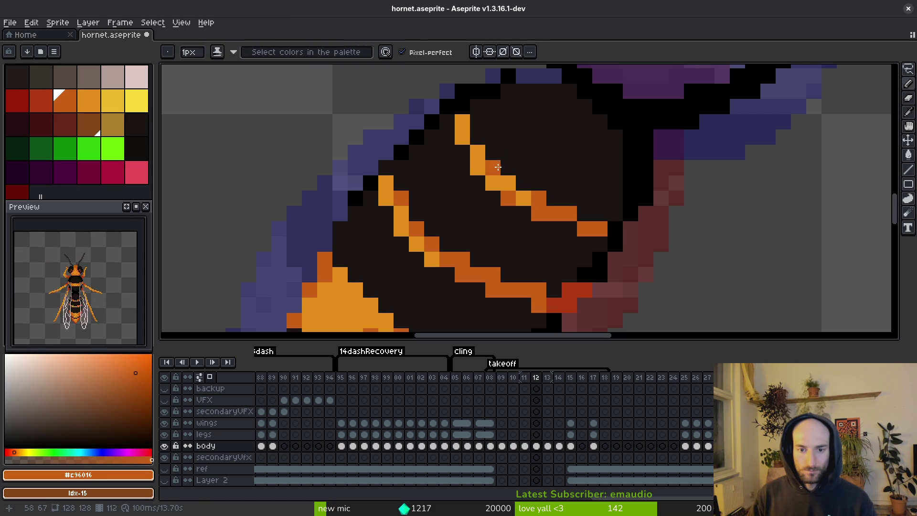
left_click(524, 195)
left_click(523, 198, "alt")
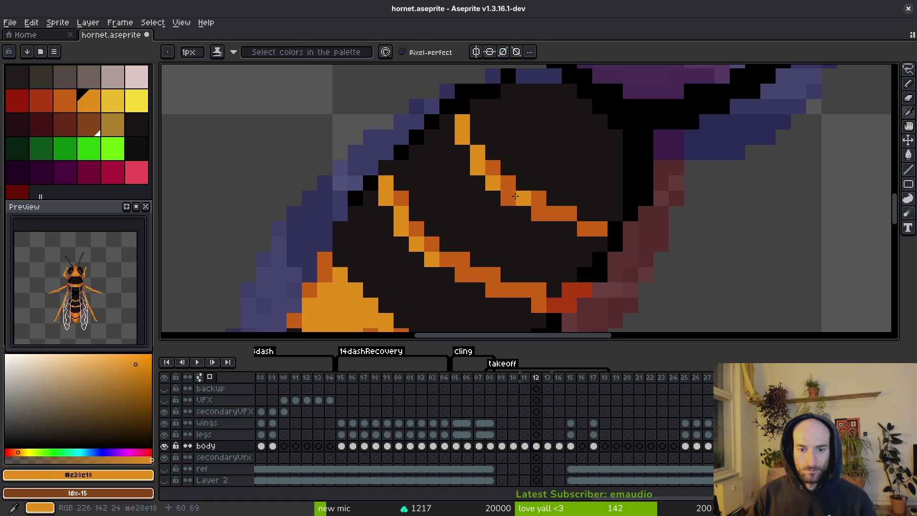
left_click(508, 198)
left_click(531, 195, "alt")
key("ctrl+s")
left_click_drag(518, 158, 576, 242)
left_click(538, 195)
Add blue rim pixels and redraw the black outline along the abdomen's top edge
left_click(539, 190, "alt")
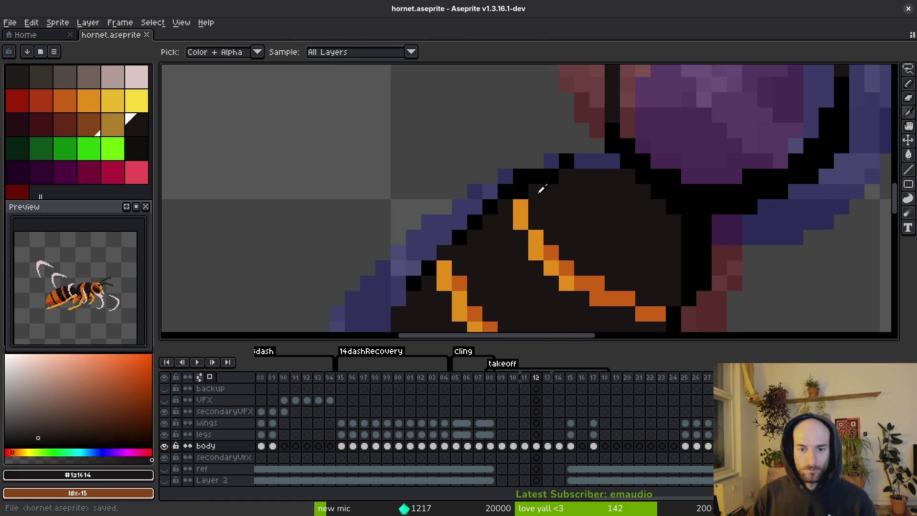
left_click(520, 176)
left_click(567, 160)
left_click(557, 176, "alt")
left_click(581, 161)
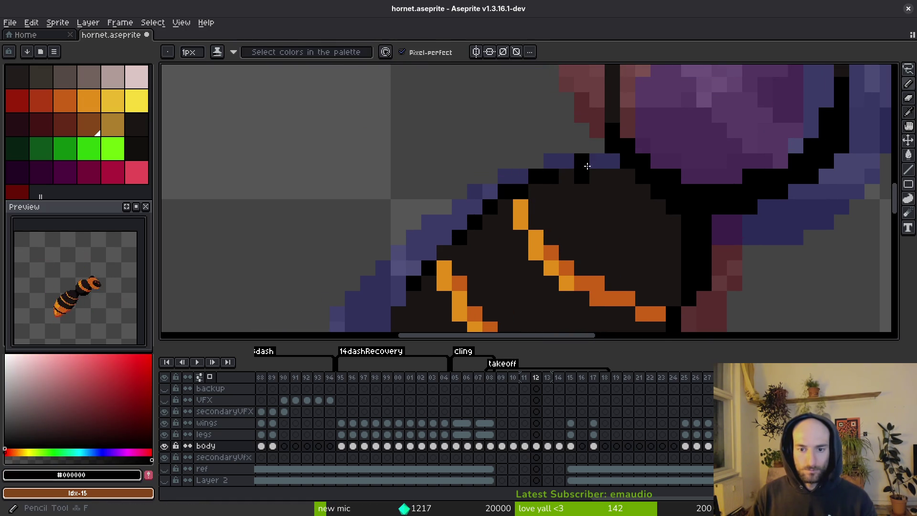
left_click_drag(596, 161, 612, 161)
left_click(567, 176)
Soften black outline pixels to the dark body colour #1a1414, comparing frames 12 and 13
left_click(592, 191, "alt")
left_click(582, 166)
left_click(582, 165, "alt")
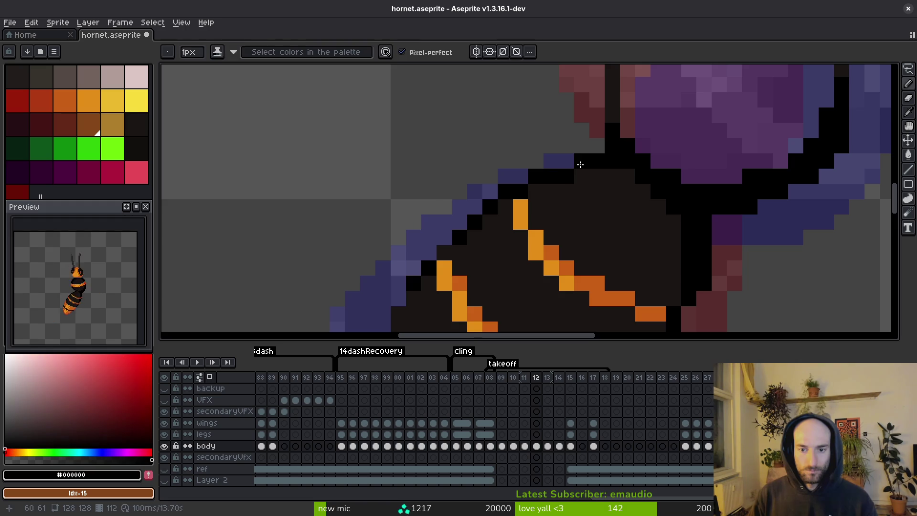
scroll(579, 162, "down", 3)
key("period")
key("comma")
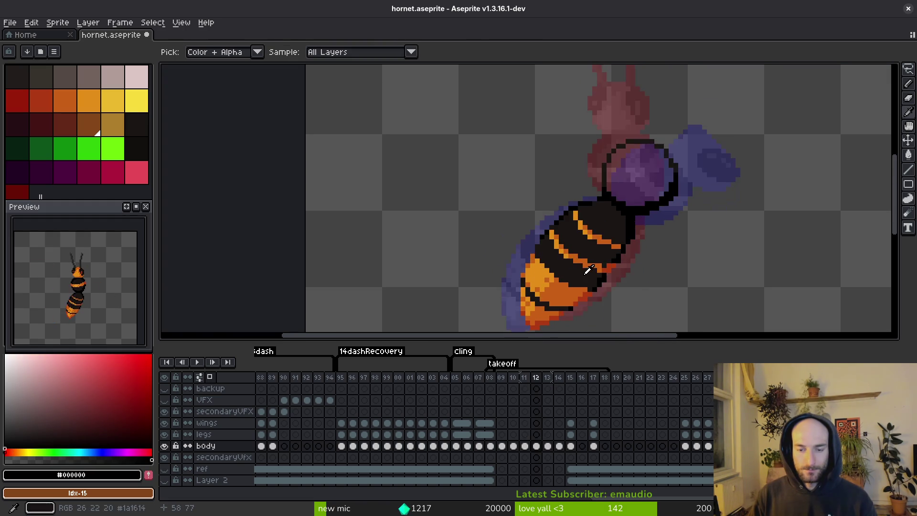
key("period")
key("comma")
scroll(545, 246, "up", 4)
left_click(545, 247, "alt")
left_click(537, 225)
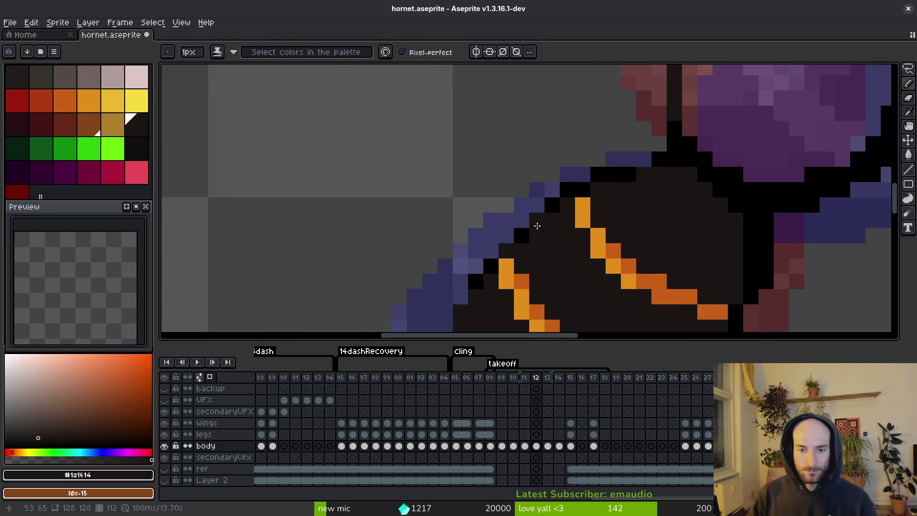